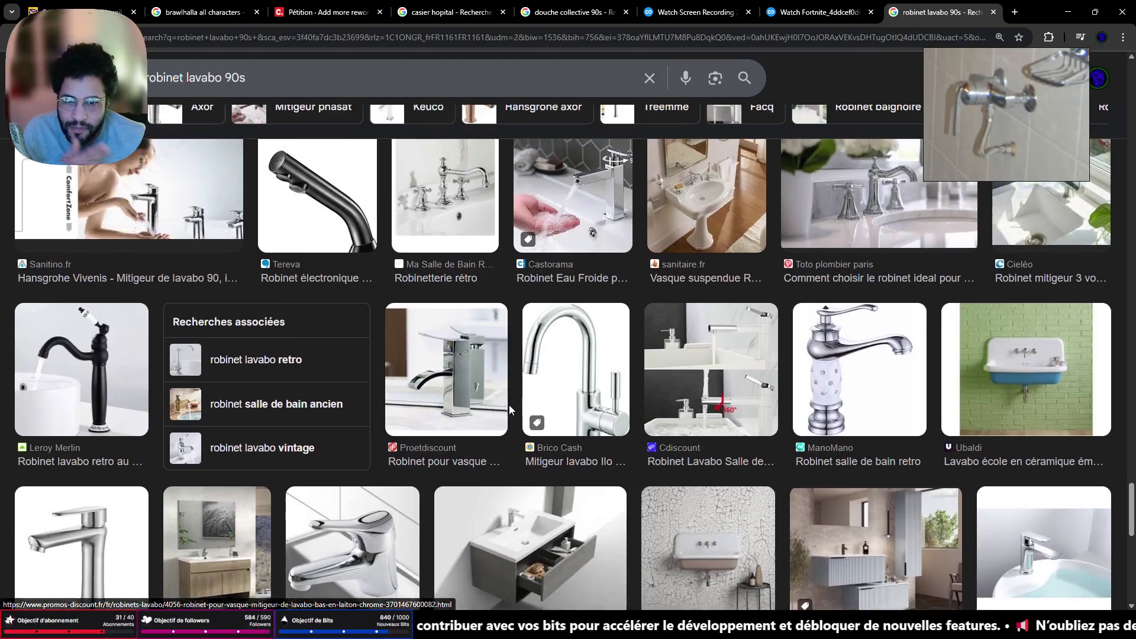
pyautogui.scroll(5, 556, 399)
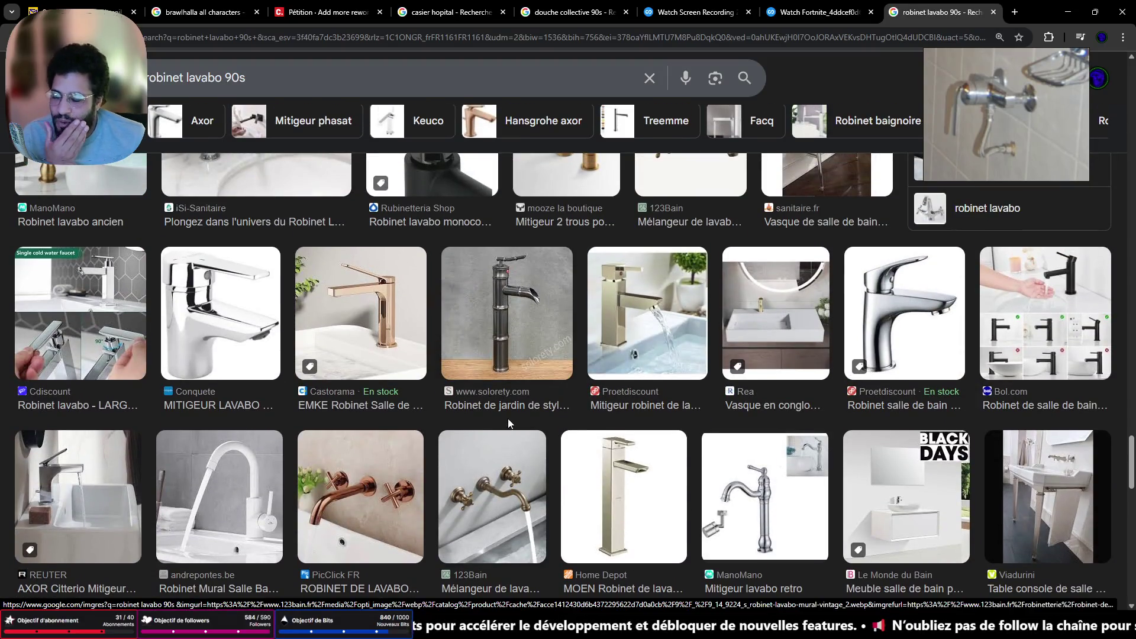
# Browse the tap image results, then refine the search to 'robinet lavabo 90s ecole'
pyautogui.scroll(-5, 556, 399)
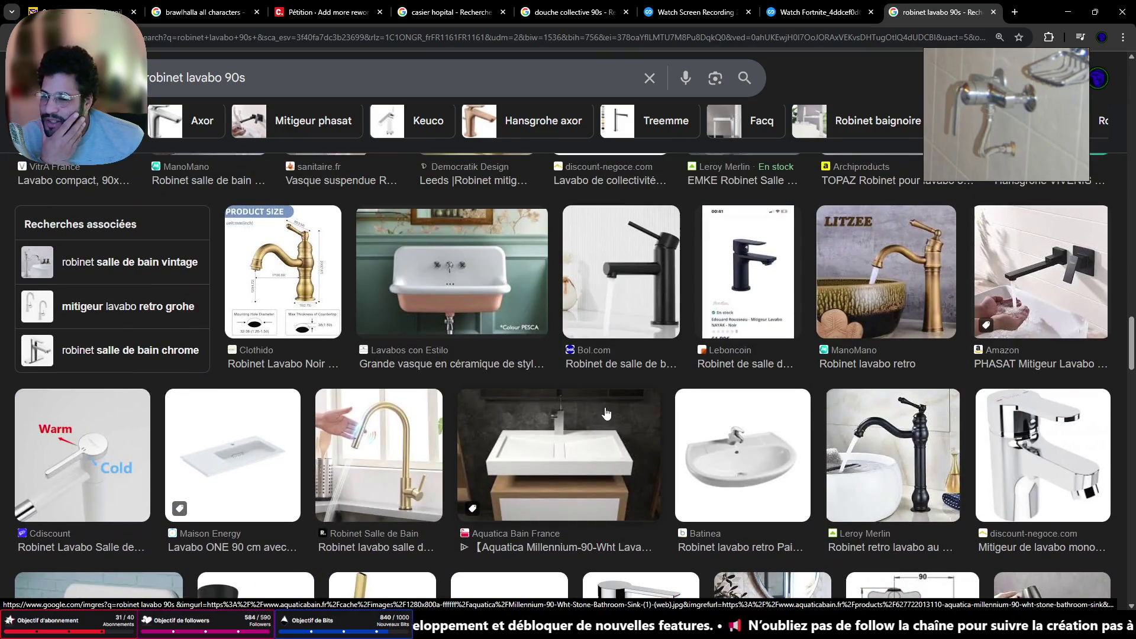
pyautogui.scroll(4, 575, 376)
pyautogui.scroll(-10, 568, 410)
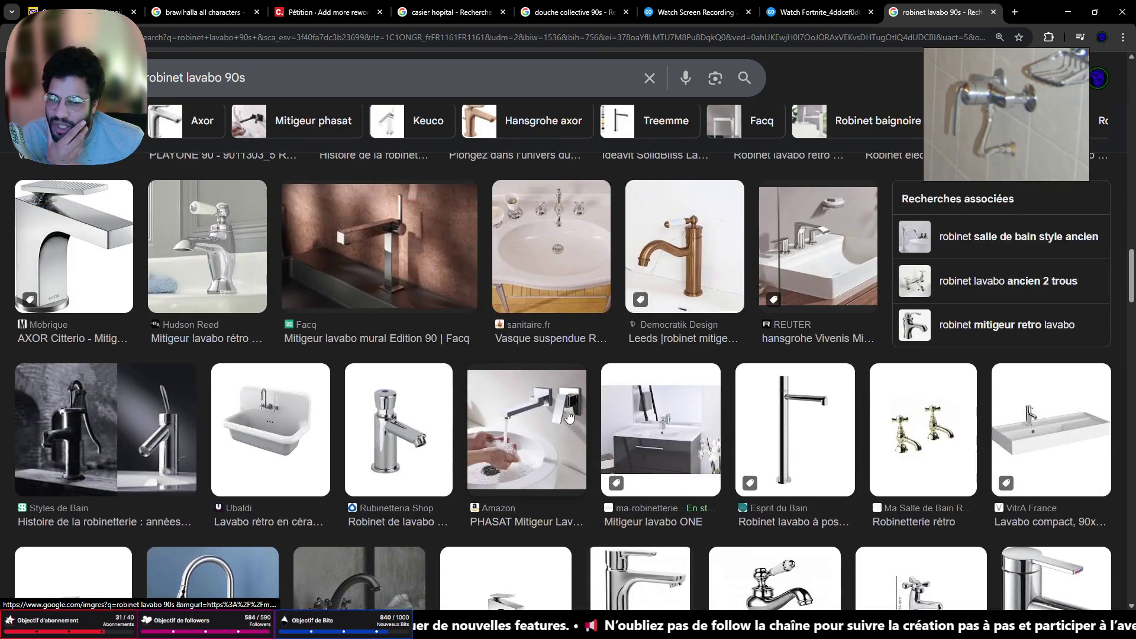
pyautogui.scroll(6, 508, 415)
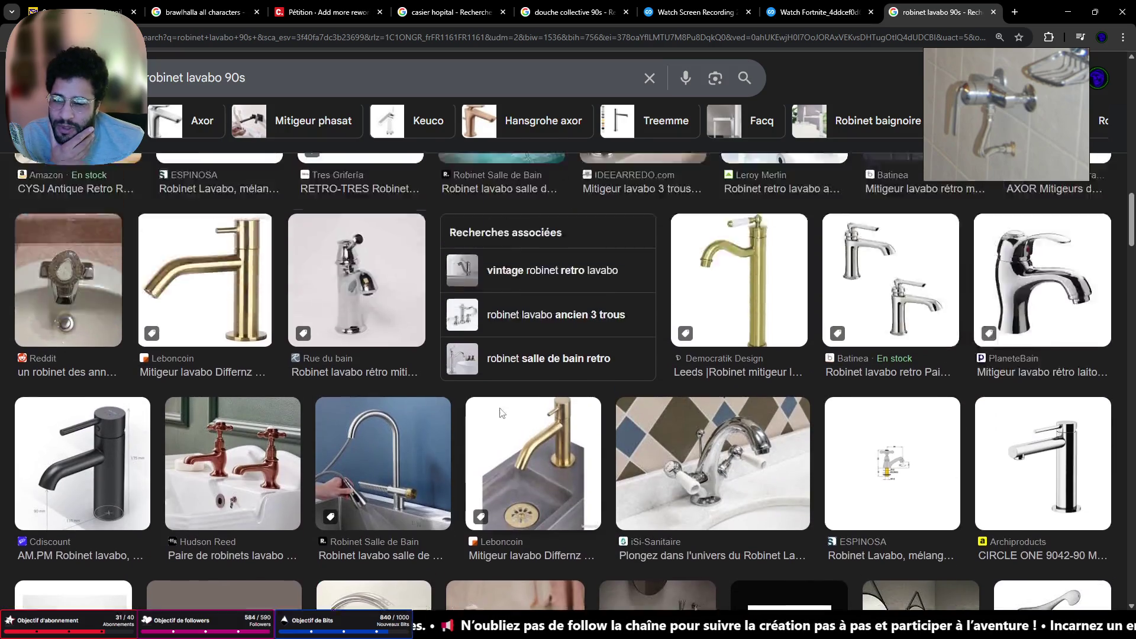
pyautogui.scroll(15, 498, 412)
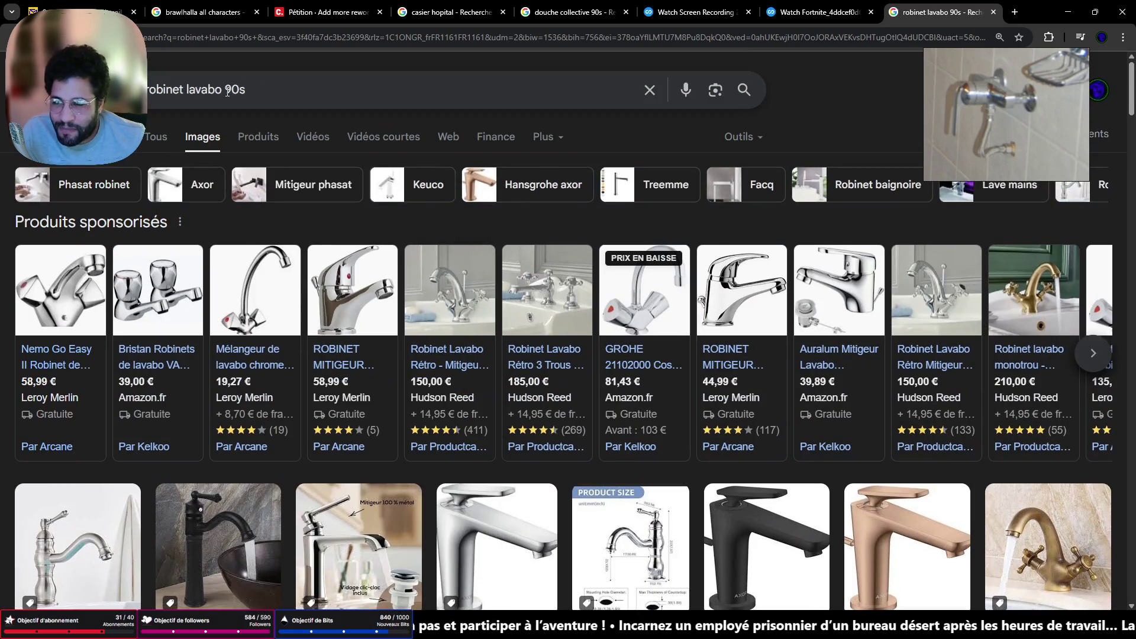
pyautogui.write('ecole')
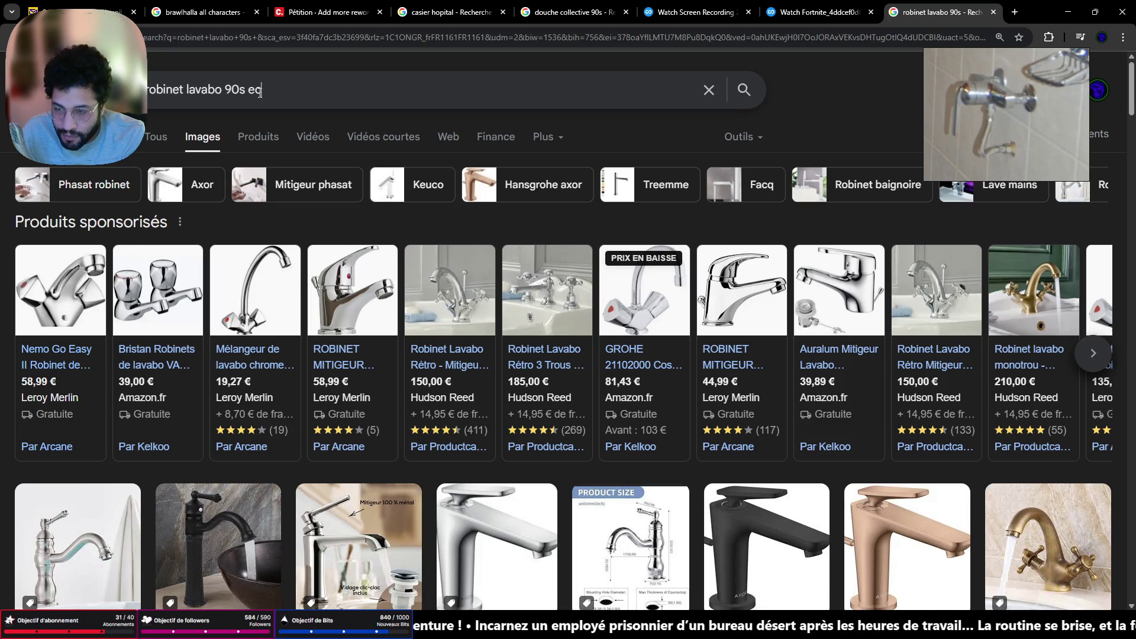
pyautogui.press('Return')
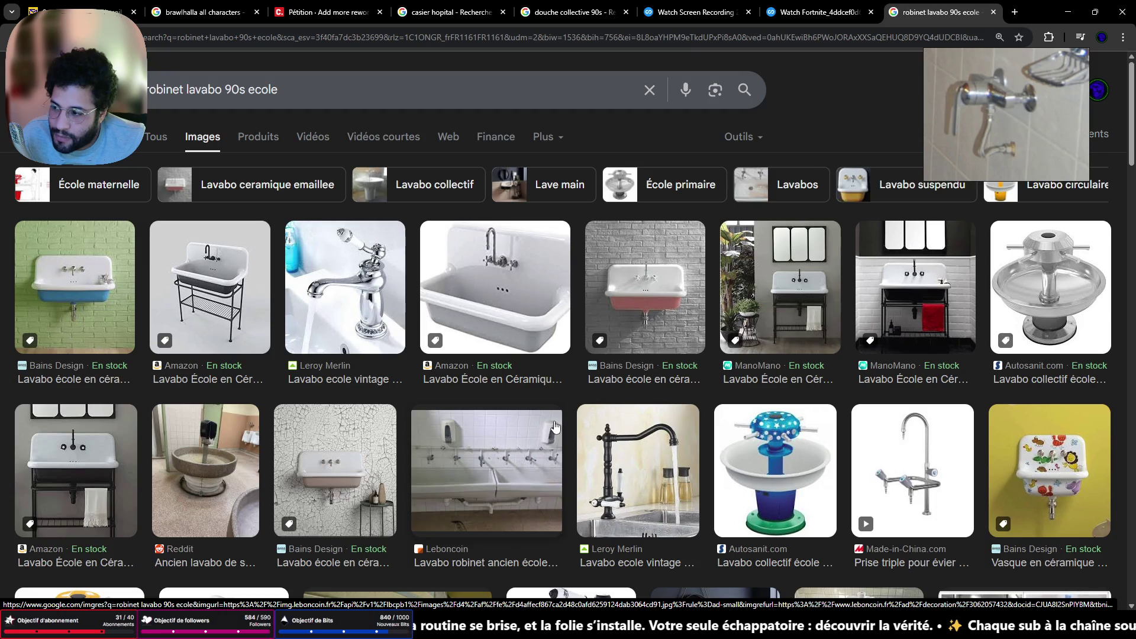
pyautogui.scroll(-5, 579, 412)
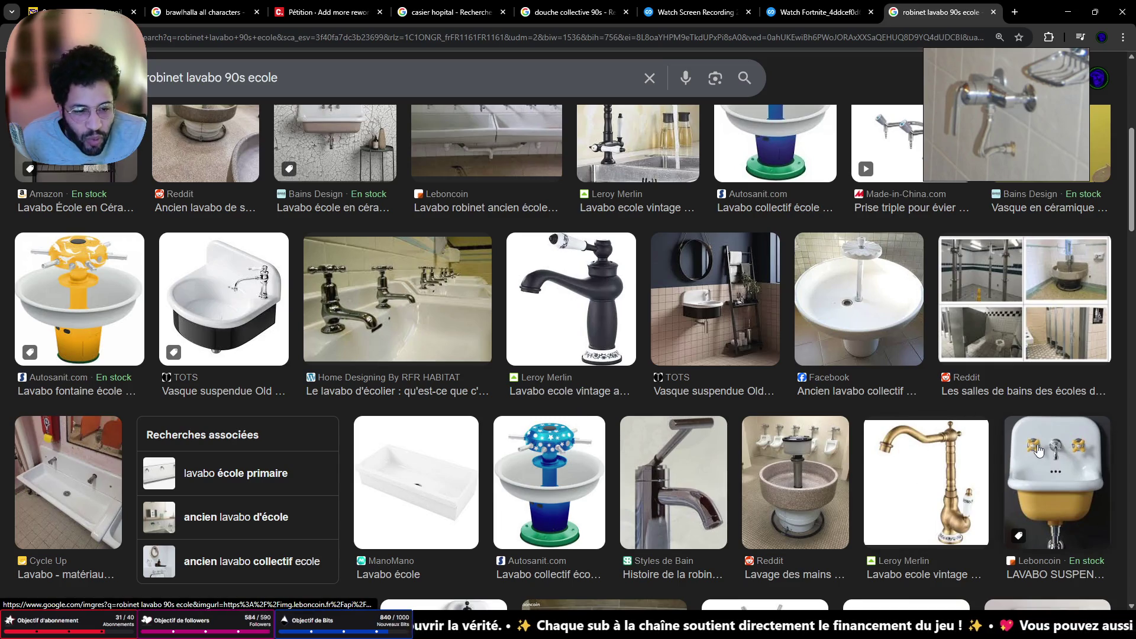
# Preview the yellow Leboncoin school sink and browse its related images
pyautogui.click(1037, 451)
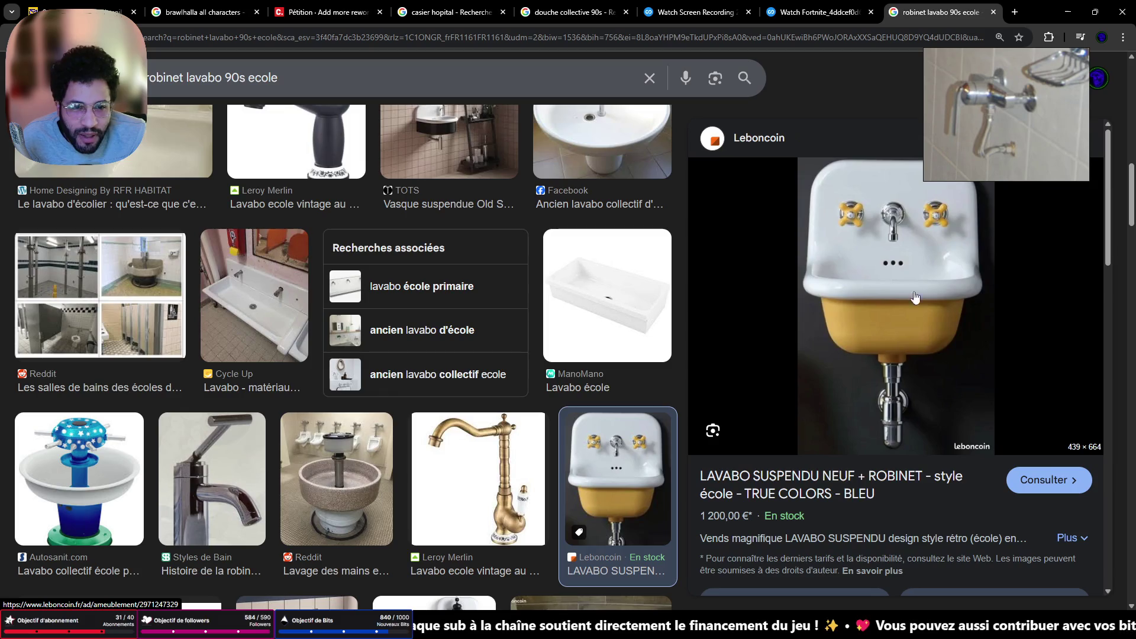
pyautogui.scroll(-8, 927, 219)
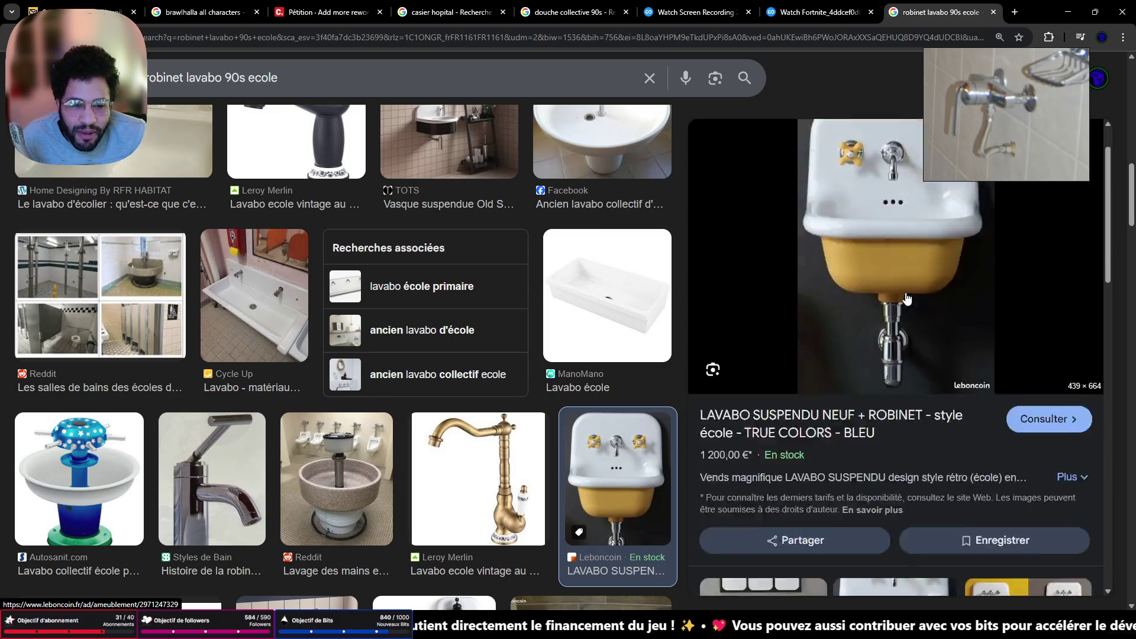
pyautogui.scroll(-2, 1006, 489)
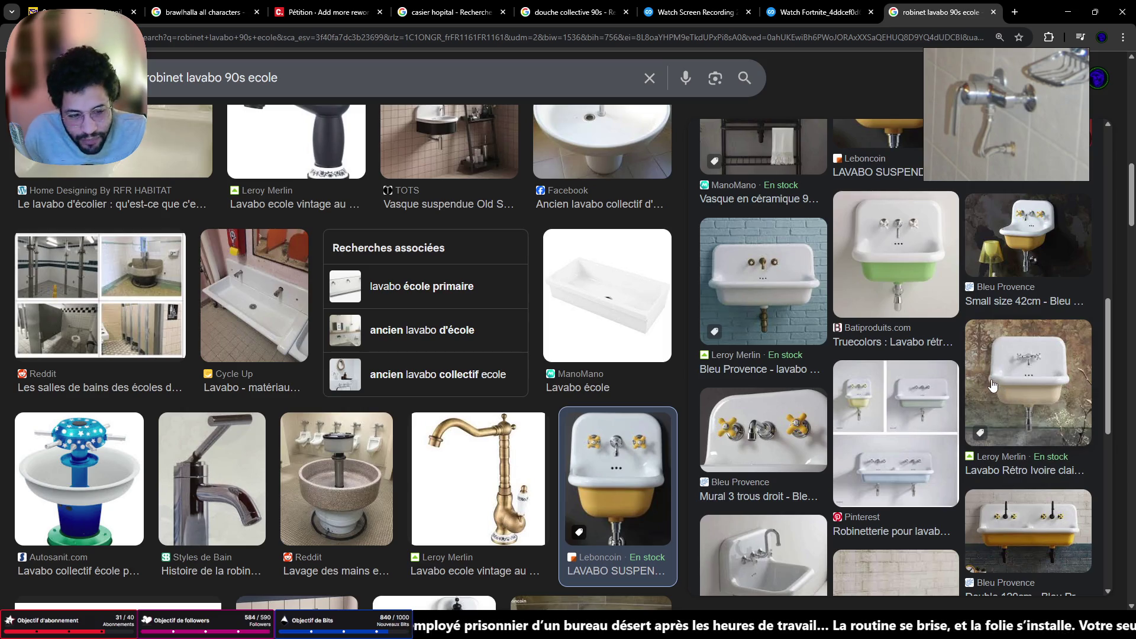
pyautogui.scroll(-5, 993, 385)
pyautogui.scroll(3, 963, 391)
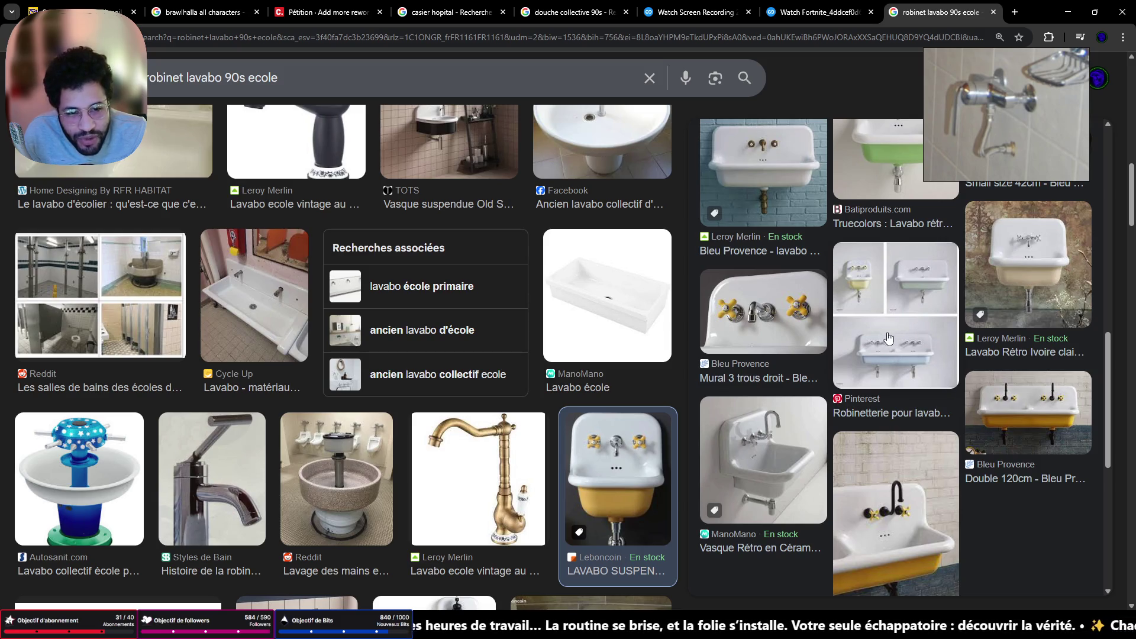
pyautogui.scroll(5, 846, 364)
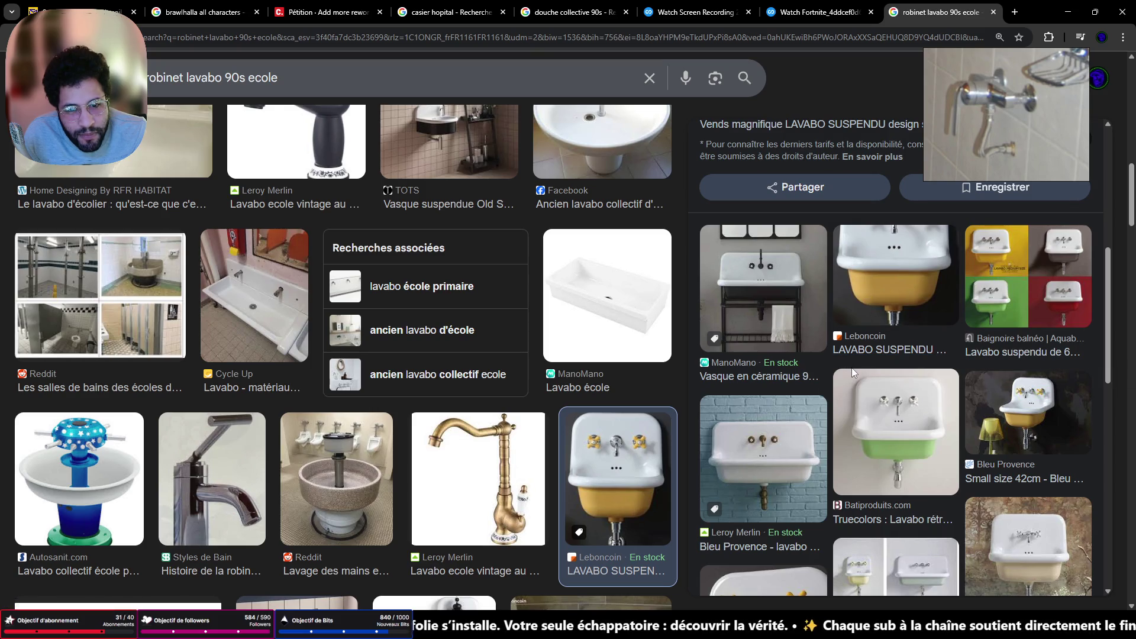
pyautogui.scroll(7, 852, 369)
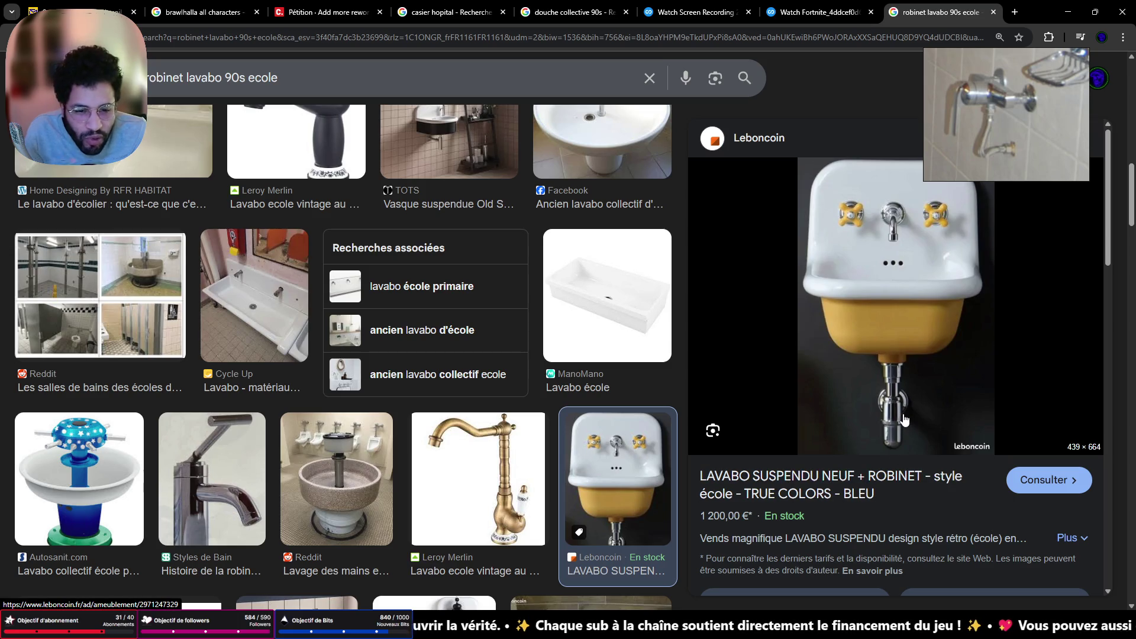
# Find the Bleu Provence 'Small size 42cm' sink and open its product page
pyautogui.scroll(-3, 900, 423)
pyautogui.scroll(3, 892, 428)
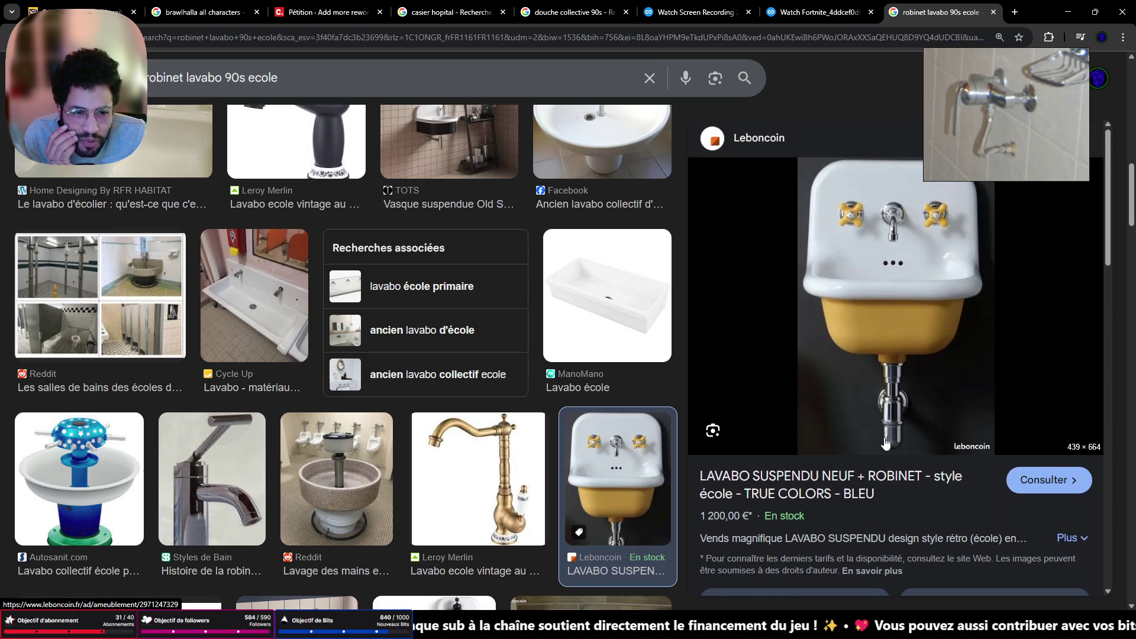
pyautogui.scroll(-4, 884, 443)
pyautogui.scroll(-3, 866, 450)
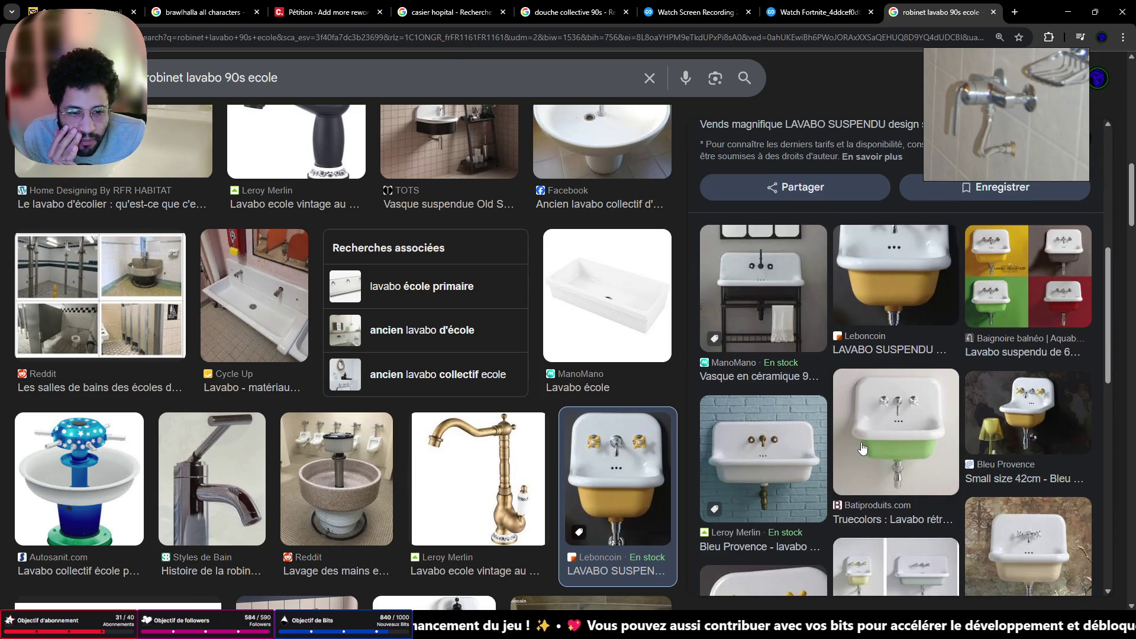
pyautogui.scroll(3, 852, 447)
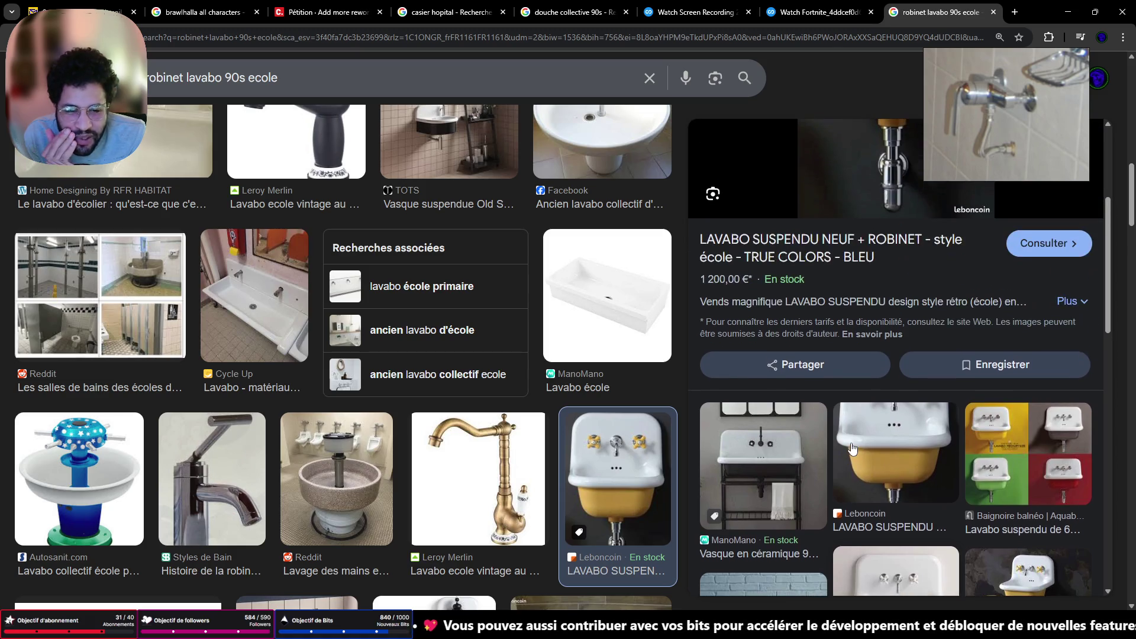
pyautogui.scroll(-4, 852, 448)
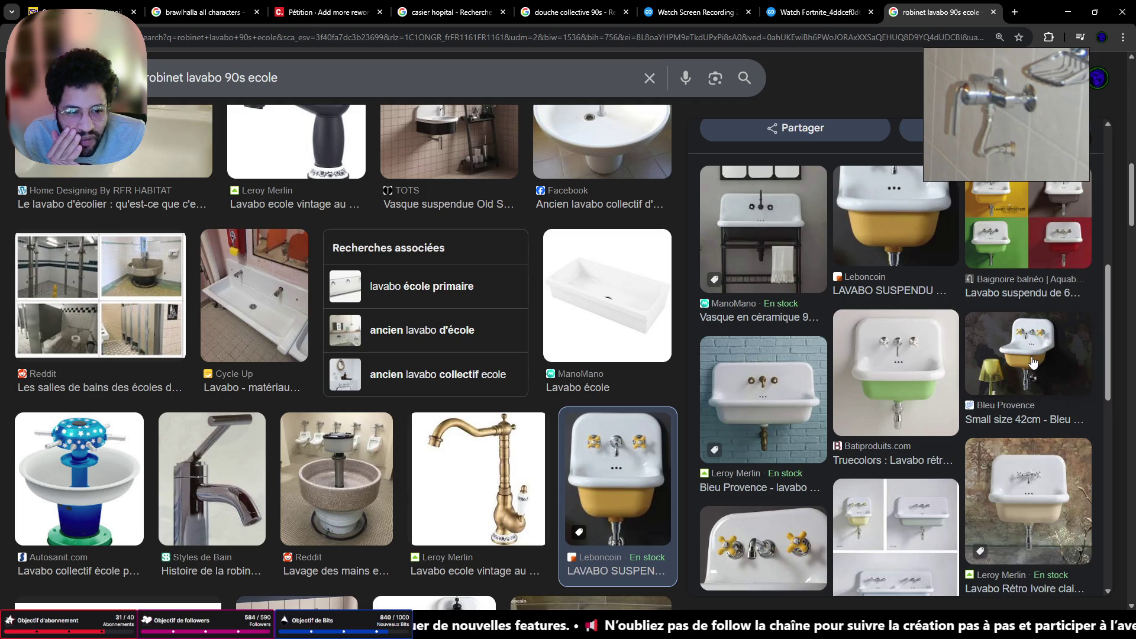
pyautogui.click(1005, 376)
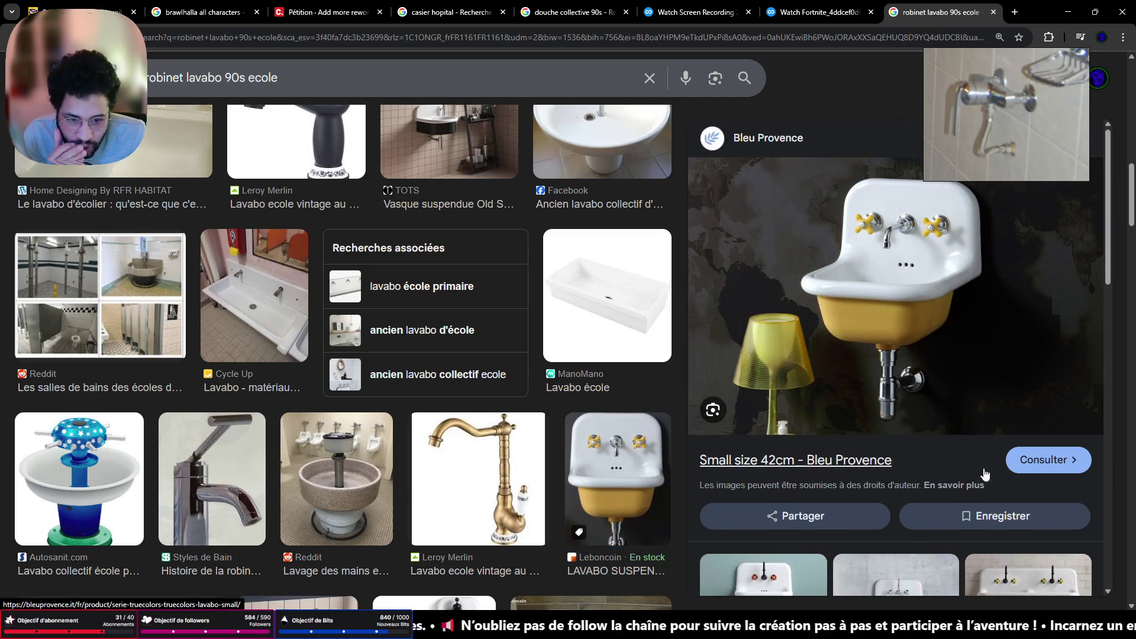
pyautogui.click(1046, 460)
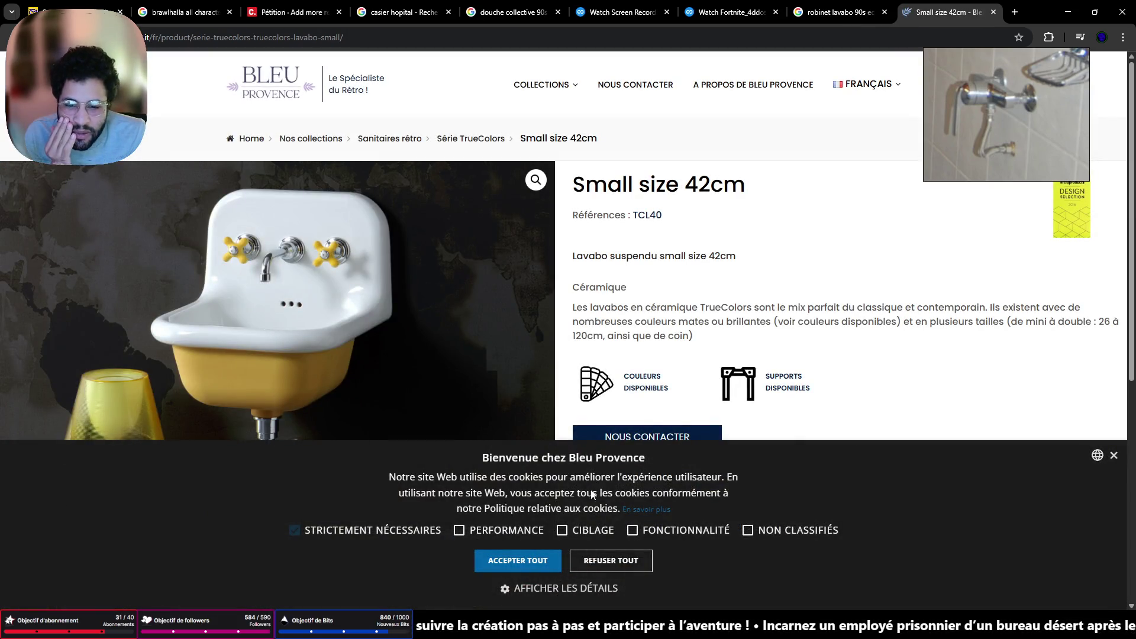
# Dismiss the cookie notice, study the cross-handle tap images, then minimize the browser
pyautogui.click(1114, 455)
pyautogui.scroll(-4, 335, 401)
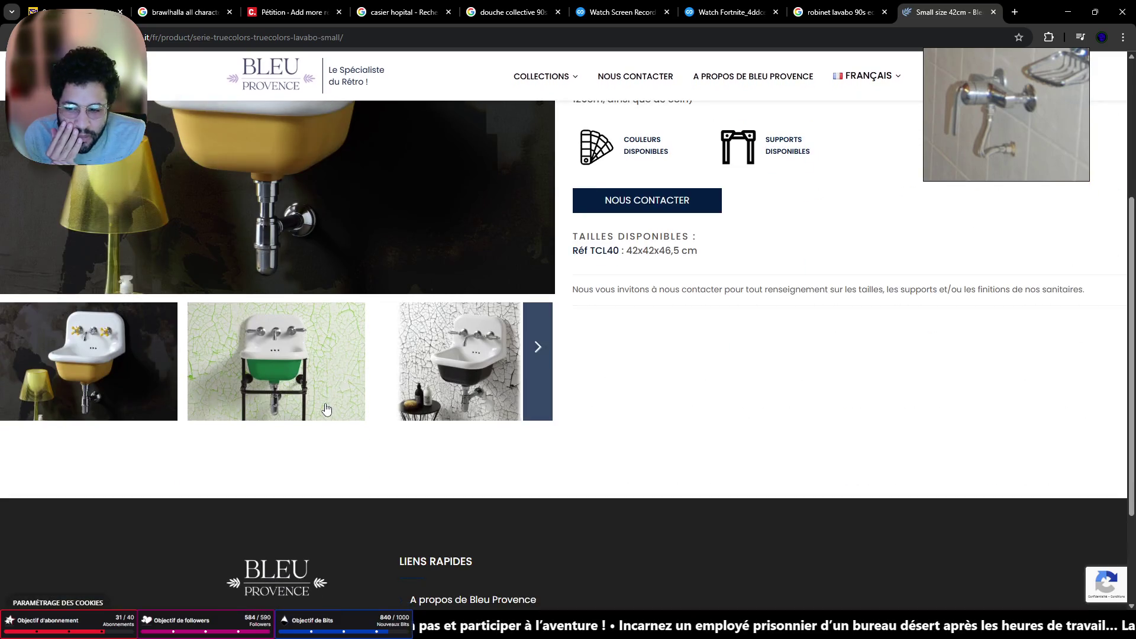
pyautogui.scroll(2, 326, 408)
pyautogui.scroll(2, 325, 384)
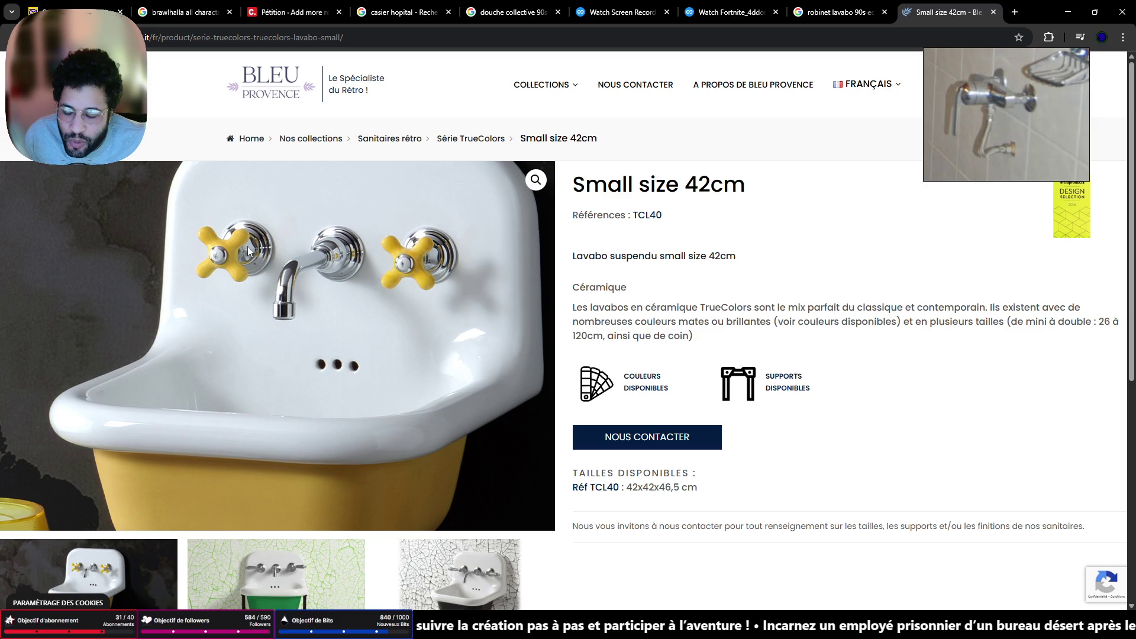
pyautogui.click(1067, 11)
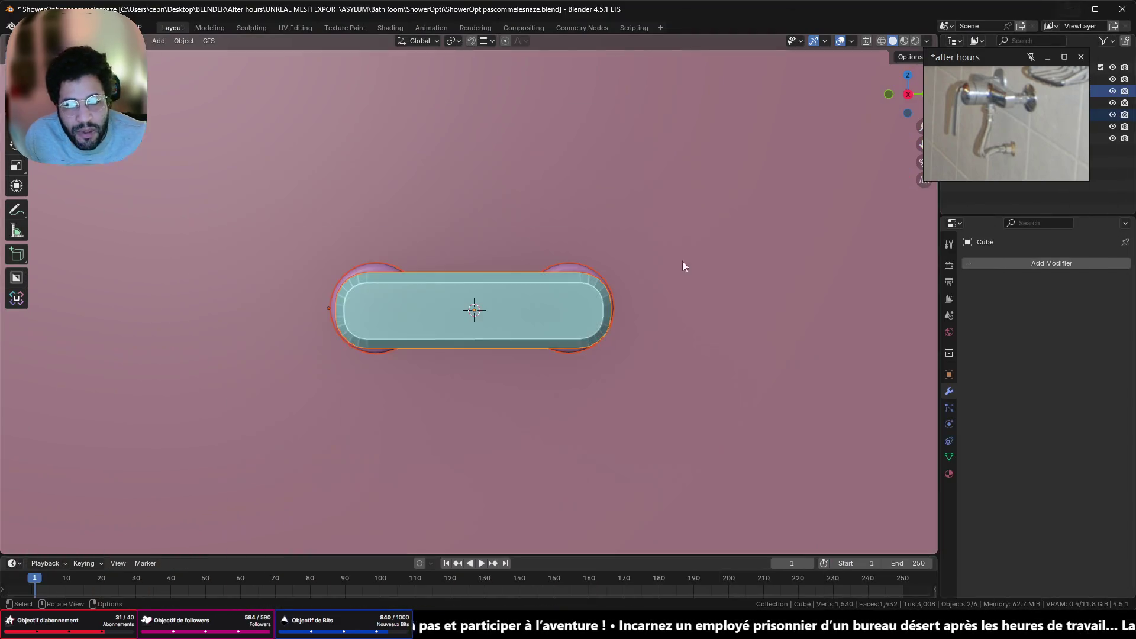
# Add a new cube and shrink it to 0.062 in an orthographic side view
pyautogui.scroll(2, 421, 315)
pyautogui.moveTo(421, 315)
pyautogui.mouseDown(button='middle')
pyautogui.moveTo(407, 297)
pyautogui.moveTo(401, 320)
pyautogui.mouseUp(button='middle')
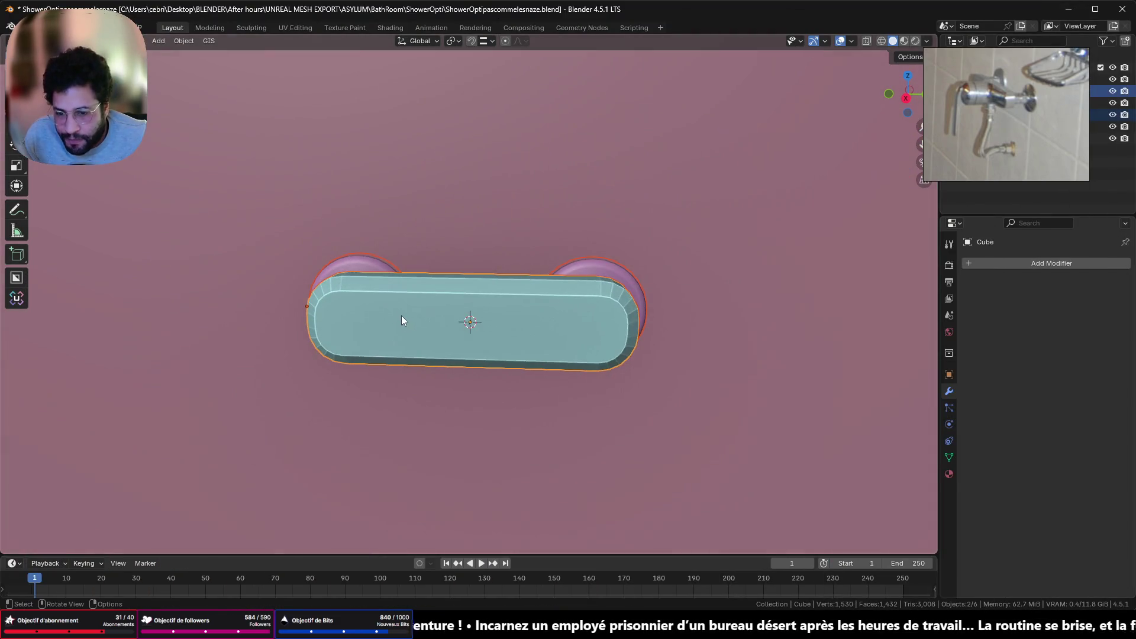
pyautogui.hotkey('shift', 'a')
pyautogui.click(524, 330)
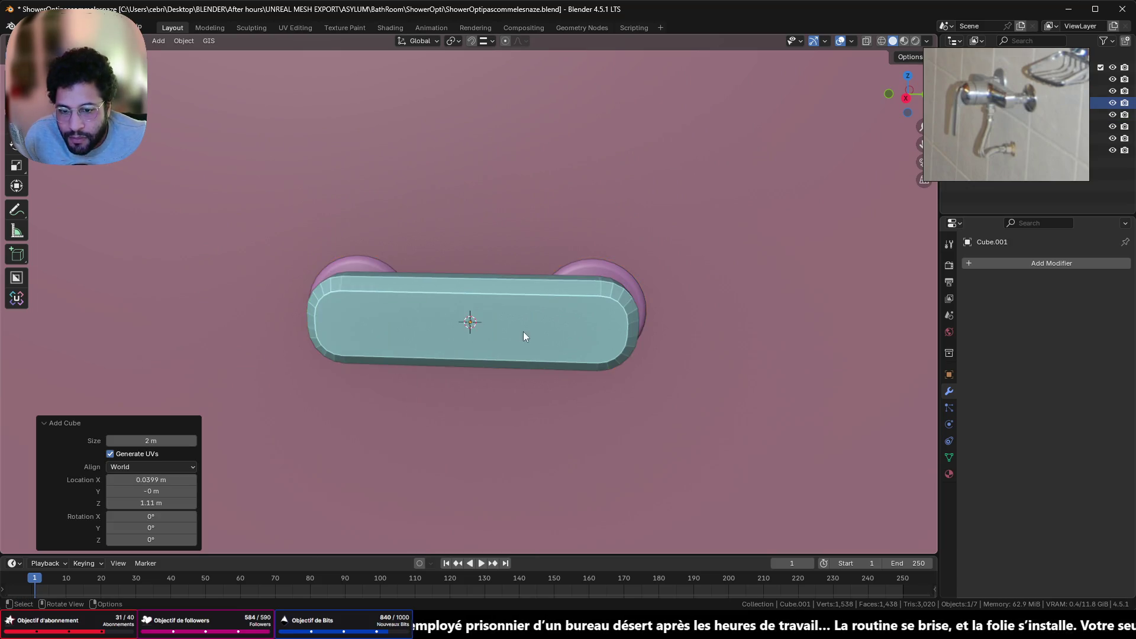
pyautogui.press('KP_3')
pyautogui.press('KP_5')
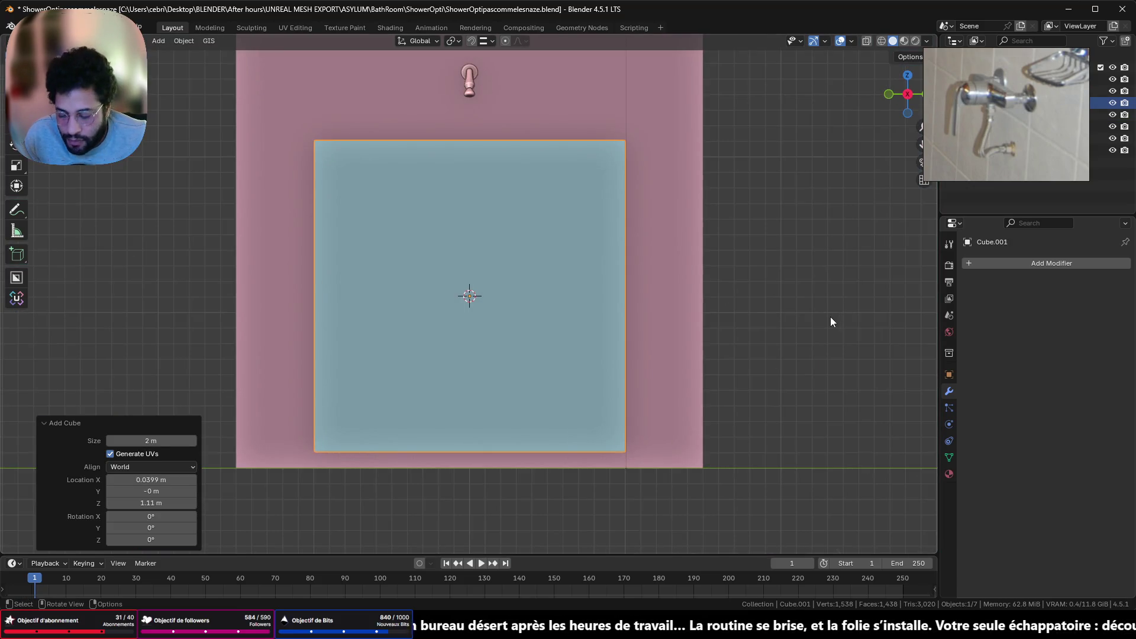
pyautogui.press('s')
pyautogui.click(489, 272)
# Rename the new cube Cube.001 to 'robinet'
pyautogui.scroll(10, 426, 409)
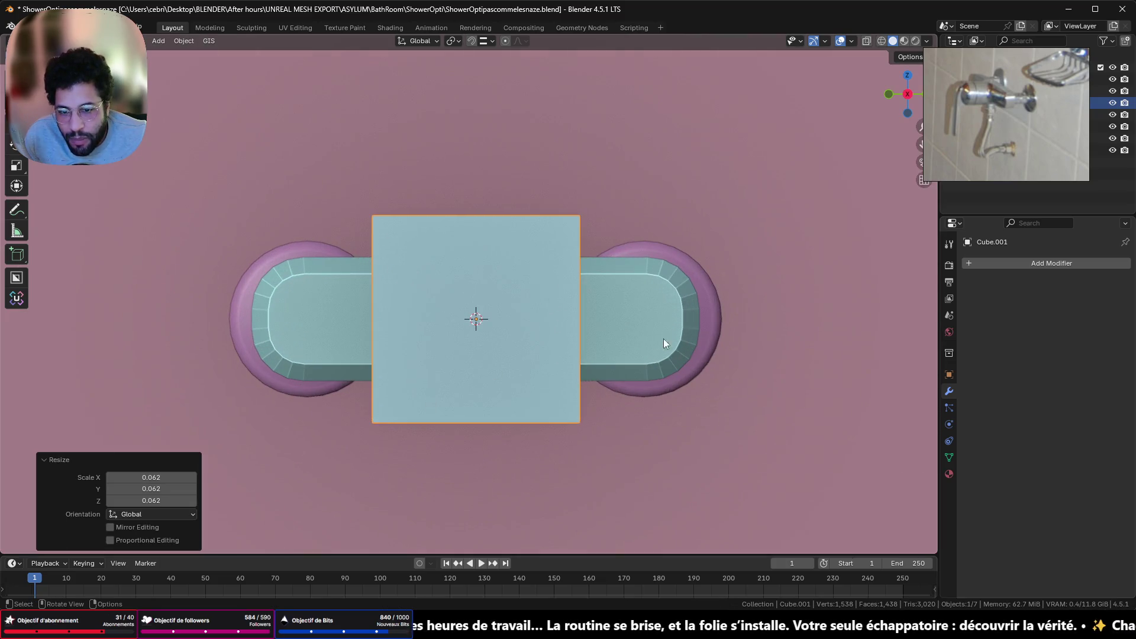
pyautogui.moveTo(1006, 61); pyautogui.dragTo(1037, 296)
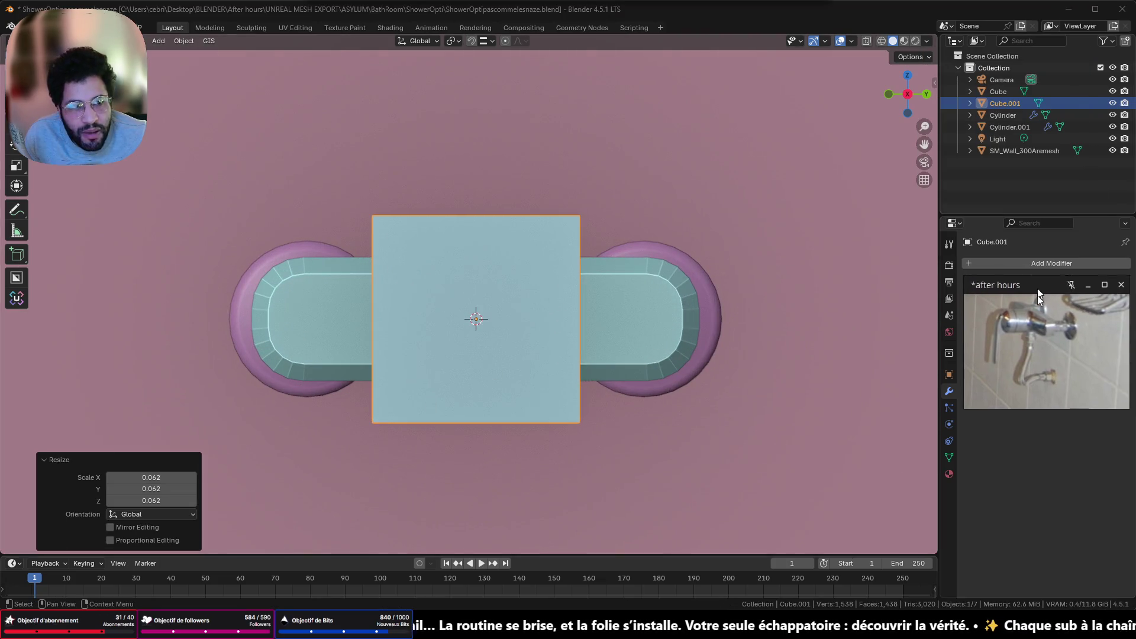
pyautogui.doubleClick(1006, 105)
pyautogui.write('robinet')
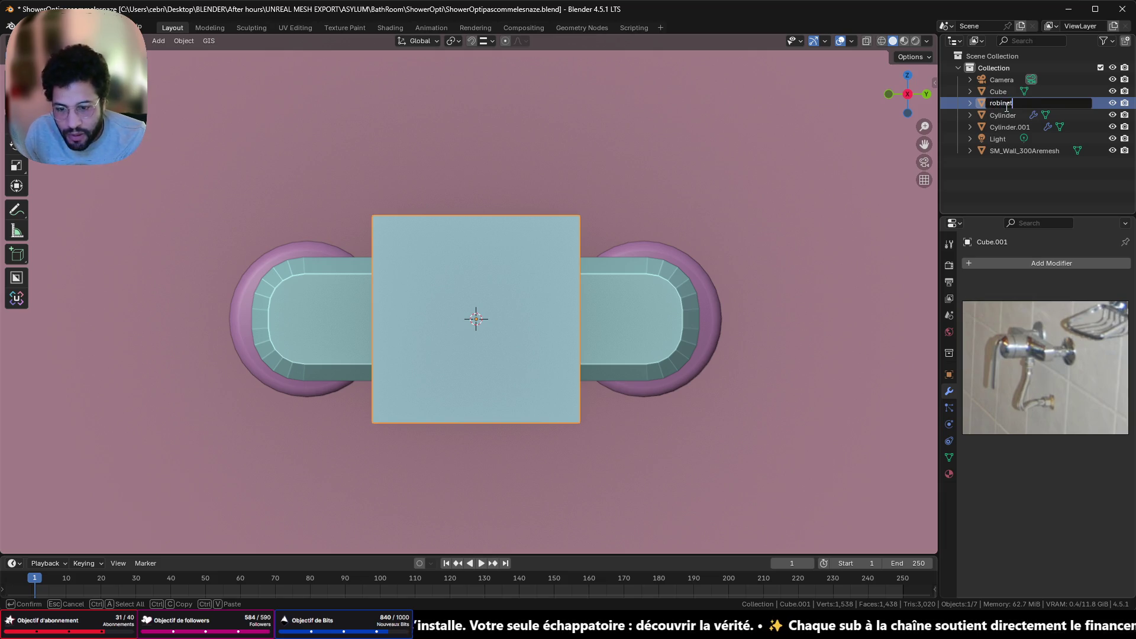
pyautogui.press('Return')
# Reselect the robinet cube and shrink it to 0.094 from a side view
pyautogui.press('Tab')
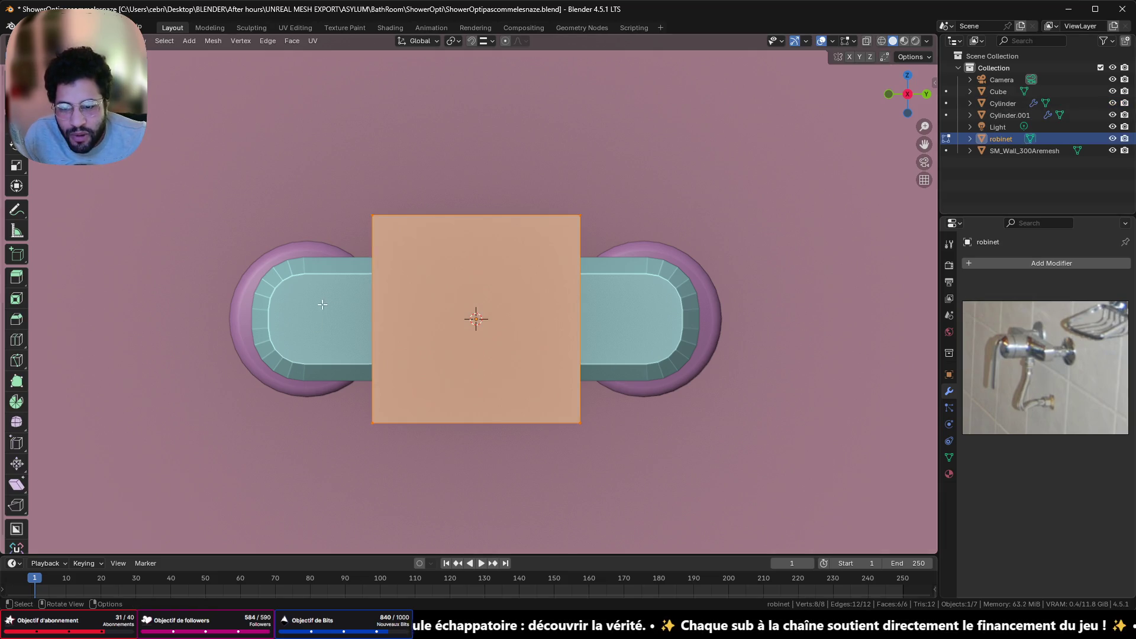
pyautogui.press('Tab')
pyautogui.click(349, 290)
pyautogui.scroll(-2, 346, 287)
pyautogui.moveTo(339, 290)
pyautogui.mouseDown(button='middle')
pyautogui.moveTo(403, 328)
pyautogui.moveTo(406, 312)
pyautogui.mouseUp(button='middle')
pyautogui.click(406, 312)
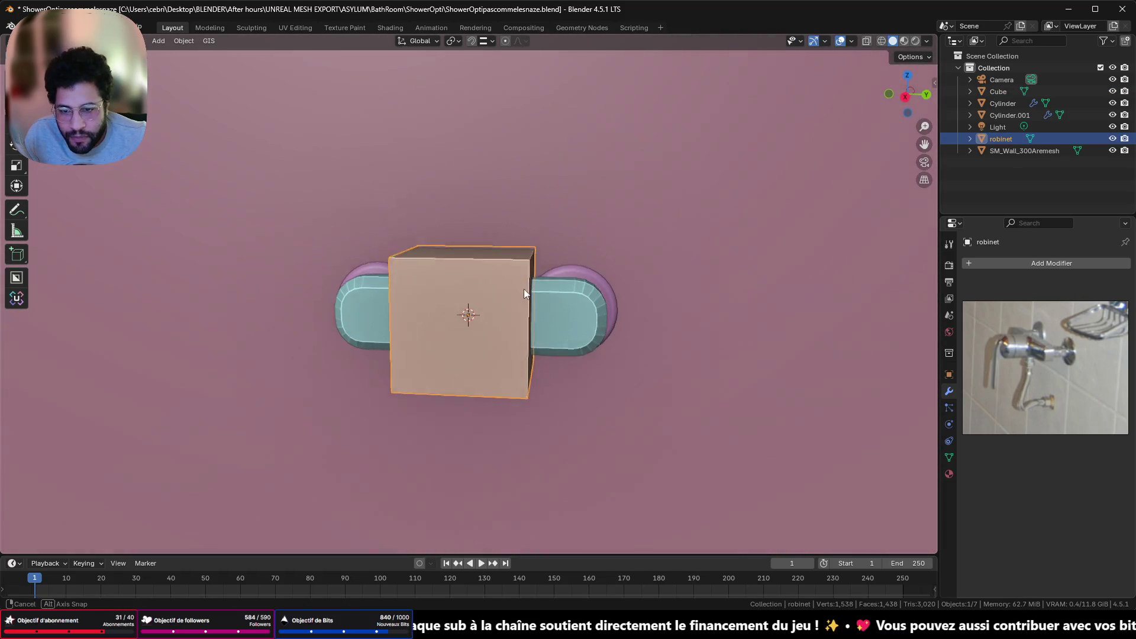
pyautogui.click(907, 98)
pyautogui.press('g')
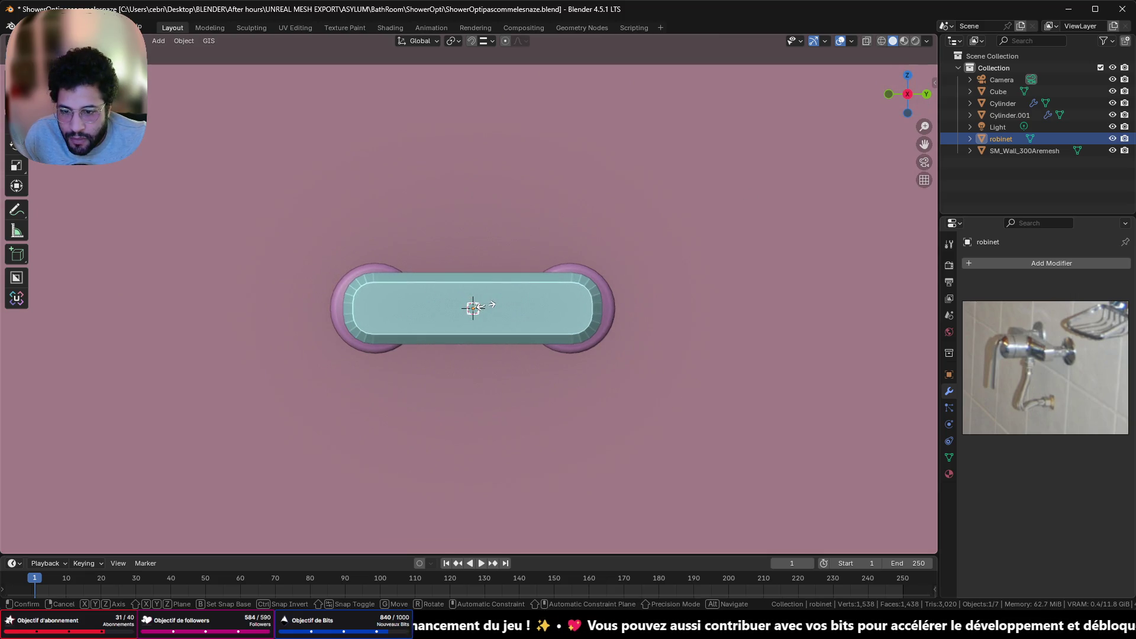
pyautogui.click(490, 305)
# Move the small cube along X onto the front of the plate
pyautogui.moveTo(544, 263); pyautogui.dragTo(688, 281, button='middle')
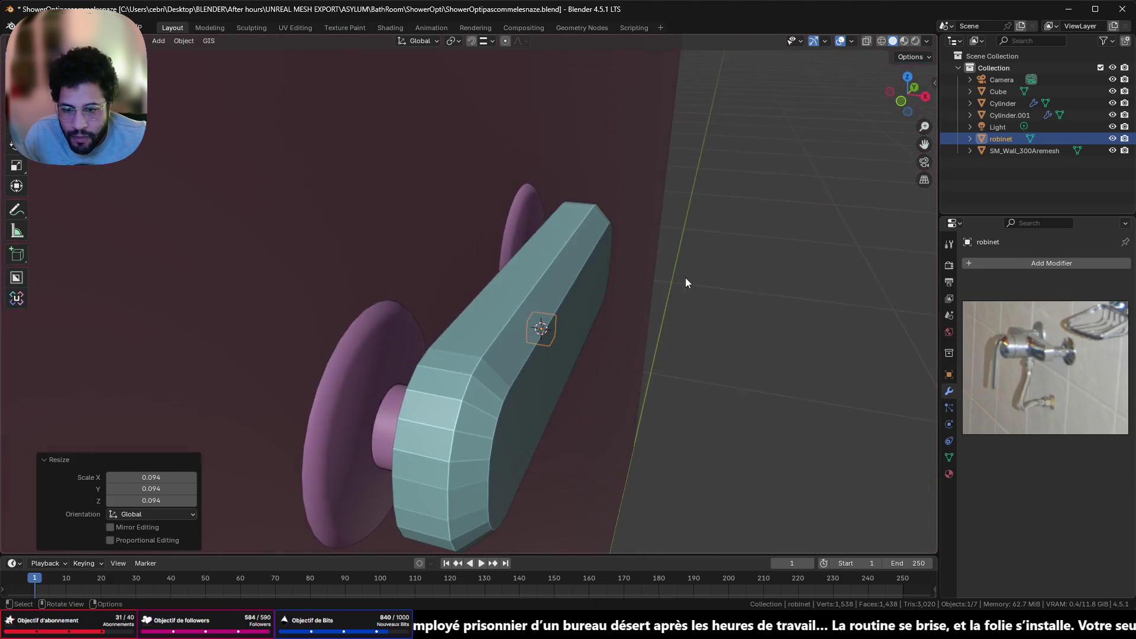
pyautogui.click(898, 105)
pyautogui.keyDown('shift'); pyautogui.moveTo(704, 325); pyautogui.dragTo(398, 337, button='middle'); pyautogui.keyUp('shift')
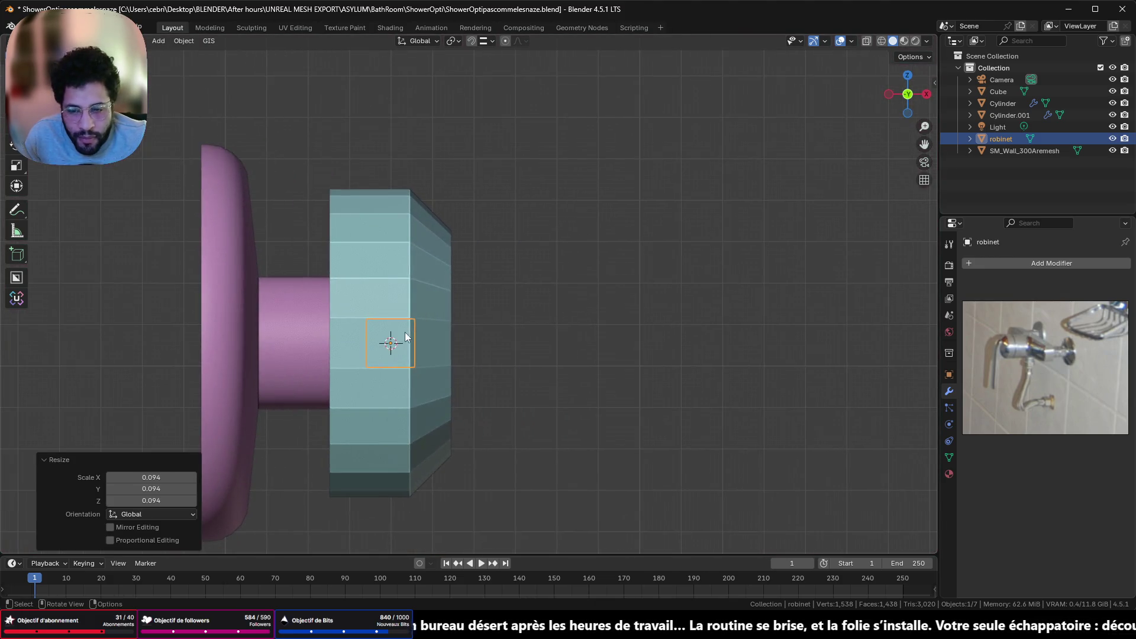
pyautogui.press('g')
pyautogui.press('x')
pyautogui.click(509, 342)
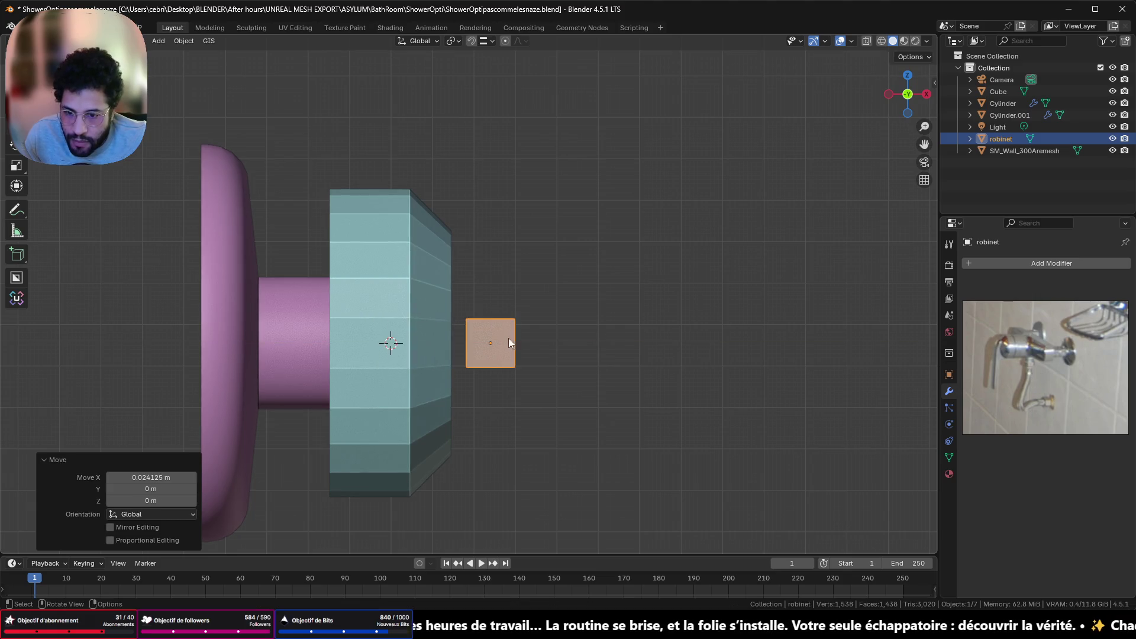
pyautogui.scroll(-3, 602, 329)
pyautogui.moveTo(603, 329); pyautogui.dragTo(488, 353, button='middle')
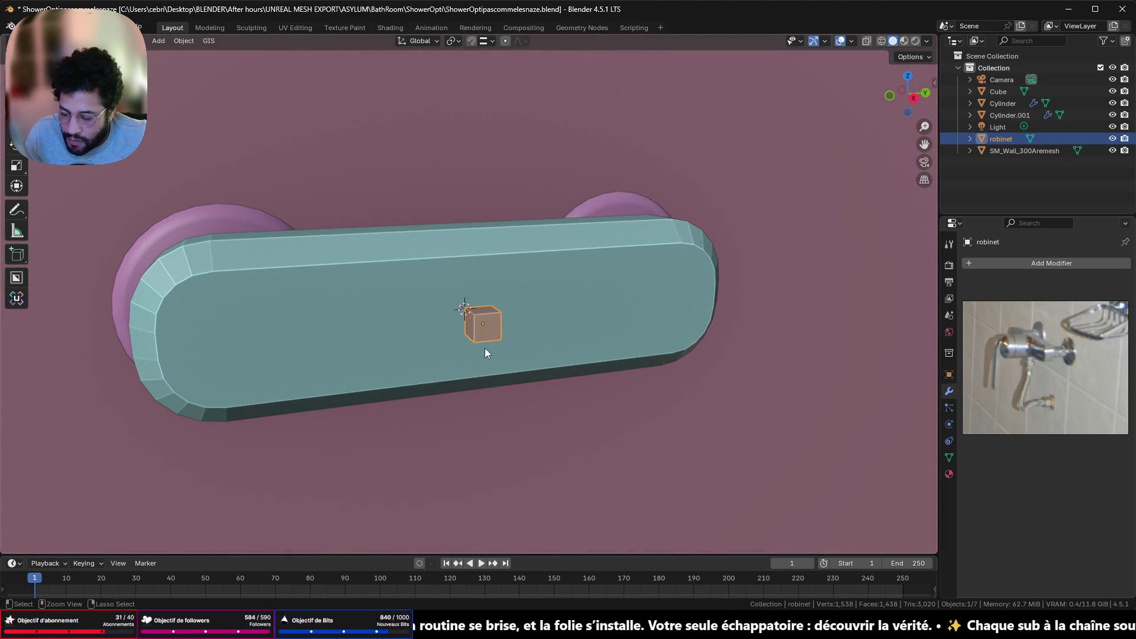
# Apply the cube's scale, then in Edit Mode select its four side faces
pyautogui.hotkey('ctrl', 'a')
pyautogui.click(484, 347)
pyautogui.scroll(5, 502, 328)
pyautogui.press('Tab')
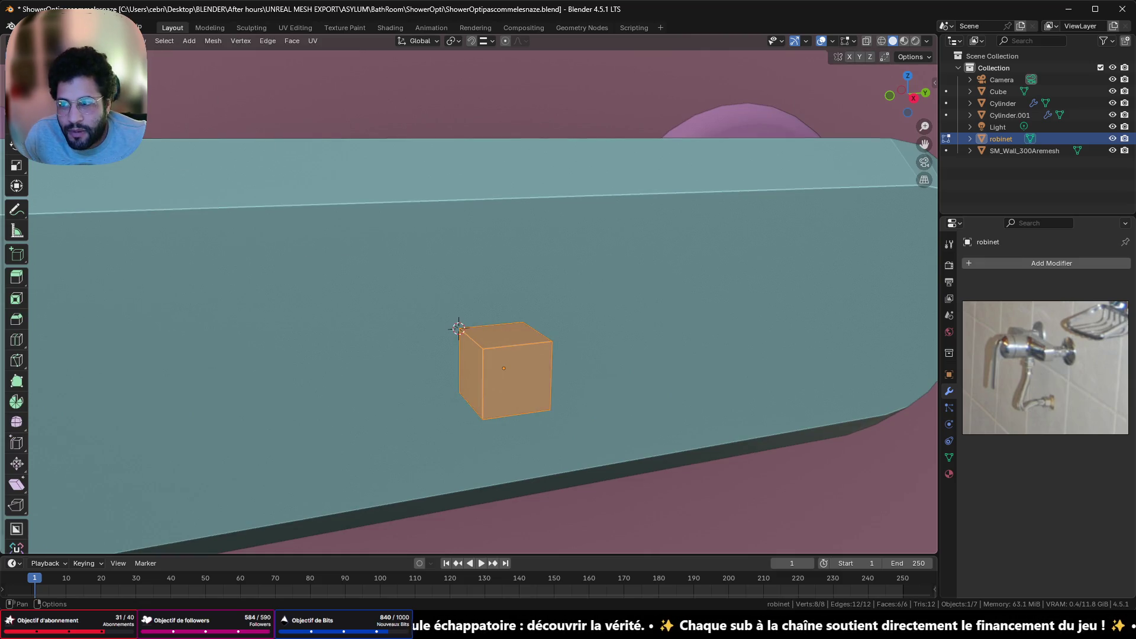
pyautogui.moveTo(312, 203); pyautogui.dragTo(511, 372, button='middle')
pyautogui.hotkey('alt', 'a')
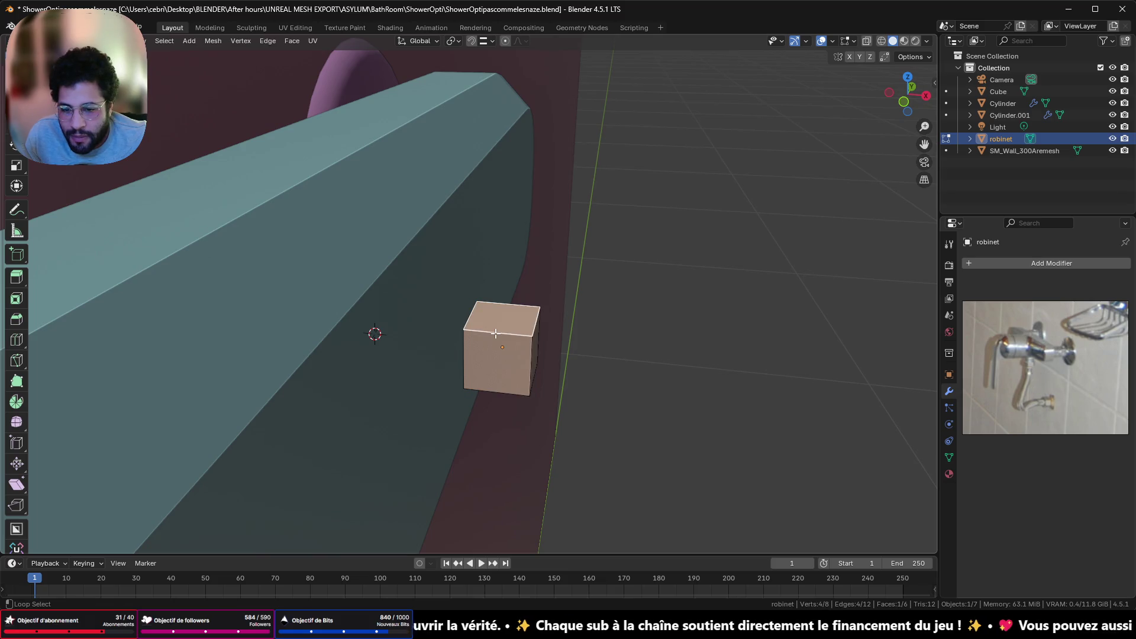
pyautogui.keyDown('alt'); pyautogui.click(521, 370); pyautogui.keyUp('alt')
pyautogui.click(926, 95)
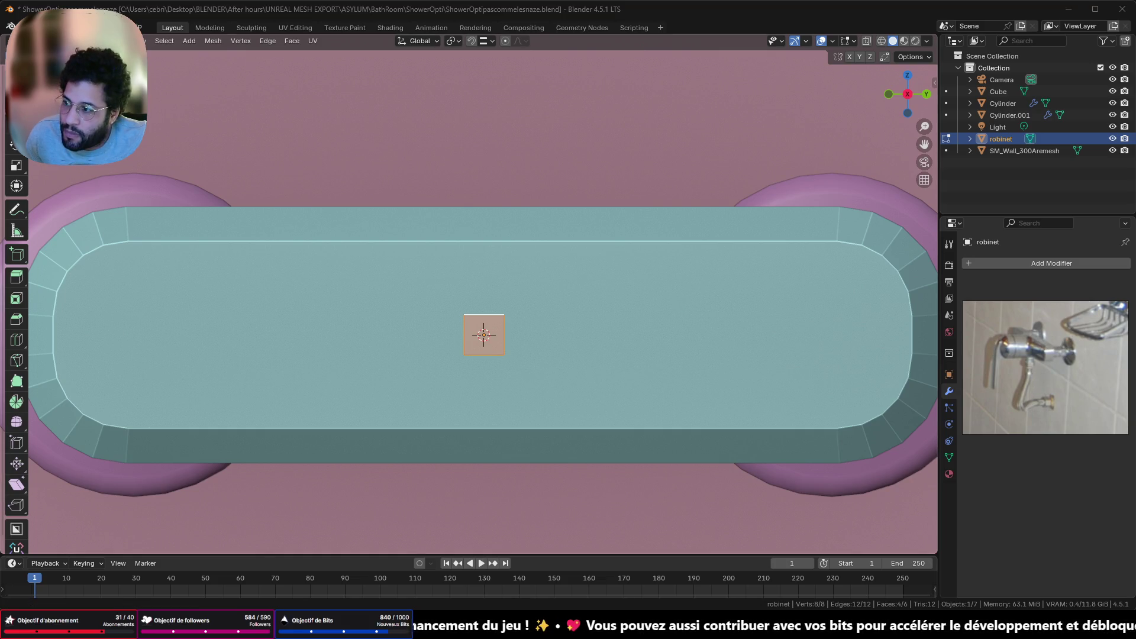
pyautogui.hotkey('alt', 'e')
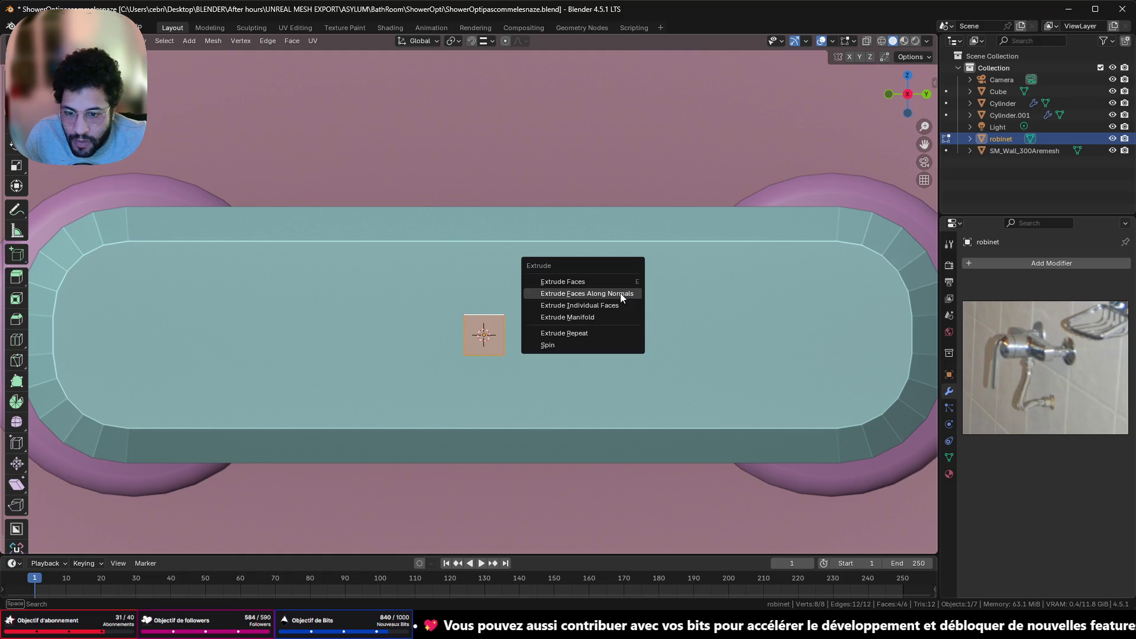
# Extrude each side face individually to form the four cross arms
pyautogui.click(609, 306)
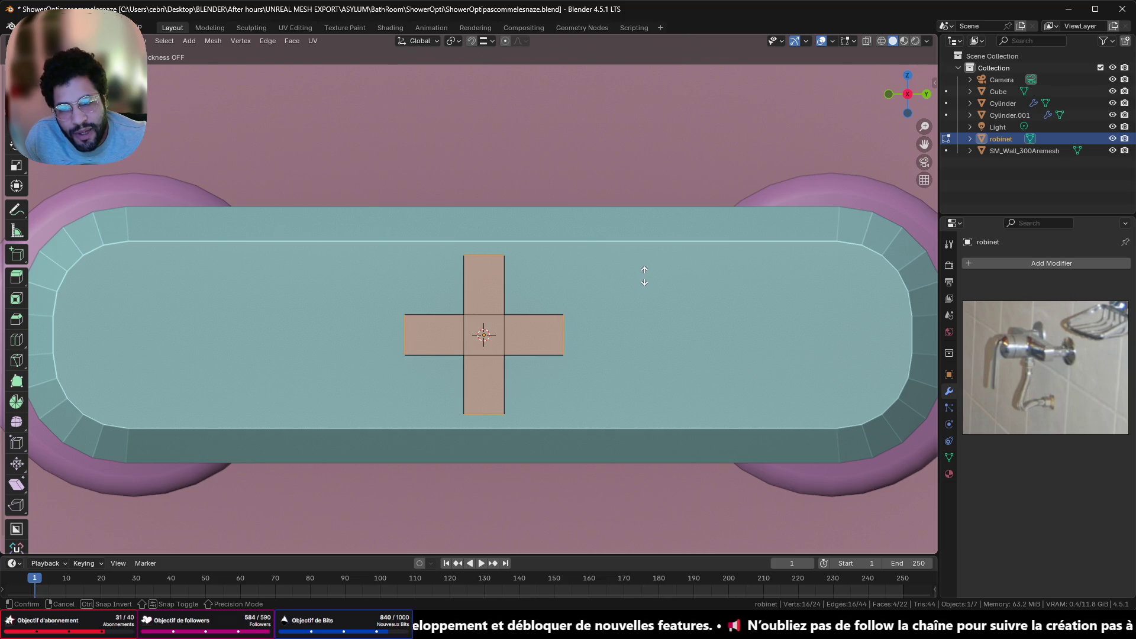
pyautogui.click(644, 273)
pyautogui.moveTo(502, 316)
pyautogui.mouseDown(button='middle')
pyautogui.moveTo(542, 326)
pyautogui.moveTo(519, 329)
pyautogui.mouseUp(button='middle')
# Select the edges at the arm tips and scale them by 0.782
pyautogui.click(482, 315)
pyautogui.click(507, 421)
pyautogui.moveTo(507, 421)
pyautogui.mouseDown(button='middle')
pyautogui.moveTo(525, 359)
pyautogui.moveTo(499, 333)
pyautogui.moveTo(479, 343)
pyautogui.moveTo(479, 365)
pyautogui.moveTo(631, 406)
pyautogui.mouseUp(button='middle')
pyautogui.scroll(3, 525, 359)
pyautogui.keyDown('shift'); pyautogui.click(525, 361); pyautogui.keyUp('shift')
pyautogui.keyDown('shift'); pyautogui.click(491, 344); pyautogui.keyUp('shift')
pyautogui.keyDown('shift'); pyautogui.click(477, 362); pyautogui.keyUp('shift')
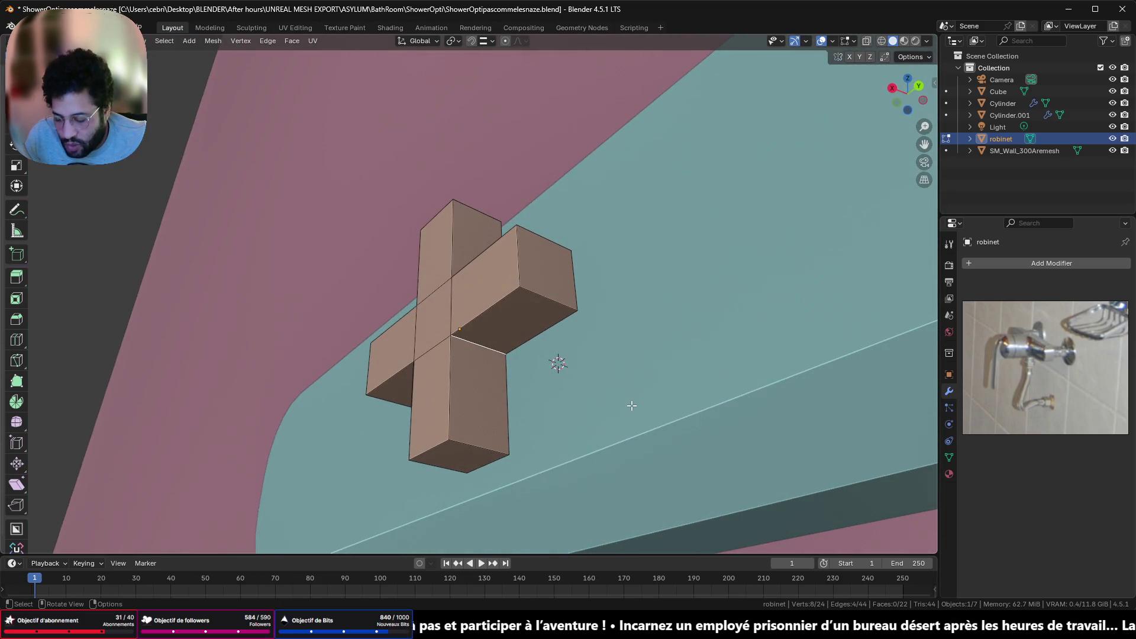
pyautogui.press('s')
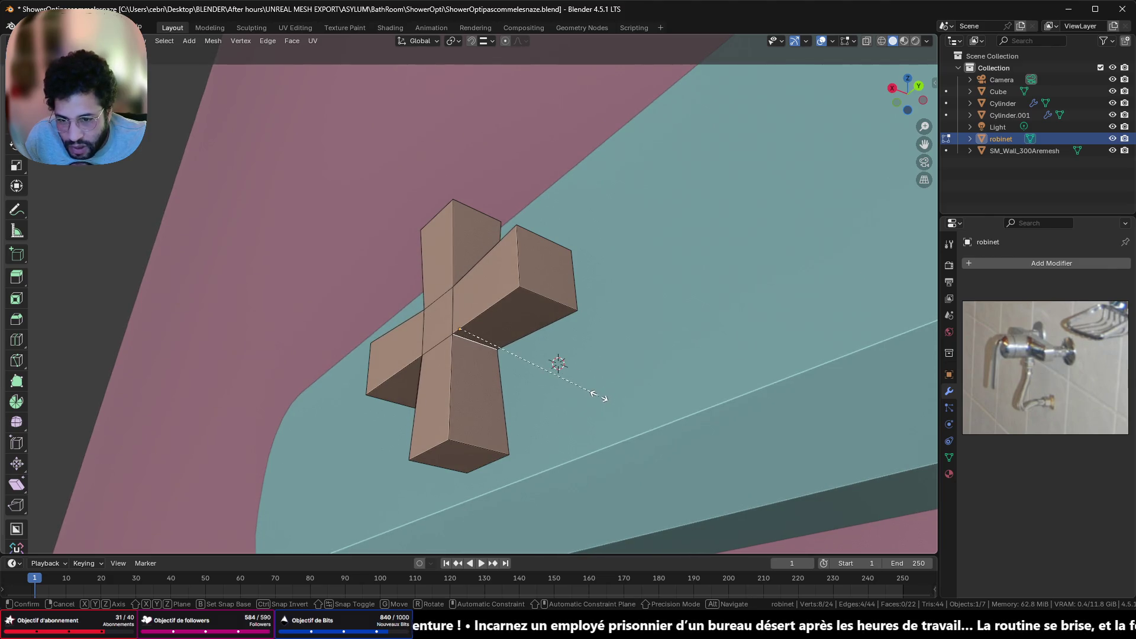
pyautogui.click(593, 394)
pyautogui.scroll(-3, 592, 394)
pyautogui.moveTo(593, 394)
pyautogui.mouseDown(button='middle')
pyautogui.moveTo(622, 417)
pyautogui.moveTo(543, 372)
pyautogui.mouseUp(button='middle')
pyautogui.scroll(2, 543, 372)
pyautogui.moveTo(542, 374)
pyautogui.mouseDown(button='middle')
pyautogui.moveTo(515, 408)
pyautogui.moveTo(473, 423)
pyautogui.moveTo(479, 331)
pyautogui.mouseUp(button='middle')
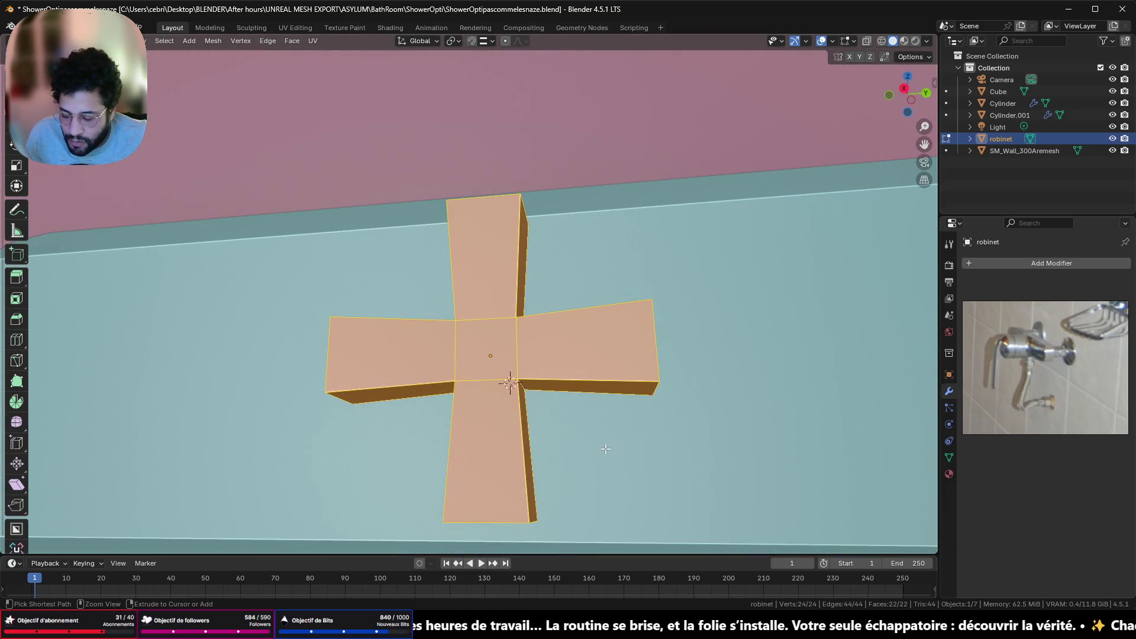
# Bevel the cross handle's edges and inspect the result
pyautogui.hotkey('ctrl', 'b')
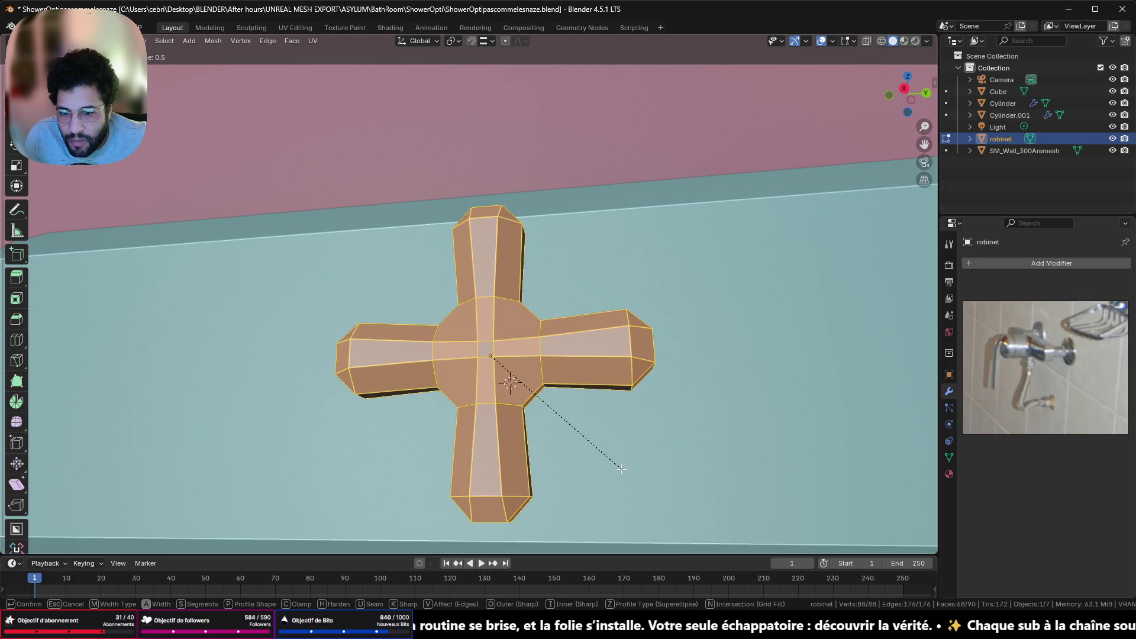
pyautogui.click(618, 469)
pyautogui.moveTo(503, 403); pyautogui.dragTo(444, 417, button='middle')
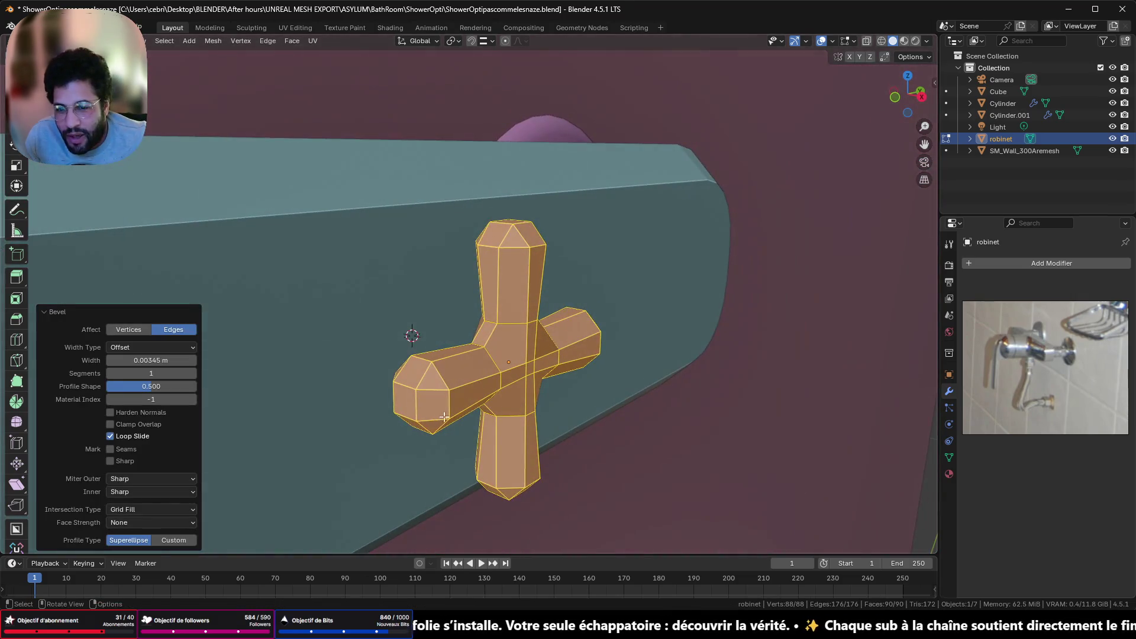
pyautogui.scroll(-4, 556, 322)
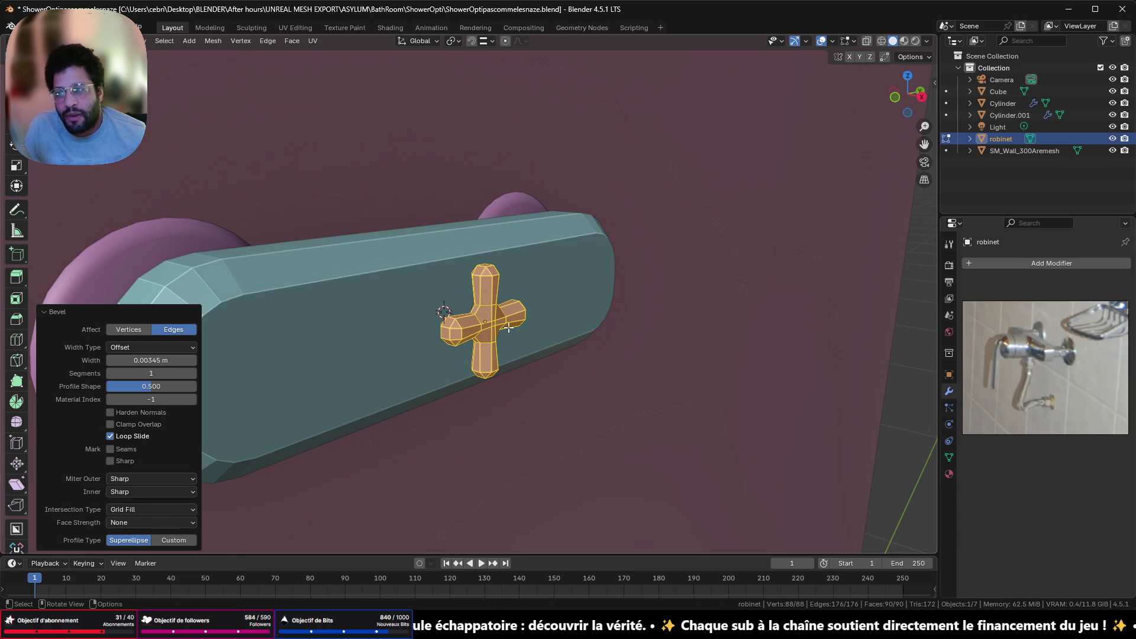
pyautogui.scroll(5, 471, 272)
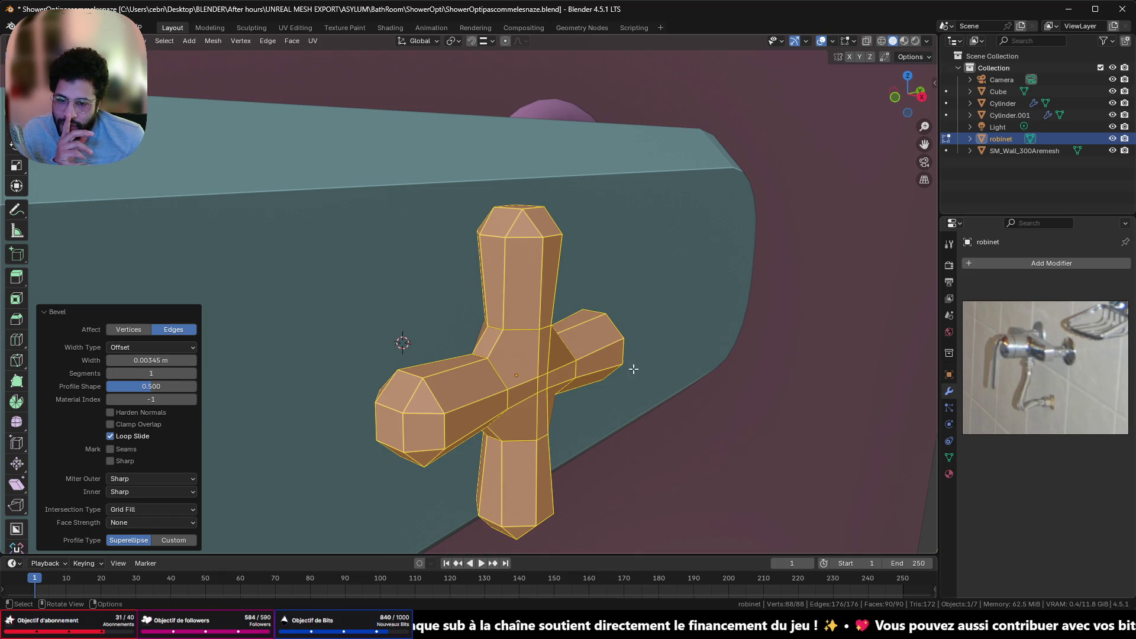
pyautogui.moveTo(634, 369)
pyautogui.mouseDown(button='middle')
pyautogui.moveTo(637, 345)
pyautogui.moveTo(614, 309)
pyautogui.moveTo(596, 314)
pyautogui.mouseUp(button='middle')
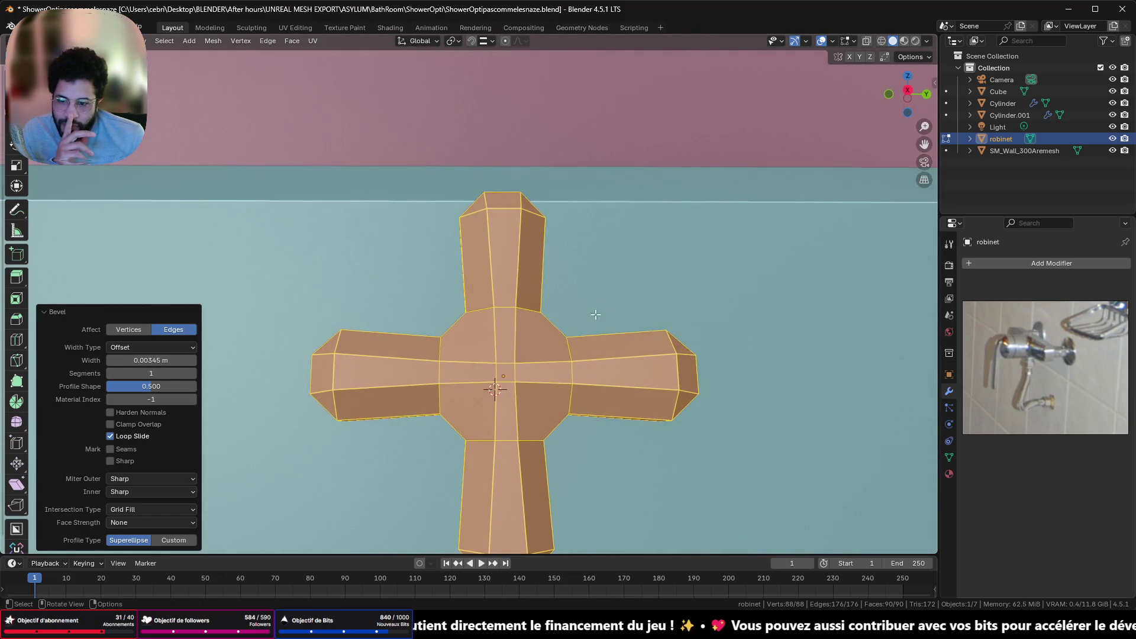
# Try adjusting the bevel, then undo it and start a fresh bevel
pyautogui.moveTo(156, 360)
pyautogui.mouseDown()
pyautogui.moveTo(189, 360)
pyautogui.moveTo(155, 360)
pyautogui.mouseUp()
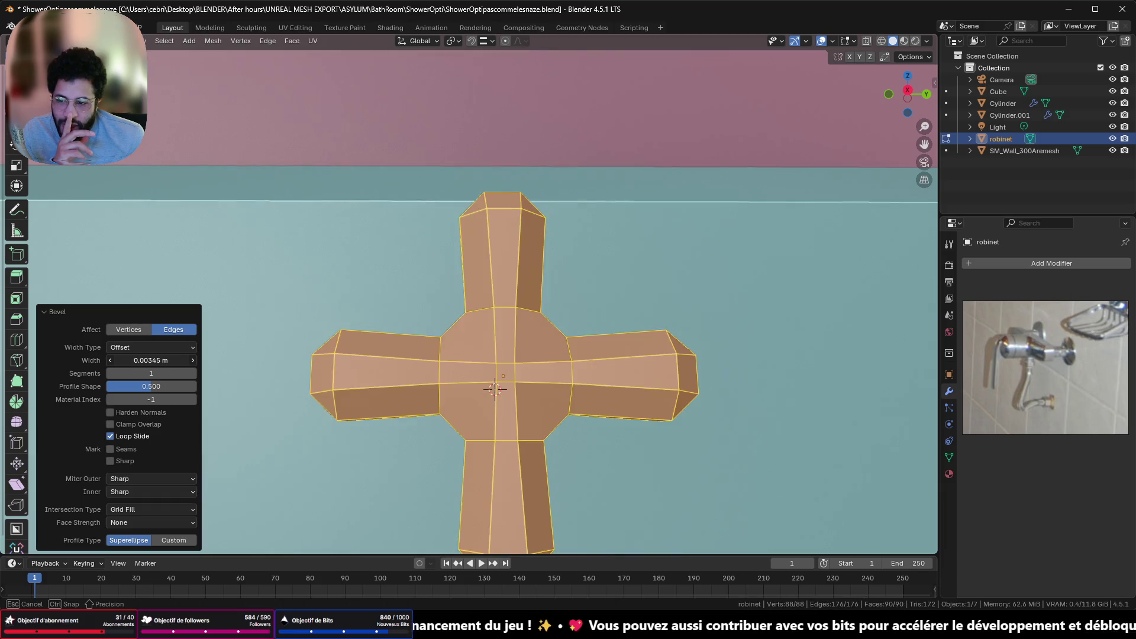
pyautogui.press('c')
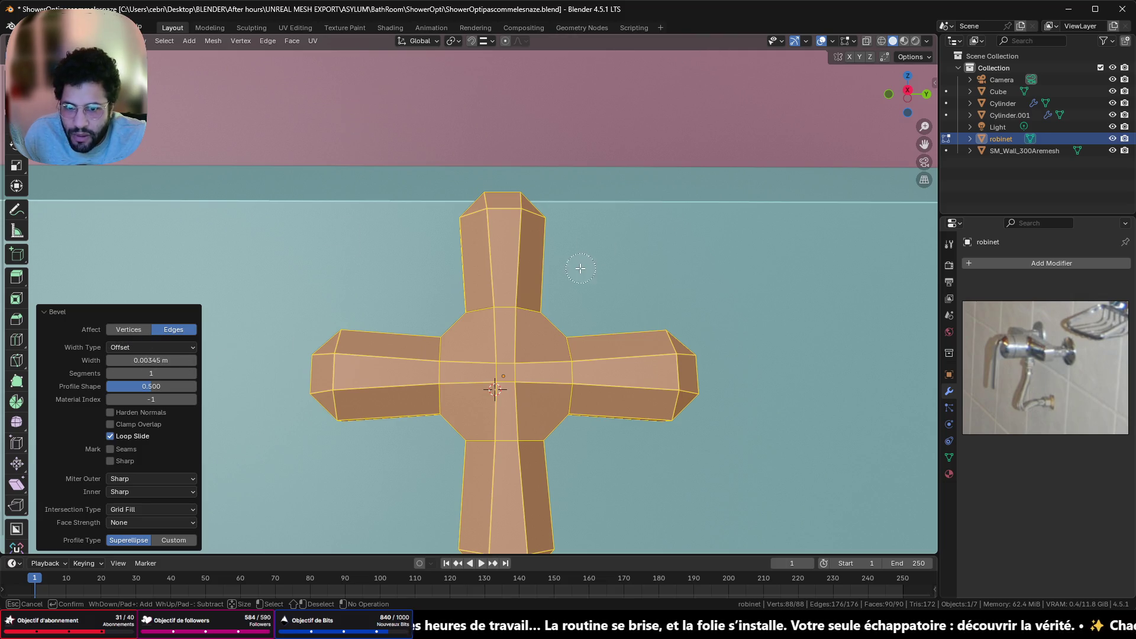
pyautogui.press('Escape')
pyautogui.press('c')
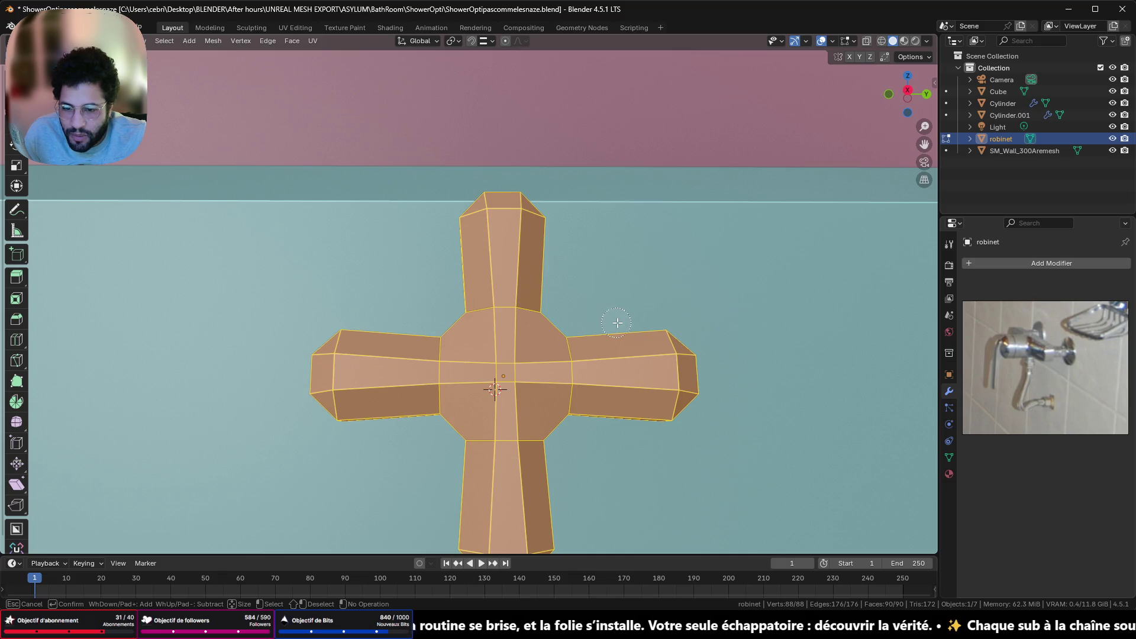
pyautogui.press('Escape')
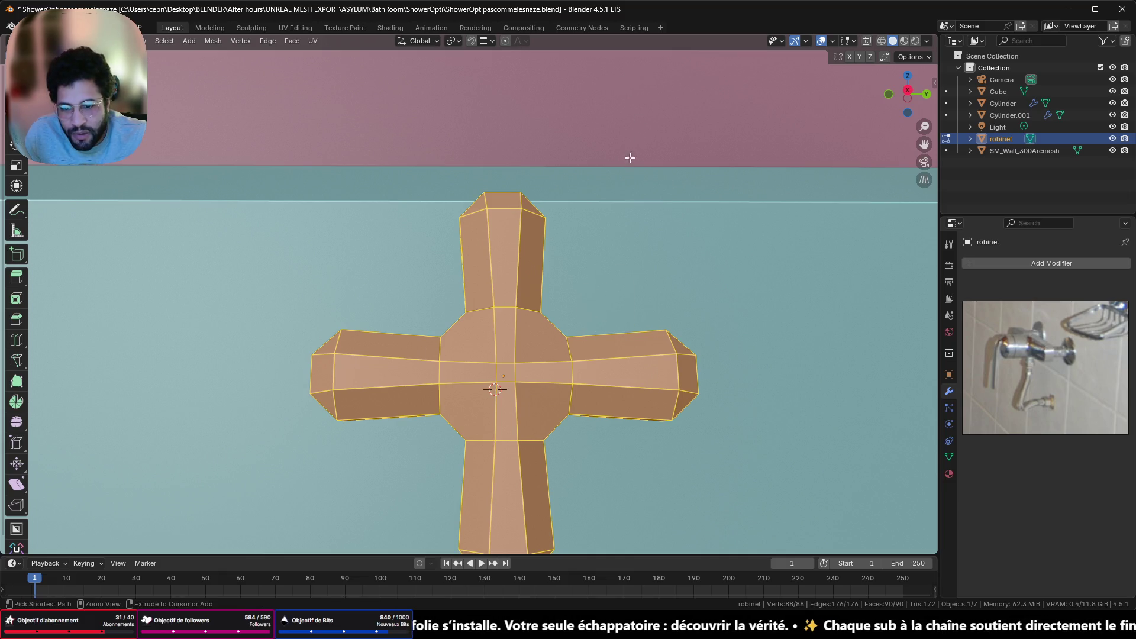
pyautogui.hotkey('ctrl', 'z')
pyautogui.hotkey('ctrl', 'b')
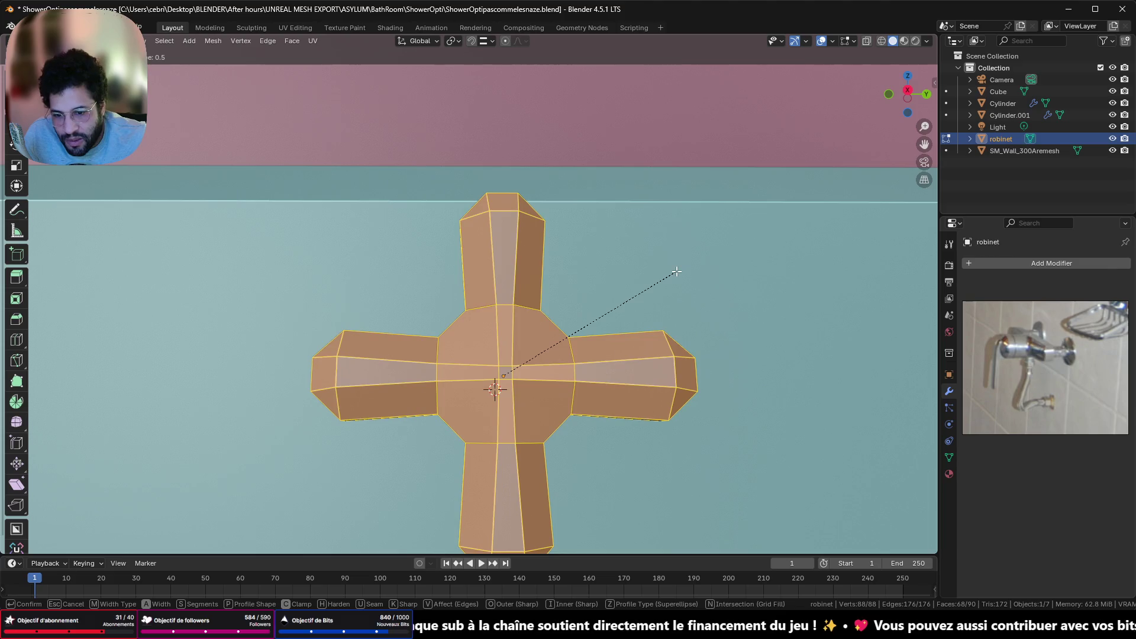
# Confirm the bevel with 5 segments for rounded arms, then return to Object Mode
pyautogui.click(678, 269)
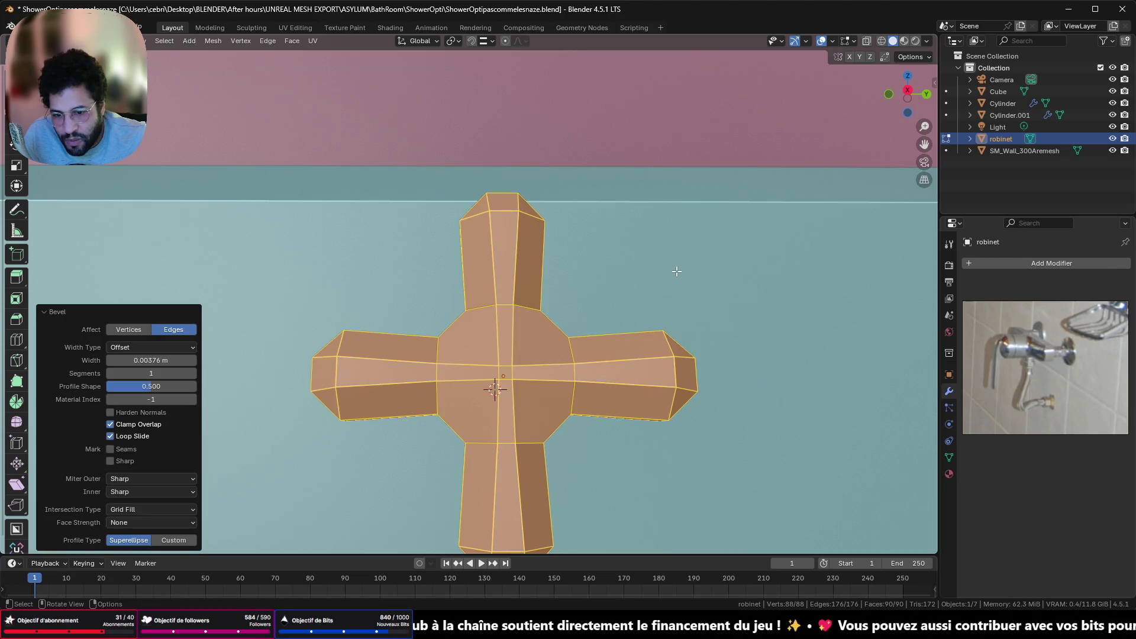
pyautogui.click(191, 374)
pyautogui.click(192, 373)
pyautogui.click(192, 373)
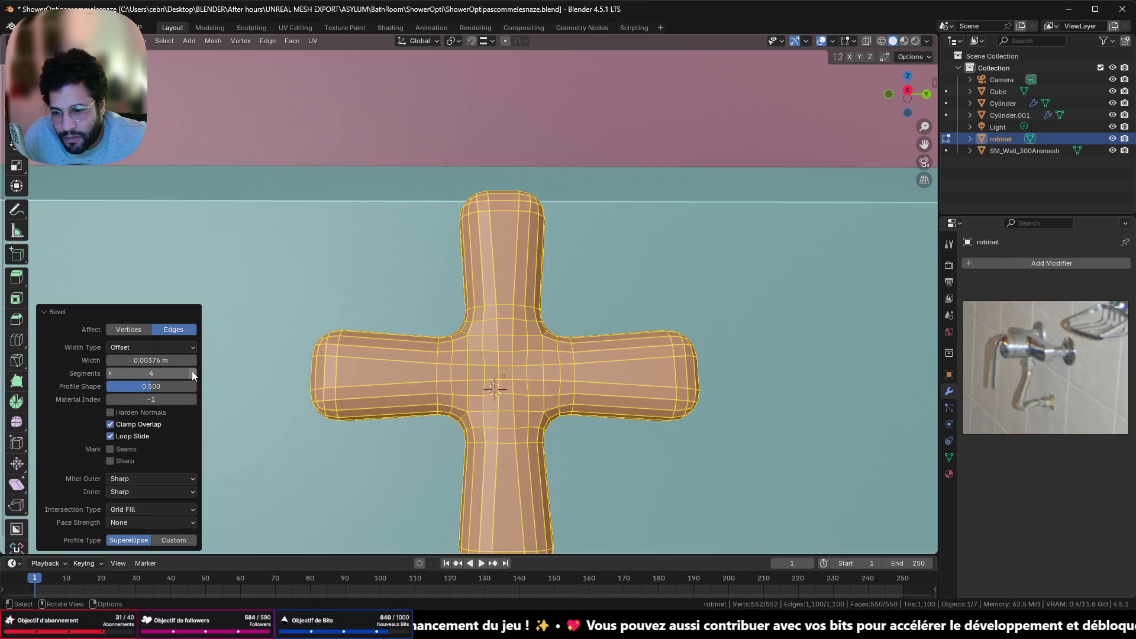
pyautogui.click(192, 373)
pyautogui.scroll(-3, 514, 347)
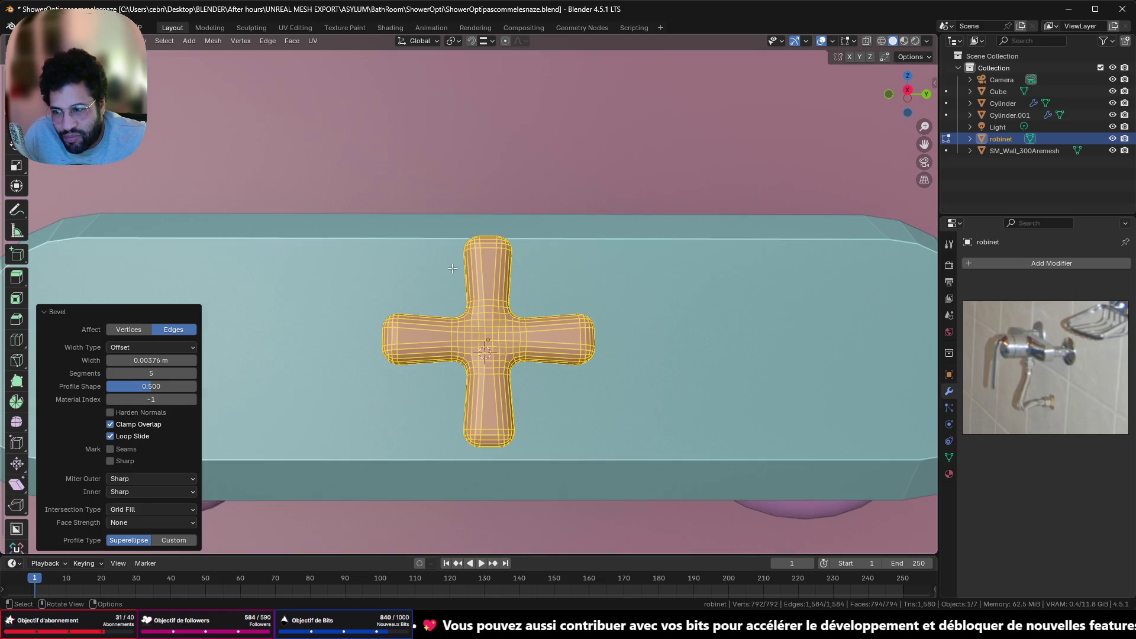
pyautogui.moveTo(358, 228)
pyautogui.mouseDown(button='middle')
pyautogui.moveTo(533, 299)
pyautogui.moveTo(512, 436)
pyautogui.moveTo(487, 468)
pyautogui.moveTo(428, 438)
pyautogui.moveTo(376, 322)
pyautogui.moveTo(286, 274)
pyautogui.moveTo(462, 271)
pyautogui.moveTo(408, 273)
pyautogui.moveTo(489, 259)
pyautogui.moveTo(432, 278)
pyautogui.moveTo(464, 286)
pyautogui.mouseUp(button='middle')
pyautogui.press('Tab')
pyautogui.scroll(2, 514, 354)
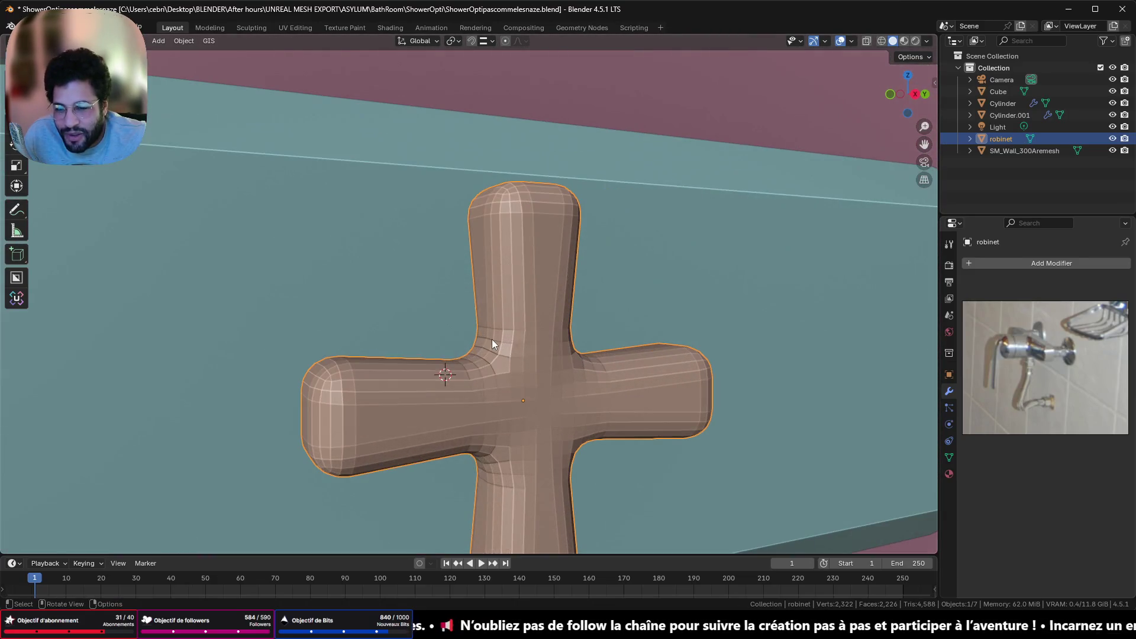
# Give the robinet handle automatic smooth shading
pyautogui.rightClick(492, 340)
pyautogui.click(492, 340)
pyautogui.scroll(-1, 554, 364)
pyautogui.moveTo(552, 360)
pyautogui.mouseDown(button='middle')
pyautogui.moveTo(495, 420)
pyautogui.moveTo(545, 402)
pyautogui.moveTo(525, 348)
pyautogui.moveTo(521, 391)
pyautogui.mouseUp(button='middle')
# Select the 3x3 block of centre faces and round them with LoopTools Circle
pyautogui.press('Tab')
pyautogui.scroll(2, 518, 367)
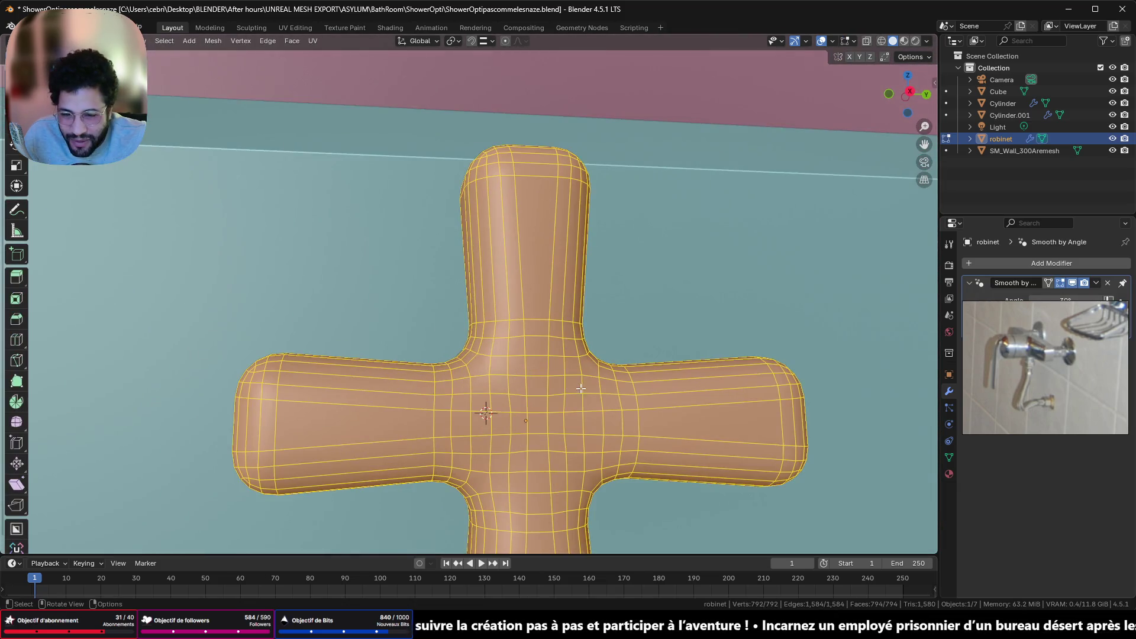
pyautogui.scroll(1, 523, 415)
pyautogui.moveTo(498, 394)
pyautogui.mouseDown()
pyautogui.moveTo(543, 457)
pyautogui.moveTo(526, 431)
pyautogui.mouseUp()
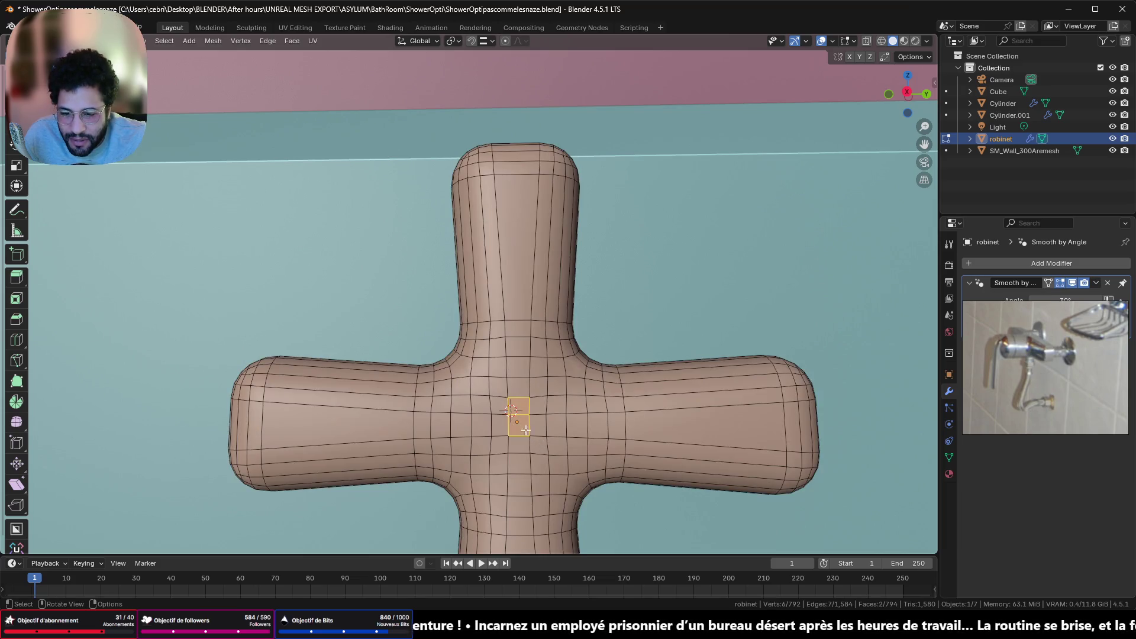
pyautogui.moveTo(490, 388); pyautogui.dragTo(556, 460)
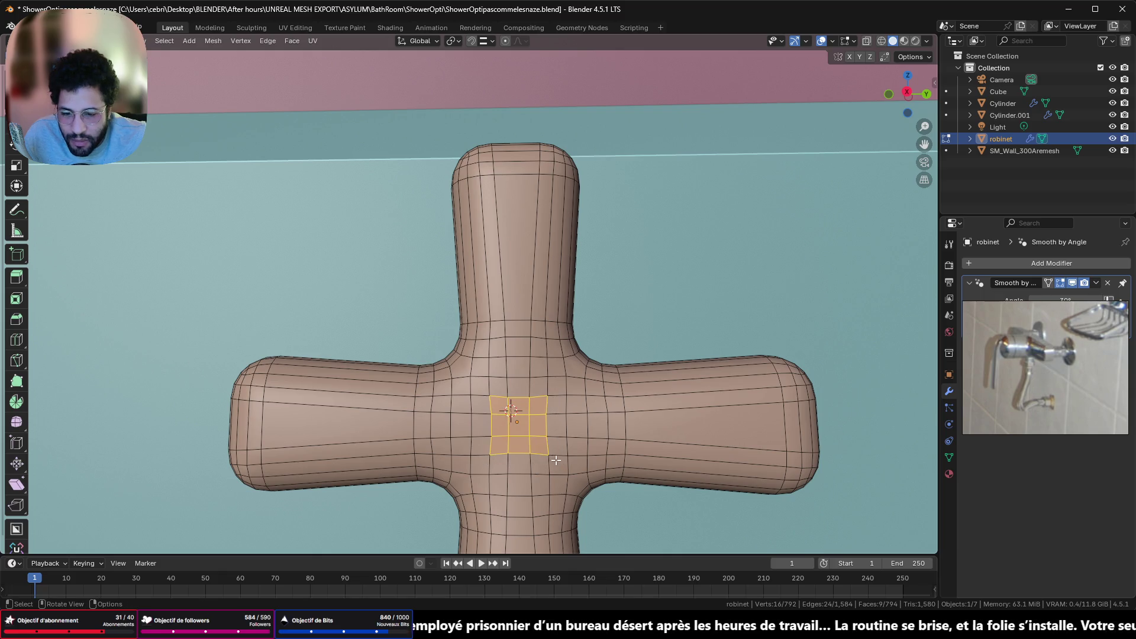
pyautogui.rightClick(646, 345)
pyautogui.moveTo(666, 215)
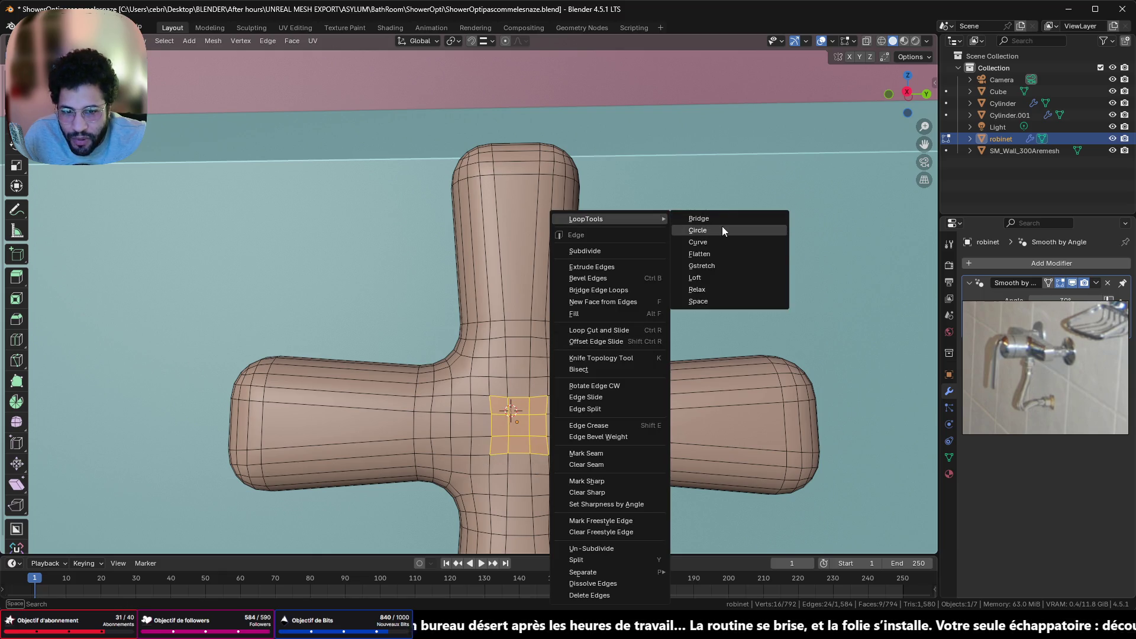
pyautogui.click(722, 226)
pyautogui.scroll(-5, 600, 365)
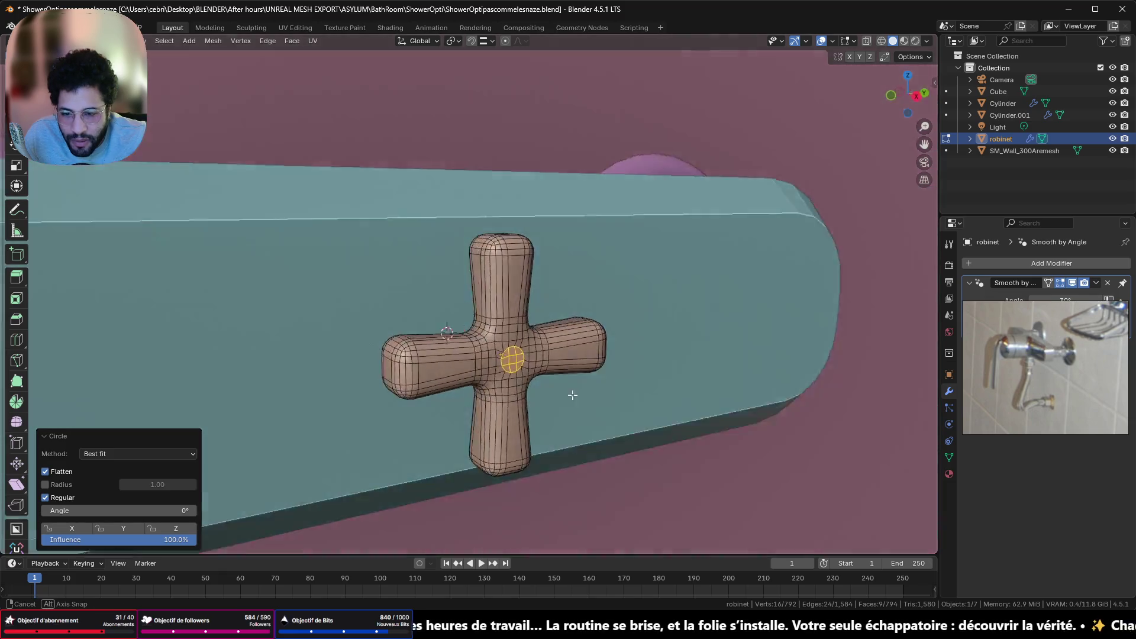
pyautogui.click(907, 93)
pyautogui.scroll(6, 784, 143)
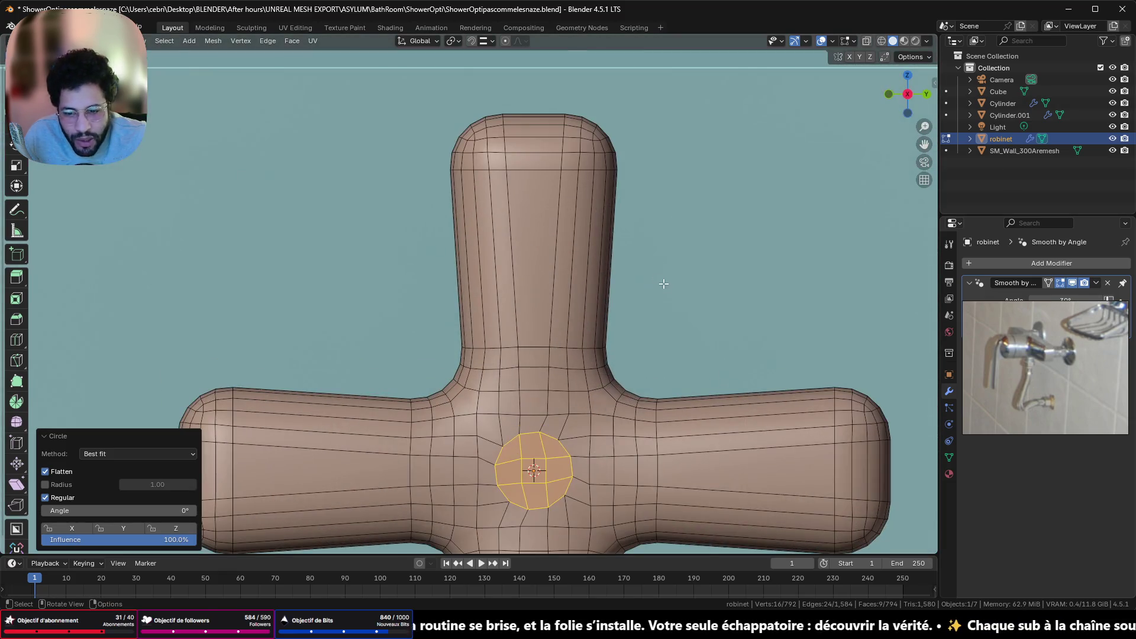
# Undo and reapply LoopTools Circle, then centre the rounded patch in view
pyautogui.hotkey('ctrl', 'z')
pyautogui.rightClick(676, 265)
pyautogui.moveTo(699, 218)
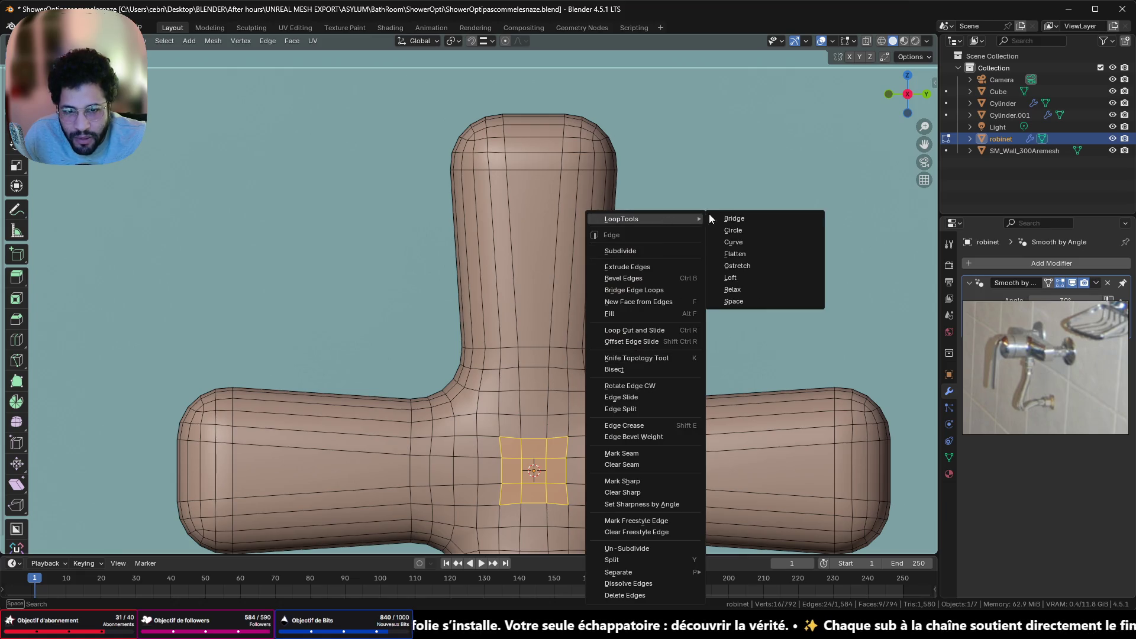
pyautogui.click(760, 226)
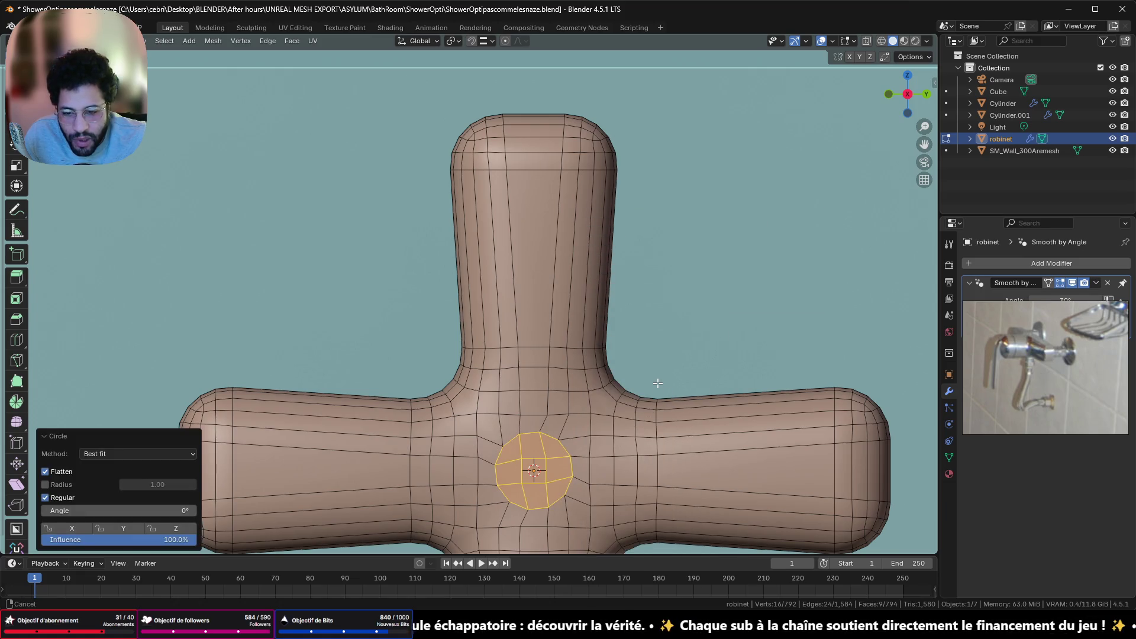
pyautogui.keyDown('shift'); pyautogui.moveTo(657, 385); pyautogui.dragTo(588, 254, button='middle'); pyautogui.keyUp('shift')
pyautogui.scroll(2, 649, 225)
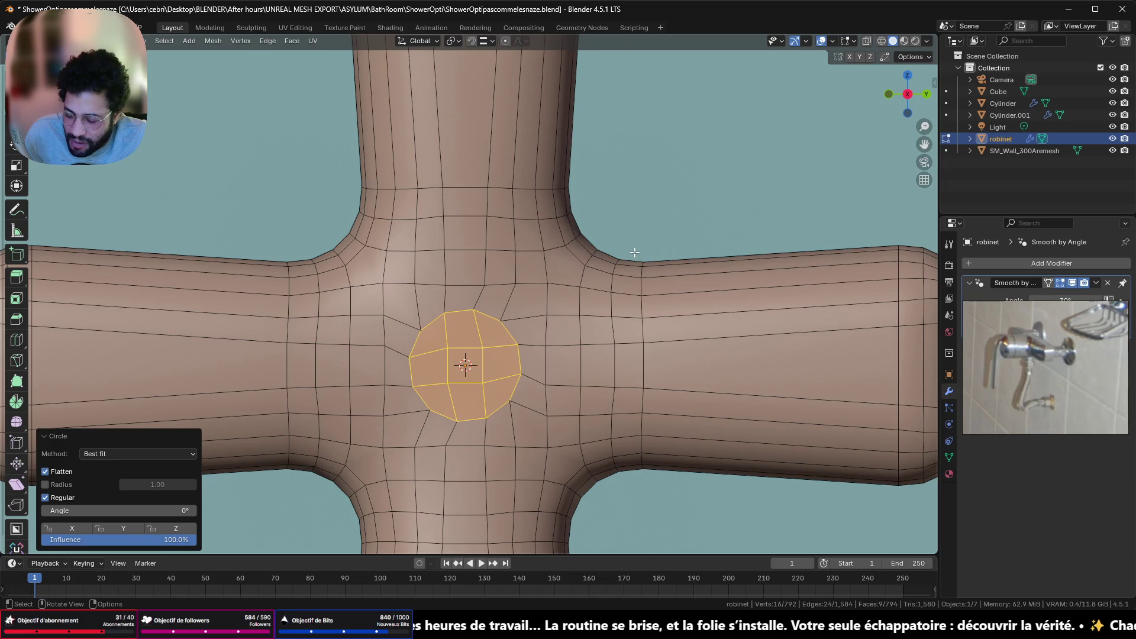
pyautogui.press('r')
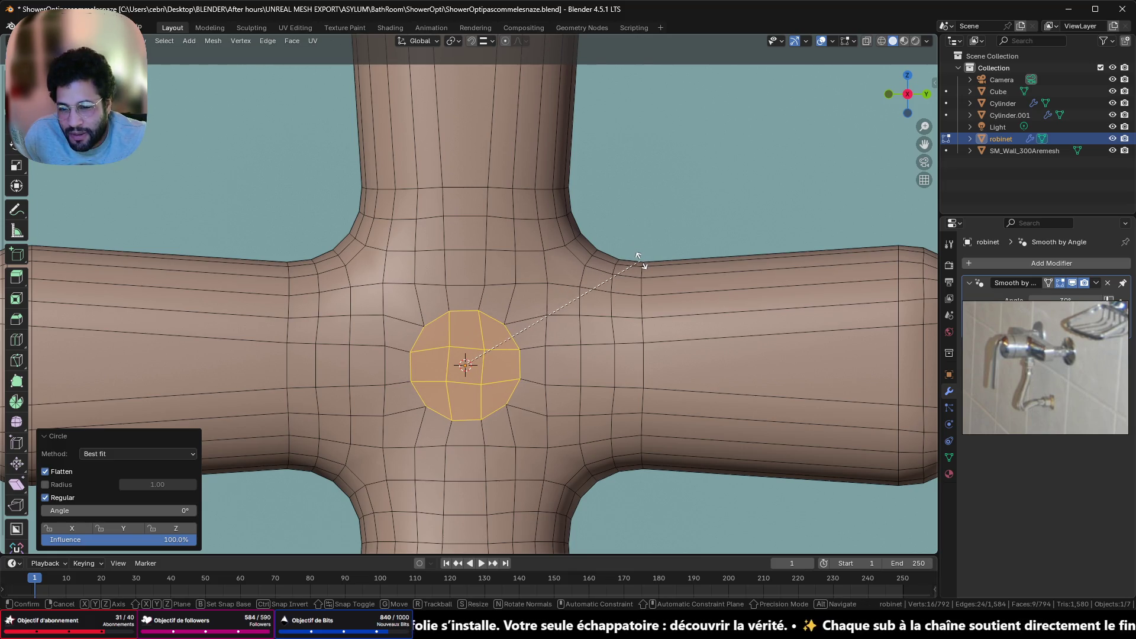
# Confirm the 6.77° rotation of the handle's circular centre patch
pyautogui.click(642, 266)
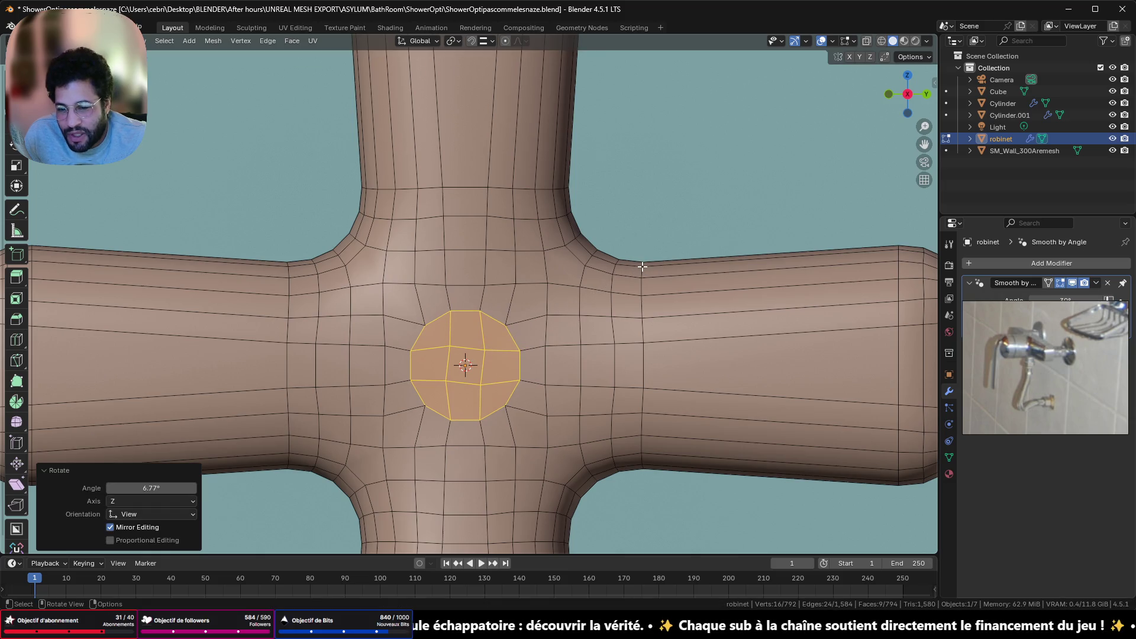
pyautogui.scroll(-4, 507, 338)
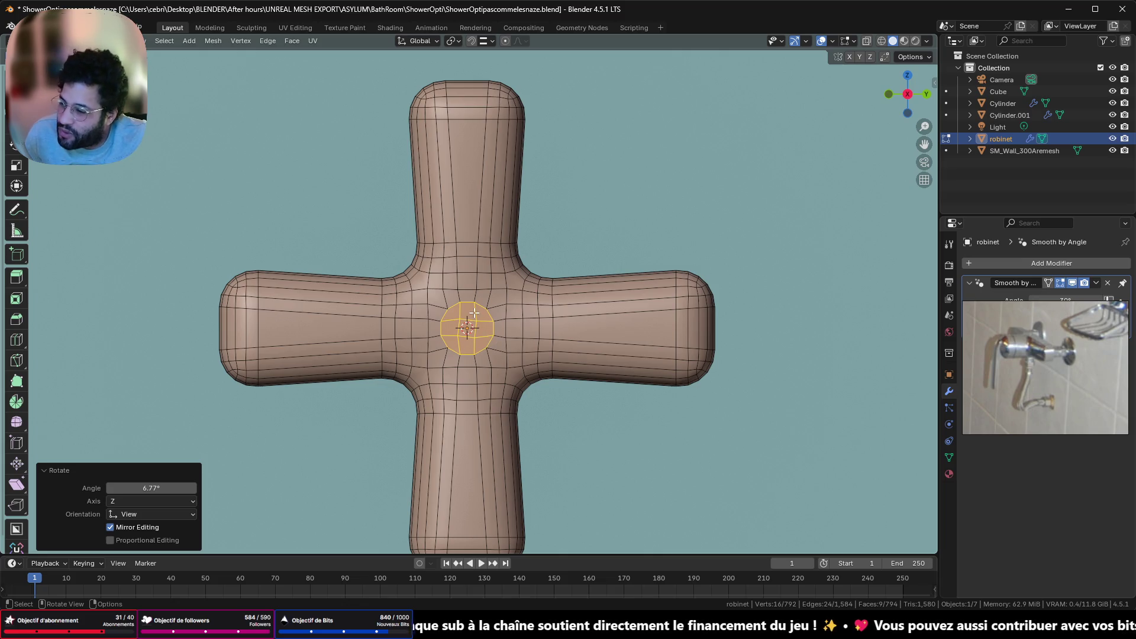
pyautogui.scroll(6, 458, 320)
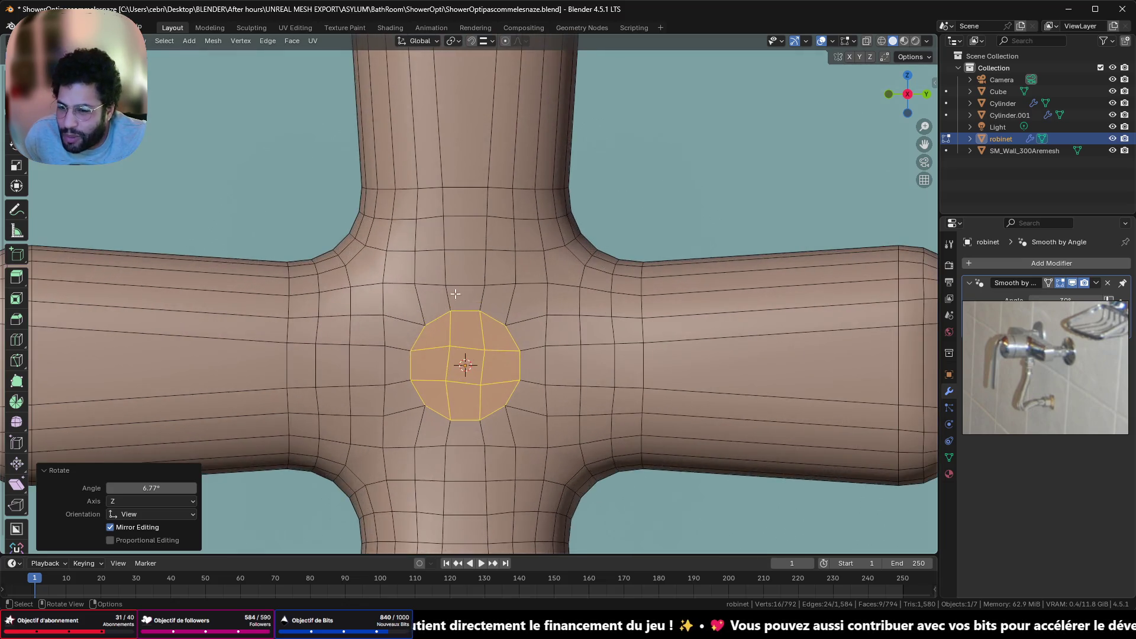
pyautogui.moveTo(455, 323); pyautogui.dragTo(744, 391, button='middle')
pyautogui.moveTo(697, 360); pyautogui.dragTo(512, 349, button='middle')
pyautogui.moveTo(686, 423)
pyautogui.keyDown('shift'); pyautogui.mouseDown(button='middle')
pyautogui.moveTo(654, 376)
pyautogui.moveTo(452, 200)
pyautogui.mouseUp(button='middle'); pyautogui.keyUp('shift')
pyautogui.moveTo(411, 146)
pyautogui.keyDown('shift'); pyautogui.mouseDown(button='middle')
pyautogui.moveTo(510, 293)
pyautogui.moveTo(522, 244)
pyautogui.mouseUp(button='middle'); pyautogui.keyUp('shift')
pyautogui.scroll(1, 522, 245)
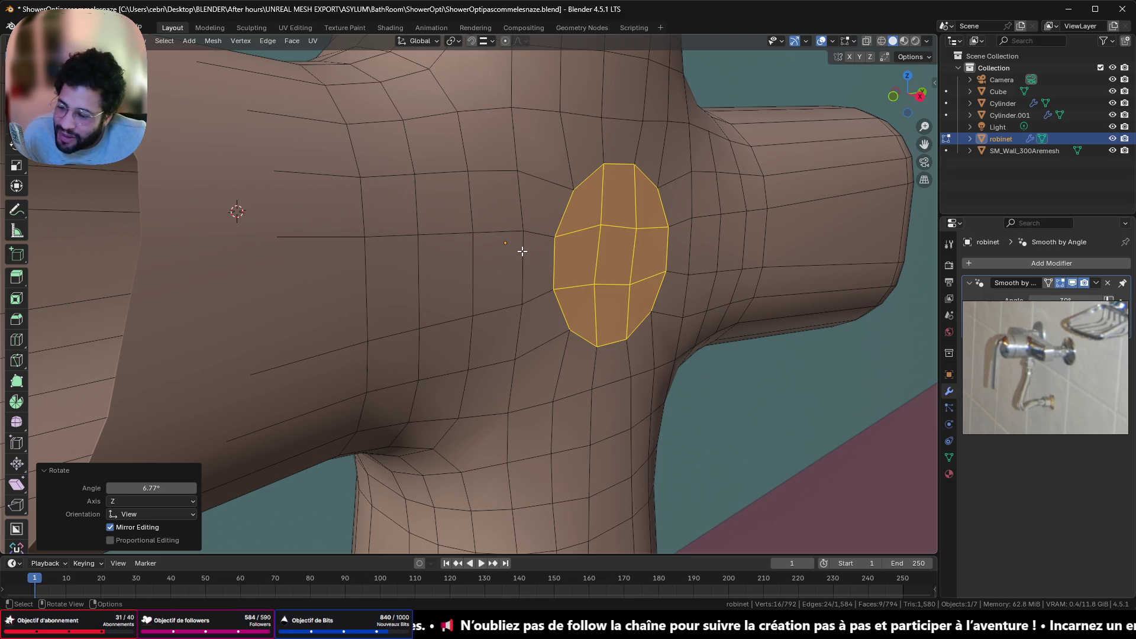
pyautogui.moveTo(589, 310)
pyautogui.mouseDown(button='middle')
pyautogui.moveTo(672, 292)
pyautogui.moveTo(611, 291)
pyautogui.moveTo(637, 325)
pyautogui.moveTo(664, 313)
pyautogui.mouseUp(button='middle')
# Nudge the circular patch along X, frame it, and start extruding it outward
pyautogui.press('g')
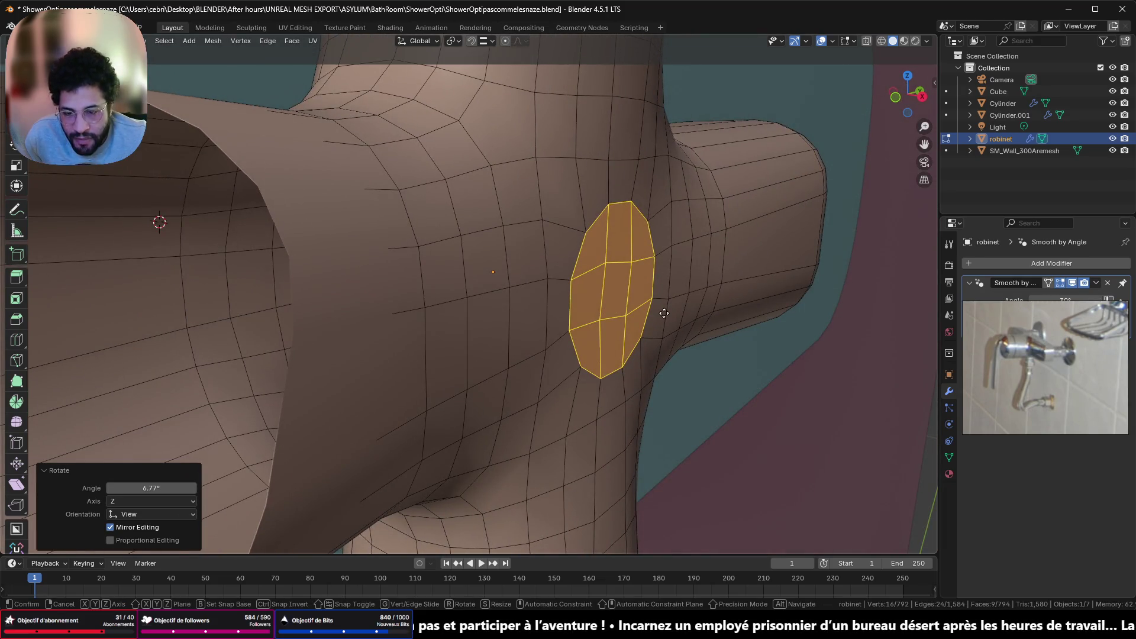
pyautogui.press('x')
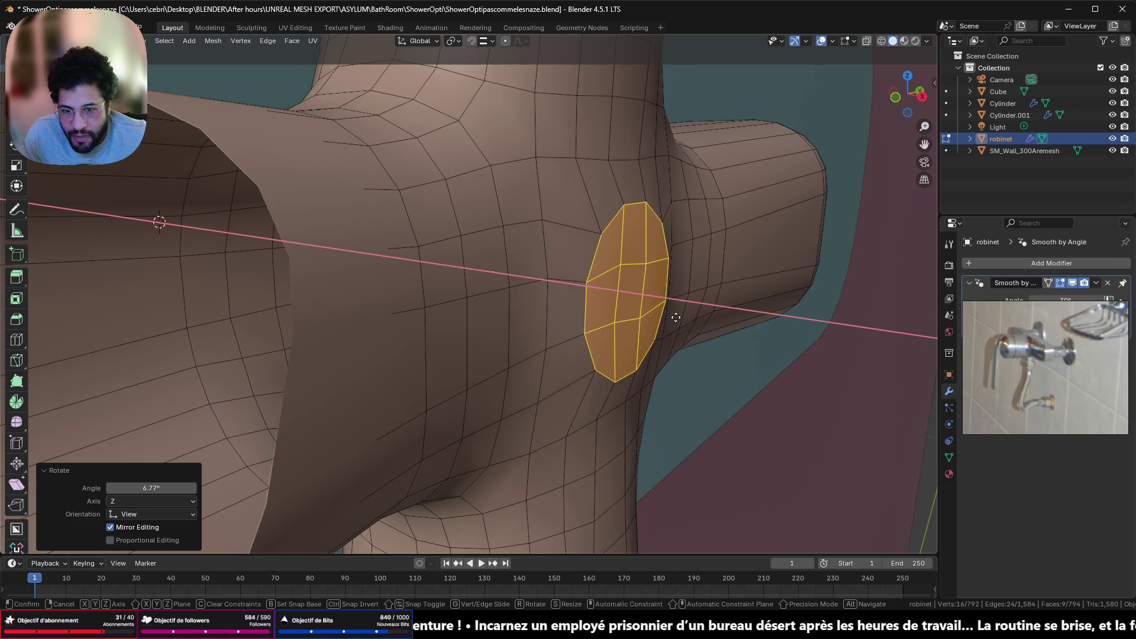
pyautogui.click(661, 321)
pyautogui.moveTo(660, 322)
pyautogui.mouseDown(button='middle')
pyautogui.moveTo(441, 398)
pyautogui.moveTo(642, 216)
pyautogui.moveTo(615, 321)
pyautogui.moveTo(602, 228)
pyautogui.moveTo(591, 330)
pyautogui.mouseUp(button='middle')
pyautogui.press('KP_Decimal')
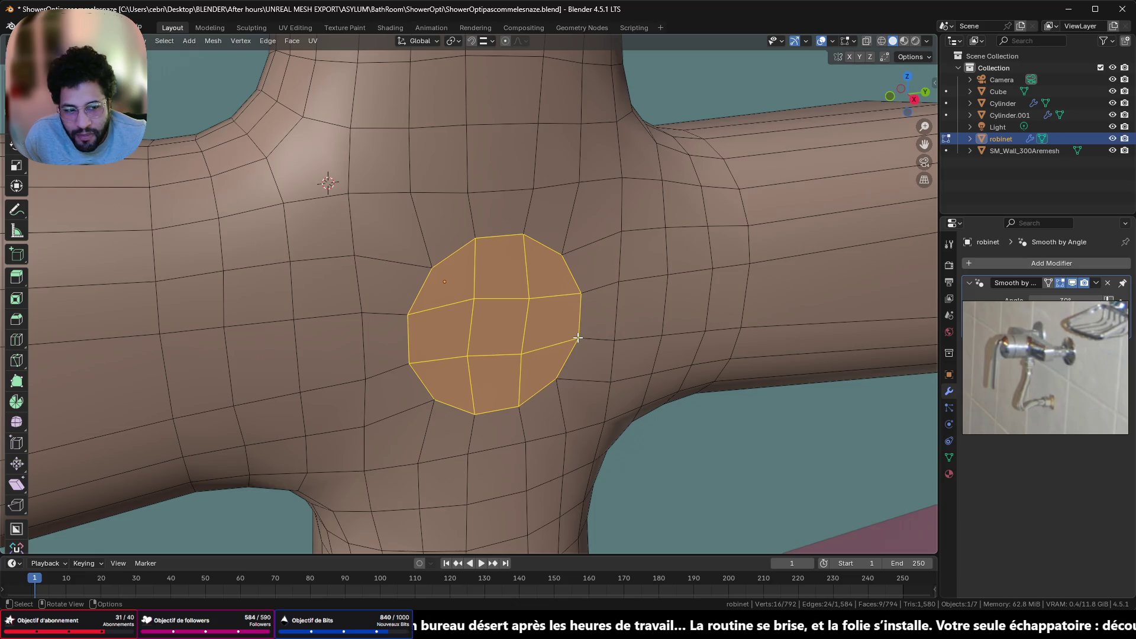
pyautogui.press('e')
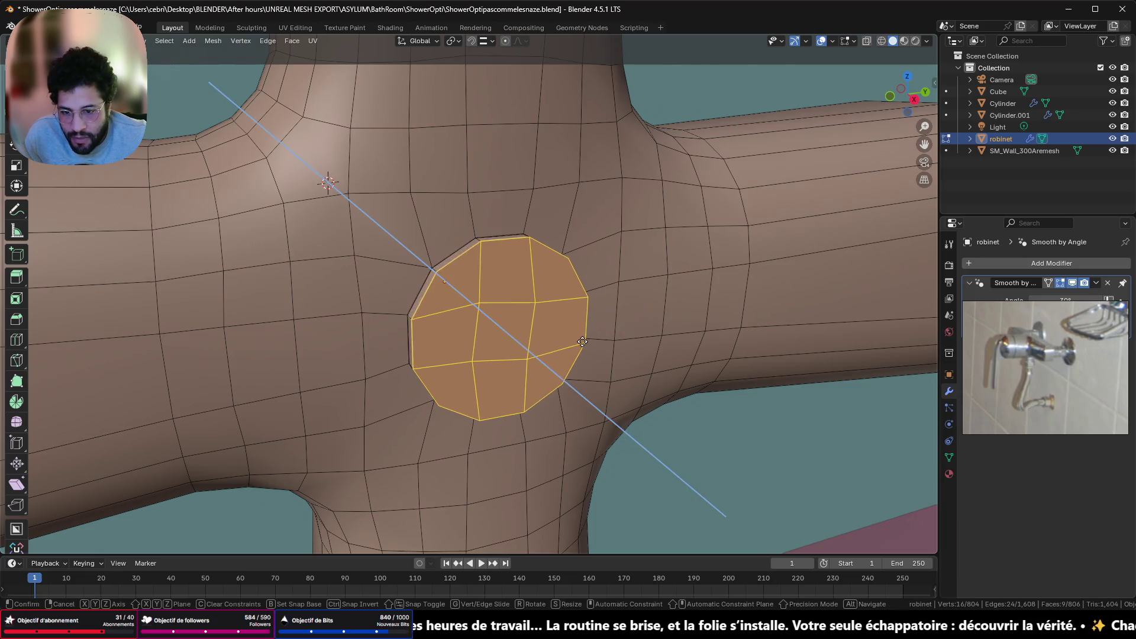
pyautogui.click(588, 348)
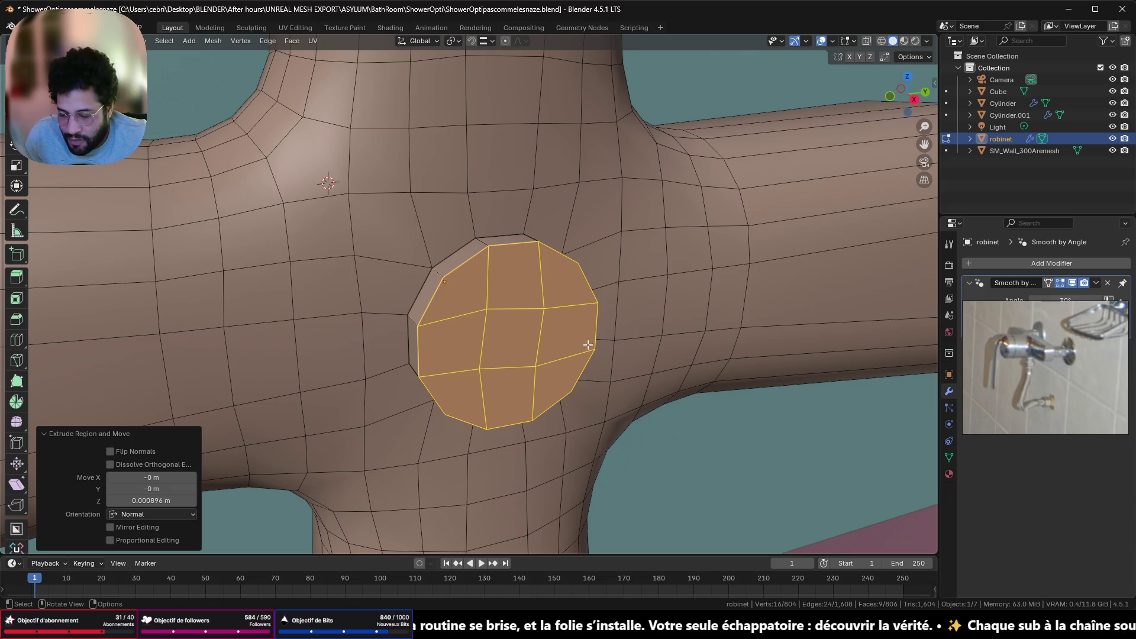
pyautogui.click(437, 283)
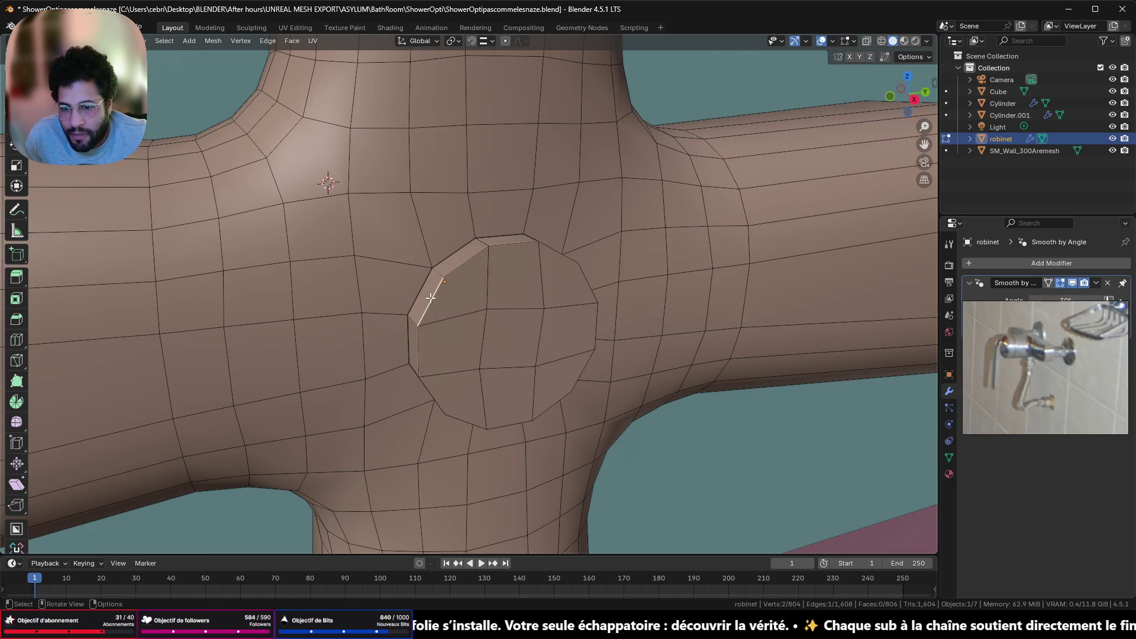
pyautogui.keyDown('alt'); pyautogui.click(436, 298); pyautogui.keyUp('alt')
pyautogui.keyDown('ctrl'); pyautogui.click(580, 276); pyautogui.keyUp('ctrl')
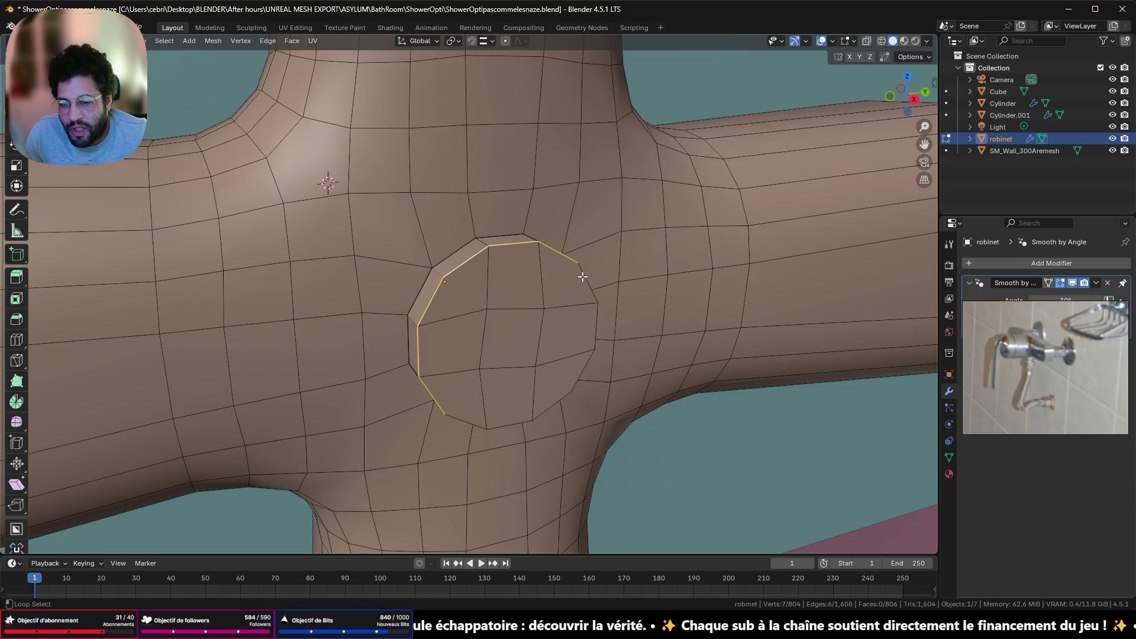
pyautogui.keyDown('ctrl'); pyautogui.click(600, 354); pyautogui.keyUp('ctrl')
pyautogui.keyDown('alt'); pyautogui.keyDown('shift'); pyautogui.click(538, 396); pyautogui.keyUp('shift'); pyautogui.keyUp('alt')
pyautogui.keyDown('alt'); pyautogui.keyDown('shift'); pyautogui.click(543, 411); pyautogui.keyUp('shift'); pyautogui.keyUp('alt')
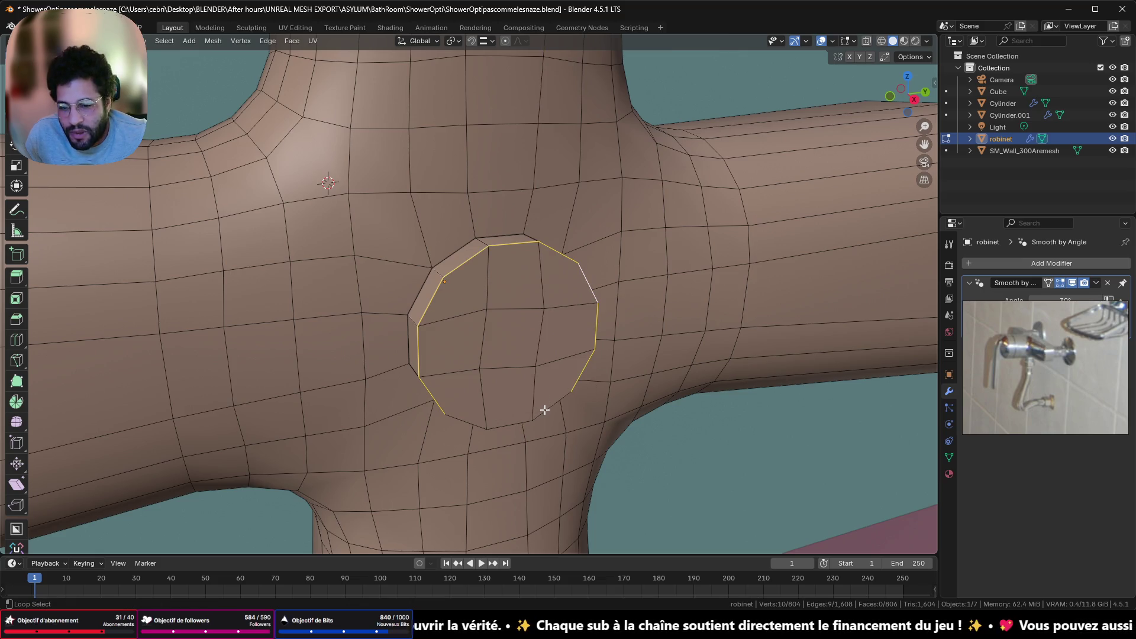
pyautogui.hotkey('ctrl', 'b')
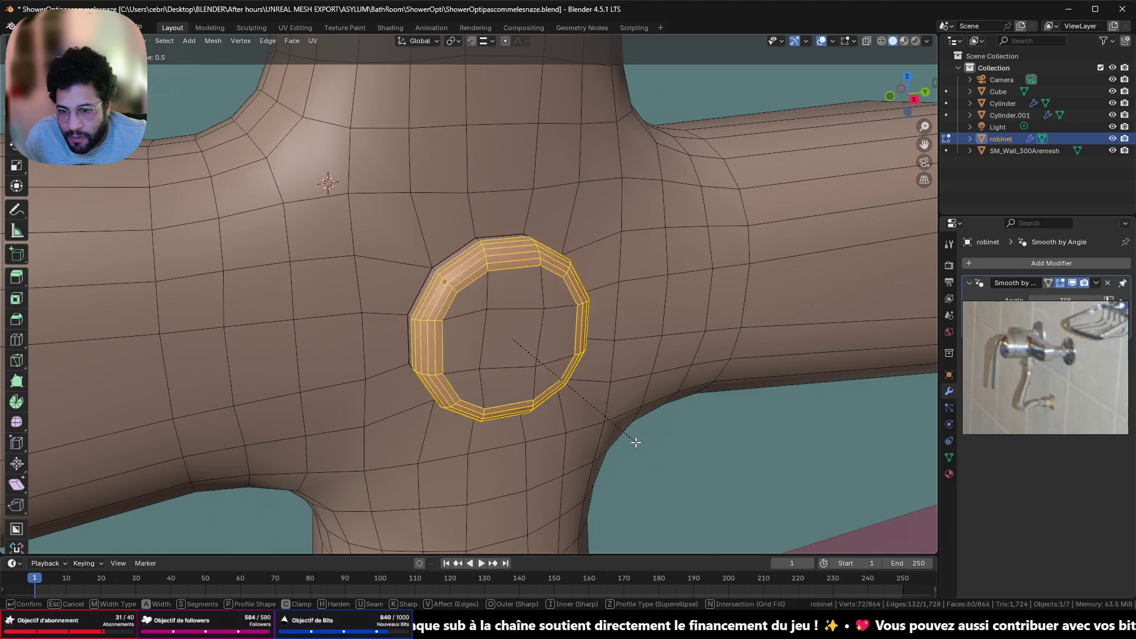
pyautogui.click(613, 449)
pyautogui.click(110, 373)
pyautogui.click(111, 373)
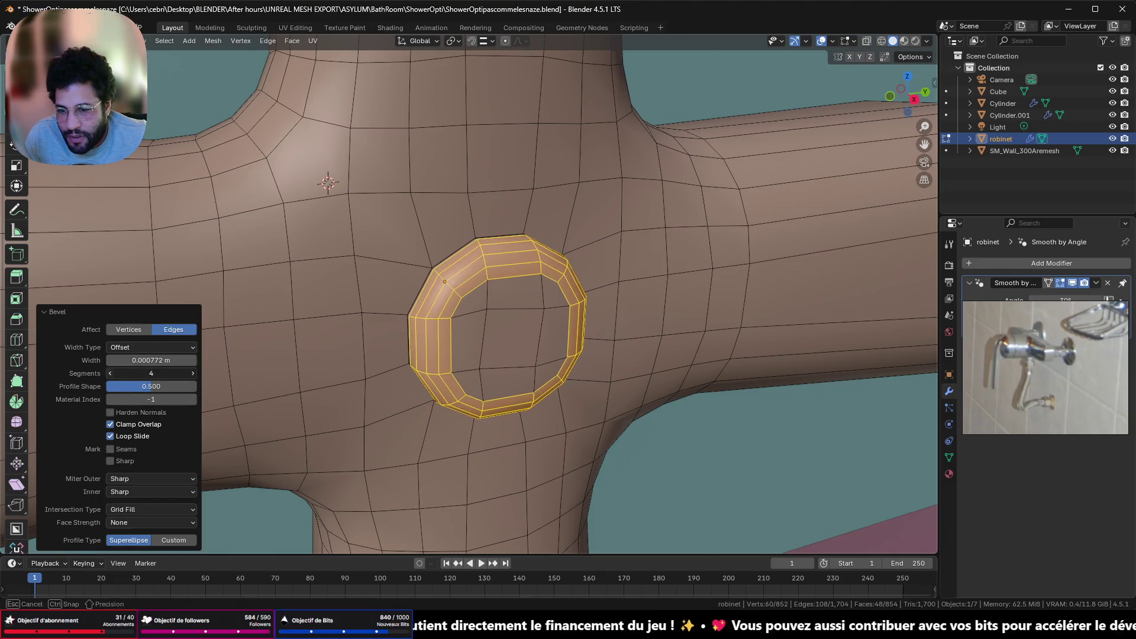
pyautogui.click(111, 373)
pyautogui.click(111, 372)
pyautogui.moveTo(420, 335)
pyautogui.mouseDown(button='middle')
pyautogui.moveTo(463, 275)
pyautogui.moveTo(480, 296)
pyautogui.mouseUp(button='middle')
pyautogui.hotkey('ctrl', 'z')
pyautogui.keyDown('ctrl'); pyautogui.click(649, 266); pyautogui.keyUp('ctrl')
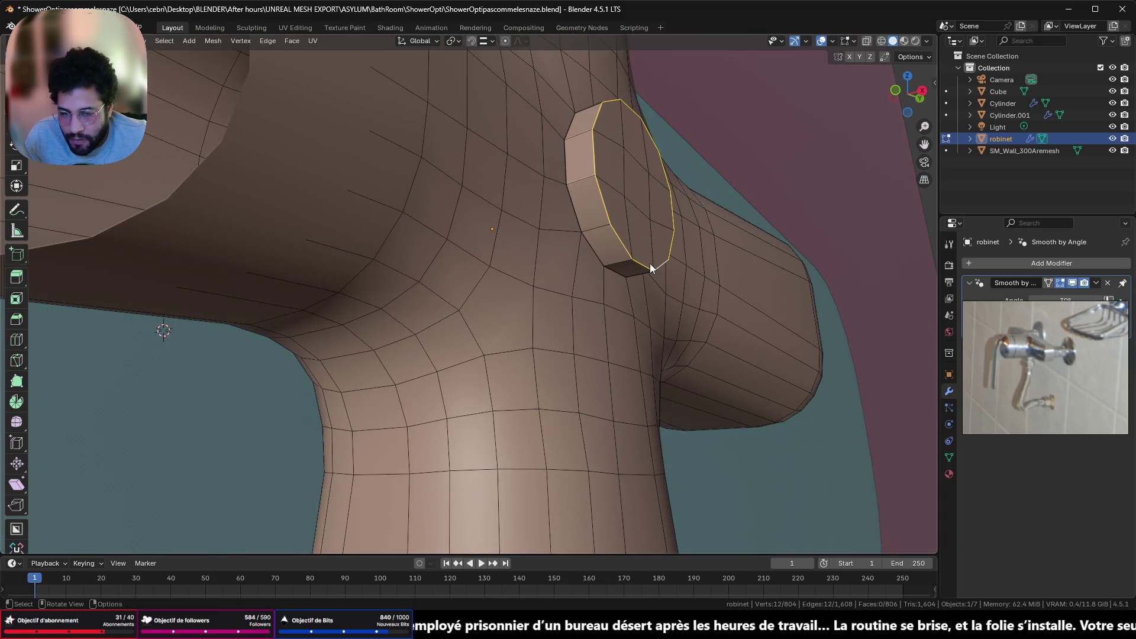
pyautogui.hotkey('ctrl', 'z')
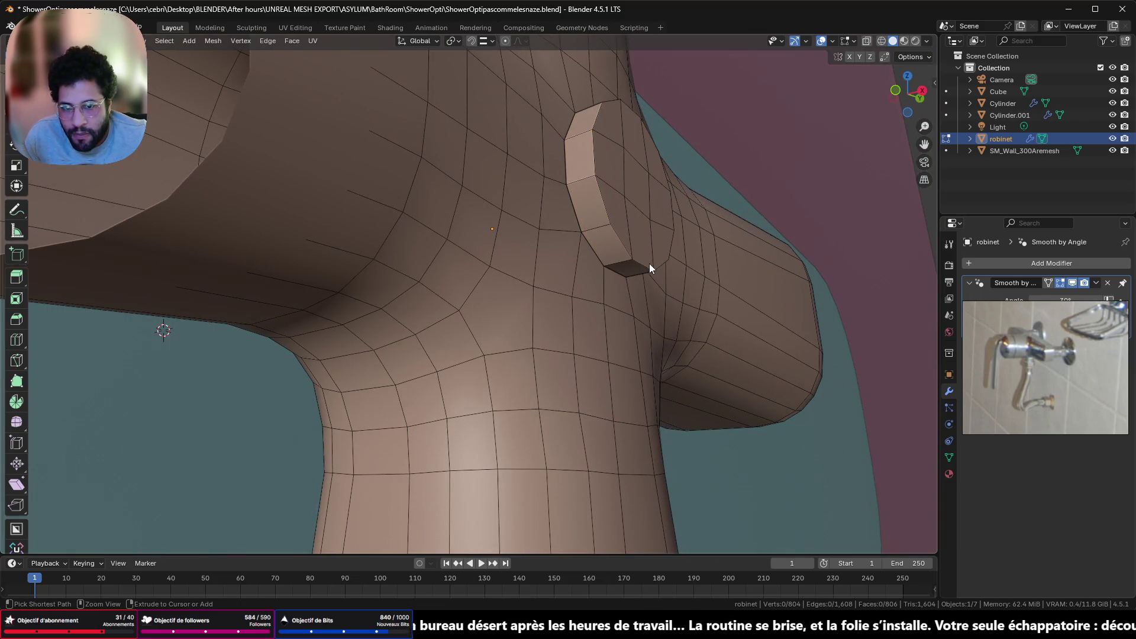
pyautogui.hotkey('ctrl', 'z')
pyautogui.scroll(-5, 648, 264)
pyautogui.moveTo(648, 265)
pyautogui.mouseDown(button='middle')
pyautogui.moveTo(473, 415)
pyautogui.moveTo(600, 328)
pyautogui.mouseUp(button='middle')
pyautogui.press('Tab')
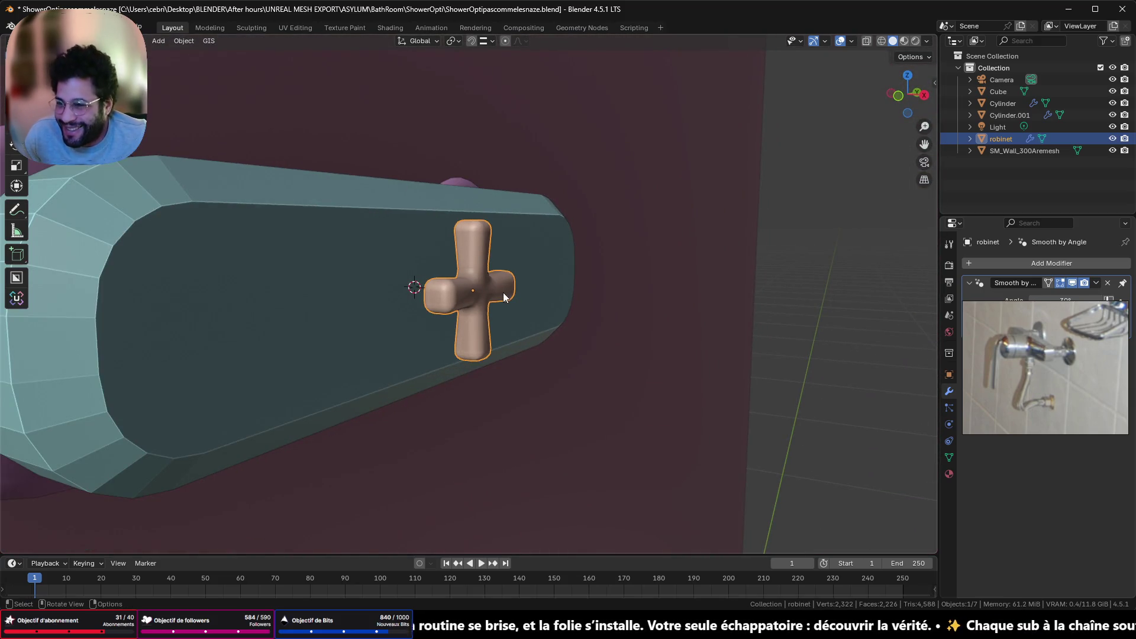
pyautogui.click(554, 229)
pyautogui.moveTo(554, 229); pyautogui.dragTo(478, 271)
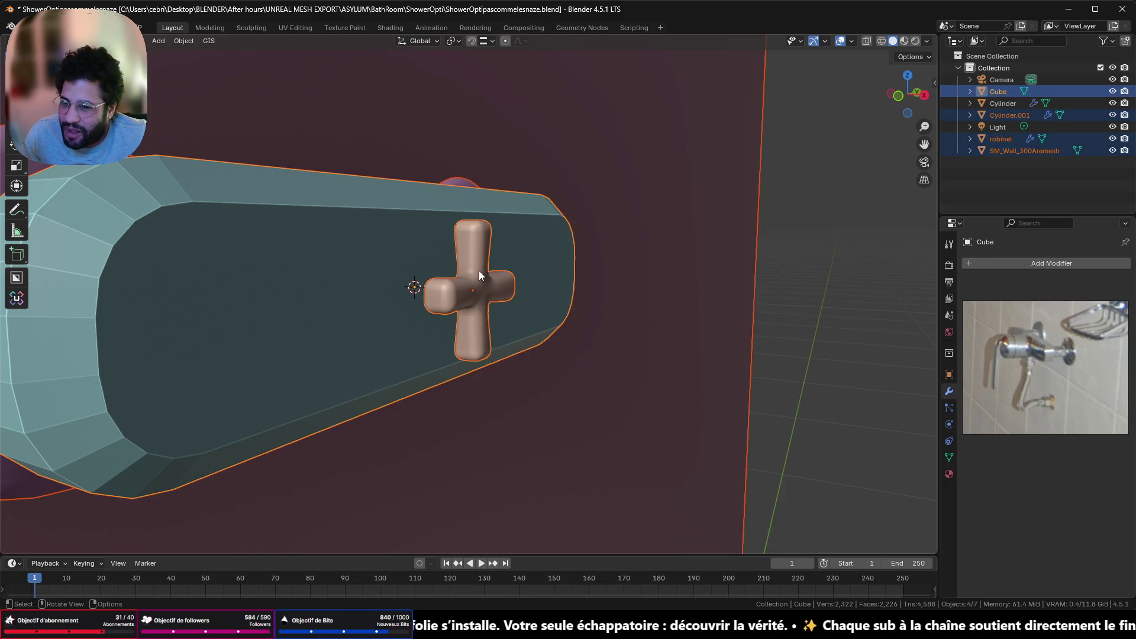
pyautogui.click(478, 273)
pyautogui.scroll(3, 464, 266)
pyautogui.press('Tab')
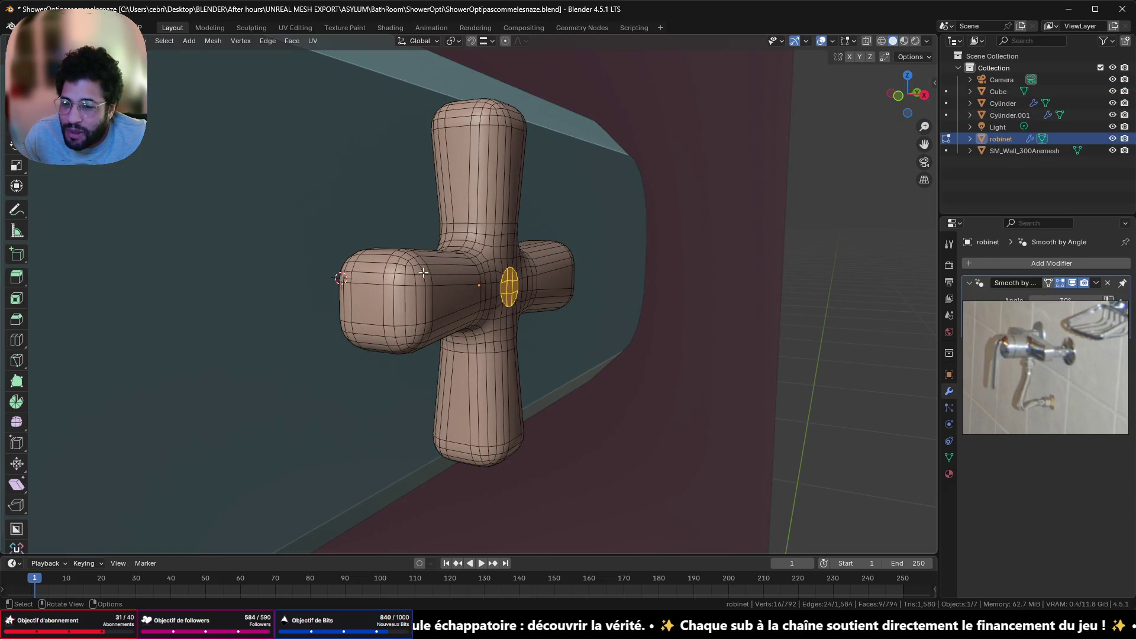
pyautogui.scroll(2, 464, 267)
pyautogui.moveTo(464, 266)
pyautogui.mouseDown(button='middle')
pyautogui.moveTo(313, 314)
pyautogui.moveTo(264, 424)
pyautogui.moveTo(317, 279)
pyautogui.moveTo(420, 294)
pyautogui.mouseUp(button='middle')
pyautogui.scroll(3, 420, 294)
pyautogui.moveTo(489, 223)
pyautogui.mouseDown(button='middle')
pyautogui.moveTo(476, 272)
pyautogui.moveTo(493, 241)
pyautogui.moveTo(463, 203)
pyautogui.mouseUp(button='middle')
pyautogui.scroll(-3, 488, 243)
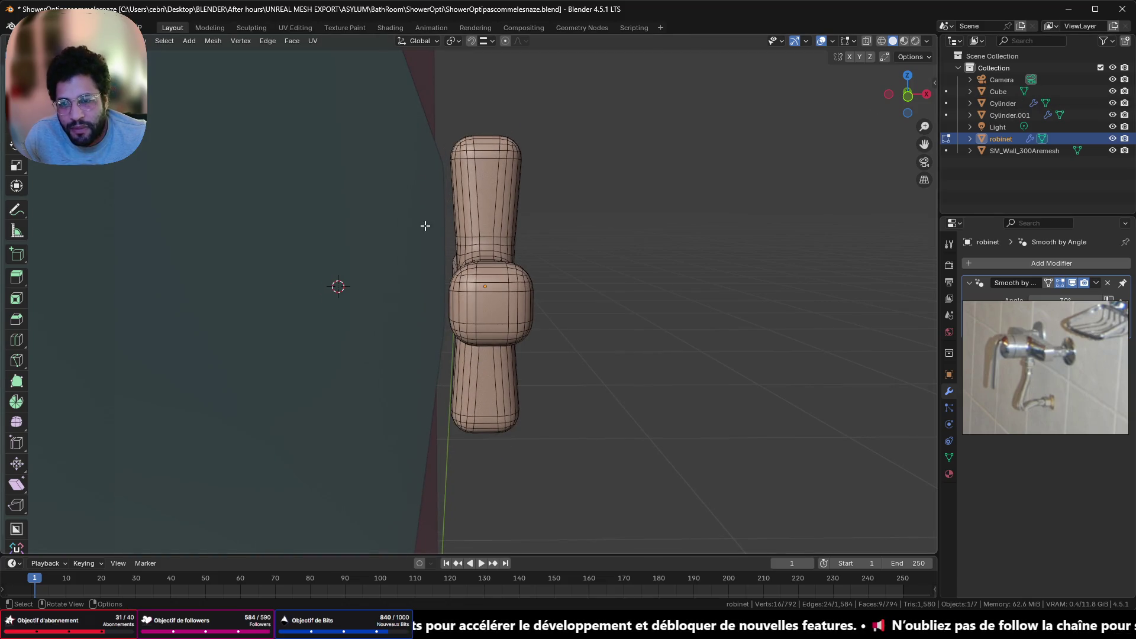
pyautogui.moveTo(471, 207)
pyautogui.mouseDown(button='middle')
pyautogui.moveTo(605, 200)
pyautogui.moveTo(599, 210)
pyautogui.mouseUp(button='middle')
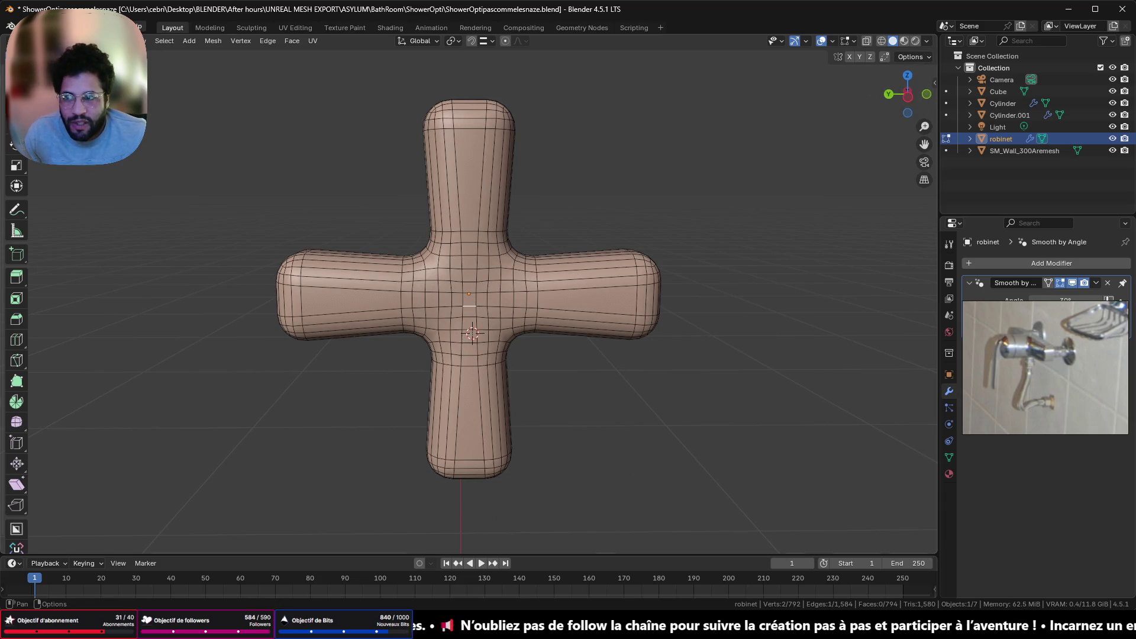
# Try growing a centre-face selection and picking edge loops across the cross arms
pyautogui.hotkey('alt', 'a')
pyautogui.click(470, 300)
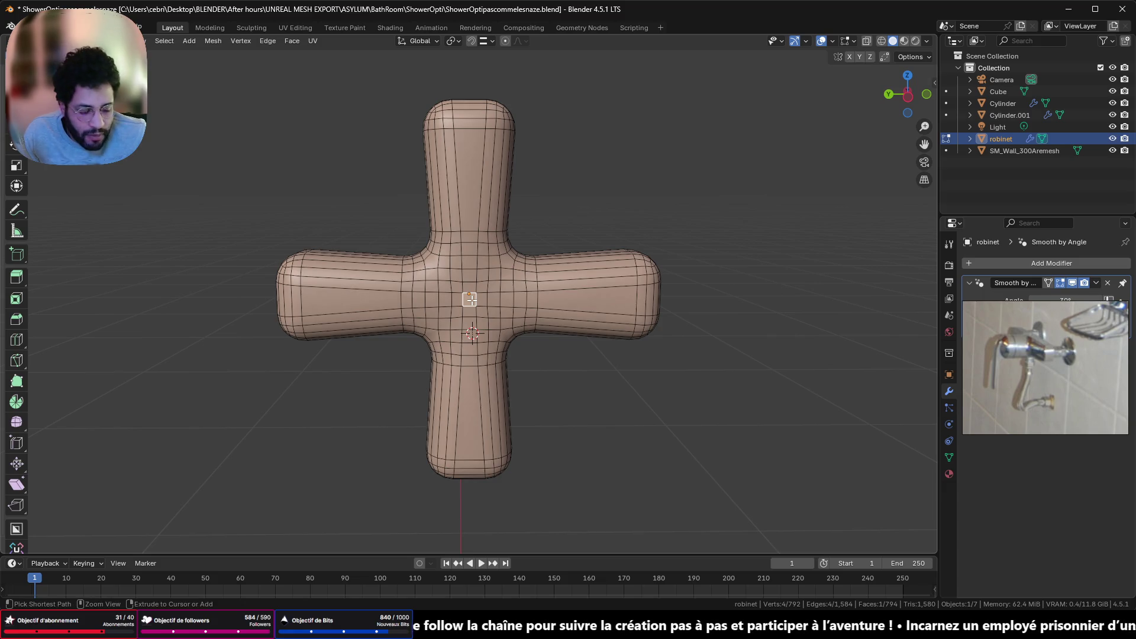
pyautogui.press('ctrl+KP_Add')
pyautogui.press('ctrl+KP_Add')
pyautogui.press('ctrl+KP_Add')
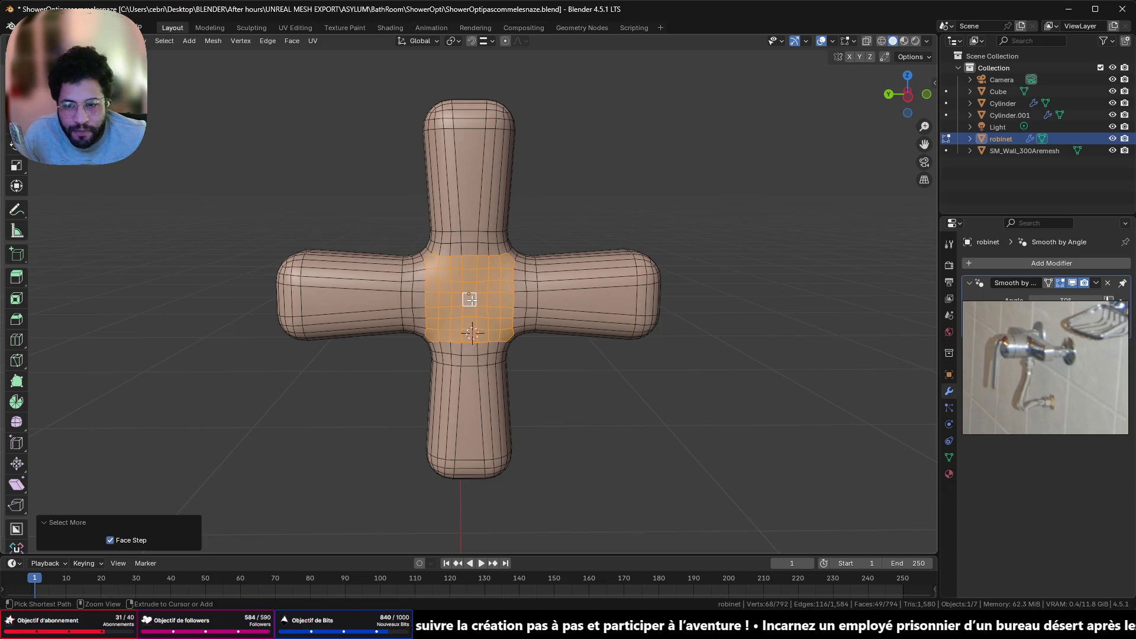
pyautogui.moveTo(467, 299)
pyautogui.mouseDown(button='middle')
pyautogui.moveTo(529, 280)
pyautogui.moveTo(289, 360)
pyautogui.moveTo(491, 264)
pyautogui.moveTo(464, 289)
pyautogui.mouseUp(button='middle')
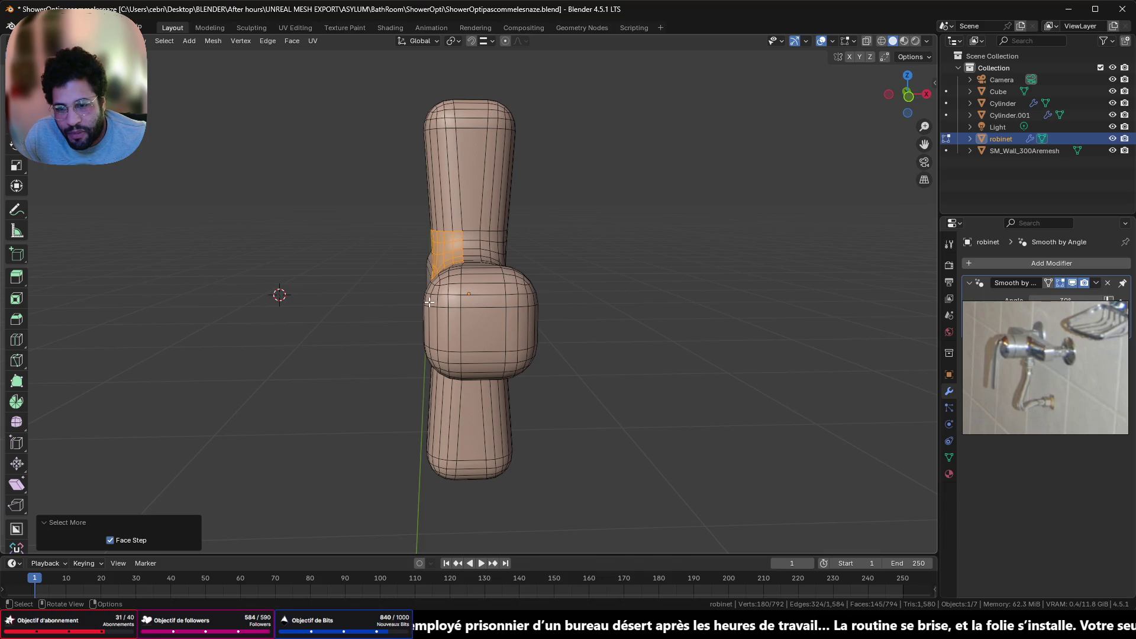
pyautogui.hotkey('alt', 'a')
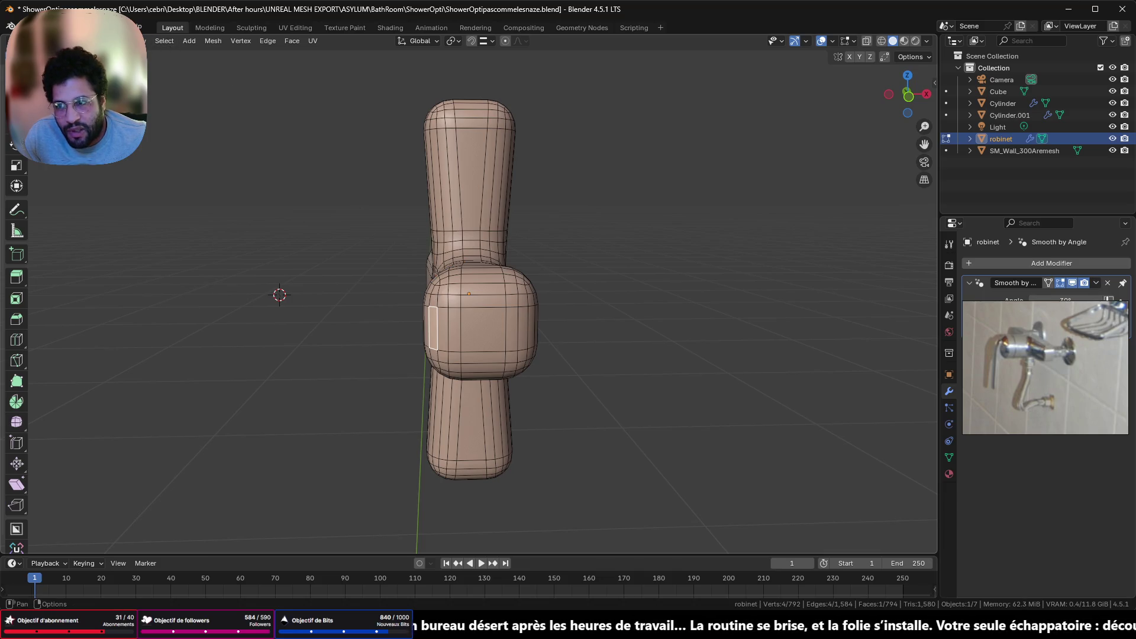
pyautogui.click(430, 329)
pyautogui.keyDown('alt'); pyautogui.click(436, 330); pyautogui.keyUp('alt')
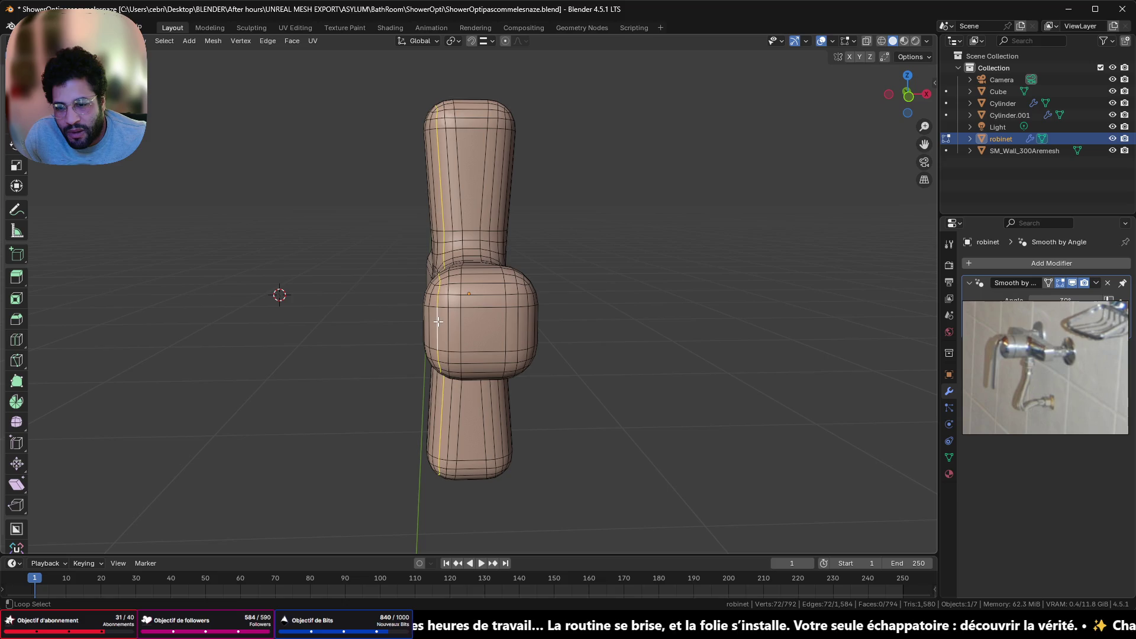
pyautogui.moveTo(436, 329); pyautogui.dragTo(517, 326, button='middle')
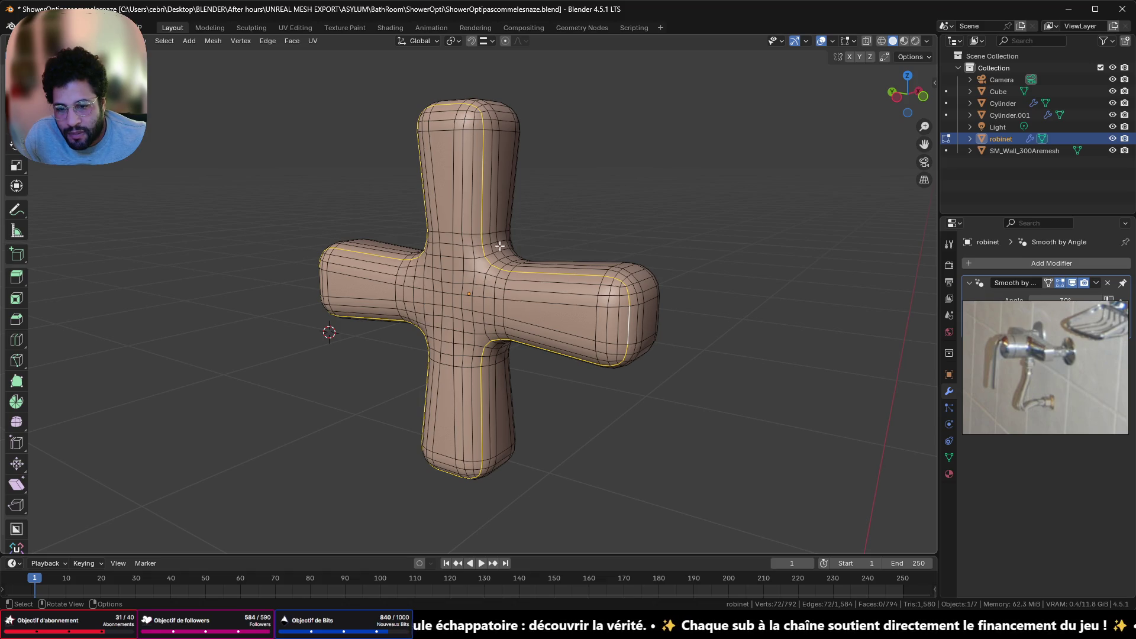
pyautogui.moveTo(500, 246); pyautogui.dragTo(488, 268, button='middle')
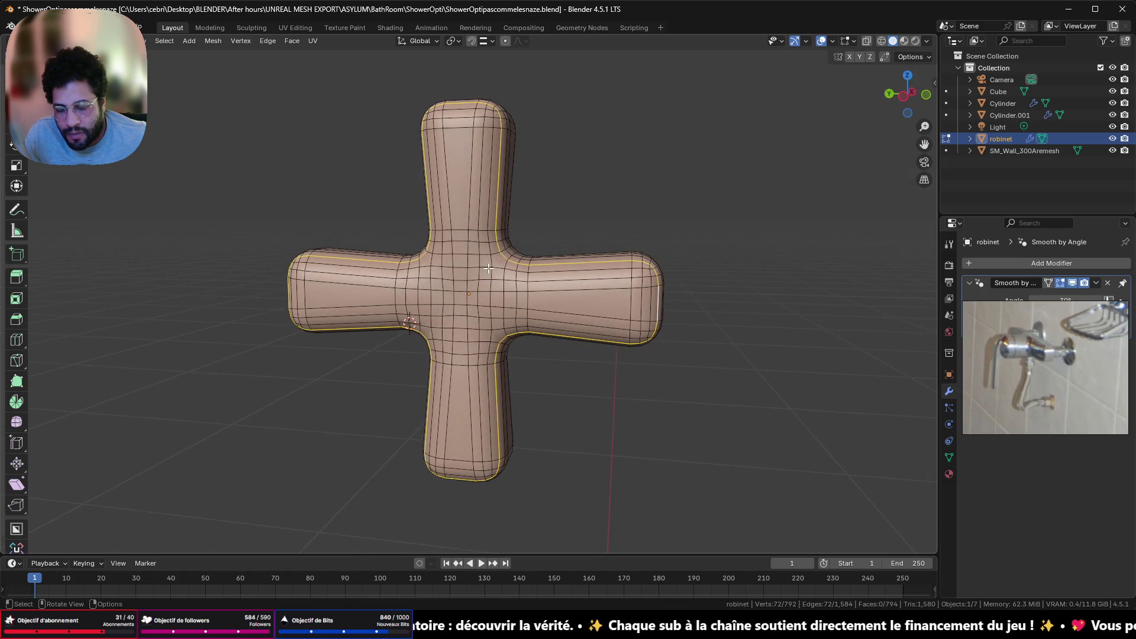
pyautogui.keyDown('alt'); pyautogui.click(461, 301); pyautogui.keyUp('alt')
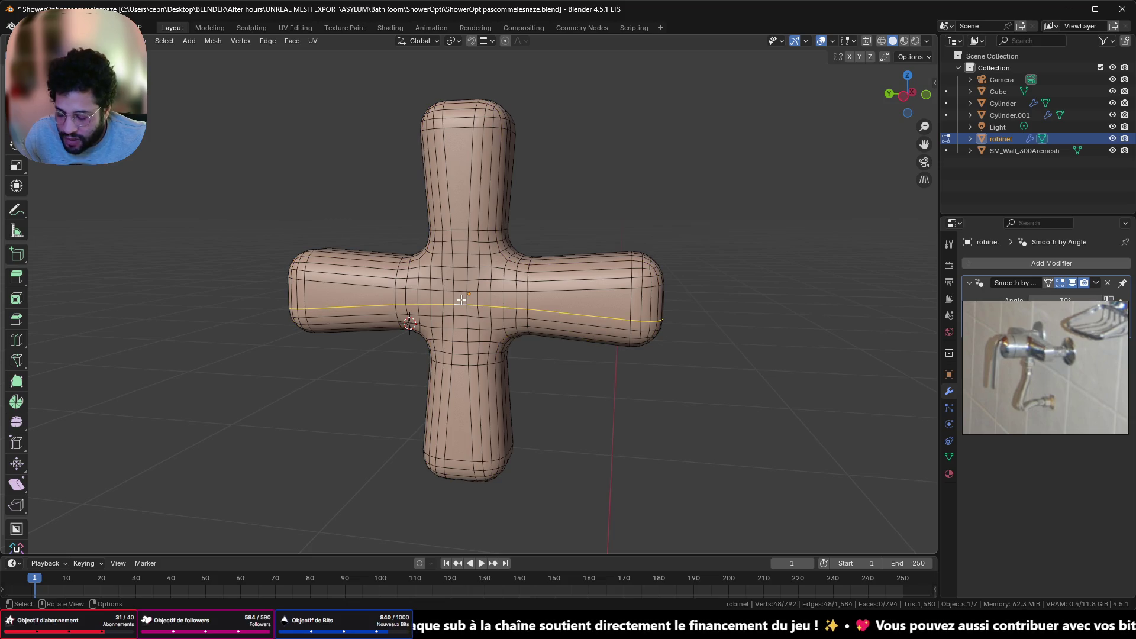
pyautogui.hotkey('ctrl', 'z')
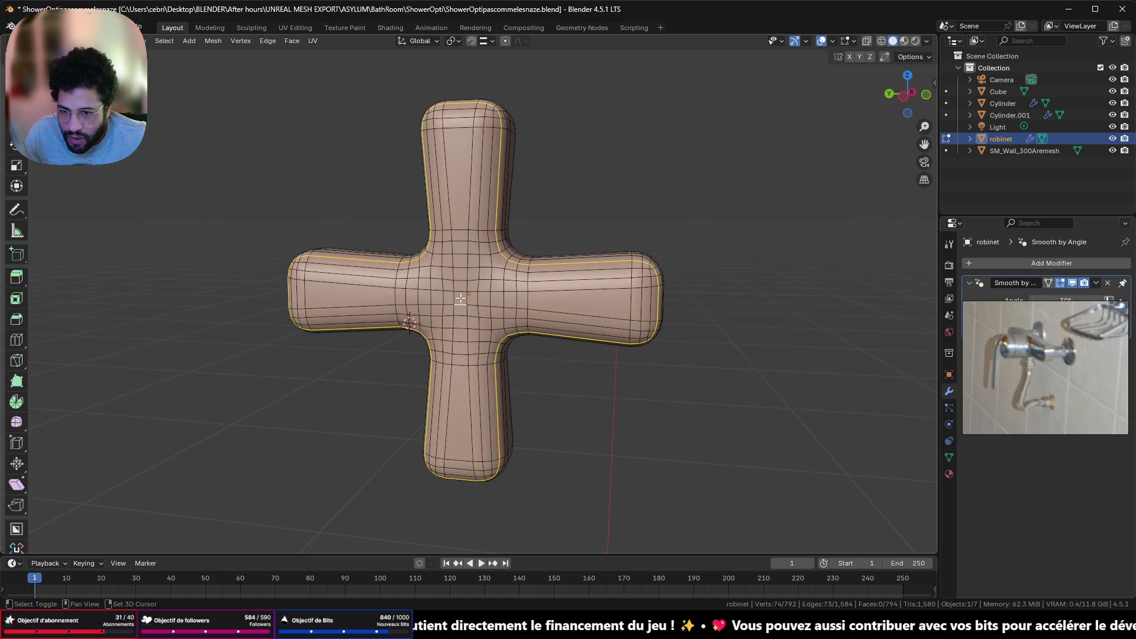
# Reselect a single face at the cross centre and grow it into a patch
pyautogui.hotkey('alt', 'a')
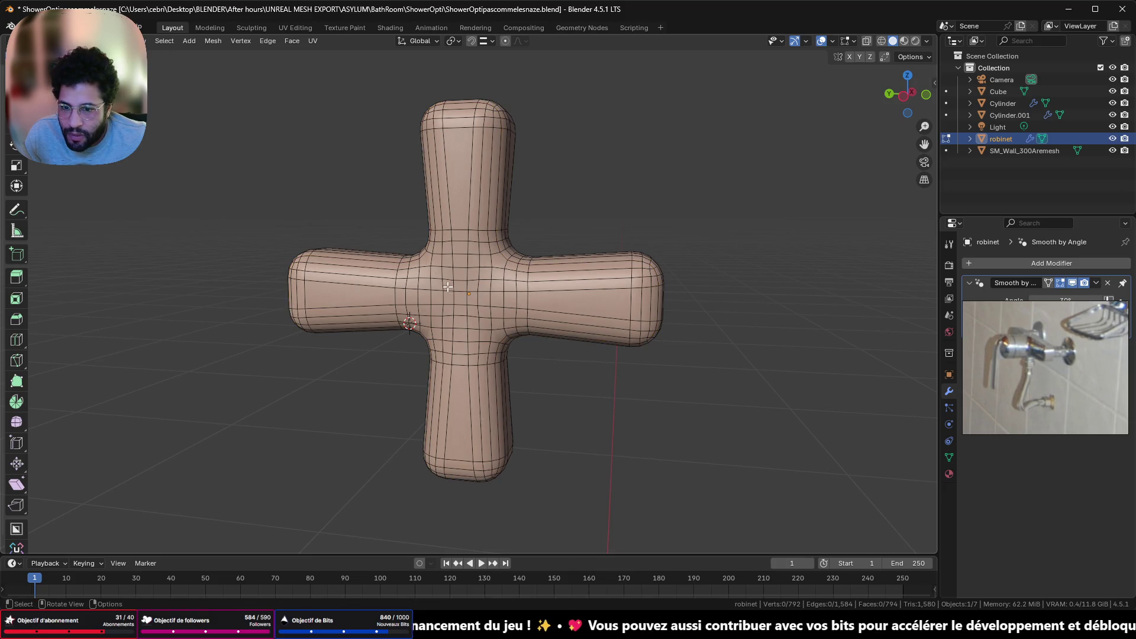
pyautogui.click(459, 299)
pyautogui.moveTo(482, 287); pyautogui.dragTo(615, 305, button='middle')
pyautogui.moveTo(619, 305); pyautogui.dragTo(578, 310, button='middle')
pyautogui.press('ctrl+KP_Add')
pyautogui.press('ctrl+KP_Add')
pyautogui.press('ctrl+KP_Add')
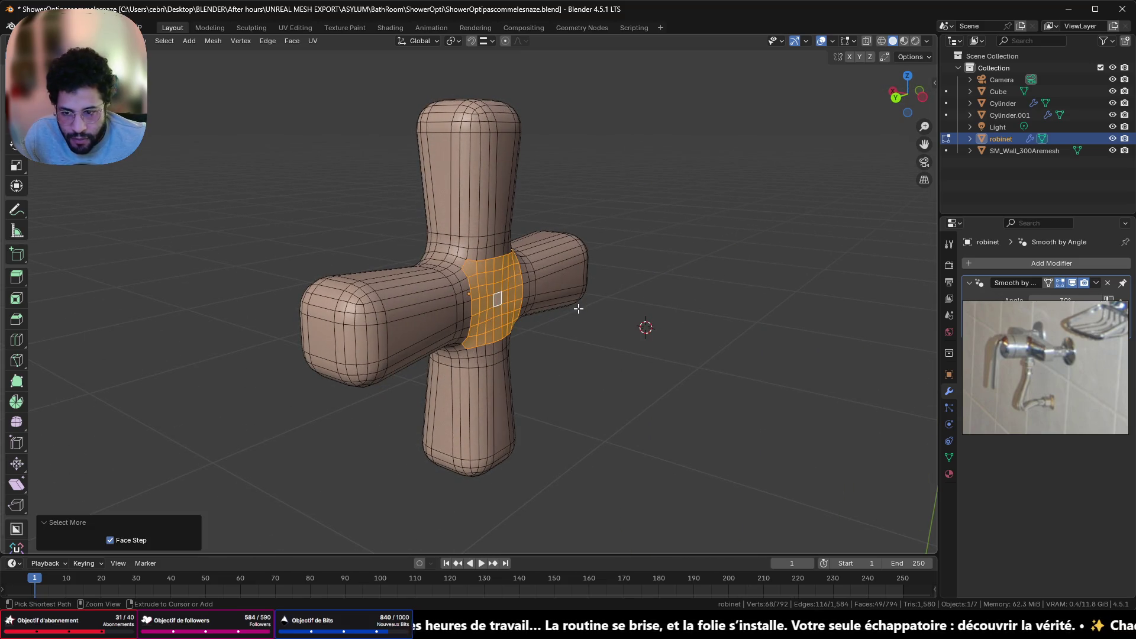
# Delete the centre faces and fill the hole with a 49-face grid
pyautogui.press('x')
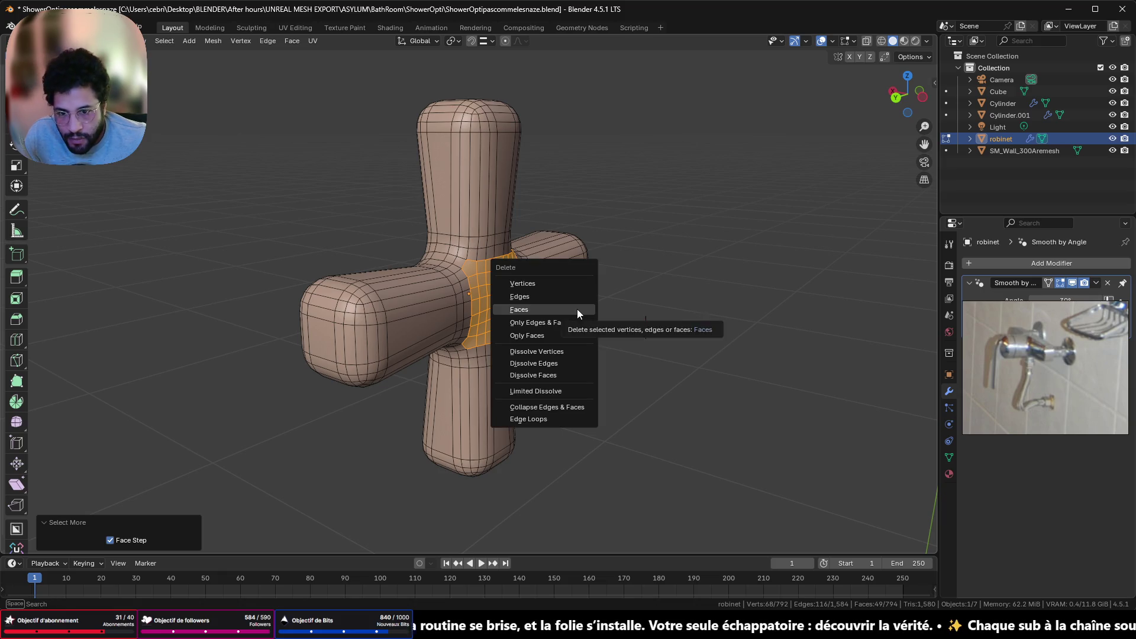
pyautogui.click(577, 309)
pyautogui.moveTo(577, 309)
pyautogui.mouseDown(button='middle')
pyautogui.moveTo(496, 269)
pyautogui.moveTo(444, 207)
pyautogui.mouseUp(button='middle')
pyautogui.click(486, 156)
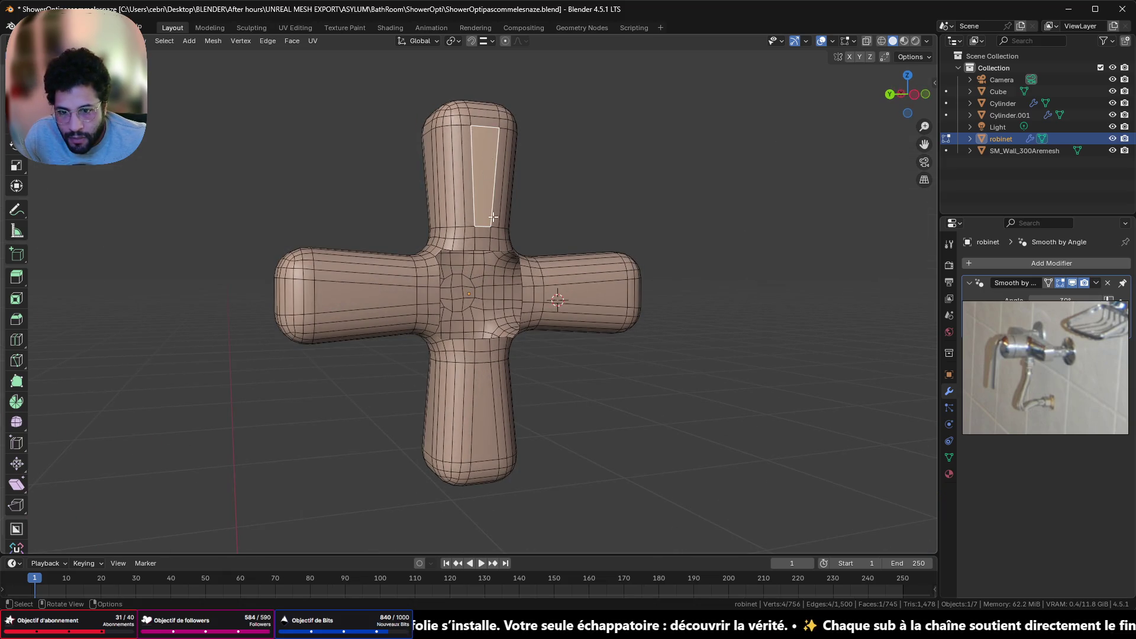
pyautogui.keyDown('shift'); pyautogui.click(575, 298); pyautogui.keyUp('shift')
pyautogui.keyDown('alt'); pyautogui.click(435, 299); pyautogui.keyUp('alt')
pyautogui.press('f')
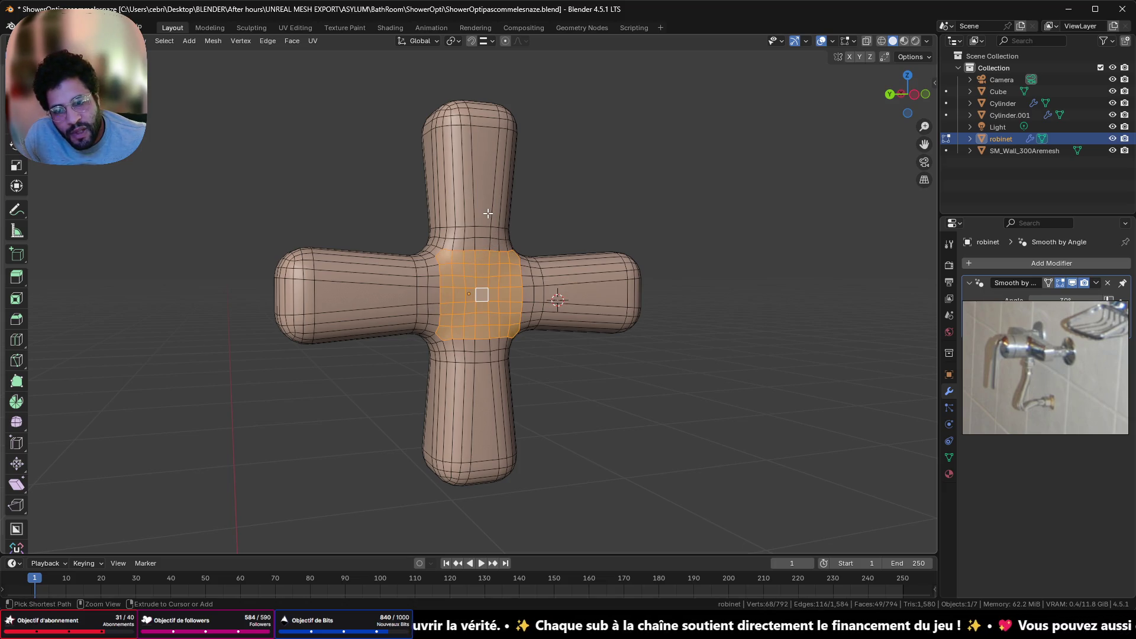
# Select the centre face plus one face on each of the four arms
pyautogui.click(481, 294)
pyautogui.click(484, 180)
pyautogui.keyDown('shift'); pyautogui.click(481, 296); pyautogui.keyUp('shift')
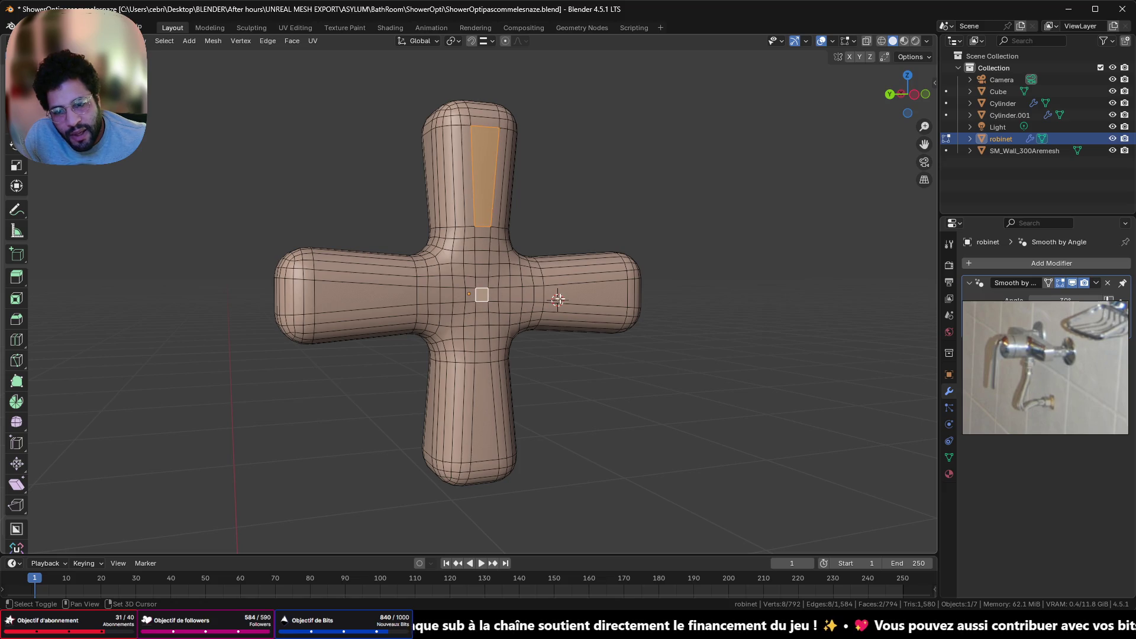
pyautogui.keyDown('shift'); pyautogui.click(563, 298); pyautogui.keyUp('shift')
pyautogui.keyDown('shift'); pyautogui.click(484, 415); pyautogui.keyUp('shift')
pyautogui.keyDown('shift'); pyautogui.click(378, 300); pyautogui.keyUp('shift')
pyautogui.moveTo(434, 331); pyautogui.dragTo(652, 471, button='middle')
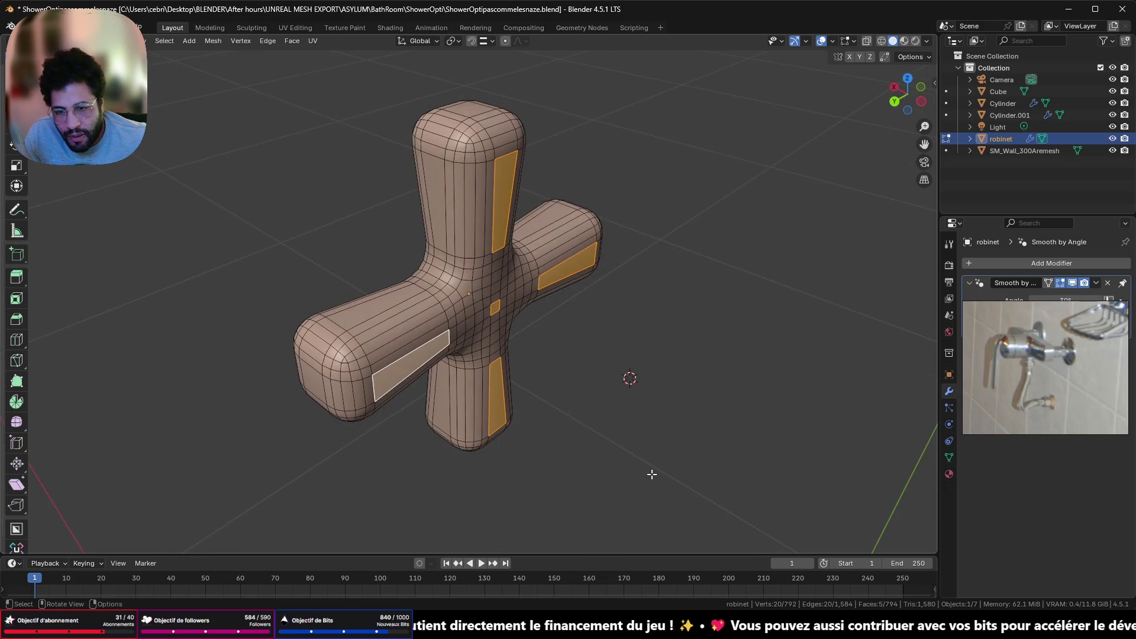
# Grow the selection over half the handle's thickness and delete those faces
pyautogui.press('ctrl+KP_Add')
pyautogui.press('ctrl+KP_Add')
pyautogui.press('ctrl+KP_Add')
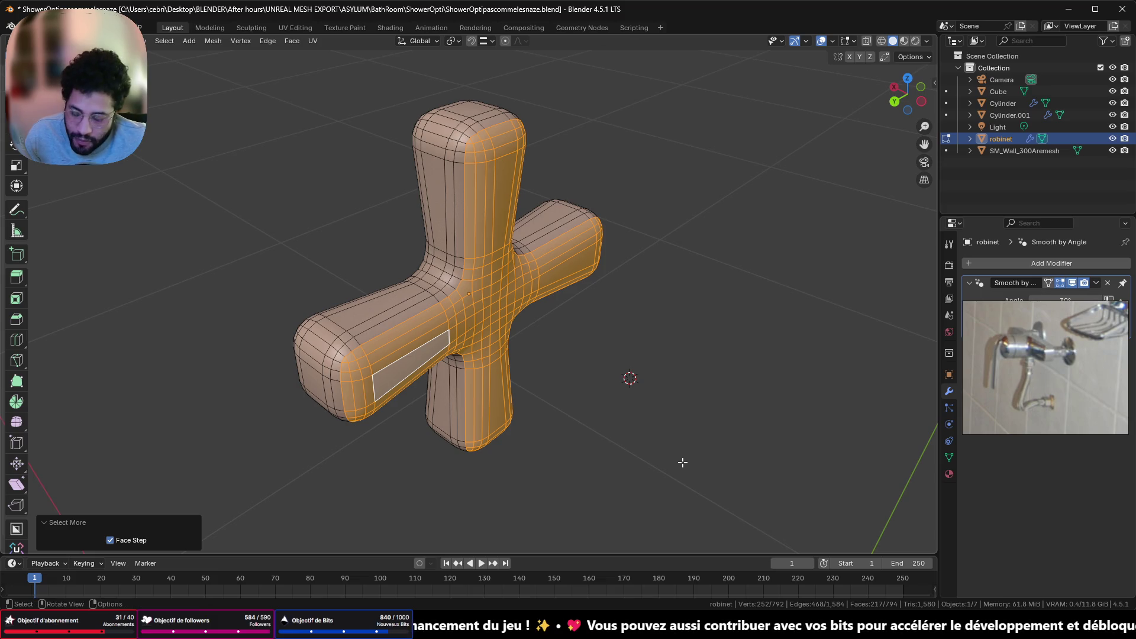
pyautogui.press('x')
pyautogui.click(683, 463)
pyautogui.moveTo(680, 462); pyautogui.dragTo(525, 355, button='middle')
# Select the open boundary loop, fill it with one flat face, and return to Object Mode
pyautogui.press('1')
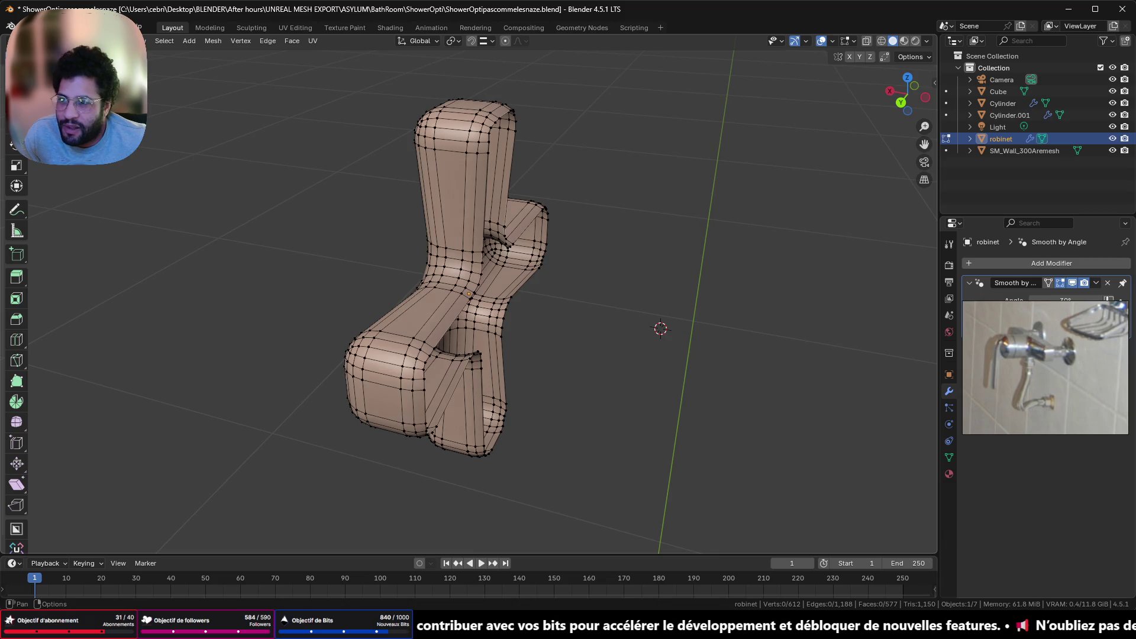
pyautogui.keyDown('alt'); pyautogui.click(482, 225); pyautogui.keyUp('alt')
pyautogui.hotkey('shift', 'z')
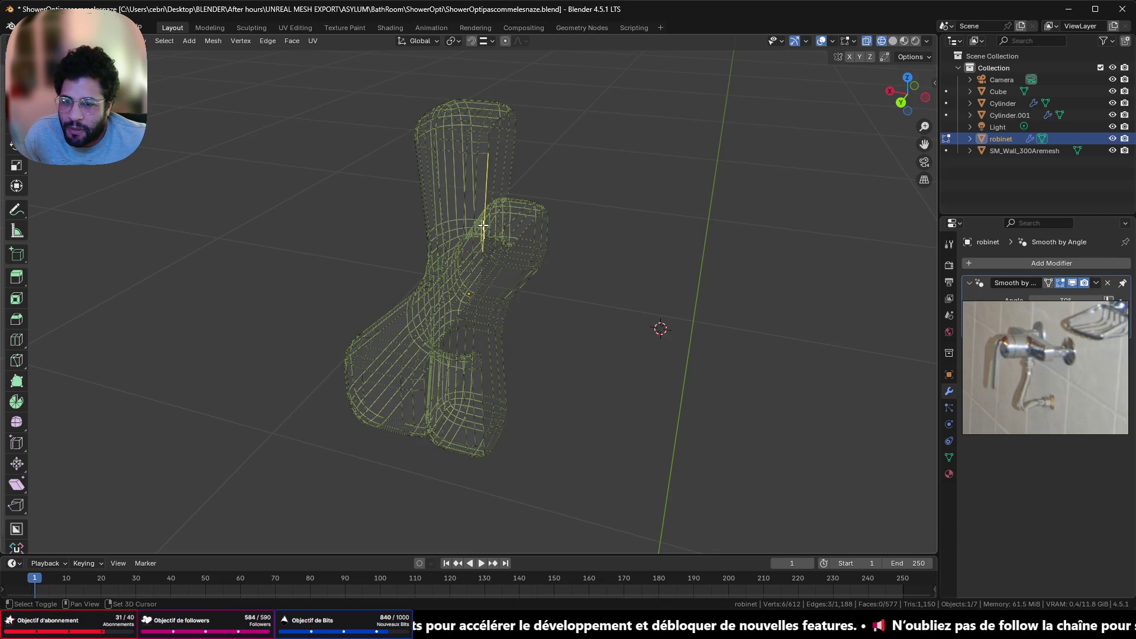
pyautogui.keyDown('alt'); pyautogui.click(515, 145); pyautogui.keyUp('alt')
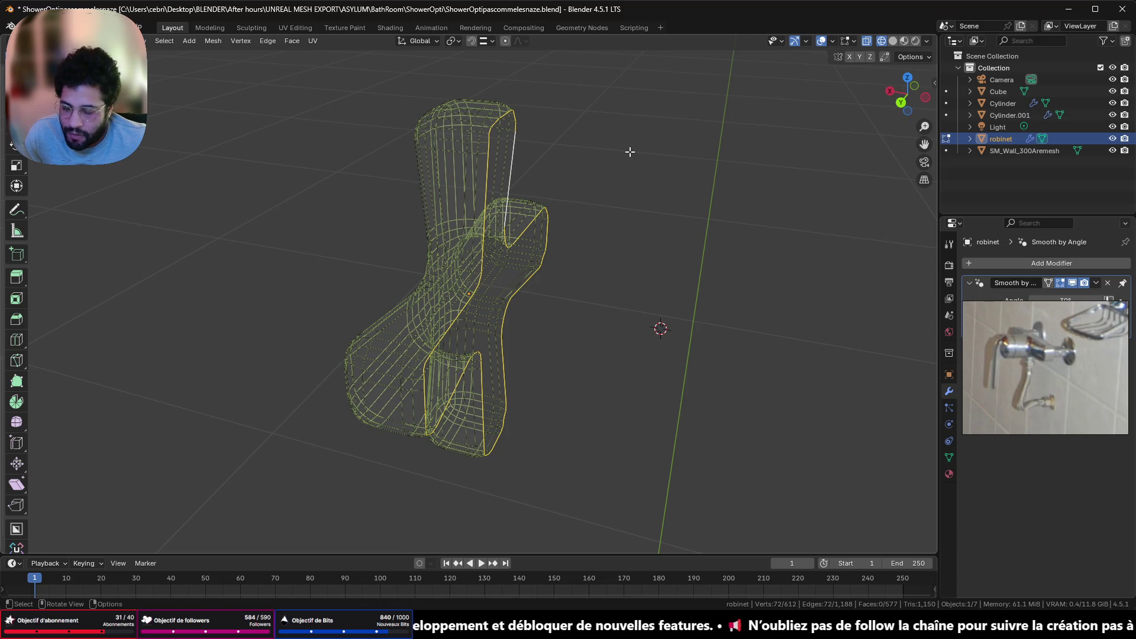
pyautogui.press('f')
pyautogui.moveTo(624, 169); pyautogui.dragTo(281, 111, button='middle')
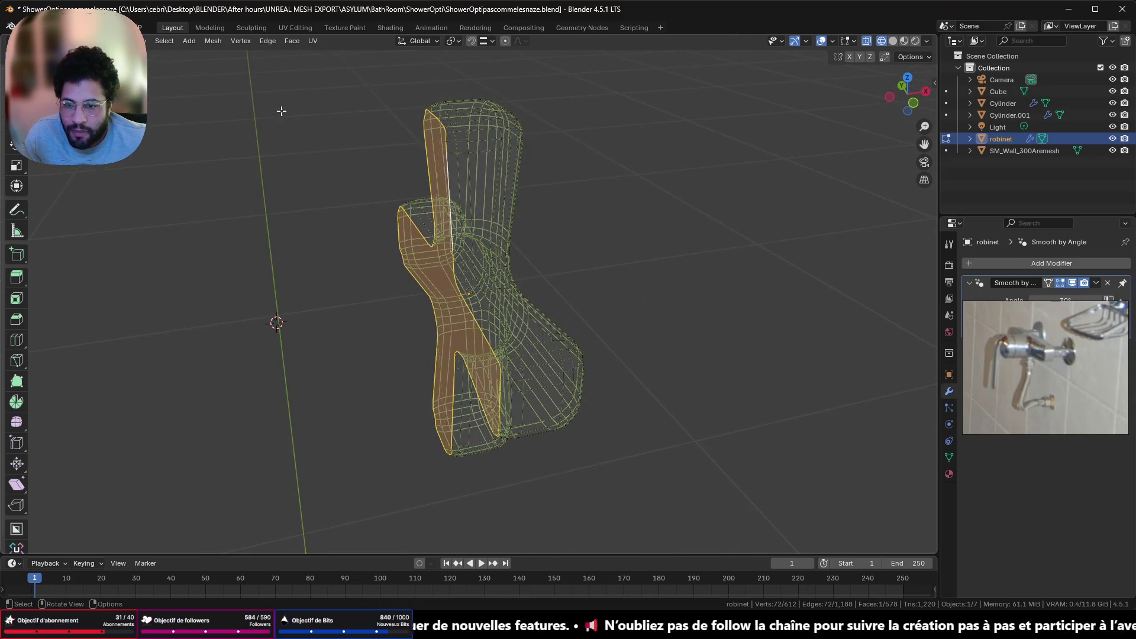
pyautogui.hotkey('ctrl', 'z')
pyautogui.hotkey('ctrl', 'shift', 'z')
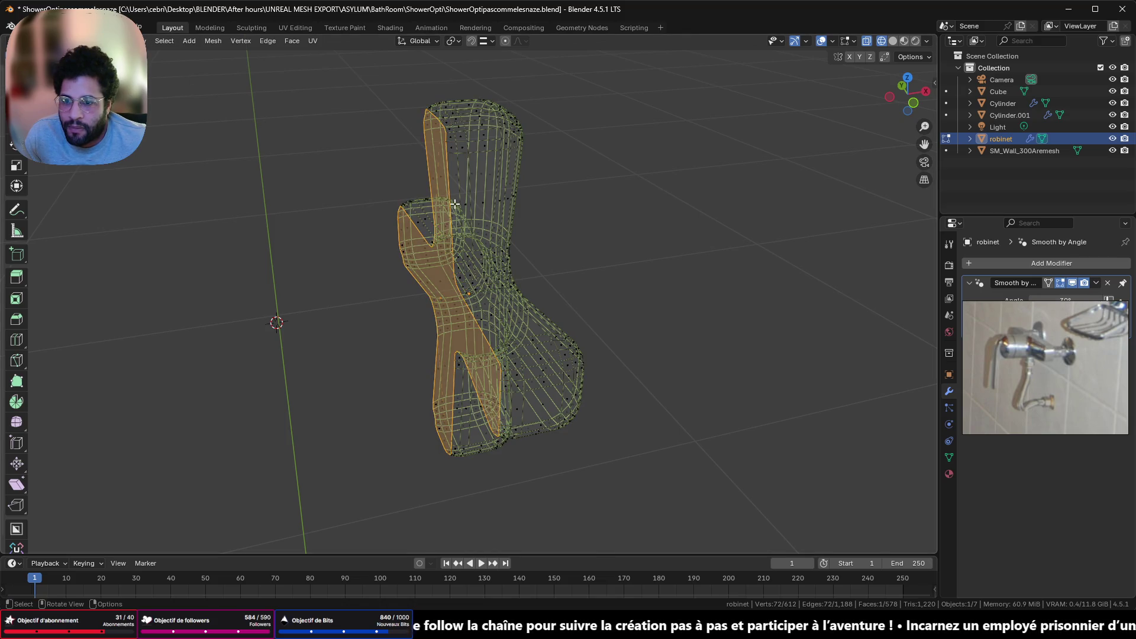
pyautogui.hotkey('shift', 'z')
pyautogui.moveTo(494, 243)
pyautogui.mouseDown(button='middle')
pyautogui.moveTo(543, 284)
pyautogui.moveTo(610, 259)
pyautogui.moveTo(591, 208)
pyautogui.moveTo(719, 205)
pyautogui.moveTo(576, 241)
pyautogui.moveTo(426, 330)
pyautogui.mouseUp(button='middle')
pyautogui.press('Tab')
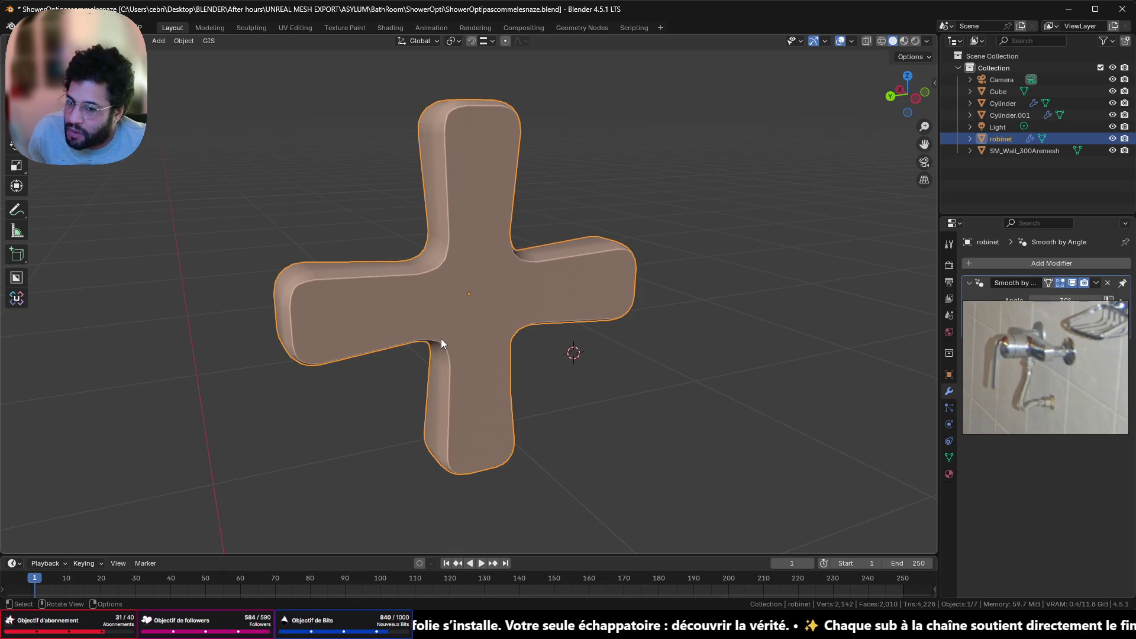
# Re-enter Edit Mode on the cross handle and select its upper-left inner corner vertex
pyautogui.moveTo(316, 299)
pyautogui.mouseDown(button='middle')
pyautogui.moveTo(423, 322)
pyautogui.moveTo(471, 294)
pyautogui.moveTo(479, 274)
pyautogui.moveTo(444, 274)
pyautogui.moveTo(426, 257)
pyautogui.mouseUp(button='middle')
pyautogui.press('Tab')
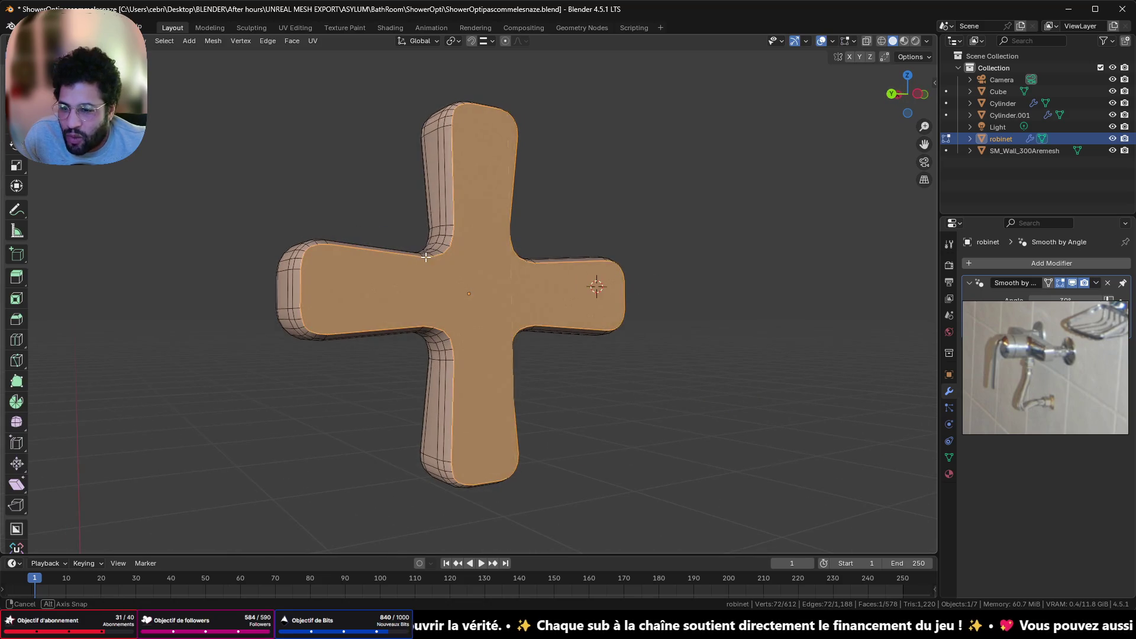
pyautogui.scroll(4, 425, 257)
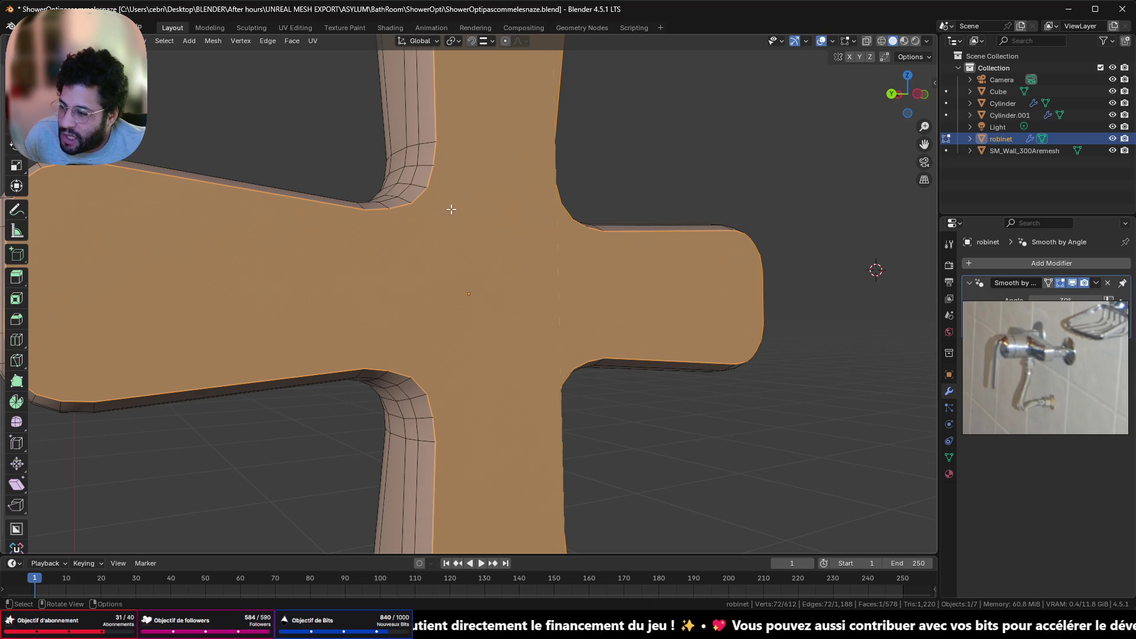
pyautogui.moveTo(451, 209); pyautogui.dragTo(447, 240, button='middle')
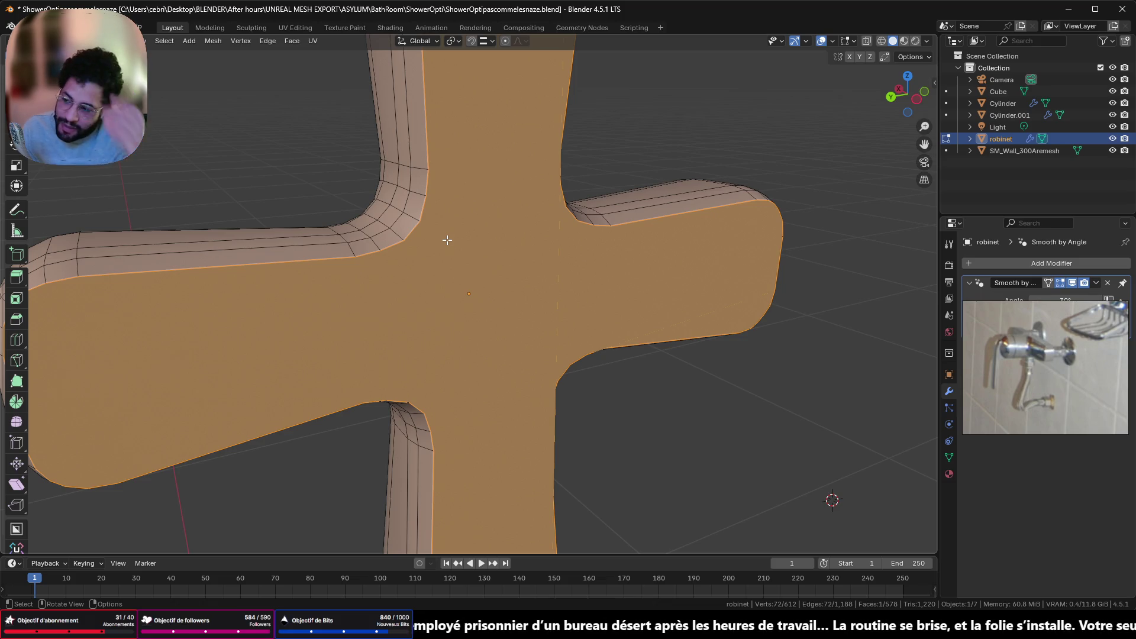
pyautogui.moveTo(580, 293)
pyautogui.mouseDown(button='middle')
pyautogui.moveTo(471, 284)
pyautogui.moveTo(468, 296)
pyautogui.moveTo(485, 305)
pyautogui.moveTo(545, 269)
pyautogui.moveTo(356, 94)
pyautogui.mouseUp(button='middle')
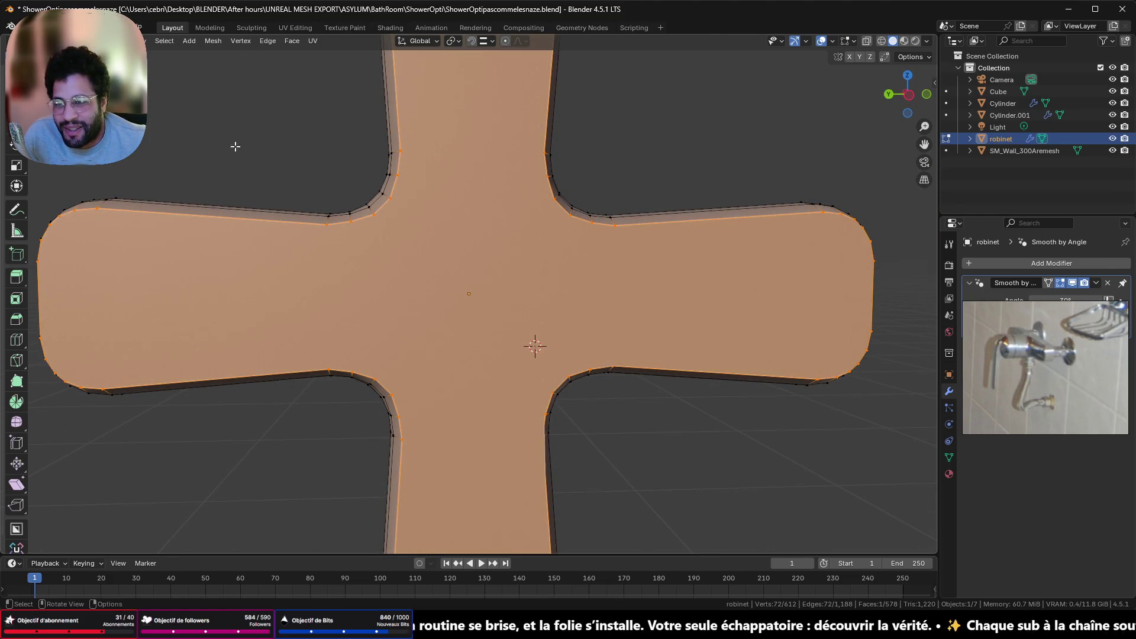
pyautogui.click(391, 197)
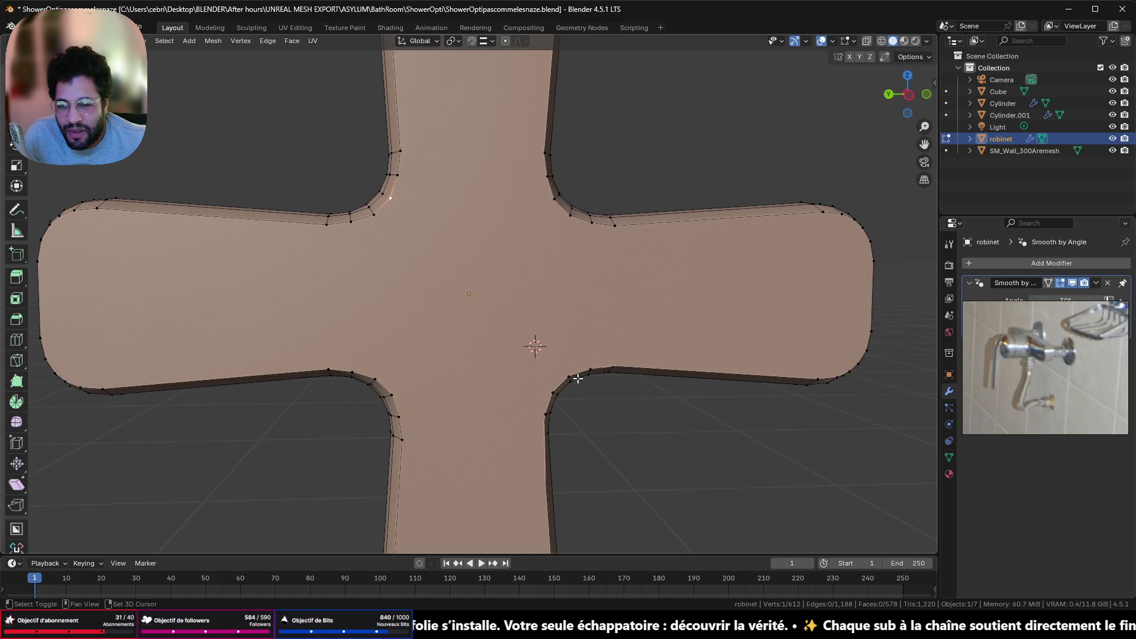
pyautogui.moveTo(555, 337)
pyautogui.mouseDown(button='middle')
pyautogui.moveTo(578, 315)
pyautogui.moveTo(554, 324)
pyautogui.mouseUp(button='middle')
# Join opposite inner corners with a diagonal edge, undo it, then connect the two top inner corners
pyautogui.press('j')
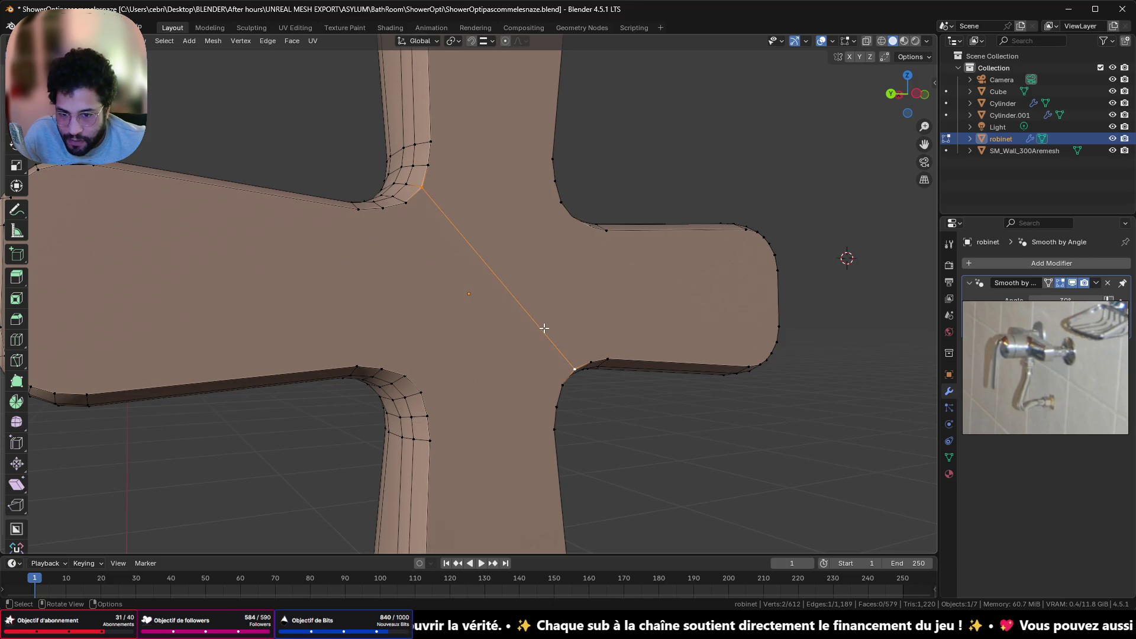
pyautogui.moveTo(540, 275); pyautogui.dragTo(545, 242, button='middle')
pyautogui.hotkey('ctrl', 'z')
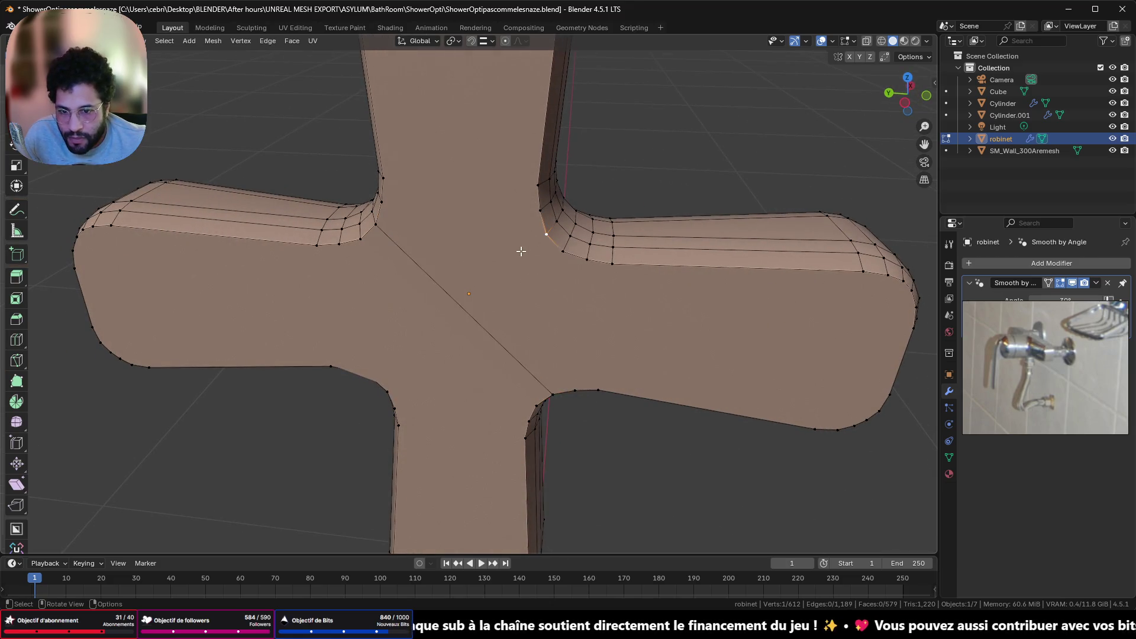
pyautogui.hotkey('ctrl', 'shift', 'z')
pyautogui.hotkey('ctrl', 'z')
pyautogui.click(382, 178)
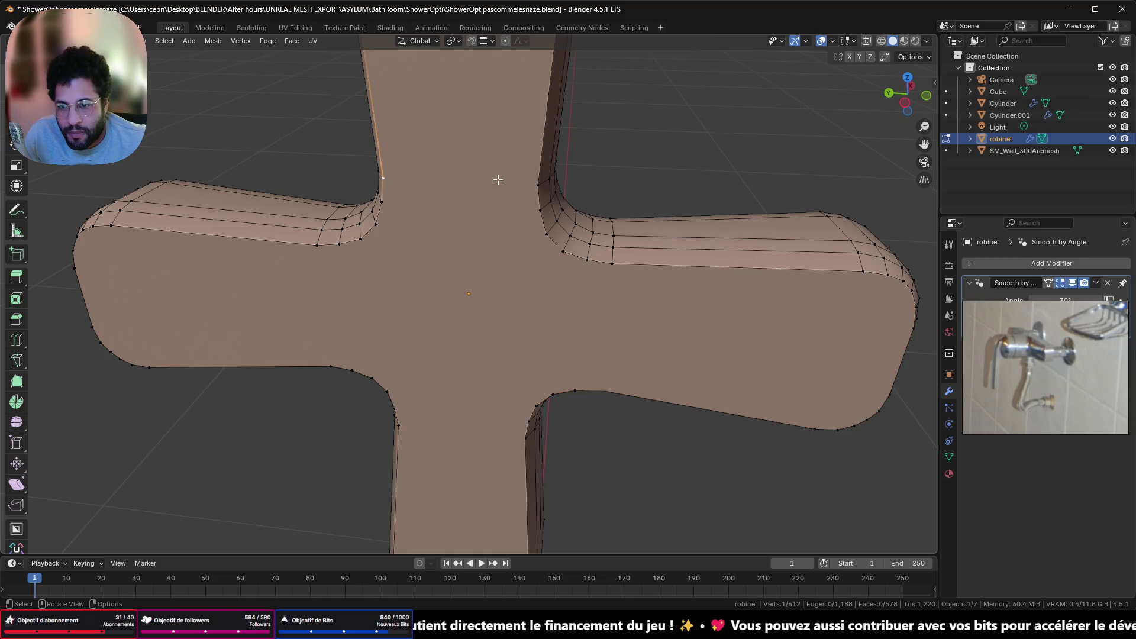
pyautogui.keyDown('shift'); pyautogui.click(538, 185); pyautogui.keyUp('shift')
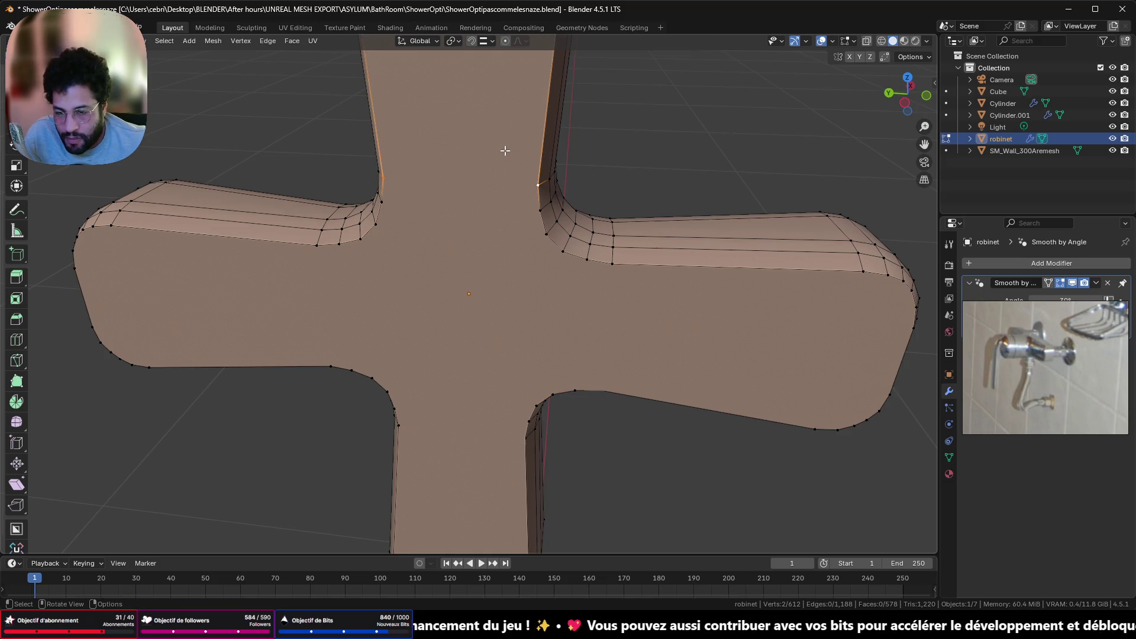
pyautogui.press('j')
pyautogui.moveTo(505, 150); pyautogui.dragTo(500, 233, button='middle')
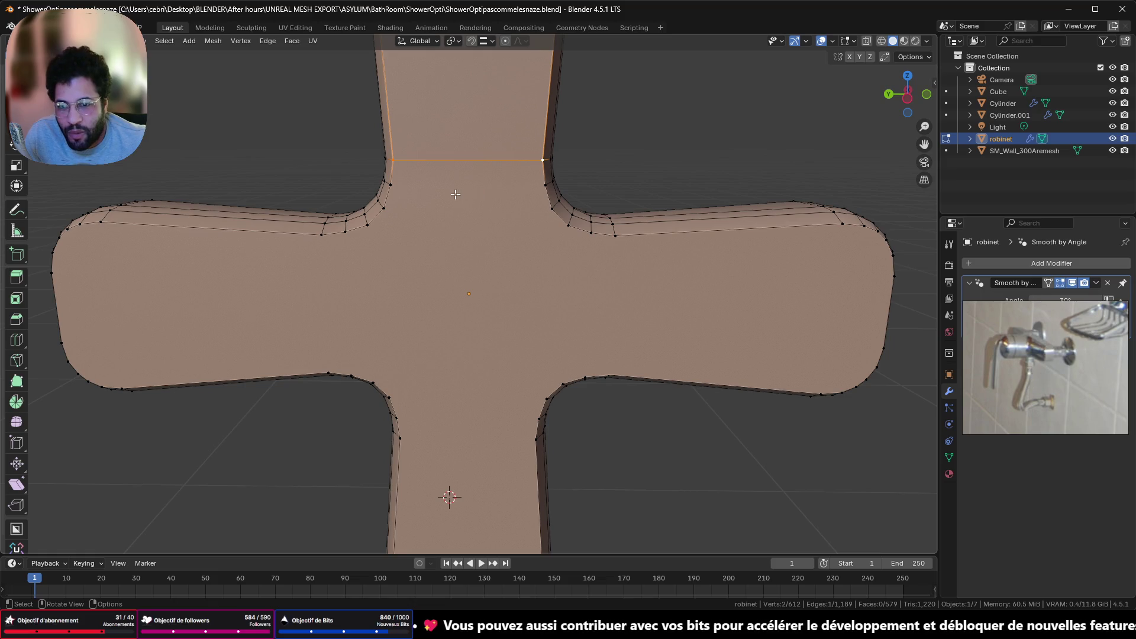
# Connect pairs of top and bottom vertices across the right arm's end
pyautogui.click(840, 224)
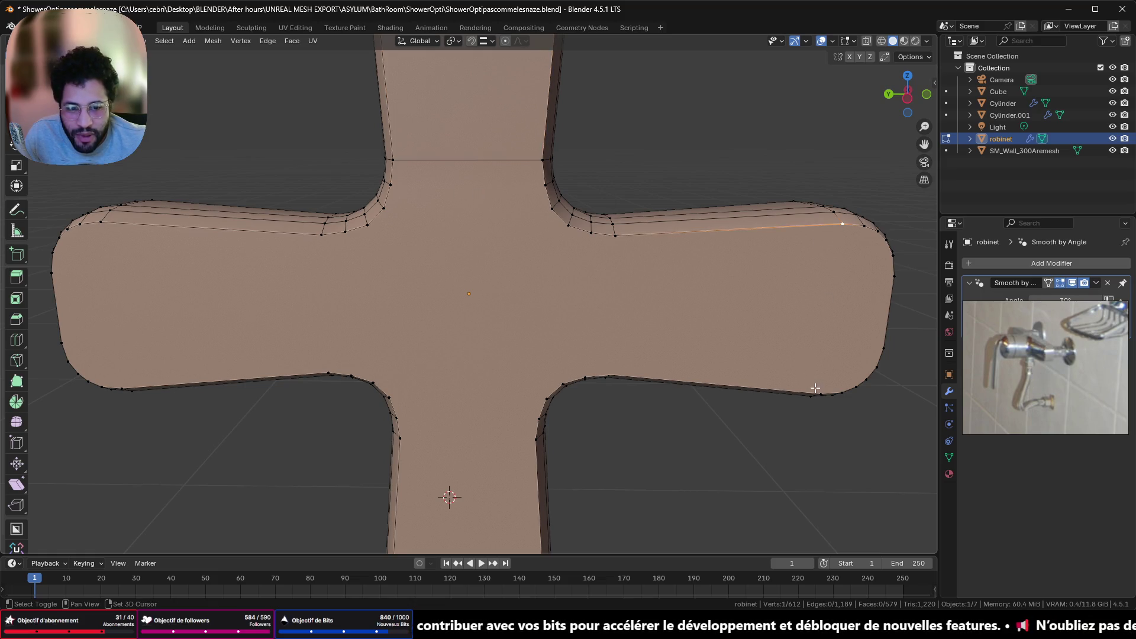
pyautogui.keyDown('shift'); pyautogui.click(818, 391); pyautogui.keyUp('shift')
pyautogui.press('j')
pyautogui.moveTo(798, 350)
pyautogui.mouseDown(button='middle')
pyautogui.moveTo(684, 329)
pyautogui.moveTo(724, 326)
pyautogui.moveTo(786, 251)
pyautogui.mouseUp(button='middle')
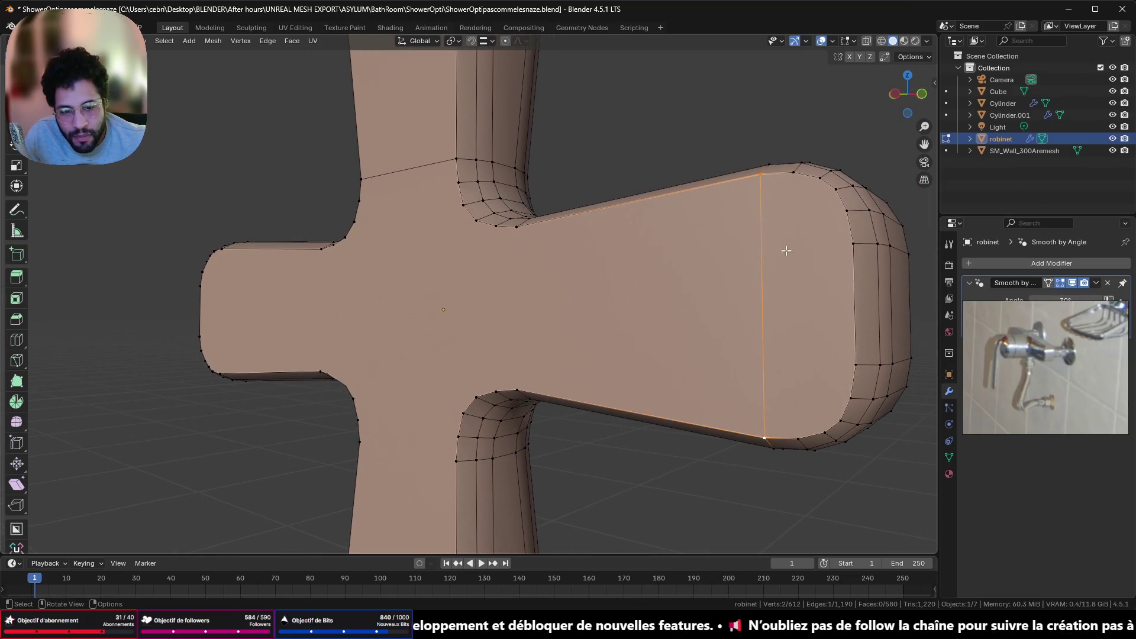
pyautogui.click(760, 179)
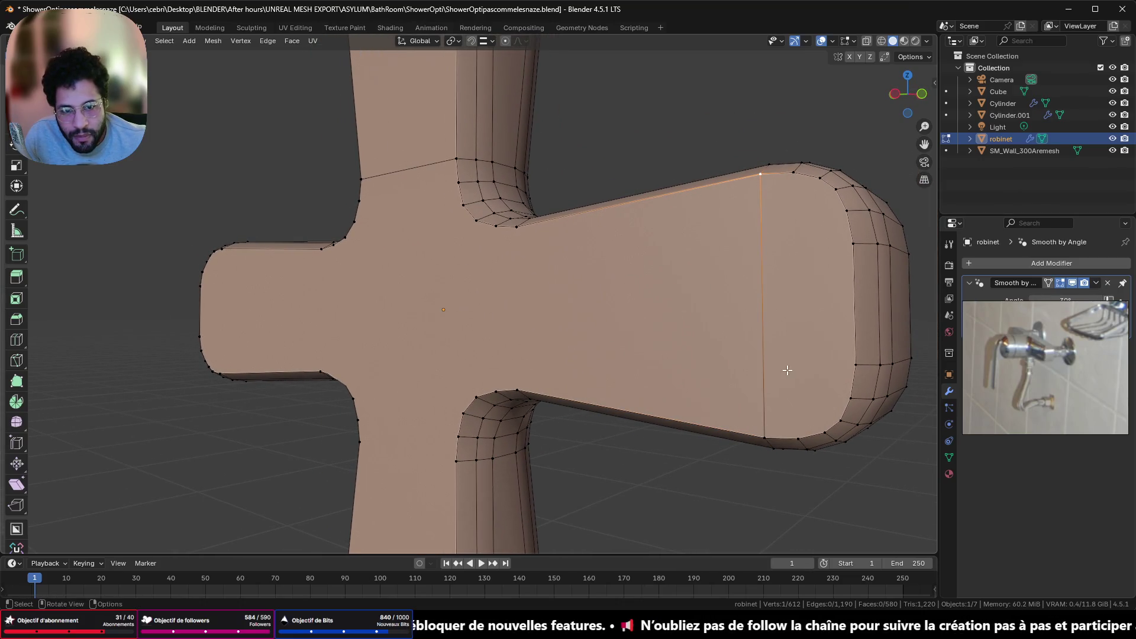
pyautogui.keyDown('shift'); pyautogui.click(795, 436); pyautogui.keyUp('shift')
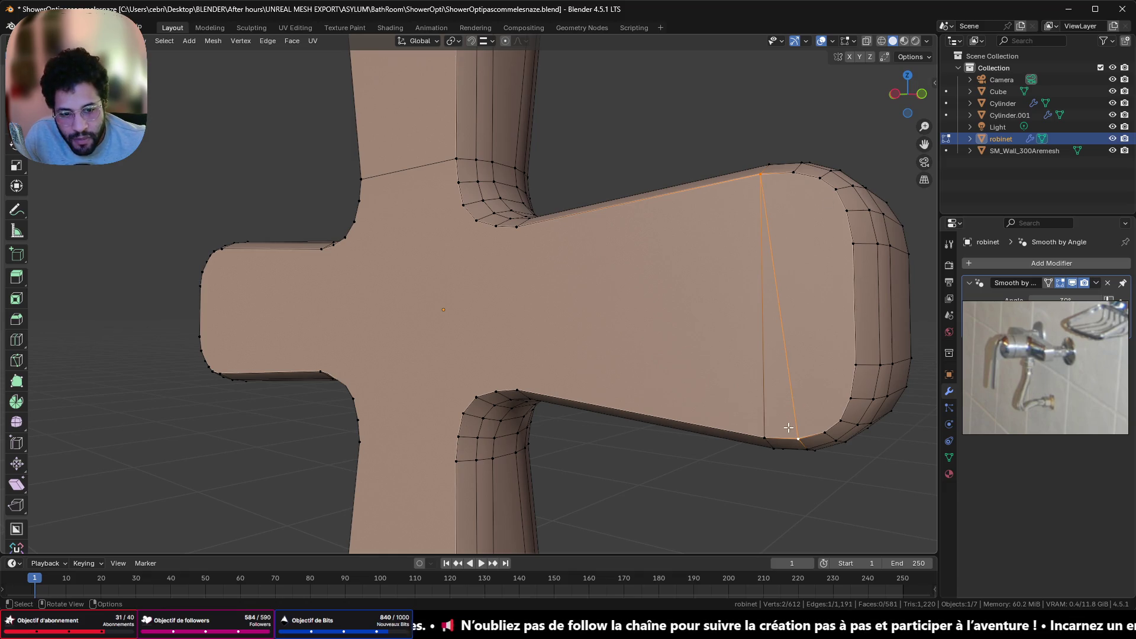
pyautogui.press('j')
pyautogui.keyDown('shift'); pyautogui.click(794, 174); pyautogui.keyUp('shift')
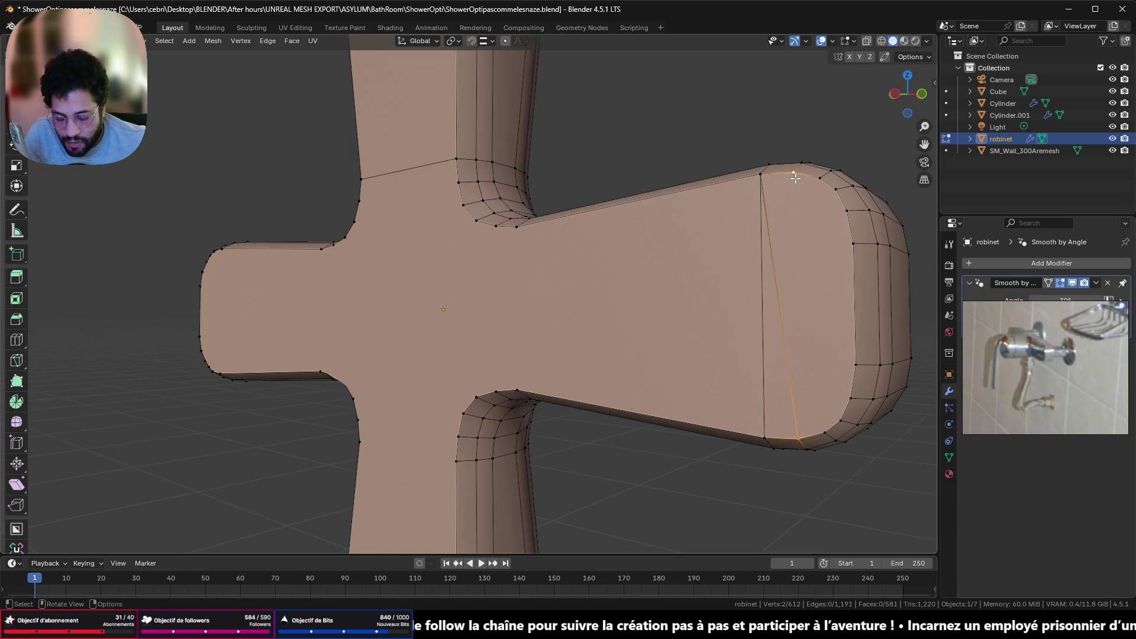
pyautogui.press('j')
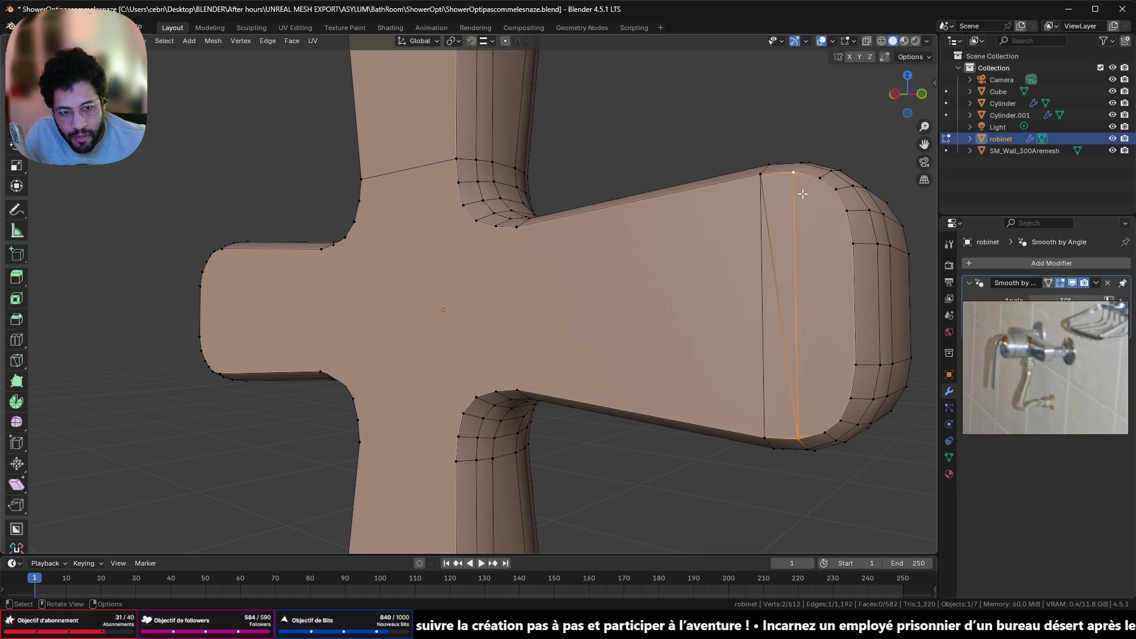
# Add more top-to-bottom edges along the right arm's end rim
pyautogui.keyDown('shift'); pyautogui.click(798, 439); pyautogui.keyUp('shift')
pyautogui.keyDown('shift'); pyautogui.click(814, 415); pyautogui.keyUp('shift')
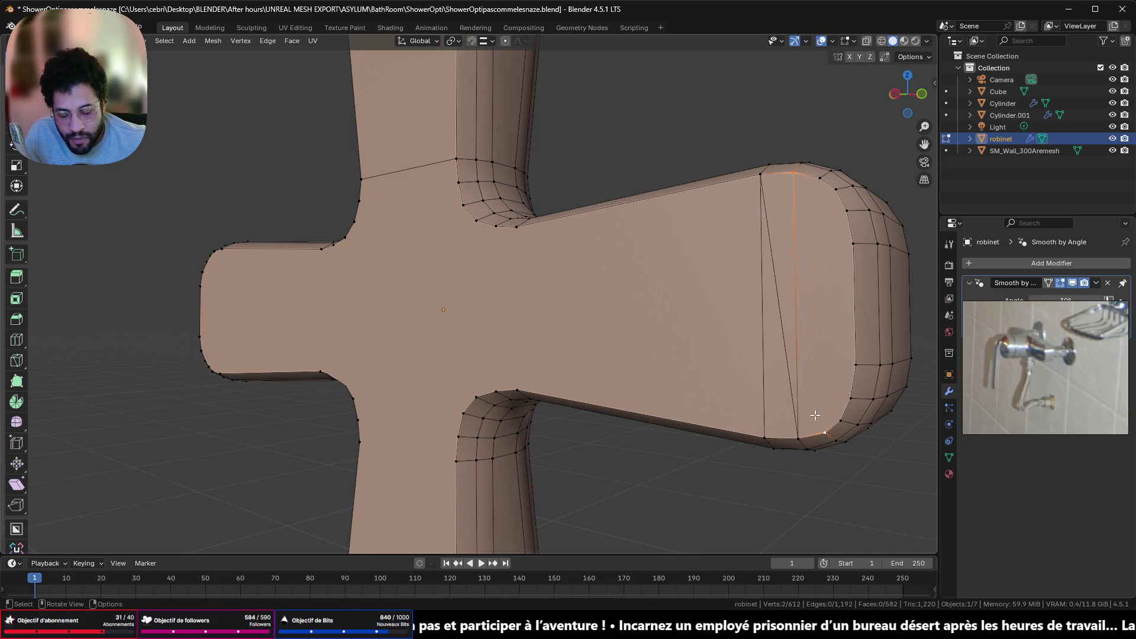
pyautogui.press('j')
pyautogui.click(823, 422)
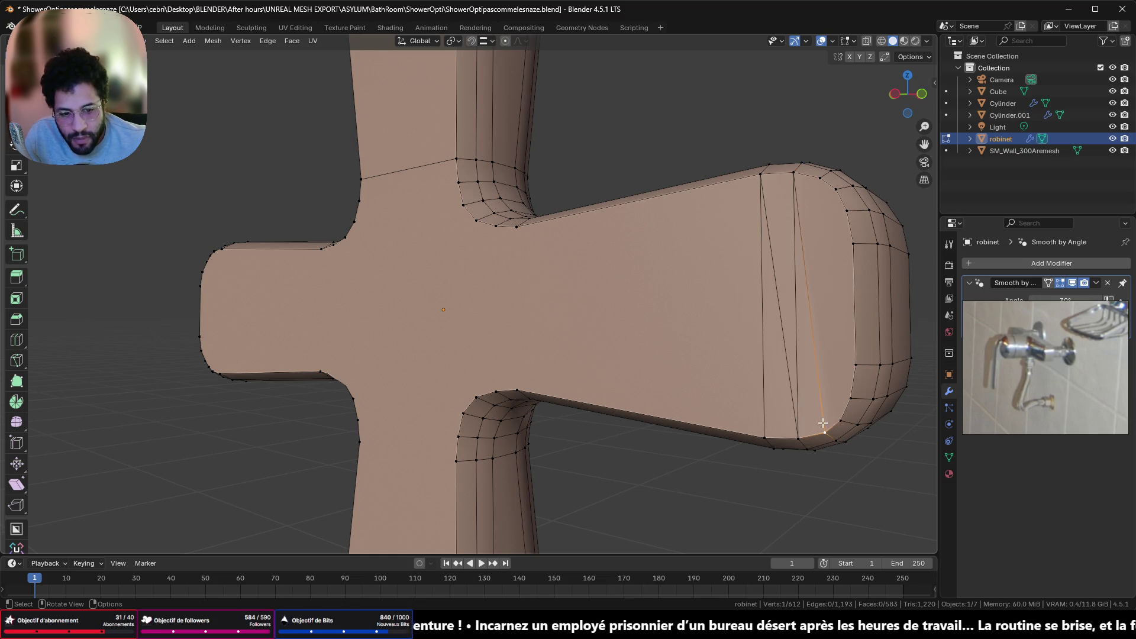
pyautogui.keyDown('shift'); pyautogui.click(820, 191); pyautogui.keyUp('shift')
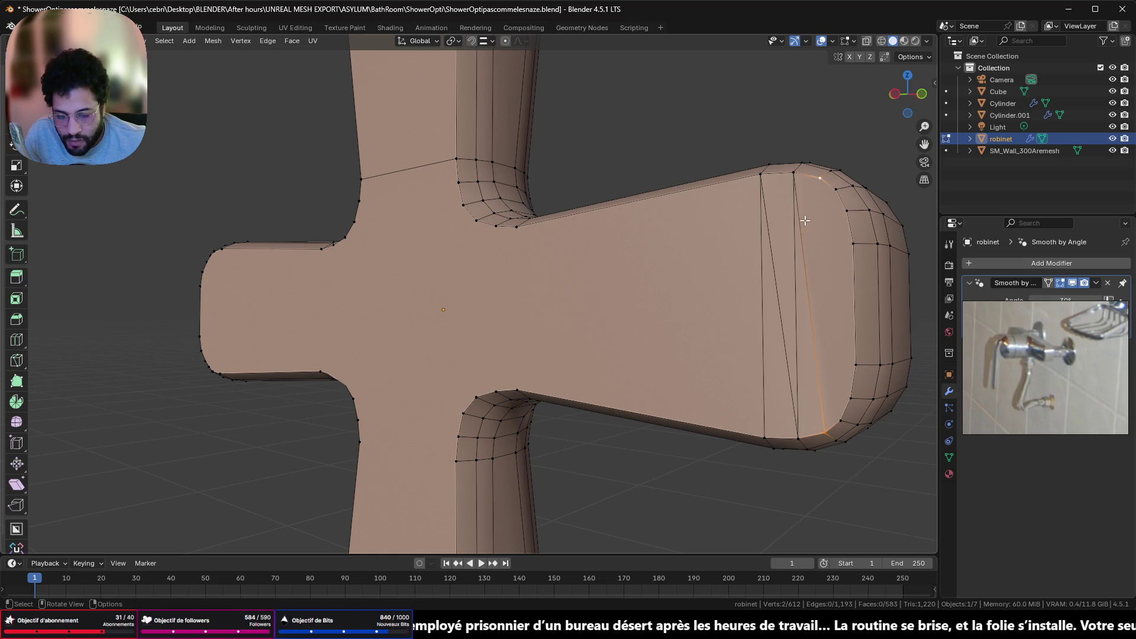
pyautogui.press('j')
pyautogui.moveTo(804, 220)
pyautogui.mouseDown(button='middle')
pyautogui.moveTo(695, 319)
pyautogui.moveTo(866, 279)
pyautogui.mouseUp(button='middle')
# Join further vertex pairs on the right arm end, undoing one unwanted join
pyautogui.click(866, 243)
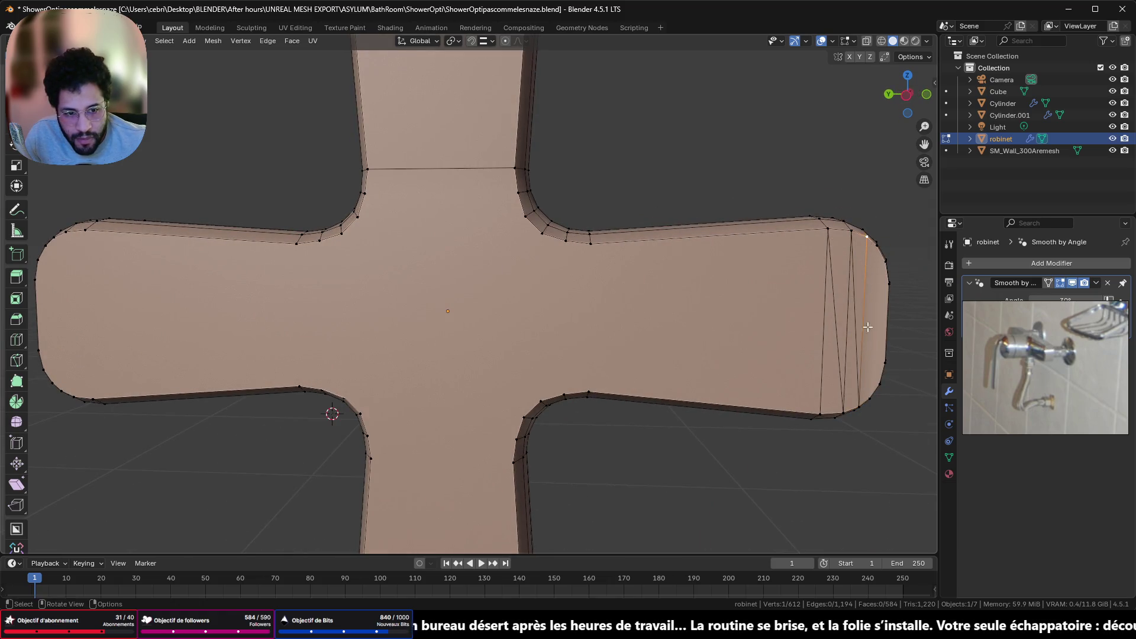
pyautogui.keyDown('shift'); pyautogui.click(868, 394); pyautogui.keyUp('shift')
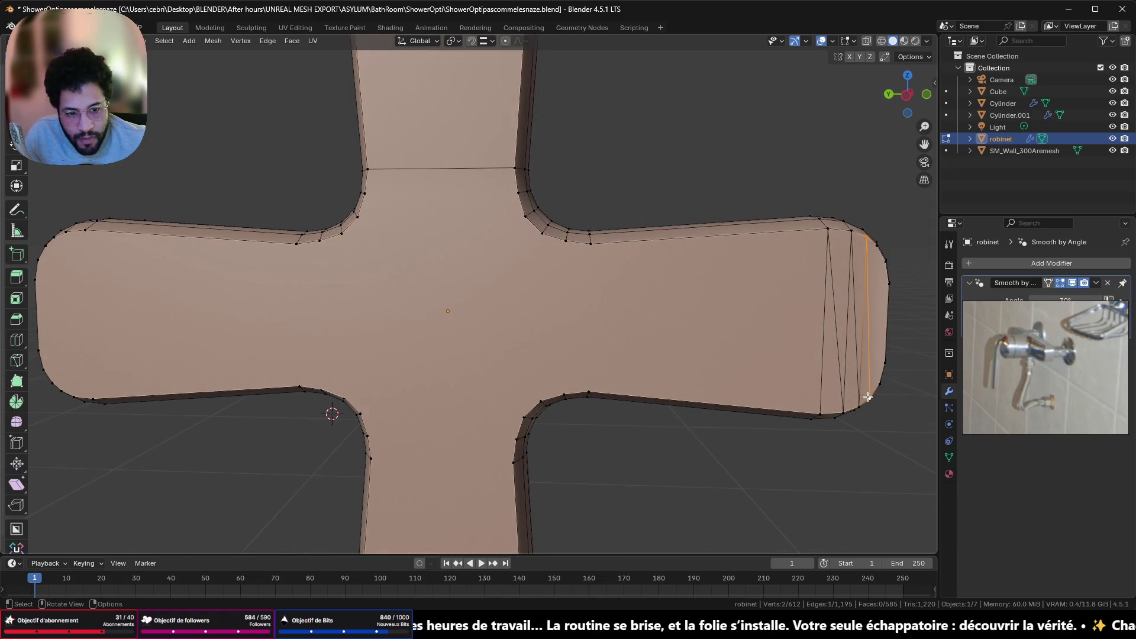
pyautogui.click(867, 396)
pyautogui.keyDown('shift'); pyautogui.click(876, 252); pyautogui.keyUp('shift')
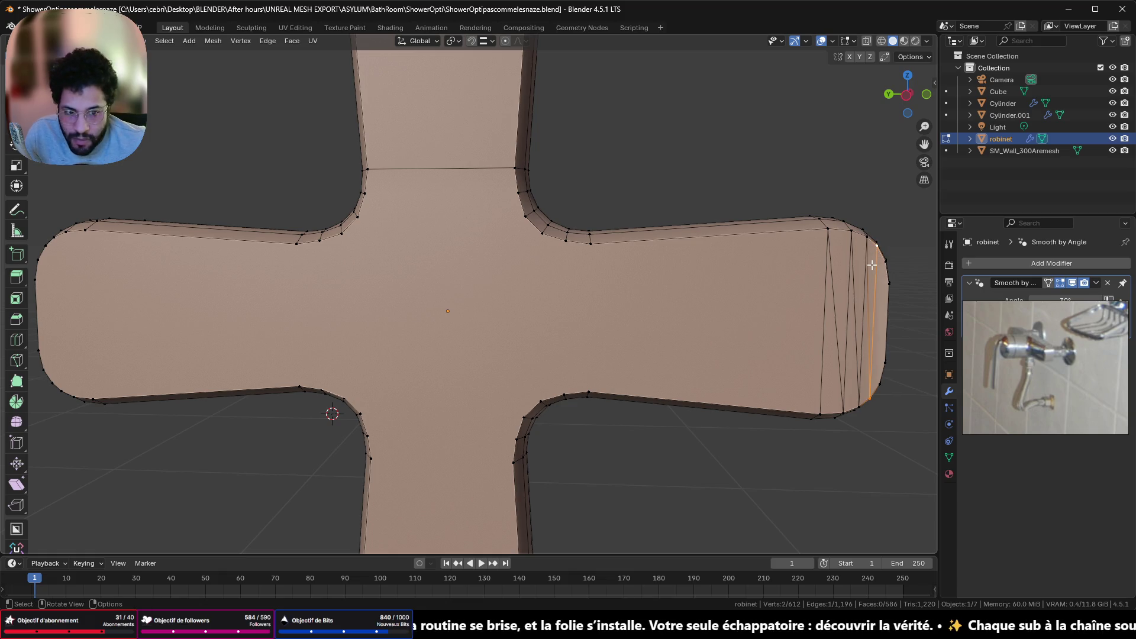
pyautogui.click(876, 252)
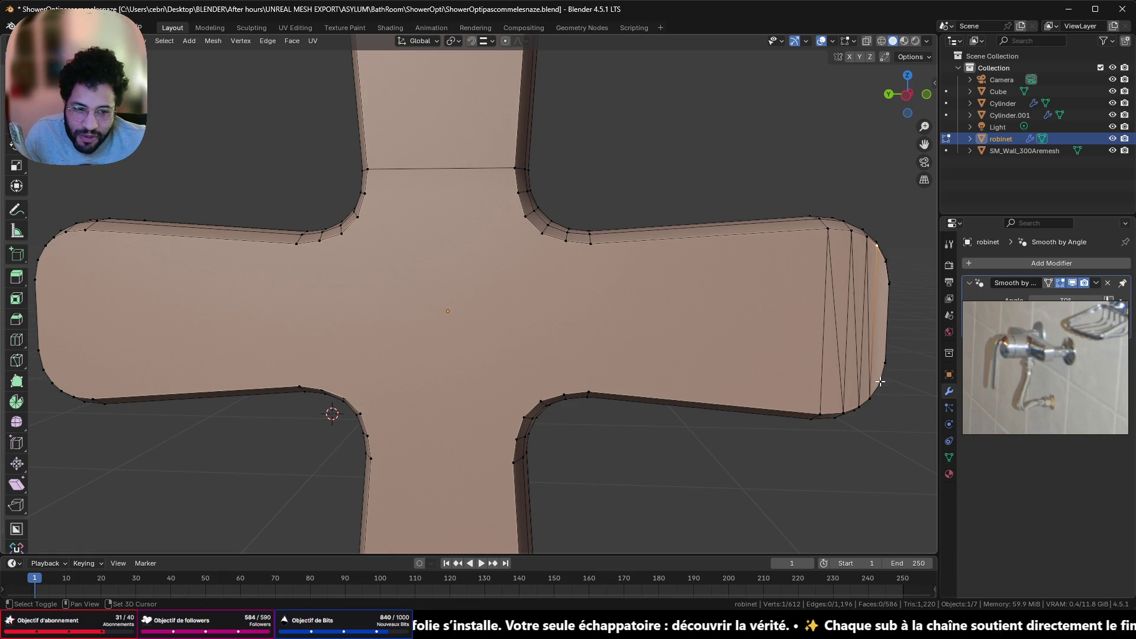
pyautogui.press('j')
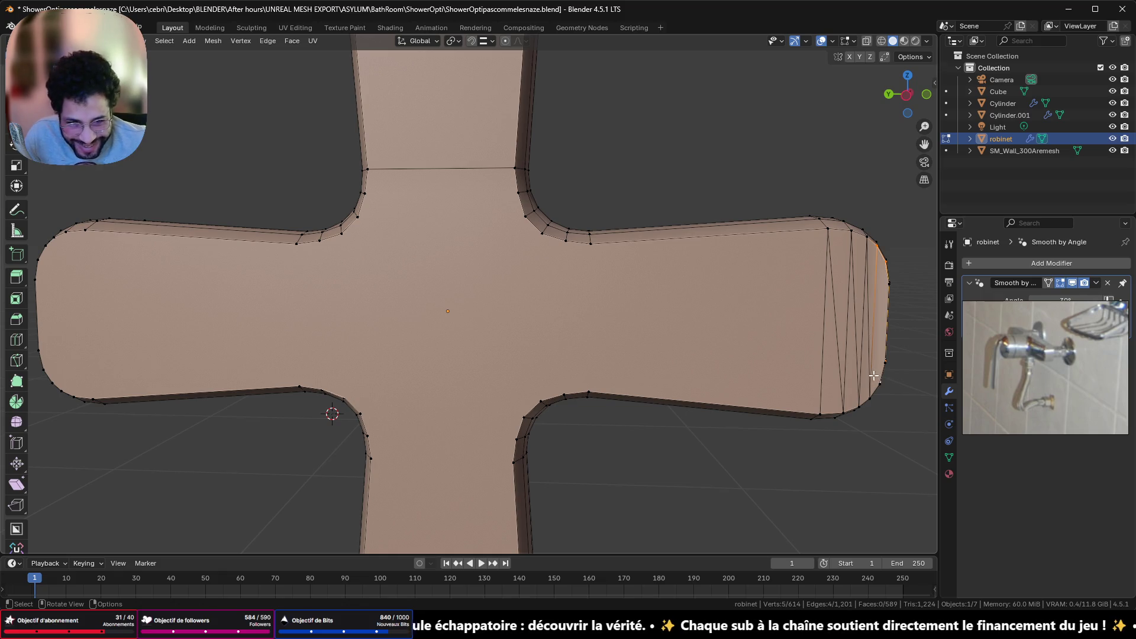
pyautogui.hotkey('ctrl', 'z')
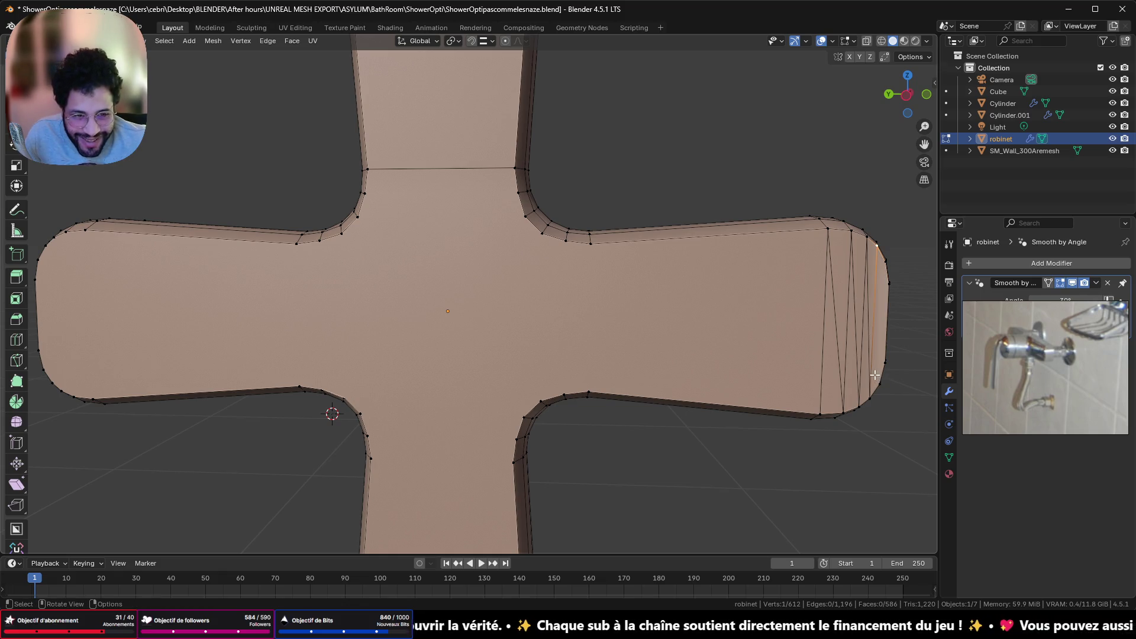
pyautogui.moveTo(874, 375); pyautogui.dragTo(836, 449, button='middle')
pyautogui.keyDown('shift'); pyautogui.click(827, 481); pyautogui.keyUp('shift')
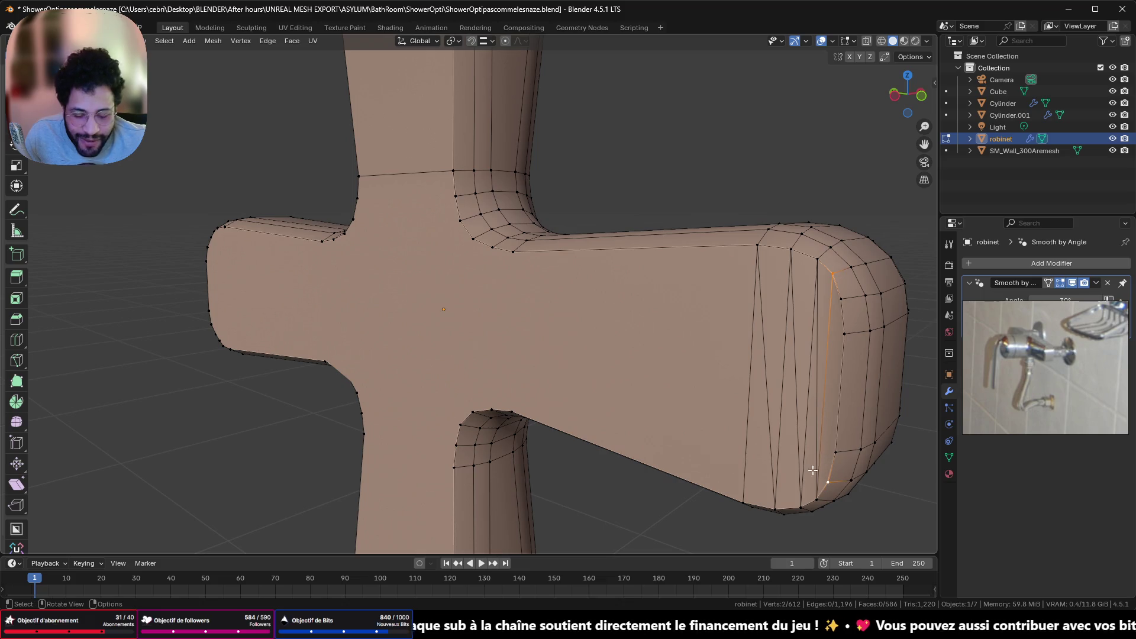
pyautogui.press('j')
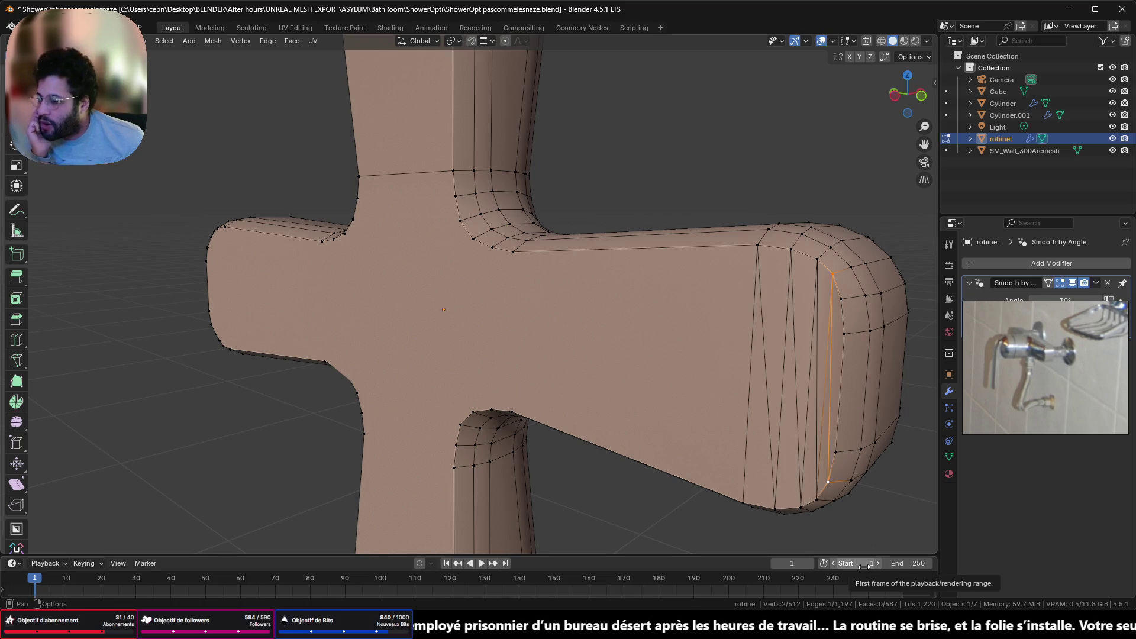
pyautogui.scroll(-3, 759, 467)
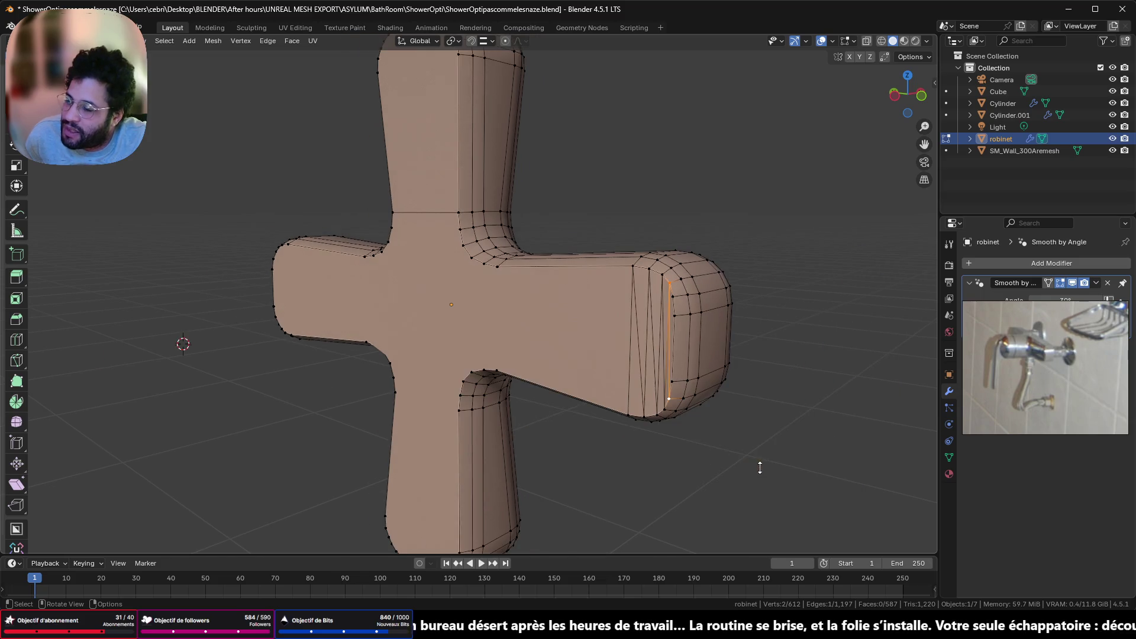
pyautogui.moveTo(760, 467)
pyautogui.mouseDown(button='middle')
pyautogui.moveTo(739, 437)
pyautogui.moveTo(776, 426)
pyautogui.moveTo(806, 362)
pyautogui.moveTo(137, 352)
pyautogui.moveTo(107, 339)
pyautogui.moveTo(93, 352)
pyautogui.mouseUp(button='middle')
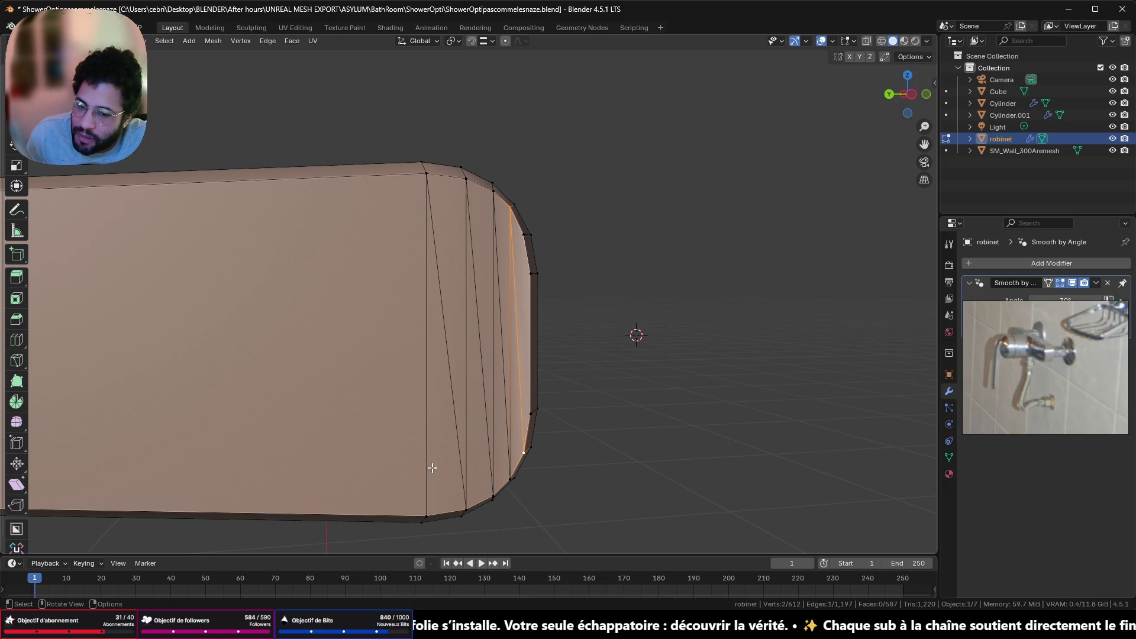
pyautogui.click(523, 454)
pyautogui.keyDown('shift'); pyautogui.click(525, 238); pyautogui.keyUp('shift')
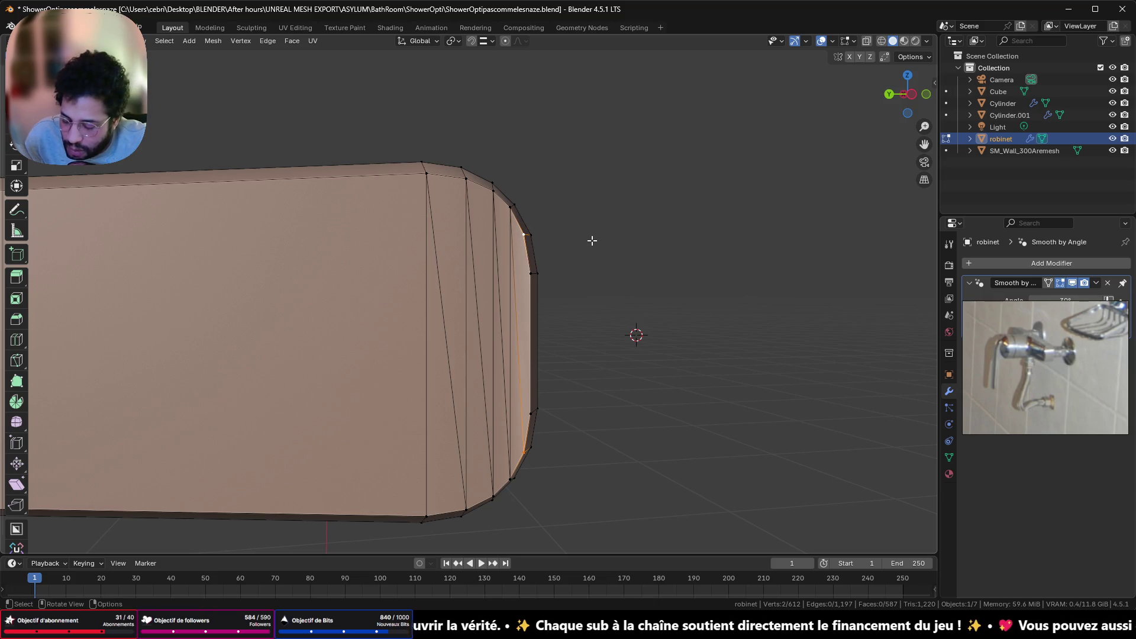
pyautogui.press('j')
# Undo the extra edges across the right arm end, restoring its original topology
pyautogui.moveTo(619, 265)
pyautogui.mouseDown(button='middle')
pyautogui.moveTo(540, 332)
pyautogui.moveTo(530, 378)
pyautogui.moveTo(558, 343)
pyautogui.moveTo(483, 293)
pyautogui.mouseUp(button='middle')
pyautogui.hotkey('ctrl', 'z')
pyautogui.hotkey('ctrl', 'z')
pyautogui.hotkey('ctrl', 'z')
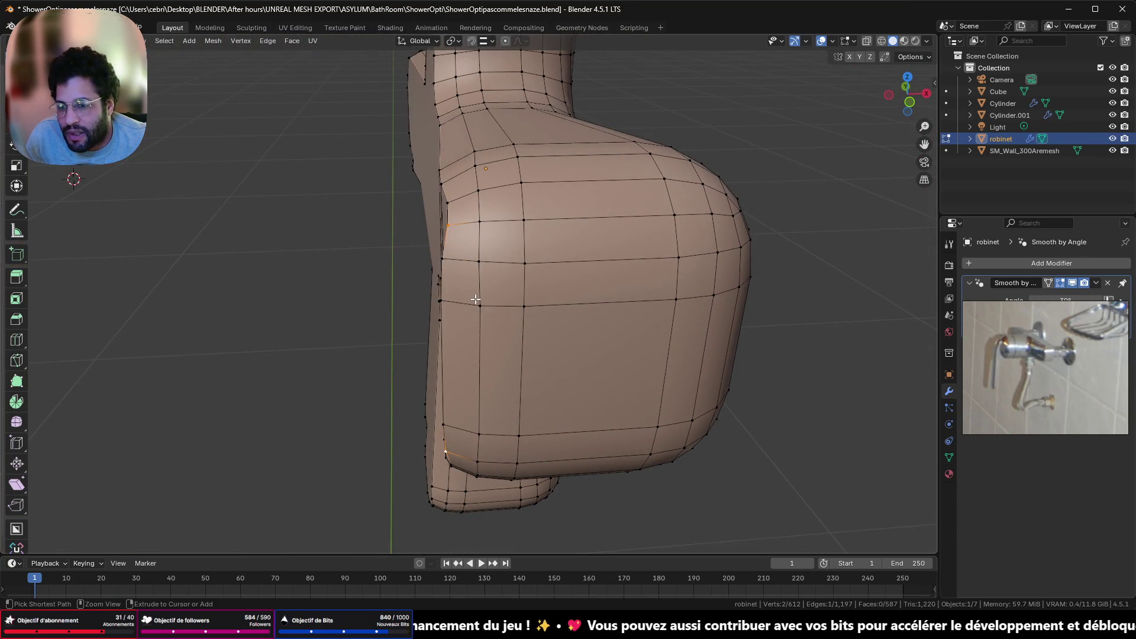
pyautogui.hotkey('ctrl', 'z')
pyautogui.hotkey('ctrl', 'z')
pyautogui.hotkey('ctrl', 'z')
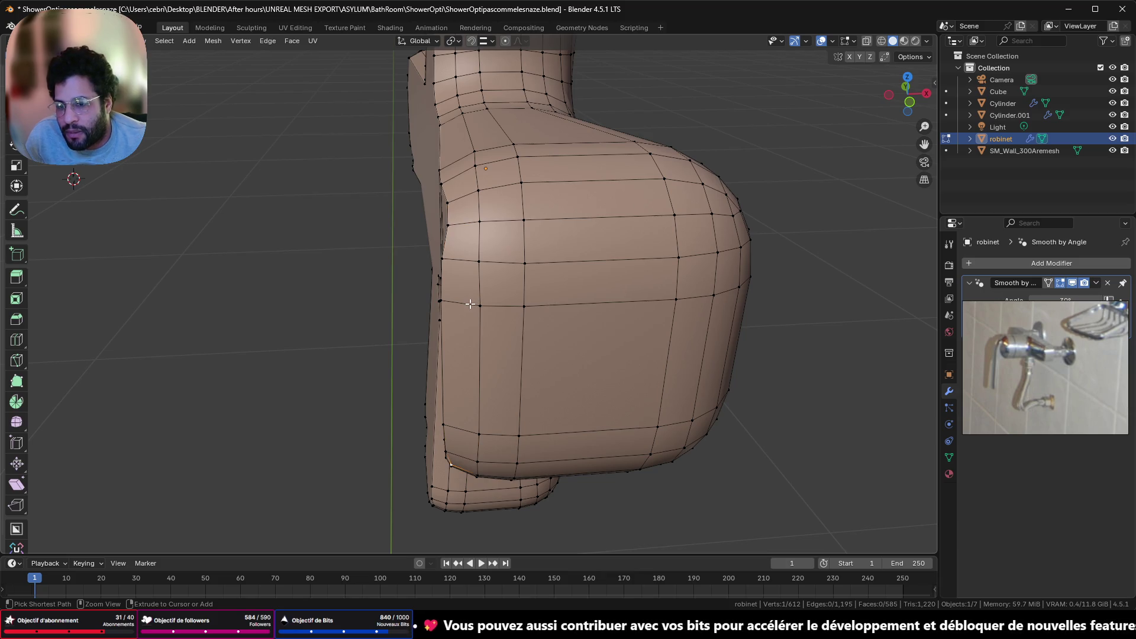
pyautogui.moveTo(469, 304)
pyautogui.mouseDown(button='middle')
pyautogui.moveTo(419, 292)
pyautogui.moveTo(500, 277)
pyautogui.mouseUp(button='middle')
pyautogui.hotkey('ctrl', 'z')
pyautogui.hotkey('ctrl', 'z')
pyautogui.hotkey('ctrl', 'z')
pyautogui.hotkey('ctrl', 'z')
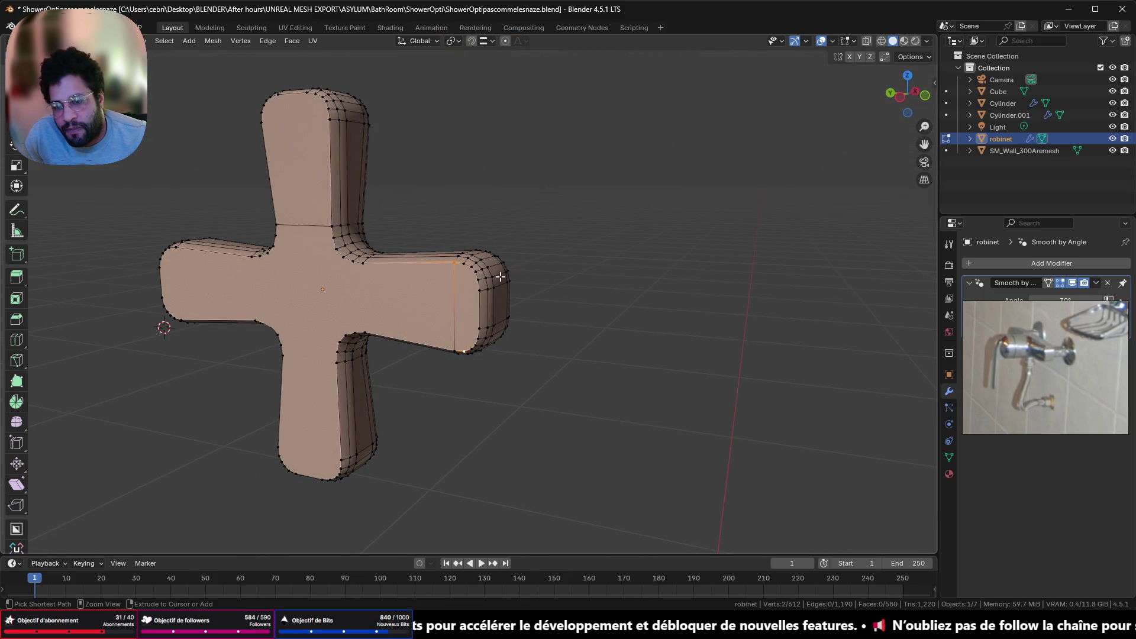
pyautogui.hotkey('ctrl', 'z')
pyautogui.hotkey('ctrl', 'z')
pyautogui.hotkey('ctrl', 'z')
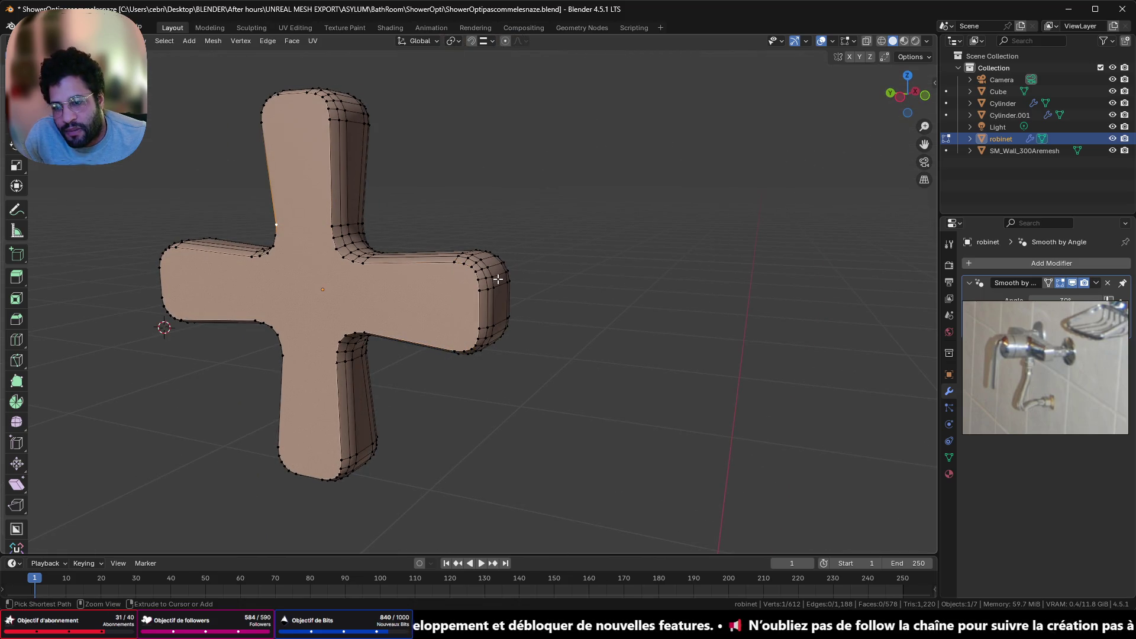
pyautogui.hotkey('ctrl', 'z')
pyautogui.hotkey('ctrl', 'z')
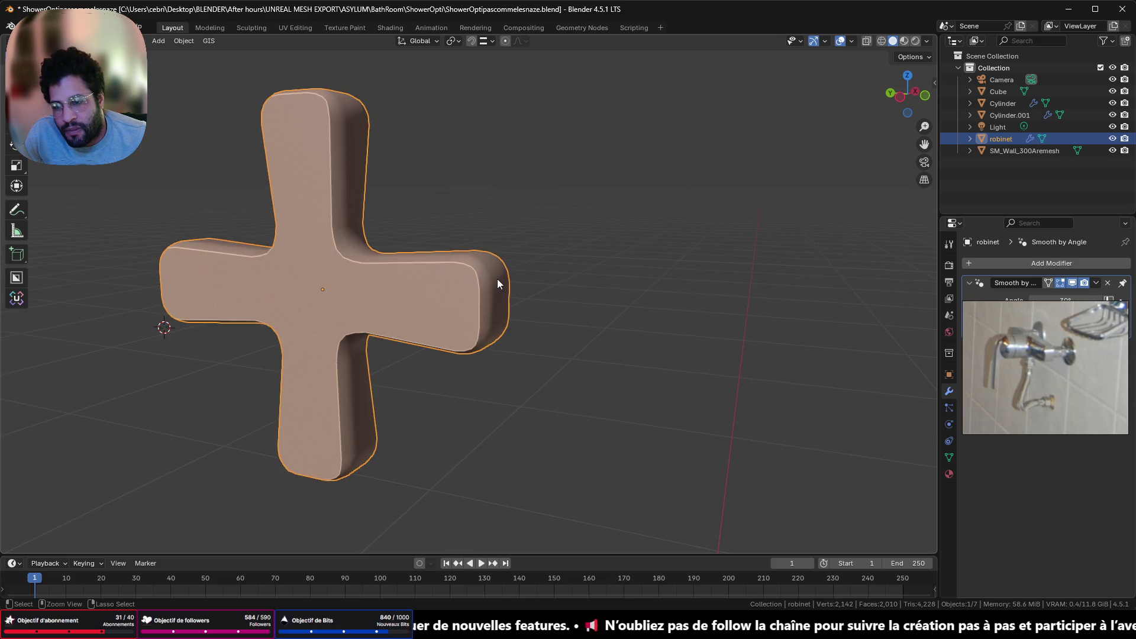
pyautogui.moveTo(496, 280); pyautogui.dragTo(337, 318, button='middle')
pyautogui.scroll(-6, 337, 319)
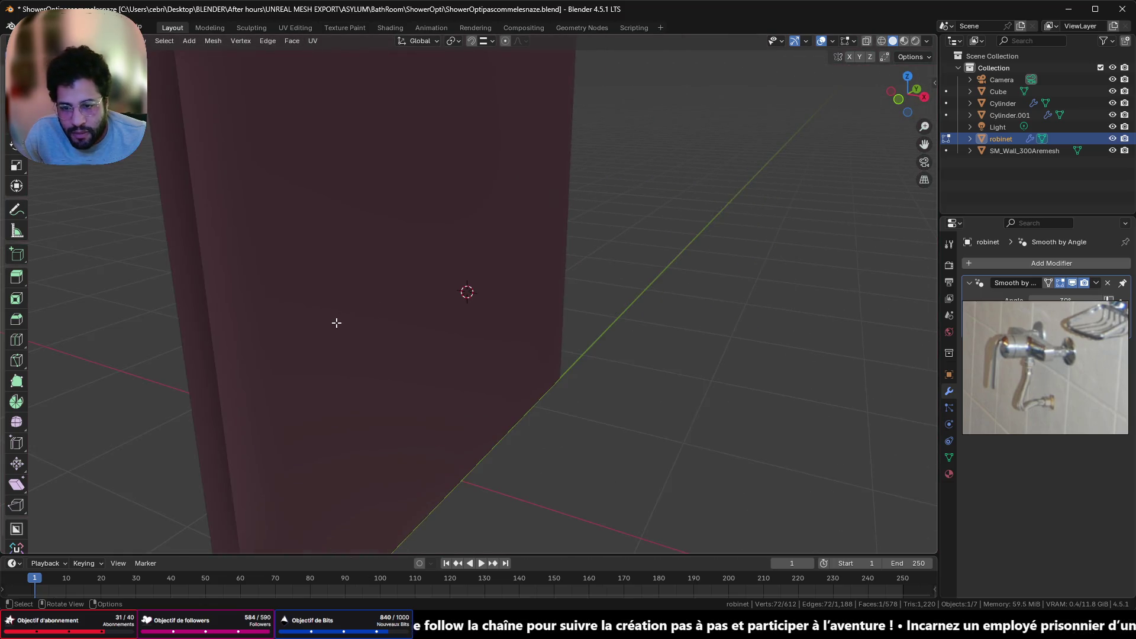
# Select the strip of faces at the handle's back and flatten it to zero on X
pyautogui.press('KP_Decimal')
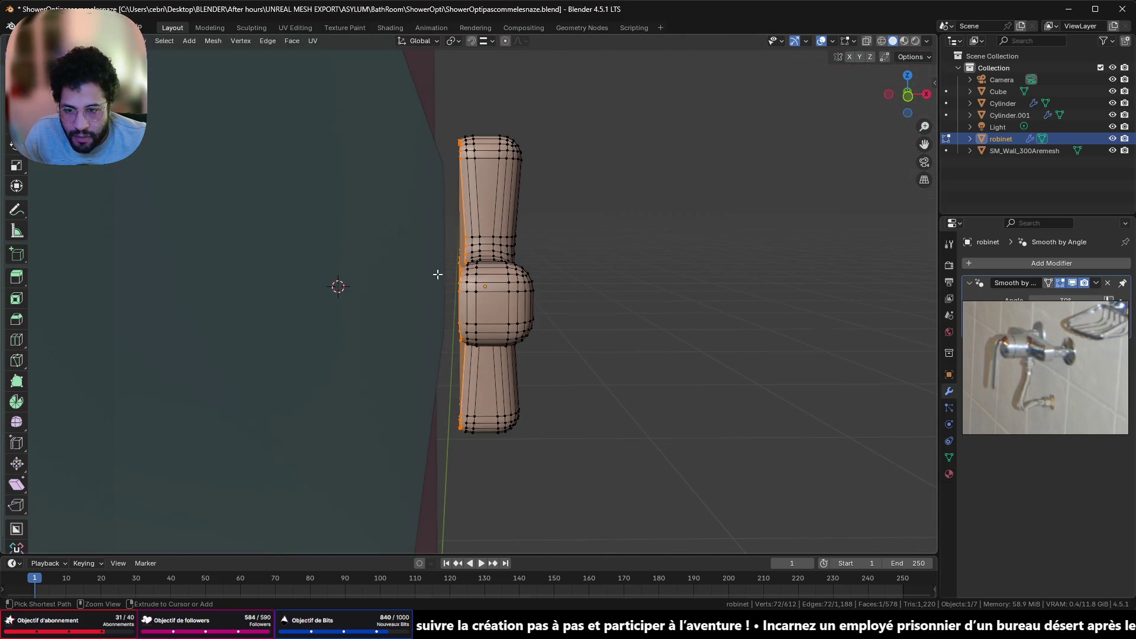
pyautogui.click(436, 274)
pyautogui.keyDown('ctrl'); pyautogui.click(479, 273); pyautogui.keyUp('ctrl')
pyautogui.keyDown('ctrl'); pyautogui.click(480, 273); pyautogui.keyUp('ctrl')
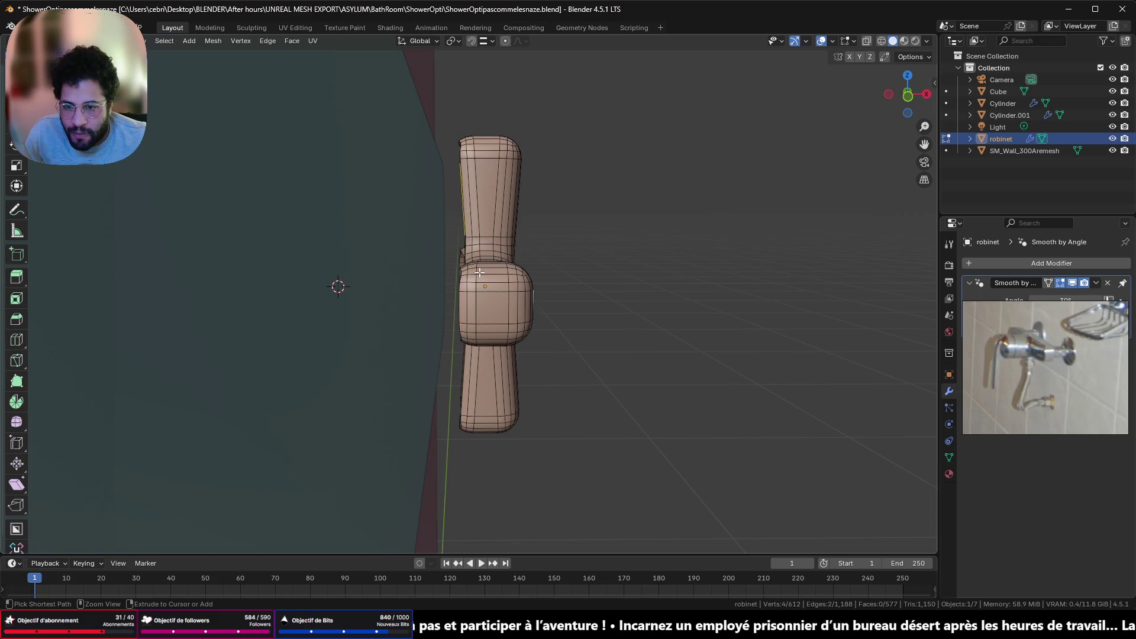
pyautogui.hotkey('ctrl', 'z')
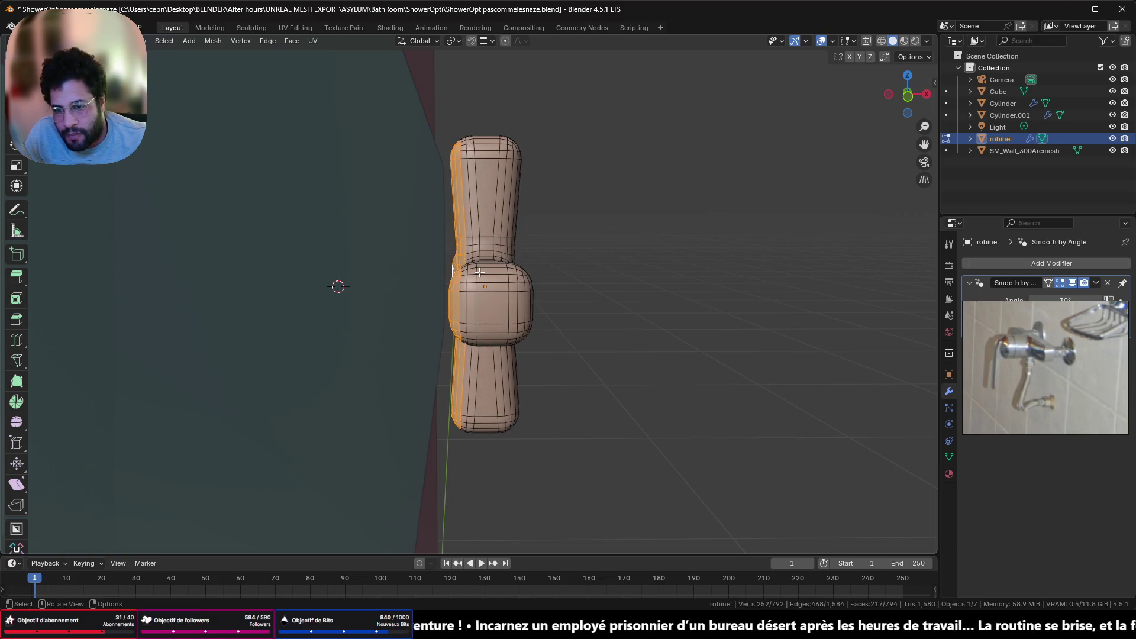
pyautogui.press('g')
pyautogui.press('x')
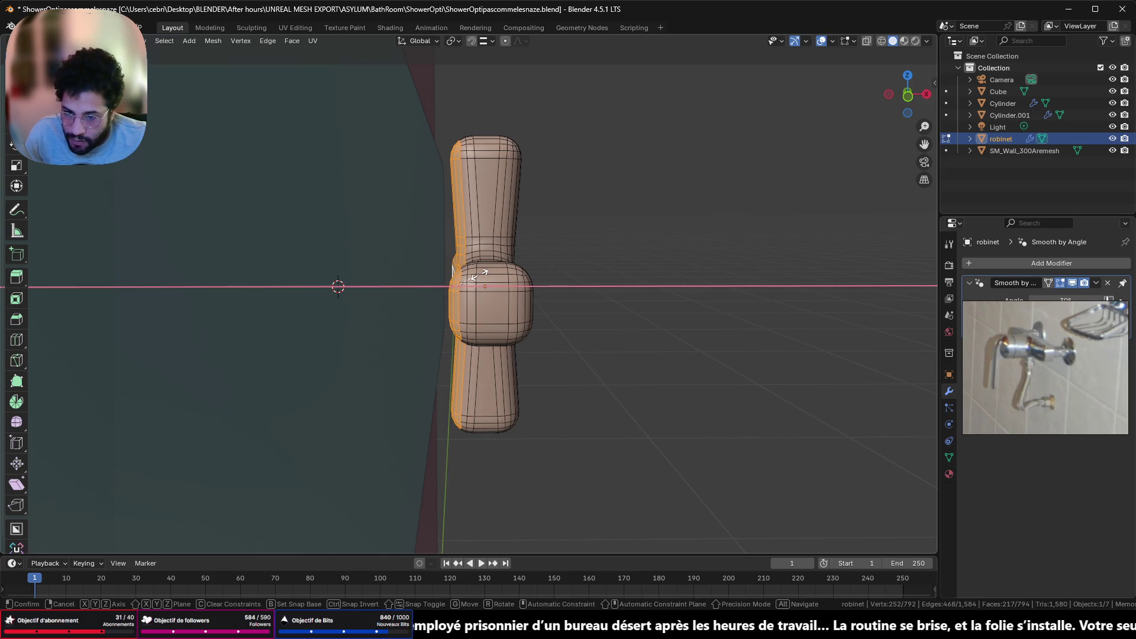
pyautogui.press('0')
pyautogui.press('Return')
# Delete the selected faces, cap the open border with one flat face, and return to Object Mode
pyautogui.moveTo(481, 276); pyautogui.dragTo(521, 322, button='middle')
pyautogui.scroll(10, 520, 323)
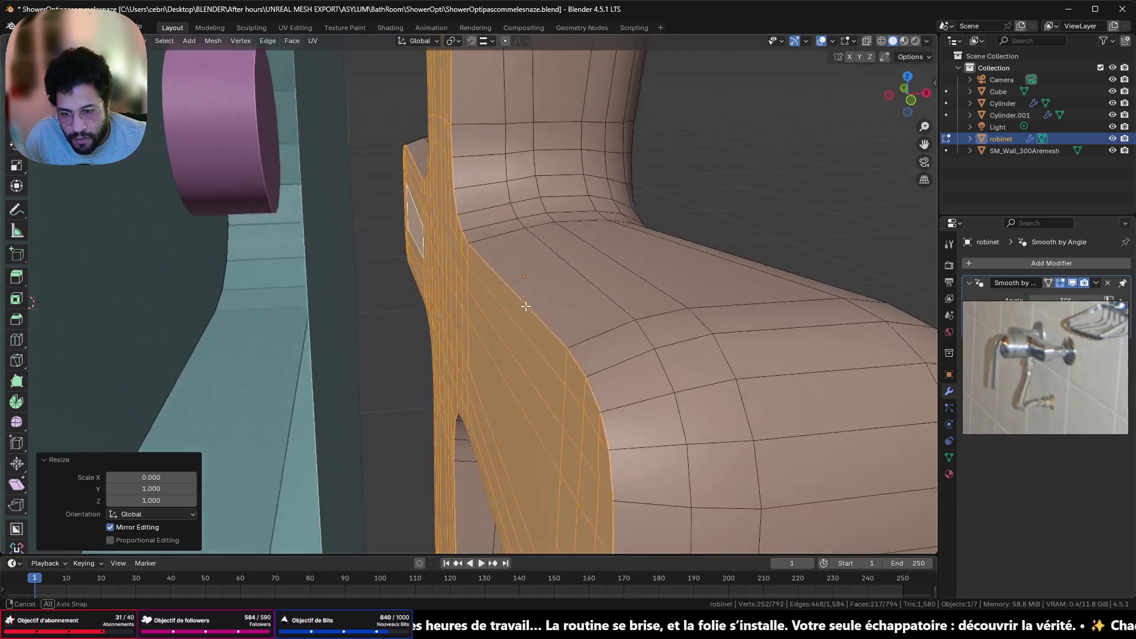
pyautogui.scroll(-5, 522, 303)
pyautogui.moveTo(522, 303)
pyautogui.mouseDown(button='middle')
pyautogui.moveTo(454, 223)
pyautogui.moveTo(489, 241)
pyautogui.mouseUp(button='middle')
pyautogui.scroll(3, 454, 223)
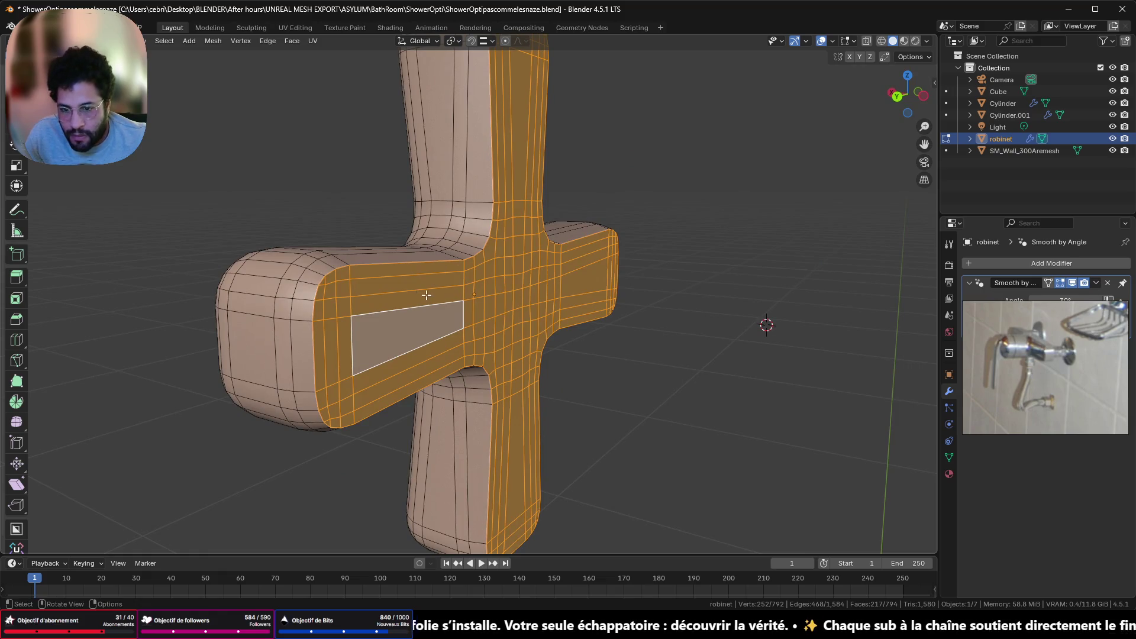
pyautogui.press('x')
pyautogui.click(631, 342)
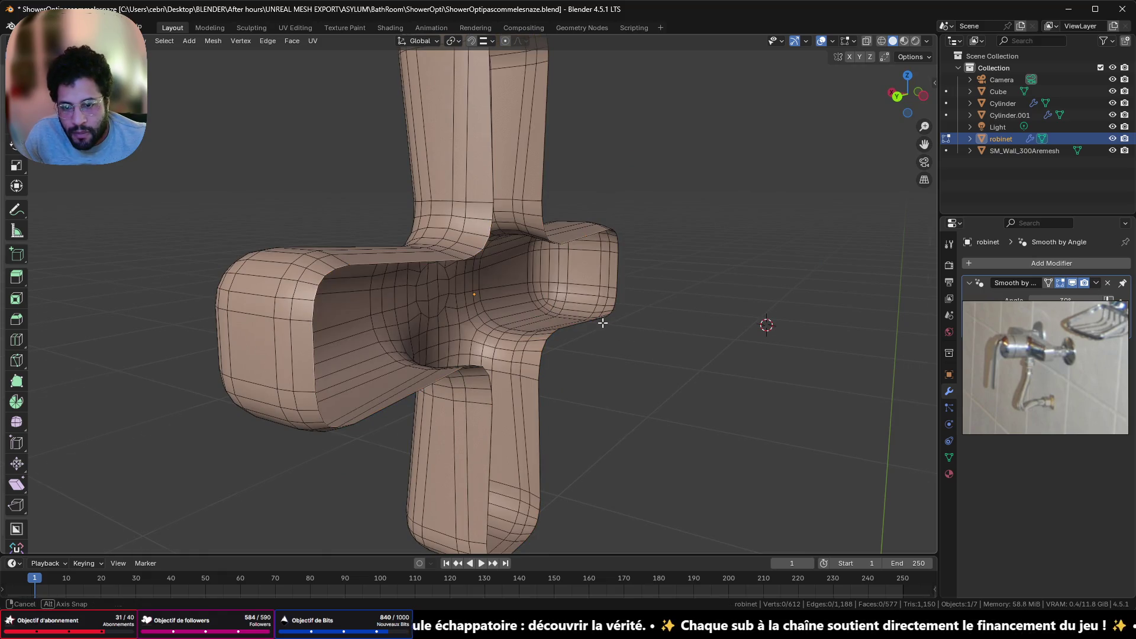
pyautogui.moveTo(602, 322); pyautogui.dragTo(559, 168, button='middle')
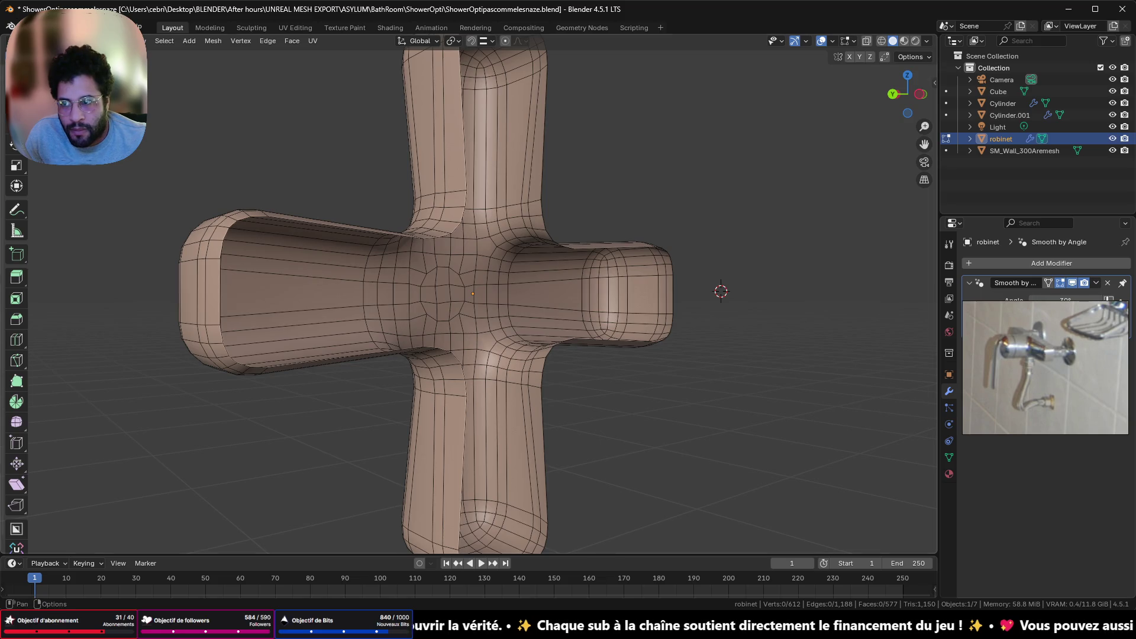
pyautogui.keyDown('alt'); pyautogui.click(542, 148); pyautogui.keyUp('alt')
pyautogui.press('f')
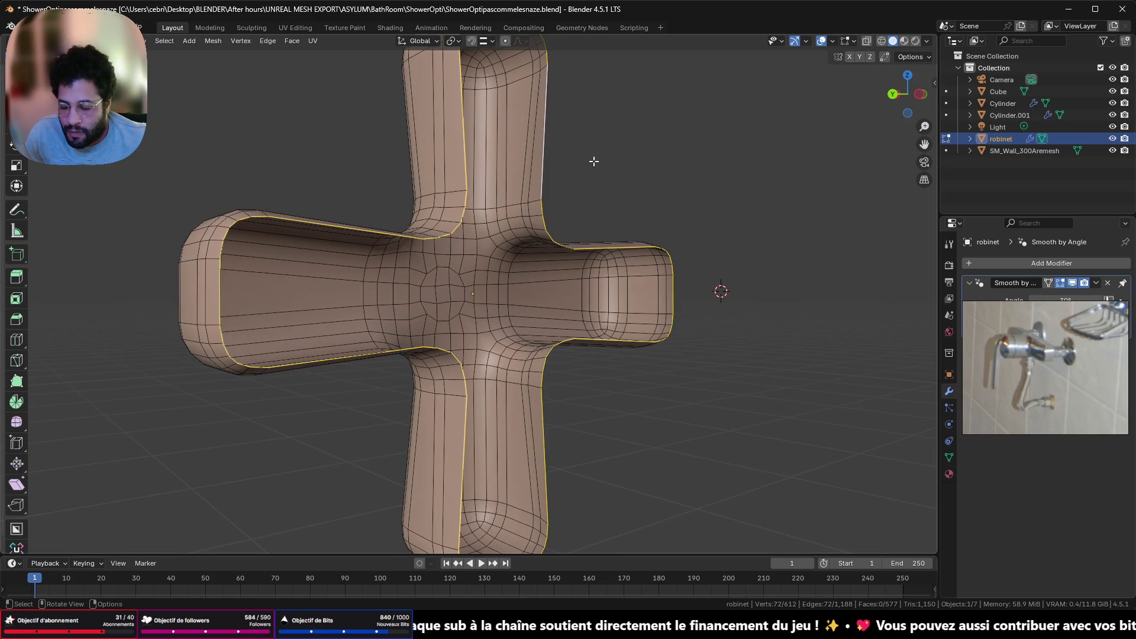
pyautogui.moveTo(594, 162)
pyautogui.mouseDown(button='middle')
pyautogui.moveTo(575, 218)
pyautogui.moveTo(644, 245)
pyautogui.mouseUp(button='middle')
pyautogui.press('Tab')
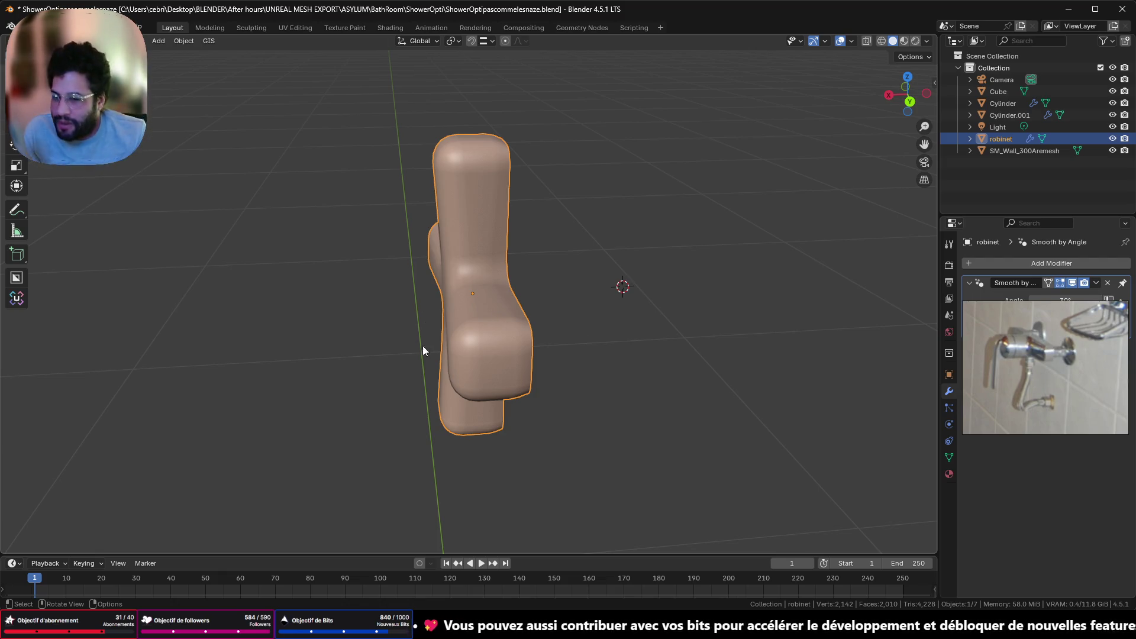
# Select the centre faces and surrounding ring faces at the middle of the cross handle
pyautogui.moveTo(422, 348); pyautogui.dragTo(552, 303, button='middle')
pyautogui.scroll(4, 520, 305)
pyautogui.moveTo(490, 321); pyautogui.dragTo(473, 313, button='middle')
pyautogui.scroll(5, 515, 287)
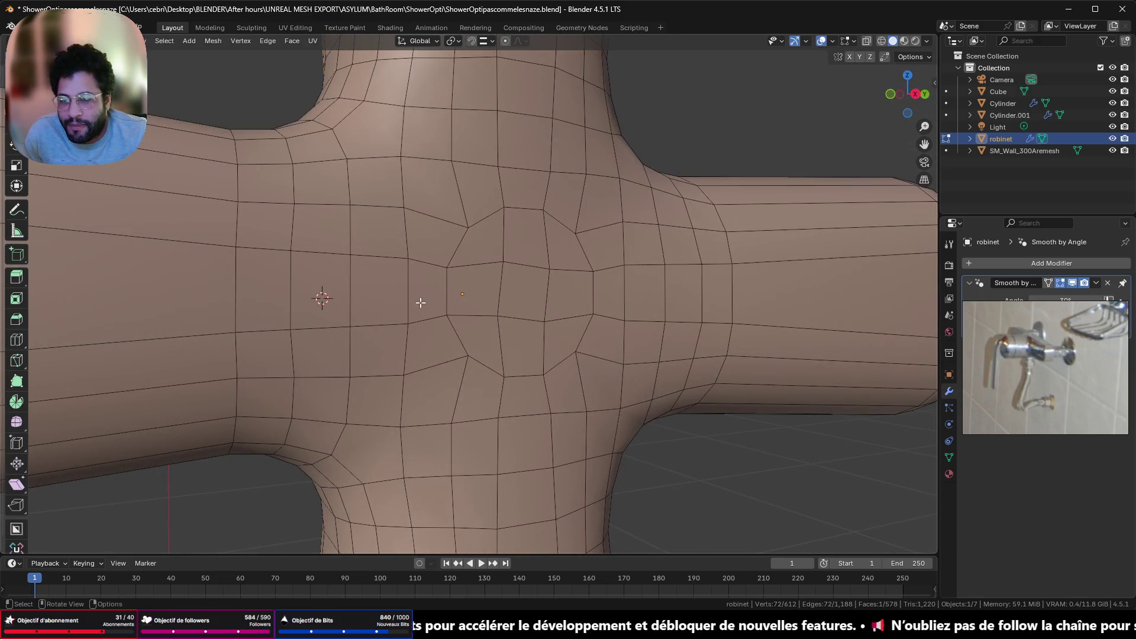
pyautogui.click(520, 291)
pyautogui.keyDown('shift'); pyautogui.click(569, 293); pyautogui.keyUp('shift')
pyautogui.keyDown('shift'); pyautogui.click(567, 250); pyautogui.keyUp('shift')
pyautogui.keyDown('shift'); pyautogui.click(513, 240); pyautogui.keyUp('shift')
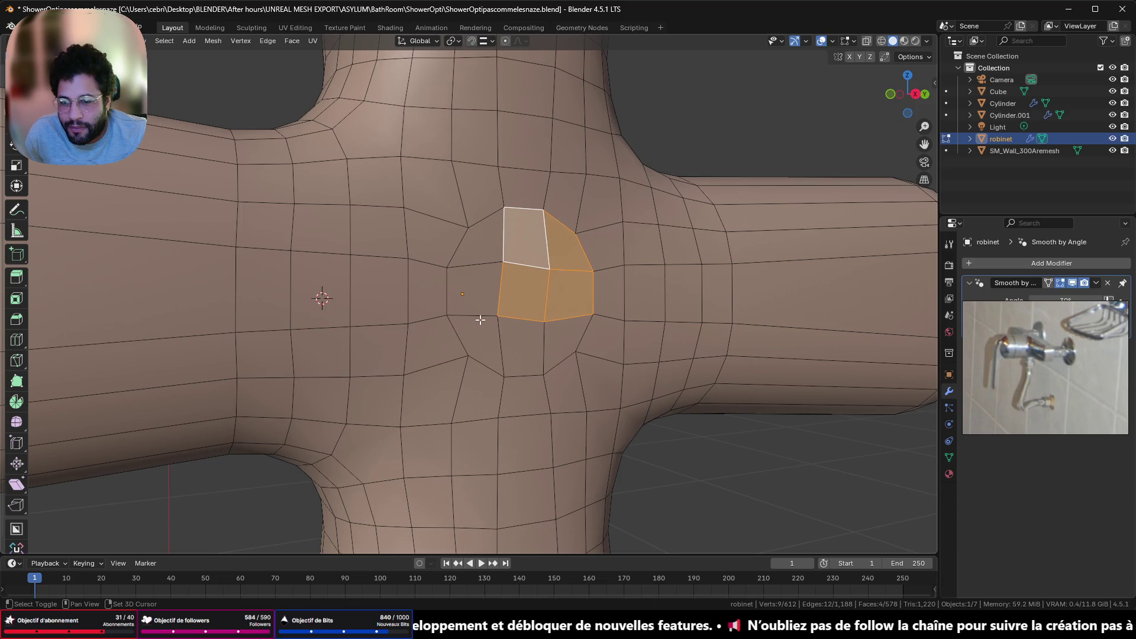
pyautogui.keyDown('shift'); pyautogui.click(472, 293); pyautogui.keyUp('shift')
pyautogui.keyDown('shift'); pyautogui.click(480, 254); pyautogui.keyUp('shift')
pyautogui.keyDown('shift'); pyautogui.click(472, 345); pyautogui.keyUp('shift')
pyautogui.keyDown('shift'); pyautogui.click(521, 349); pyautogui.keyUp('shift')
pyautogui.keyDown('shift'); pyautogui.click(562, 343); pyautogui.keyUp('shift')
pyautogui.moveTo(562, 343)
pyautogui.mouseDown(button='middle')
pyautogui.moveTo(615, 372)
pyautogui.moveTo(566, 416)
pyautogui.moveTo(851, 420)
pyautogui.moveTo(581, 349)
pyautogui.moveTo(559, 399)
pyautogui.moveTo(603, 324)
pyautogui.moveTo(504, 332)
pyautogui.moveTo(507, 386)
pyautogui.mouseUp(button='middle')
# Extrude the centre faces inward into a recess, then merge the handle's vertices by distance
pyautogui.press('e')
pyautogui.click(630, 374)
pyautogui.press('Tab')
pyautogui.press('Tab')
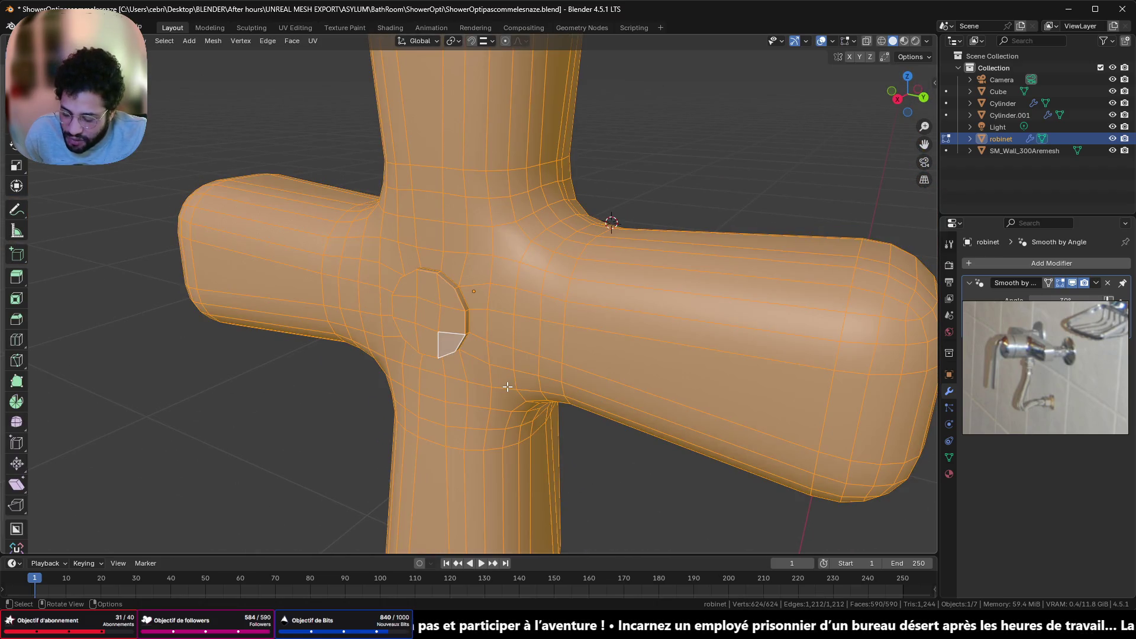
pyautogui.press('m')
pyautogui.click(507, 386)
pyautogui.scroll(-5, 500, 327)
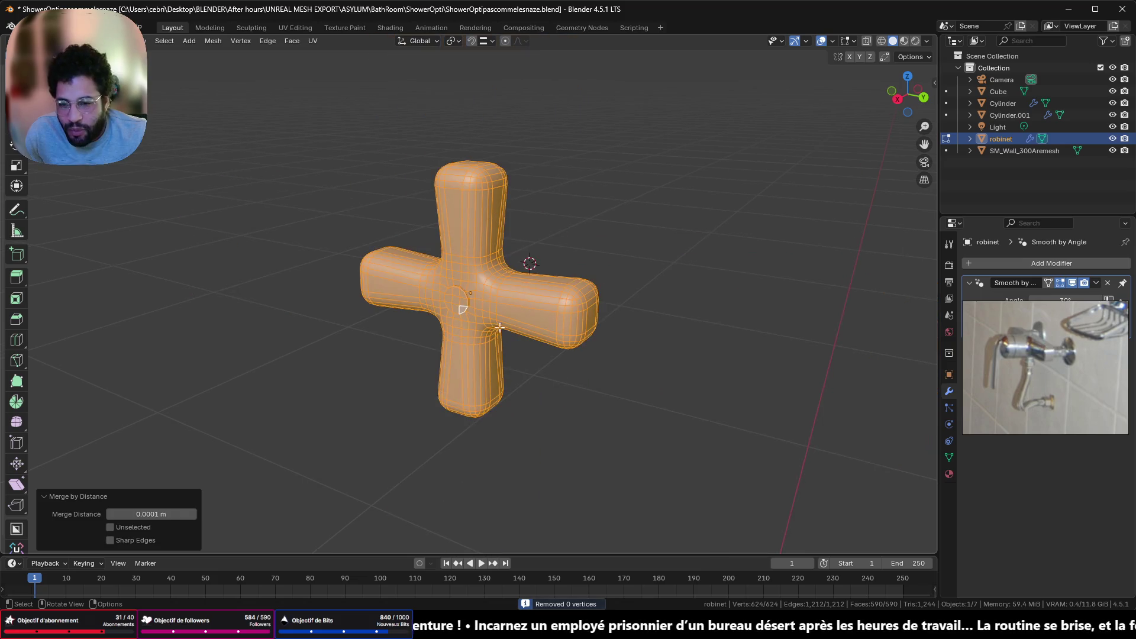
pyautogui.moveTo(500, 328)
pyautogui.mouseDown(button='middle')
pyautogui.moveTo(563, 329)
pyautogui.moveTo(672, 271)
pyautogui.moveTo(616, 279)
pyautogui.moveTo(593, 318)
pyautogui.mouseUp(button='middle')
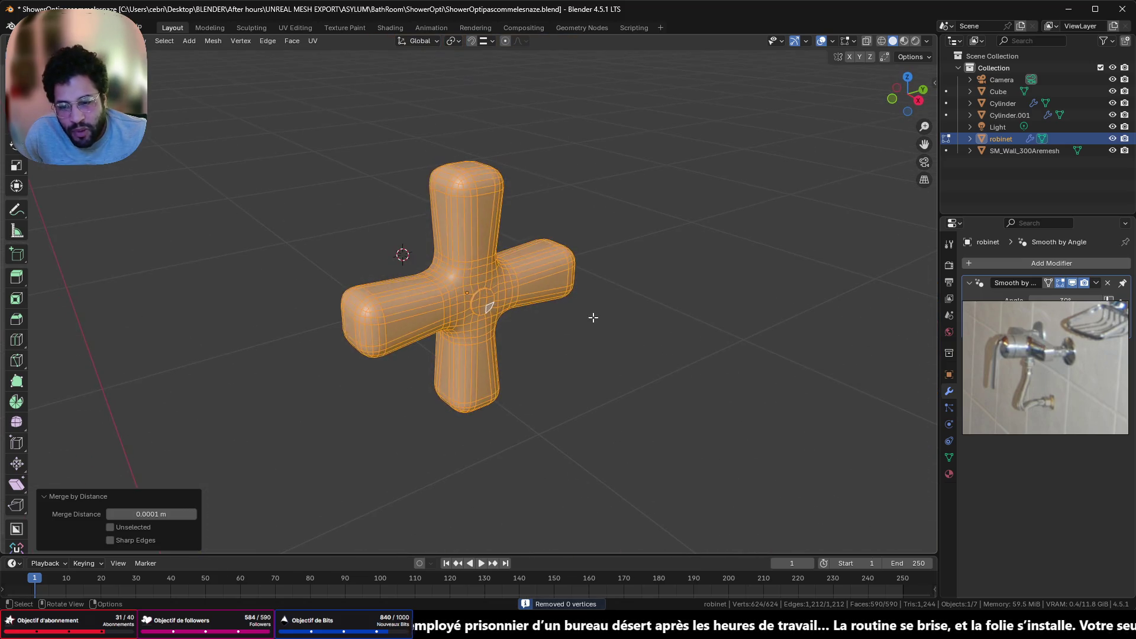
# Leave Edit Mode and exit Local View so the plate and other objects reappear
pyautogui.press('Tab')
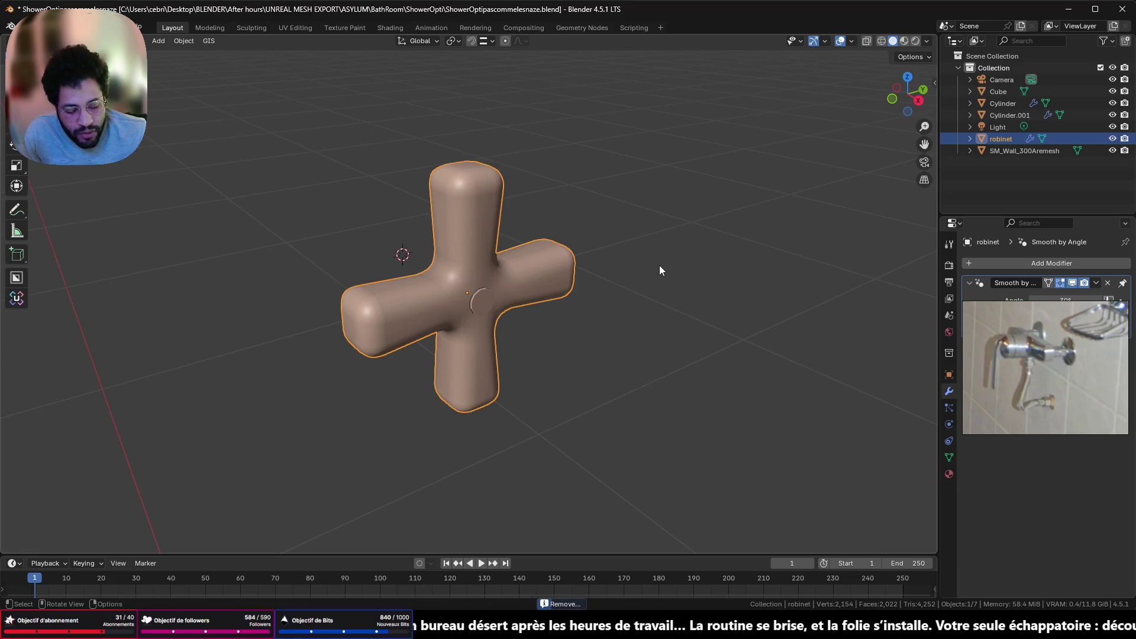
pyautogui.press('KP_Divide')
pyautogui.moveTo(659, 265)
pyautogui.mouseDown(button='middle')
pyautogui.moveTo(630, 300)
pyautogui.moveTo(958, 116)
pyautogui.mouseUp(button='middle')
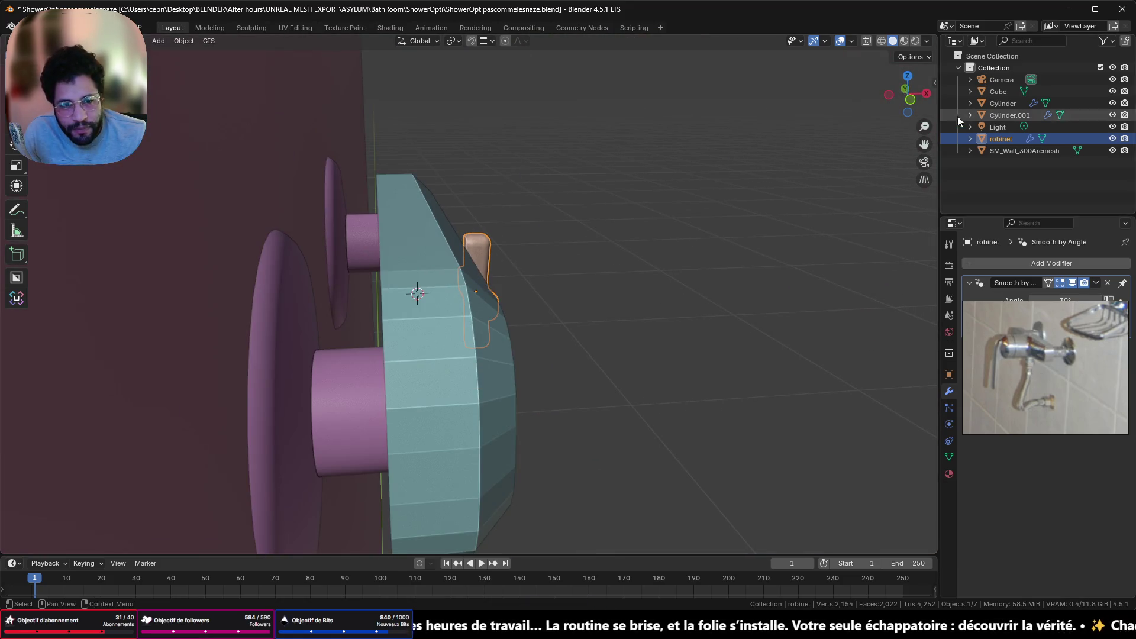
# In the straight-on side view, move the handle along Y over the plate's left round base
pyautogui.click(925, 93)
pyautogui.press('g')
pyautogui.press('y')
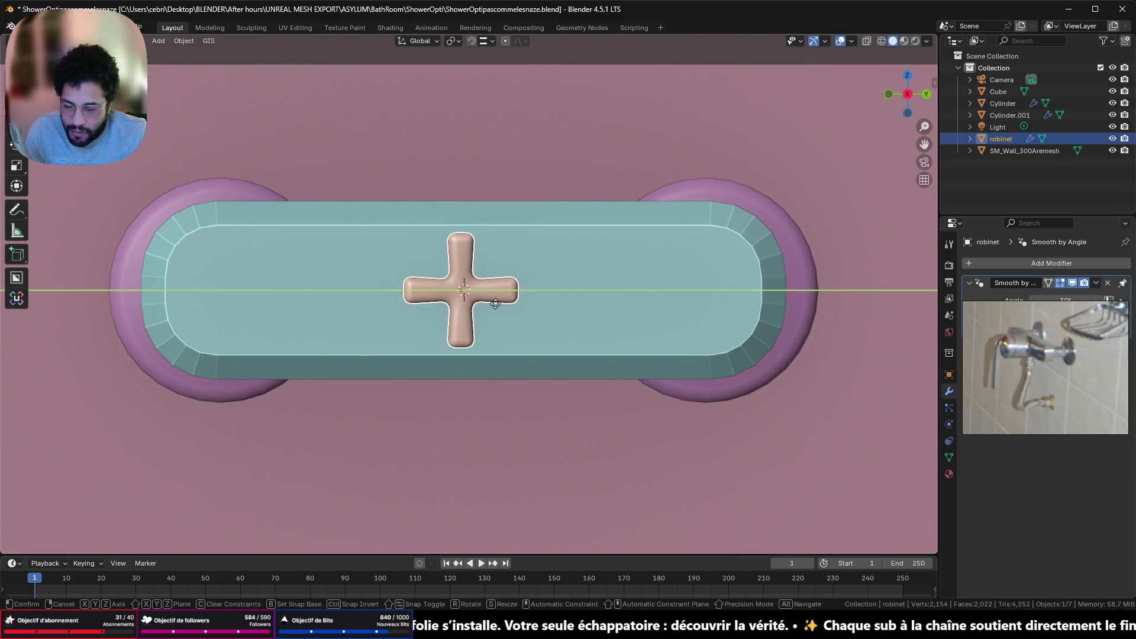
pyautogui.click(263, 331)
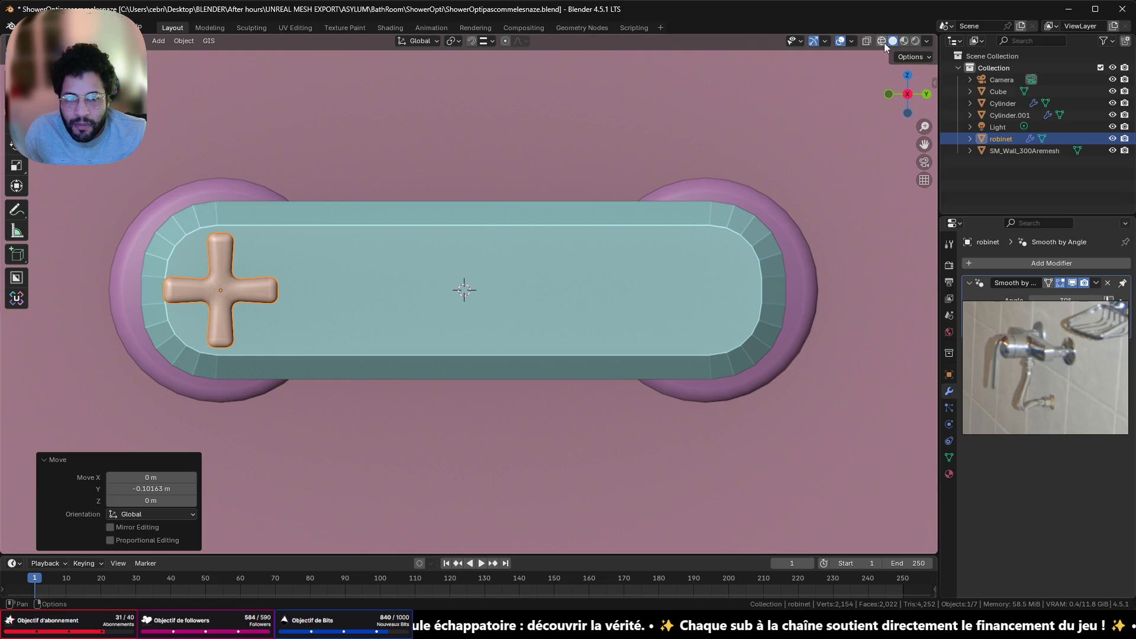
# Switch to wireframe shading and zoom in to frame the handle
pyautogui.click(883, 42)
pyautogui.scroll(4, 262, 281)
pyautogui.moveTo(261, 282)
pyautogui.keyDown('shift'); pyautogui.mouseDown(button='middle')
pyautogui.moveTo(449, 303)
pyautogui.moveTo(749, 307)
pyautogui.mouseUp(button='middle'); pyautogui.keyUp('shift')
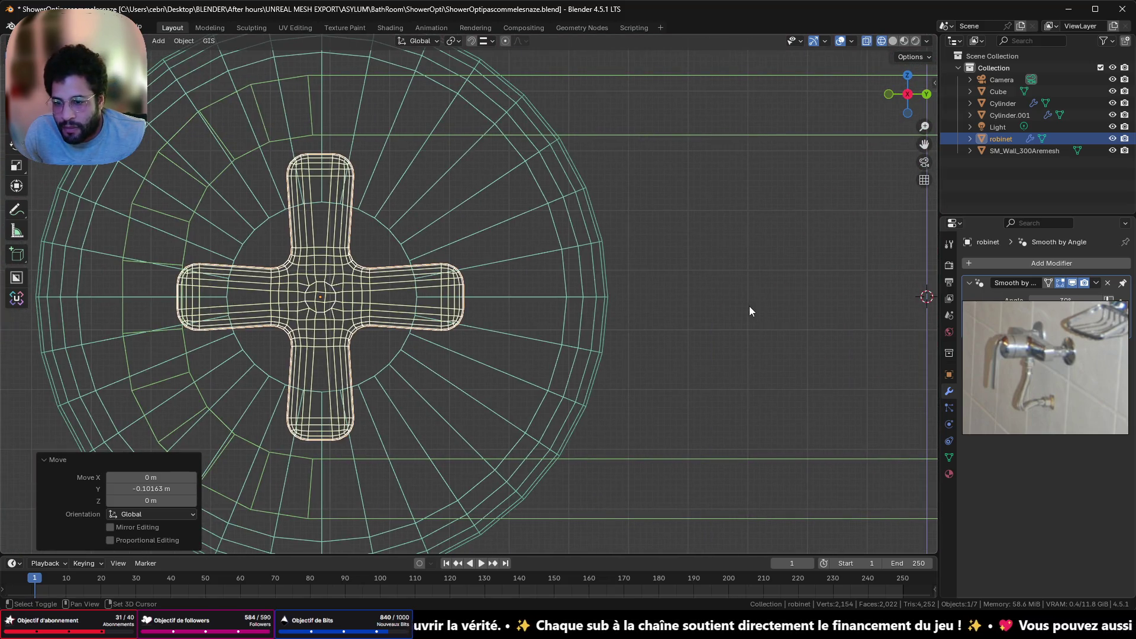
pyautogui.scroll(-7, 513, 321)
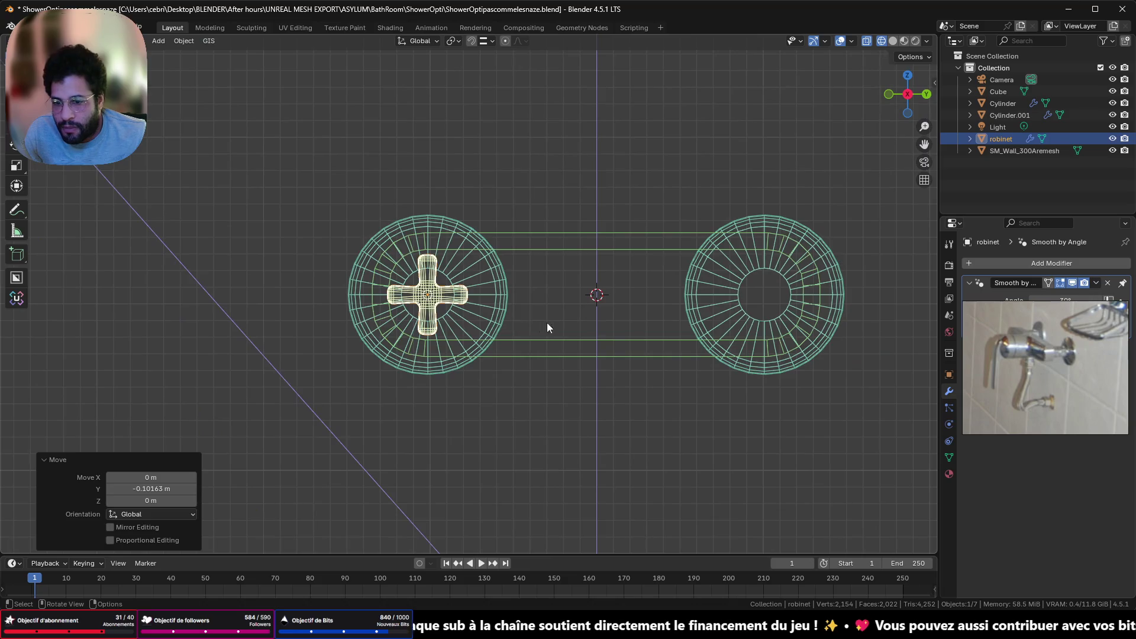
pyautogui.scroll(7, 347, 289)
pyautogui.keyDown('shift'); pyautogui.moveTo(347, 289); pyautogui.dragTo(636, 296, button='middle'); pyautogui.keyUp('shift')
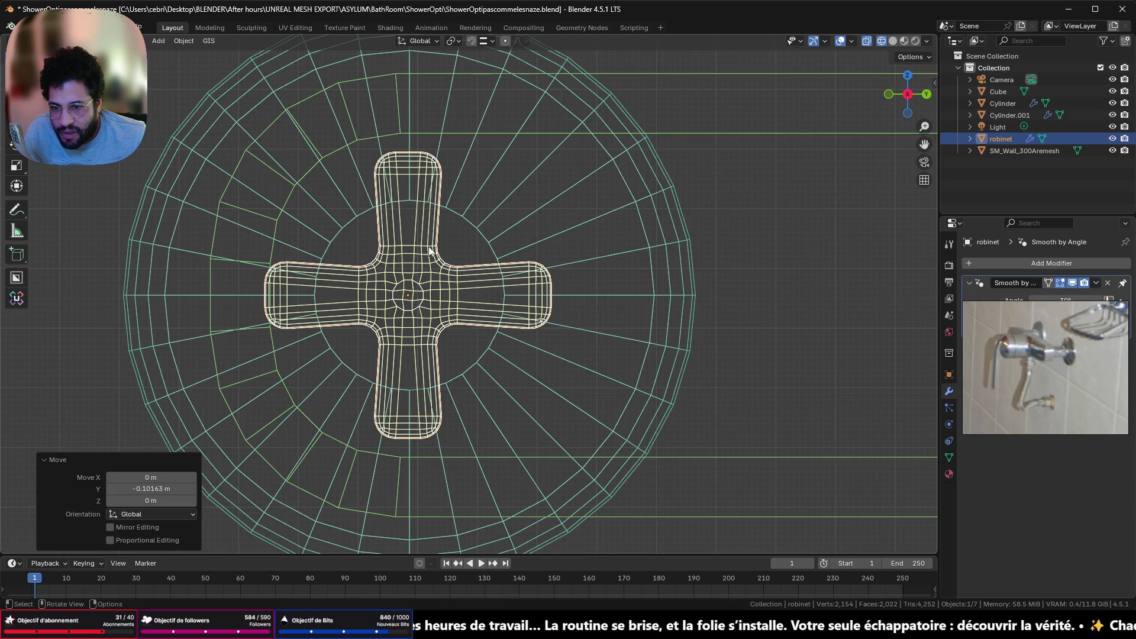
pyautogui.scroll(5, 391, 310)
pyautogui.keyDown('shift'); pyautogui.scroll(5, 475, 407); pyautogui.keyUp('shift')
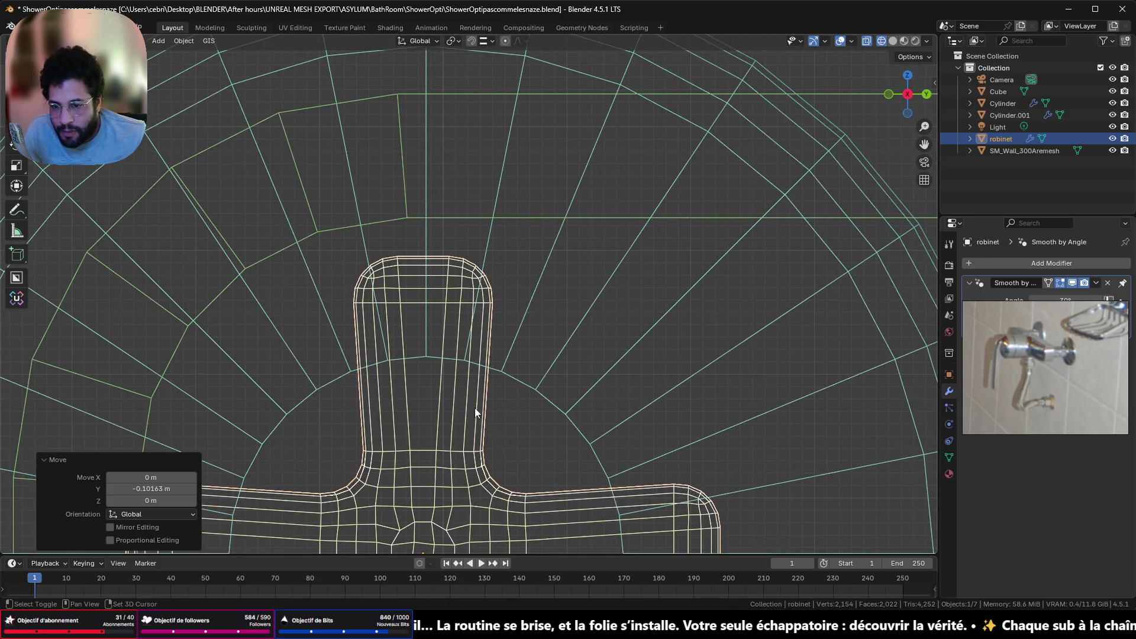
# Nudge the handle 0.000287 m along Y to centre it in the left ring, then verify alignment
pyautogui.press('g')
pyautogui.press('y')
pyautogui.click(445, 391)
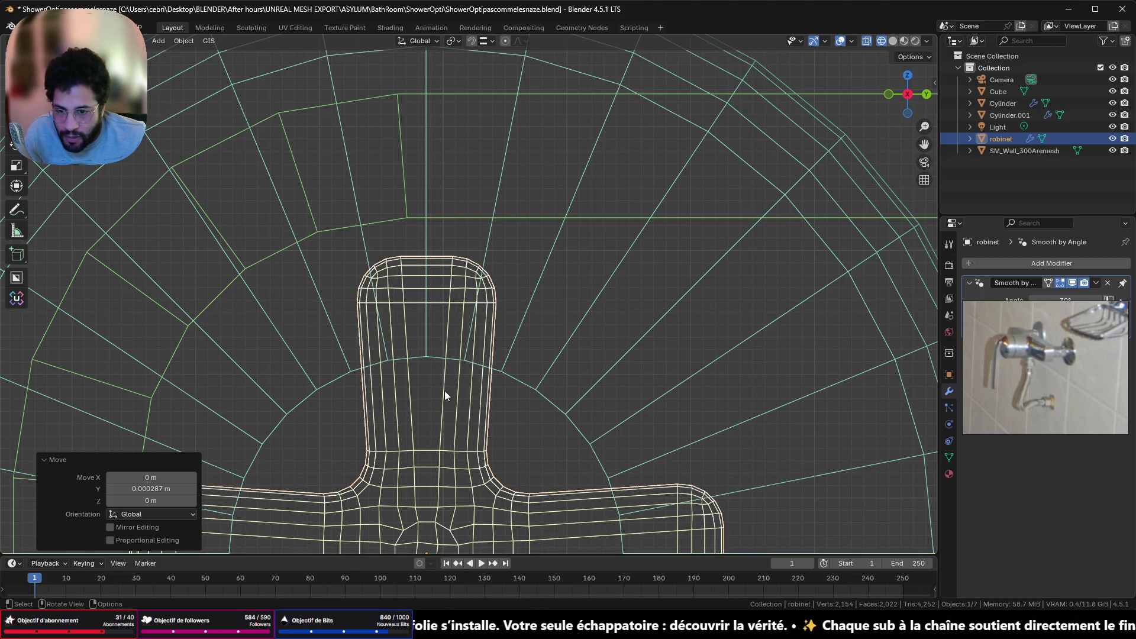
pyautogui.scroll(-5, 445, 391)
pyautogui.keyDown('shift'); pyautogui.moveTo(594, 400); pyautogui.dragTo(312, 240, button='middle'); pyautogui.keyUp('shift')
pyautogui.scroll(-5, 444, 280)
pyautogui.moveTo(443, 281)
pyautogui.mouseDown(button='middle')
pyautogui.moveTo(506, 301)
pyautogui.moveTo(412, 278)
pyautogui.mouseUp(button='middle')
pyautogui.click(909, 98)
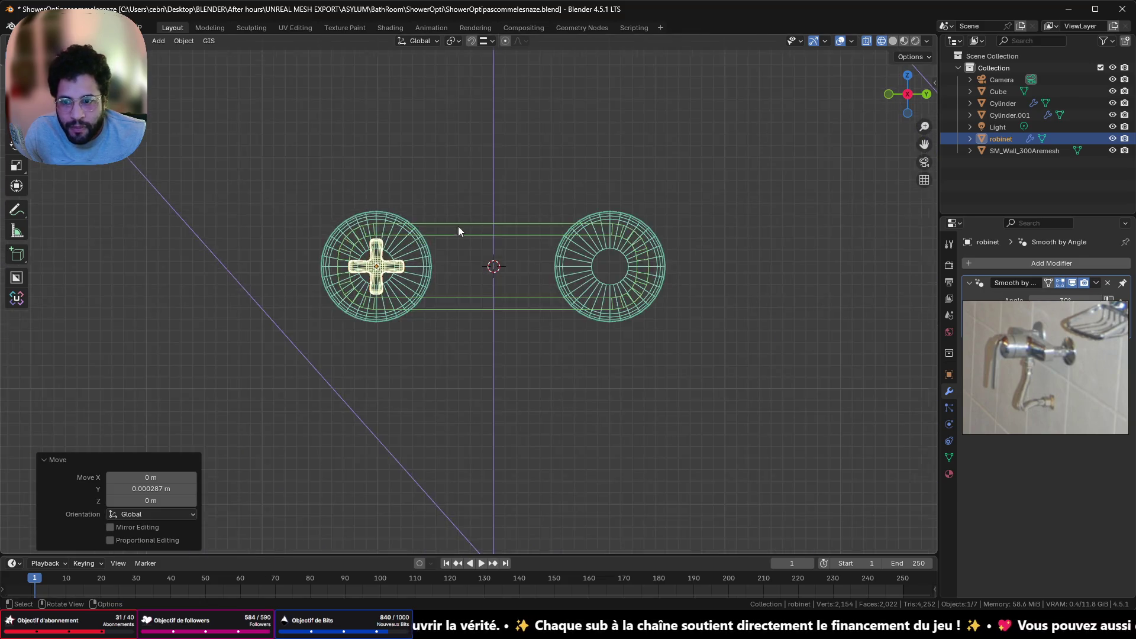
pyautogui.scroll(3, 457, 230)
pyautogui.moveTo(1109, 319)
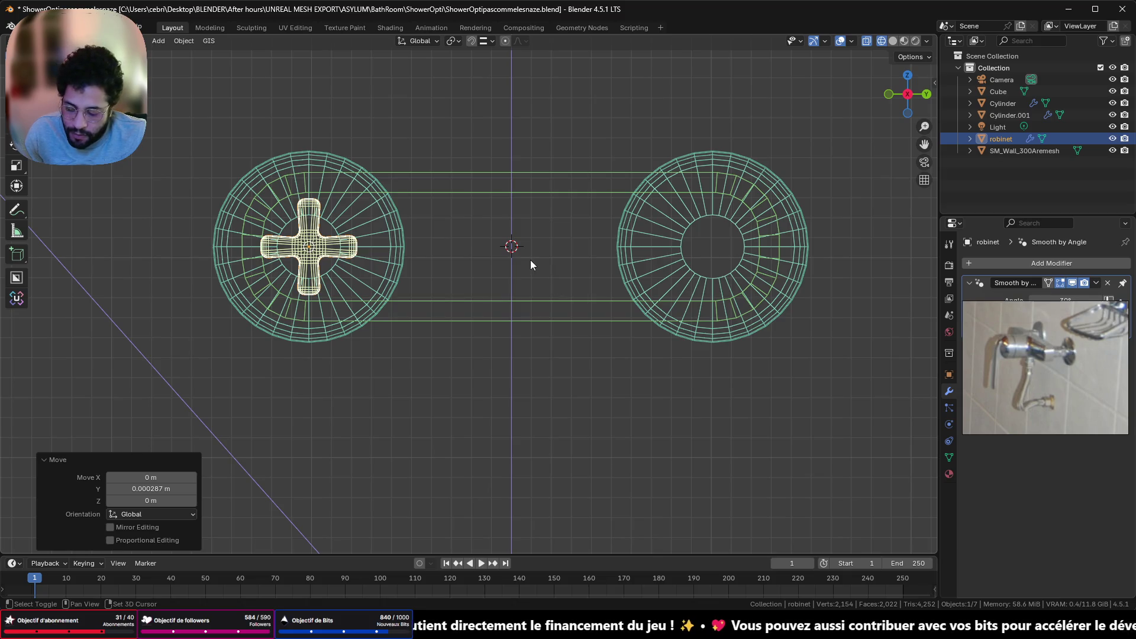
# Duplicate the cross handle, slide the copy along Y into the right ring, and rotate it 26.1°
pyautogui.hotkey('shift', 'd')
pyautogui.press('r')
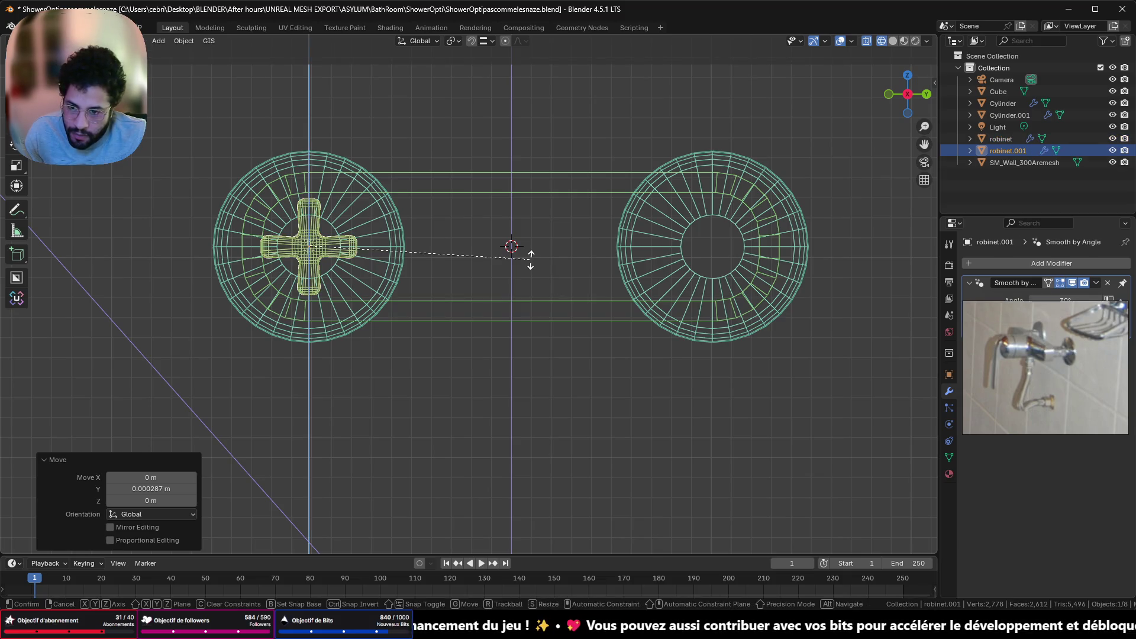
pyautogui.press('Escape')
pyautogui.press('g')
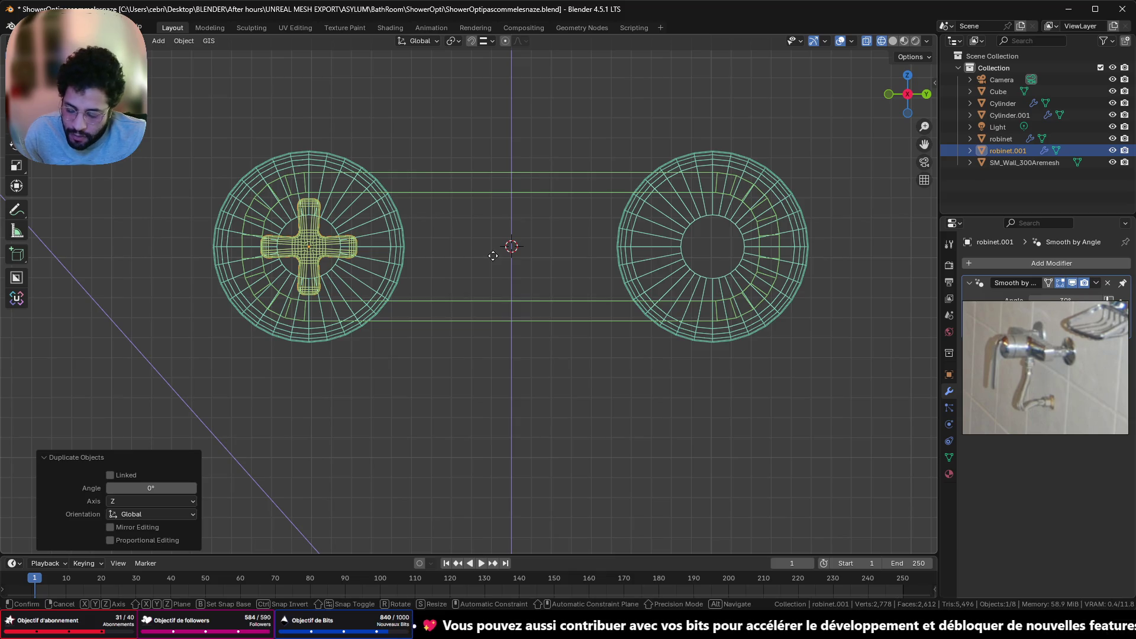
pyautogui.press('y')
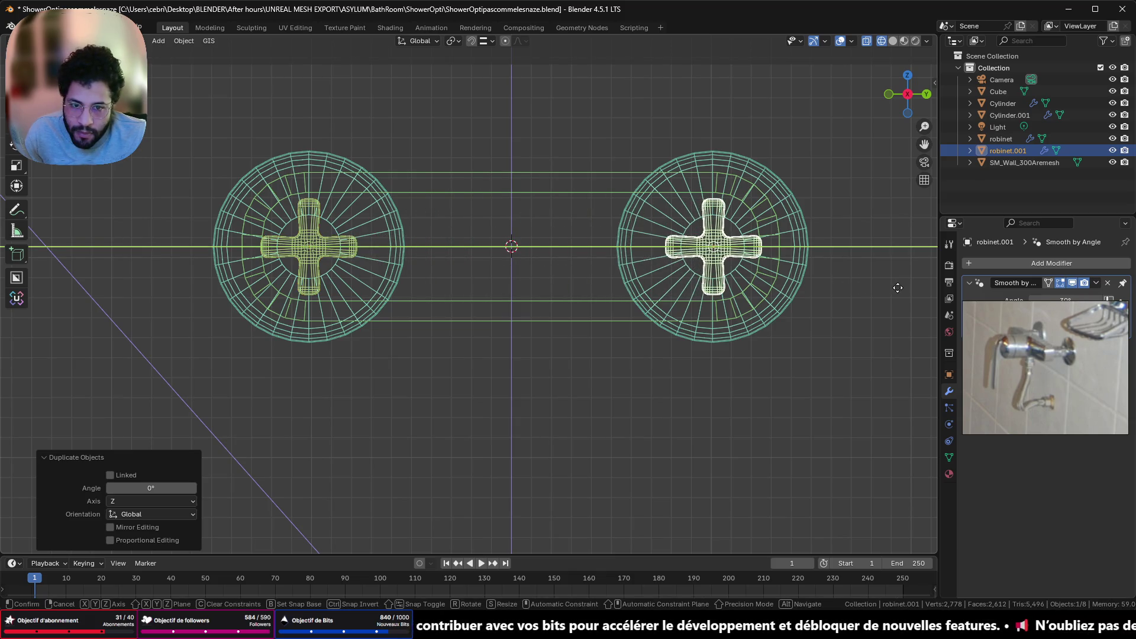
pyautogui.click(897, 290)
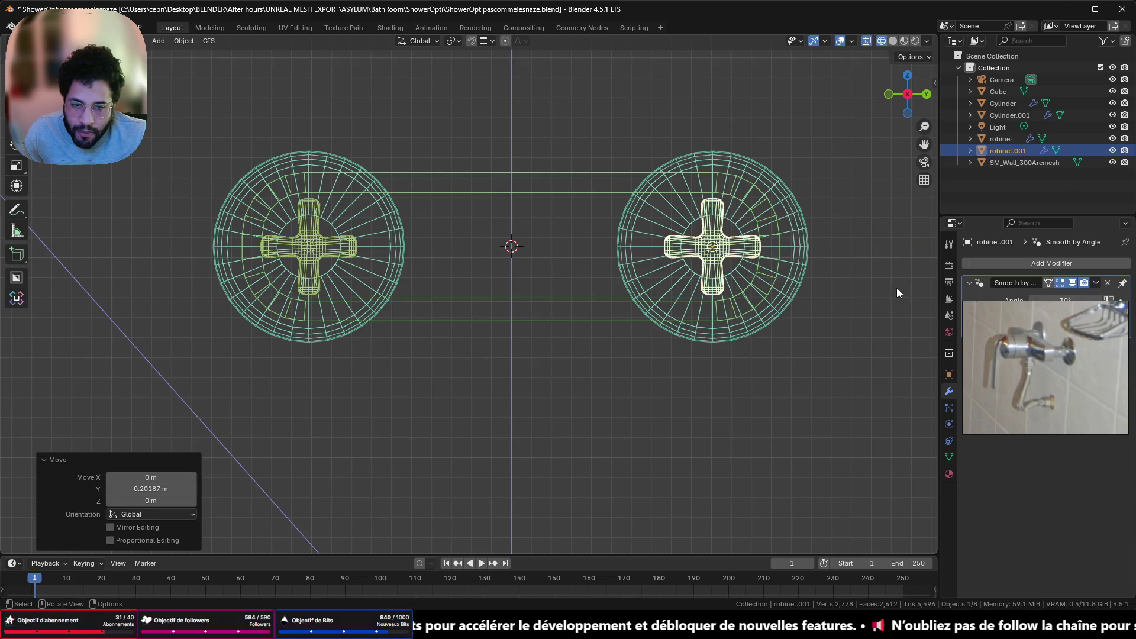
pyautogui.press('r')
pyautogui.click(889, 348)
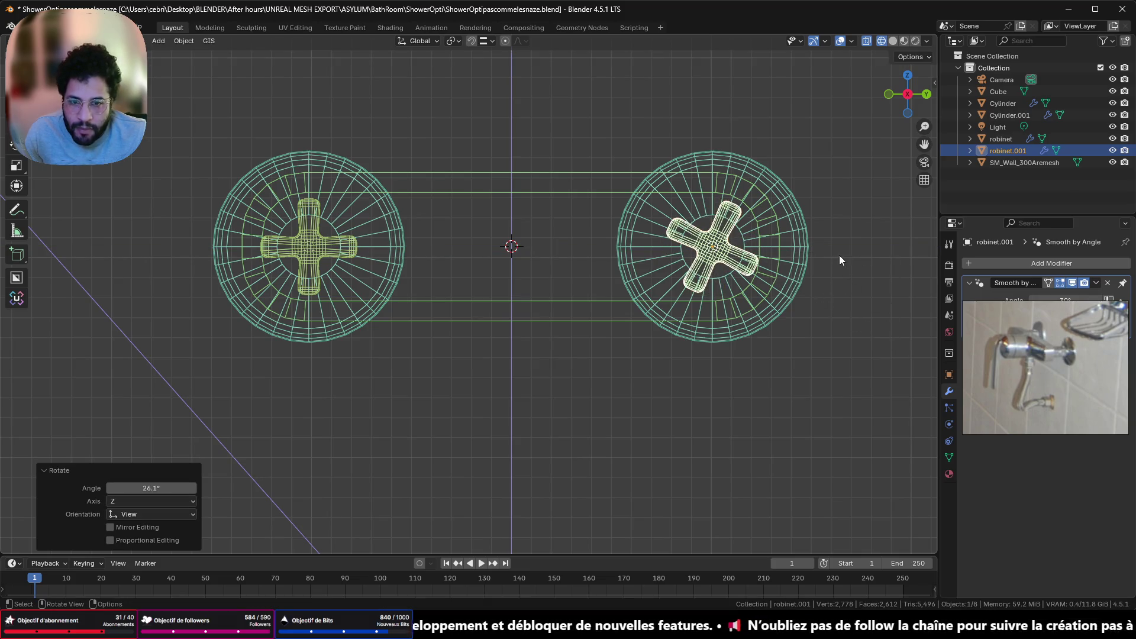
# Select the left cross handle and start rotating it, then cancel, leaving it unchanged
pyautogui.click(327, 249)
pyautogui.press('r')
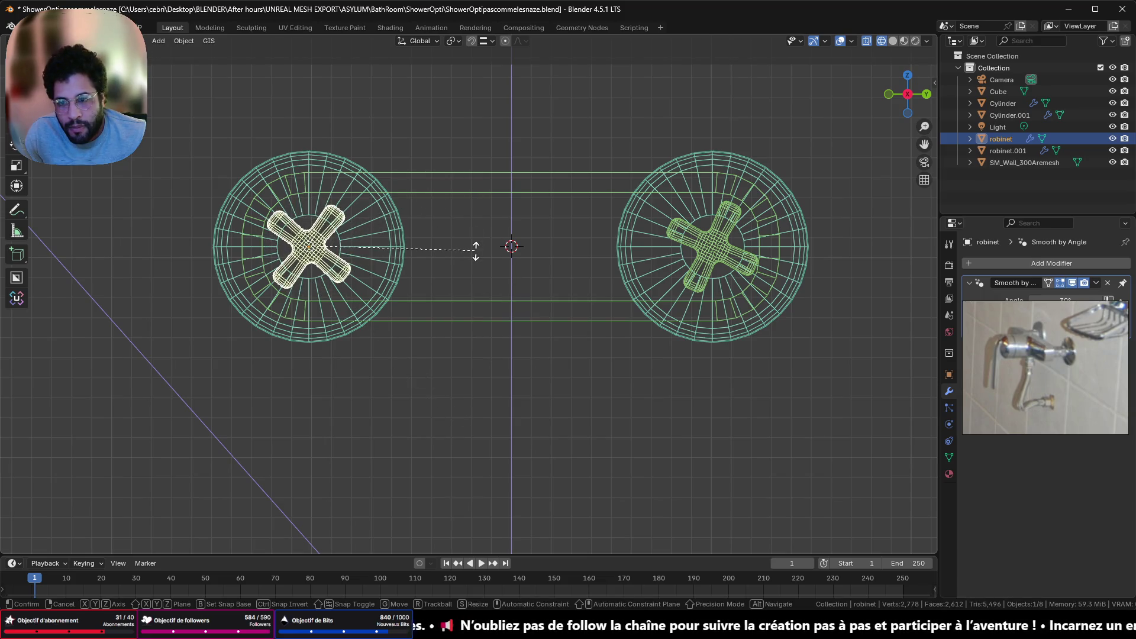
pyautogui.rightClick(397, 377)
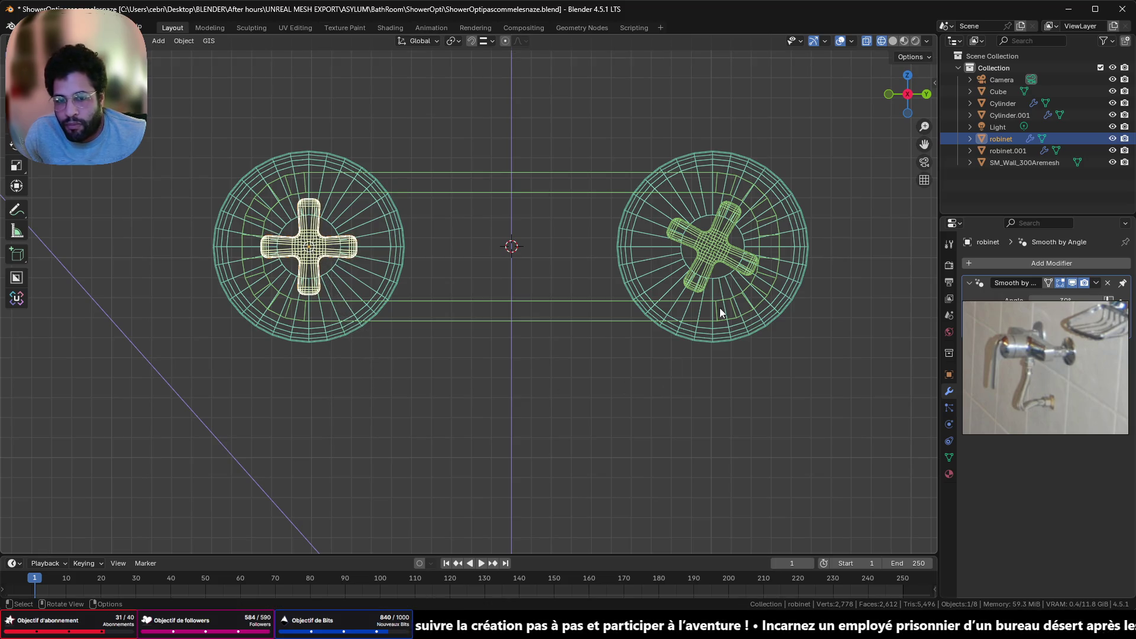
pyautogui.scroll(-3, 662, 317)
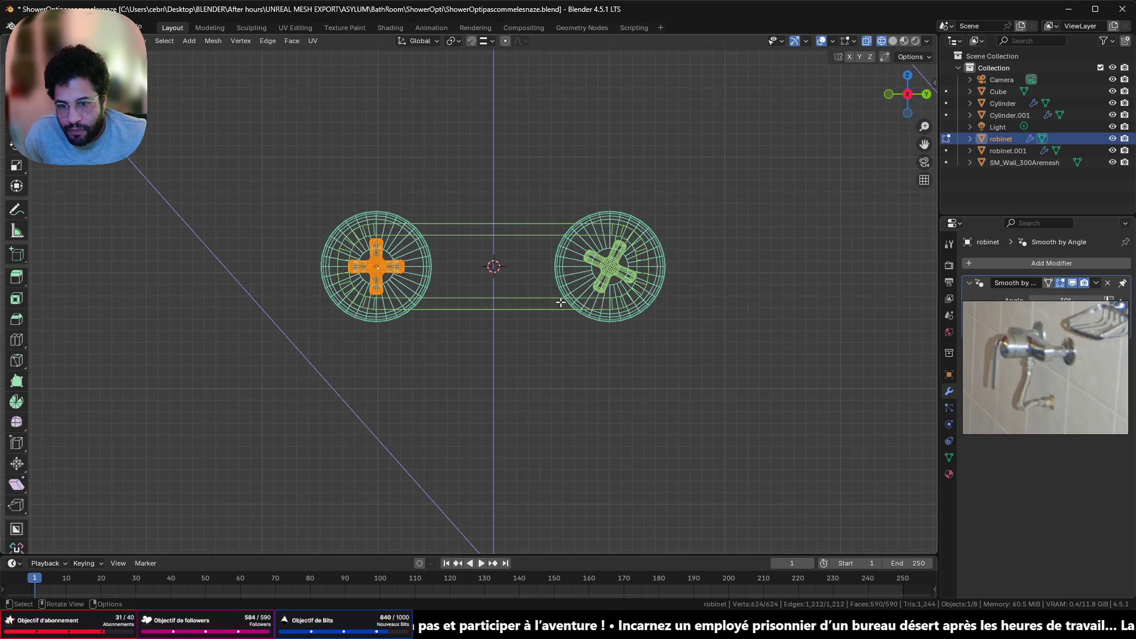
# Return to solid shading and orbit to a side perspective of the handle in front of the plate
pyautogui.click(893, 41)
pyautogui.moveTo(482, 330); pyautogui.dragTo(579, 352, button='middle')
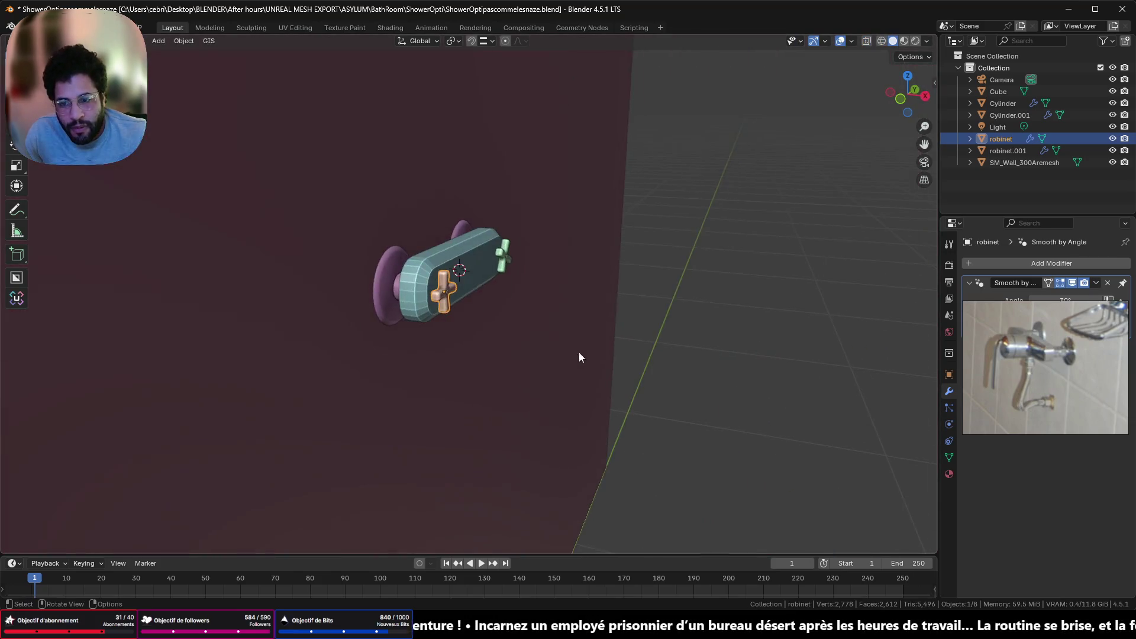
pyautogui.scroll(5, 509, 320)
pyautogui.moveTo(509, 319); pyautogui.dragTo(527, 316, button='middle')
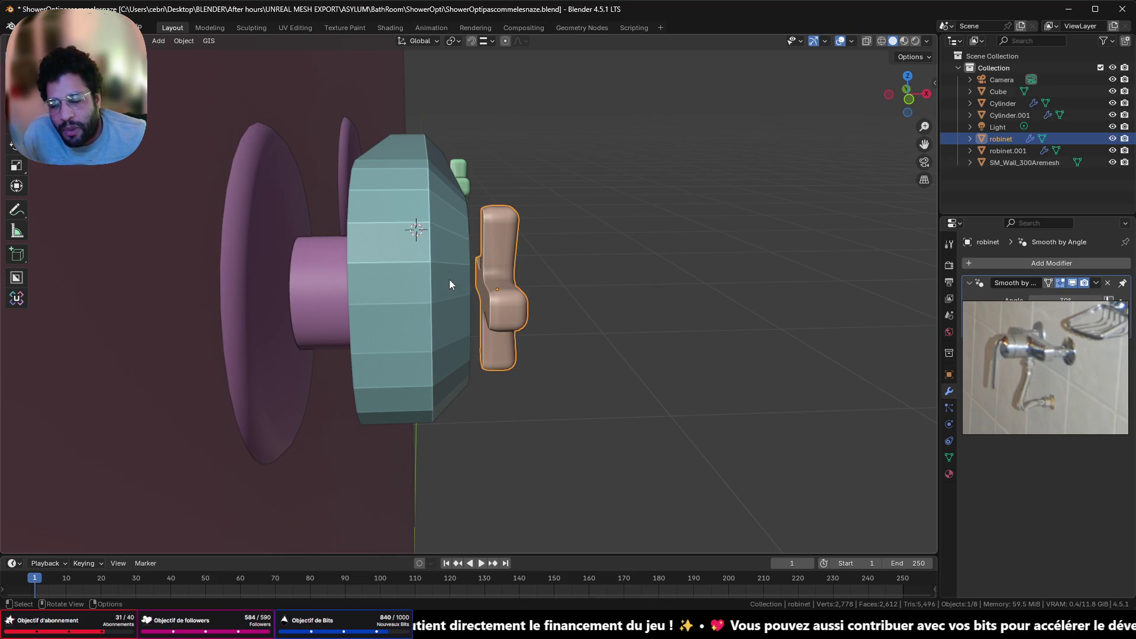
# Inspect the left handle's mesh at an angle in Edit Mode, then select the teal plate body
pyautogui.press('Tab')
pyautogui.moveTo(498, 275)
pyautogui.mouseDown(button='middle')
pyautogui.moveTo(508, 281)
pyautogui.moveTo(382, 303)
pyautogui.moveTo(350, 268)
pyautogui.mouseUp(button='middle')
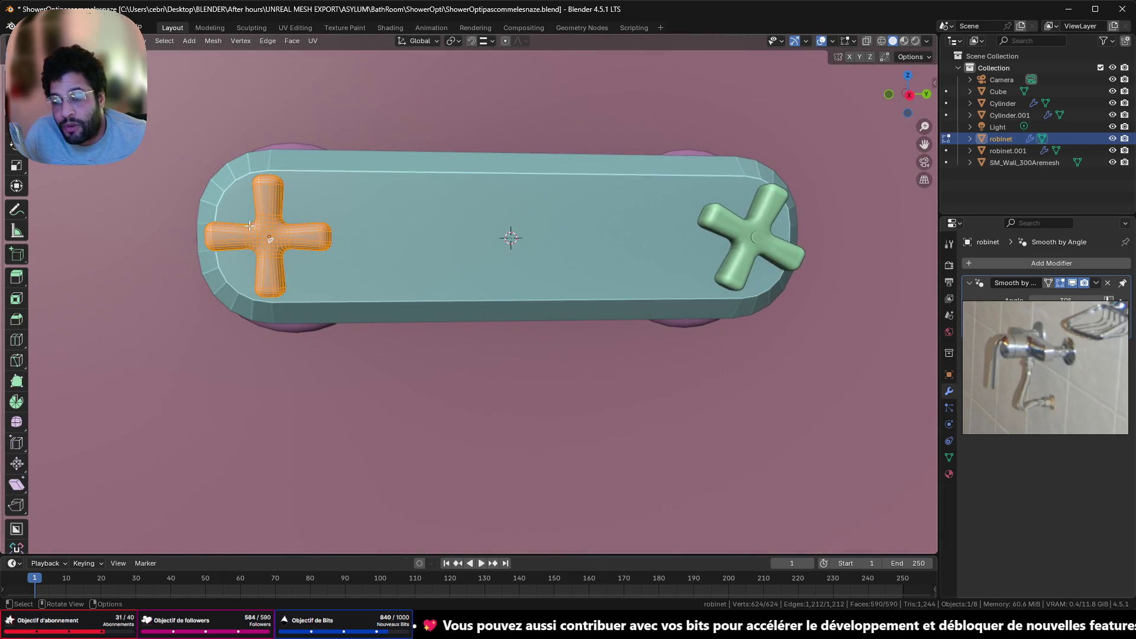
pyautogui.moveTo(254, 227)
pyautogui.mouseDown(button='middle')
pyautogui.moveTo(401, 236)
pyautogui.moveTo(155, 248)
pyautogui.moveTo(96, 235)
pyautogui.moveTo(462, 244)
pyautogui.moveTo(396, 238)
pyautogui.mouseUp(button='middle')
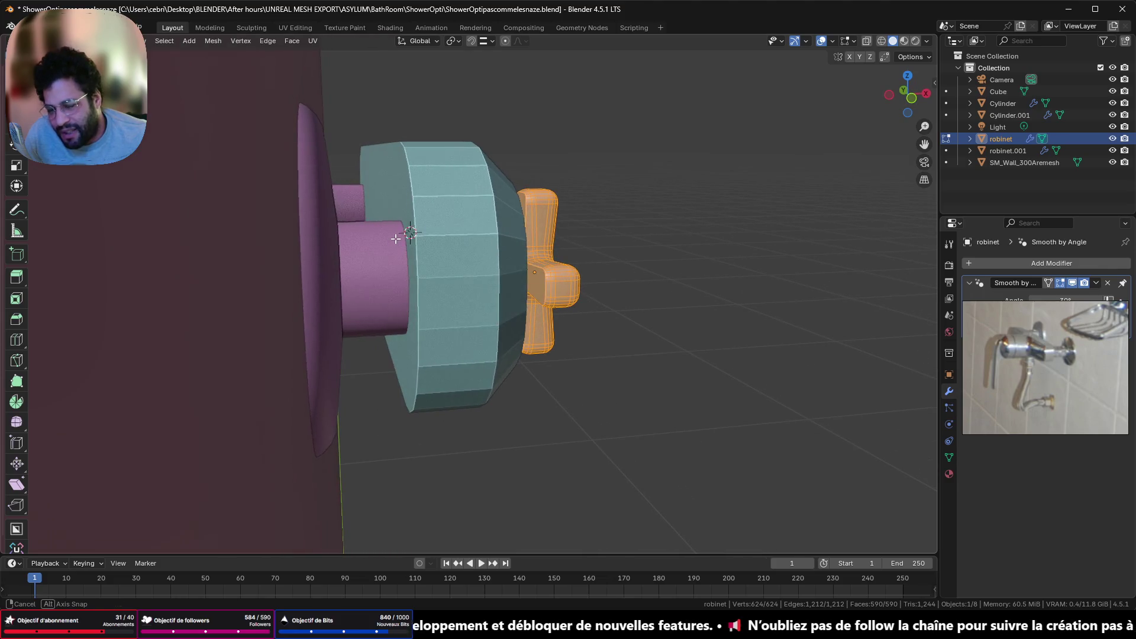
pyautogui.moveTo(513, 240)
pyautogui.mouseDown(button='middle')
pyautogui.moveTo(568, 248)
pyautogui.moveTo(414, 288)
pyautogui.mouseUp(button='middle')
pyautogui.press('Tab')
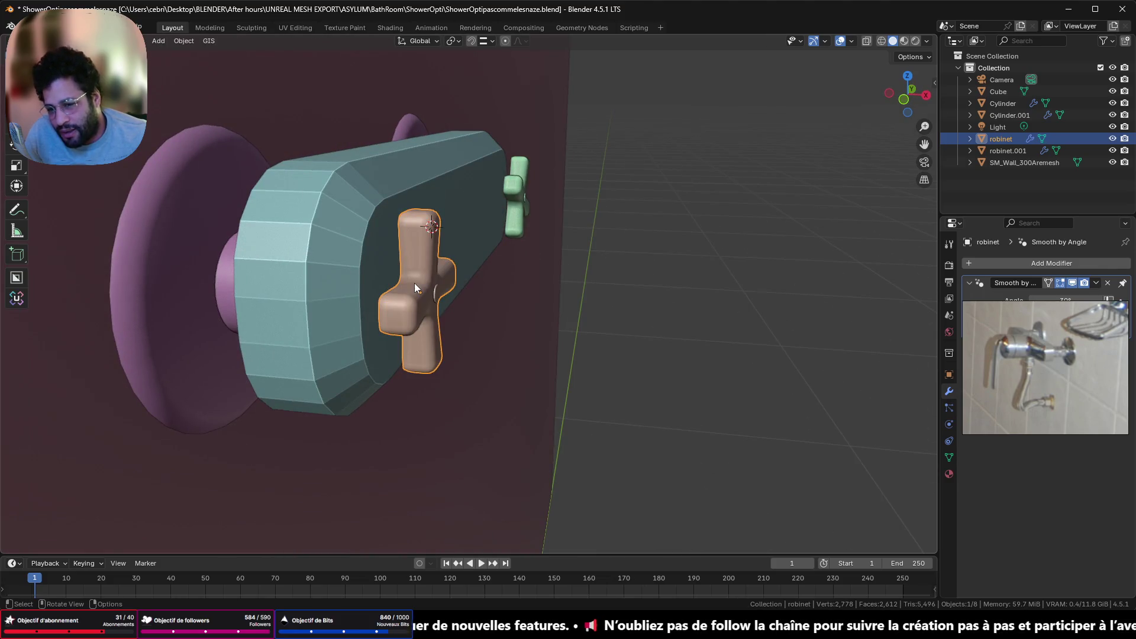
pyautogui.click(388, 278)
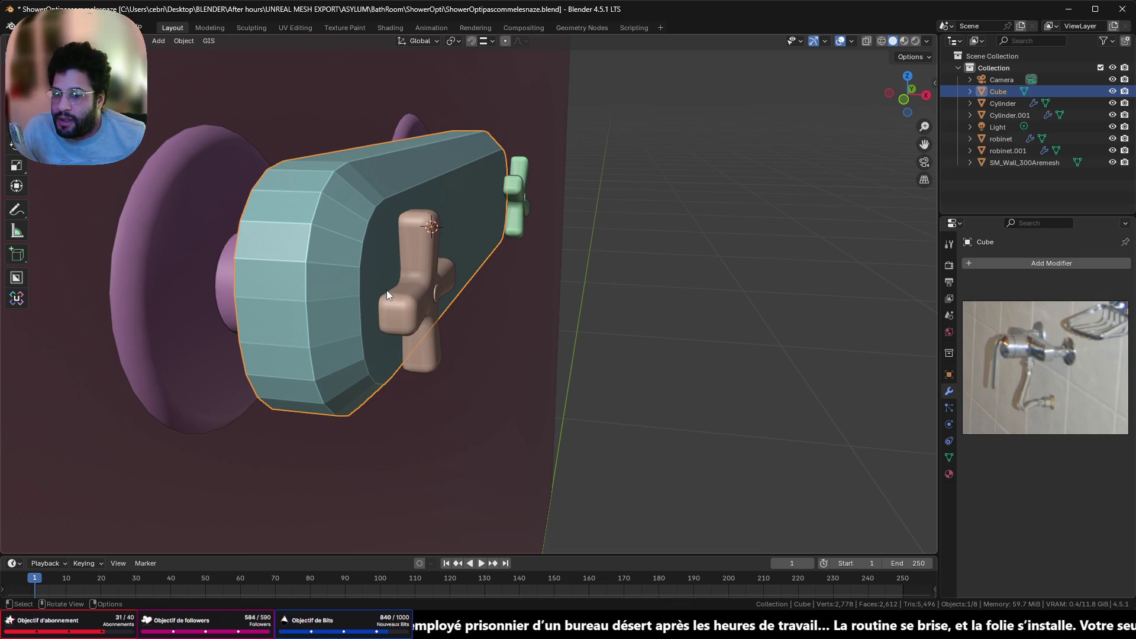
# Reselect the cross handle and bring up the Add menu, dismissing it without adding anything
pyautogui.click(430, 289)
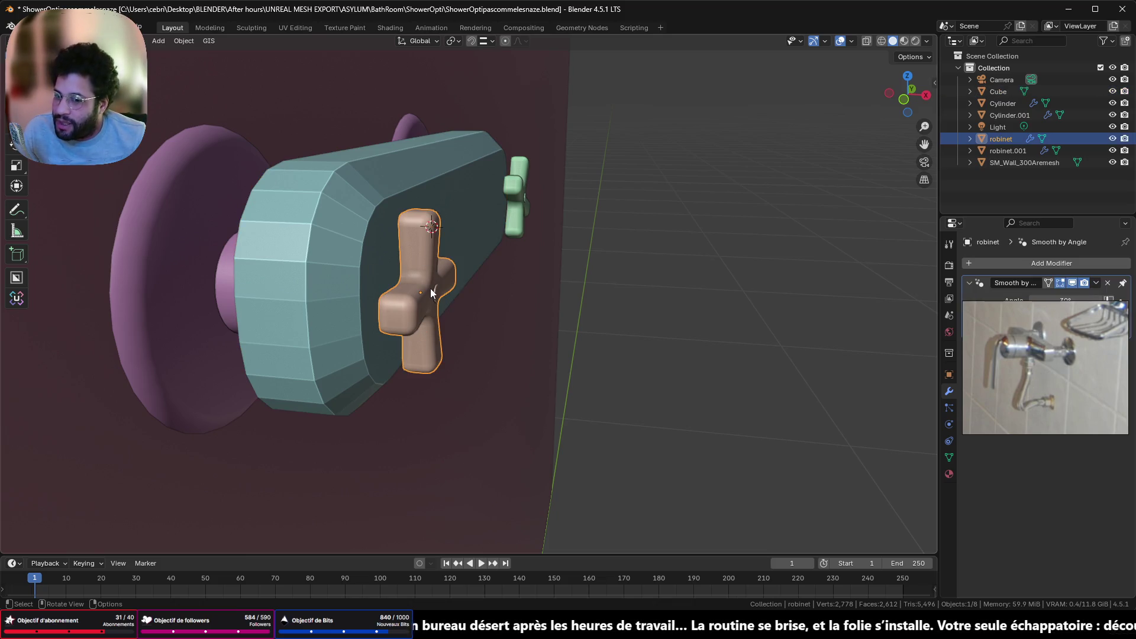
pyautogui.moveTo(485, 300); pyautogui.dragTo(470, 299, button='middle')
pyautogui.hotkey('shift', 'a')
pyautogui.moveTo(468, 299)
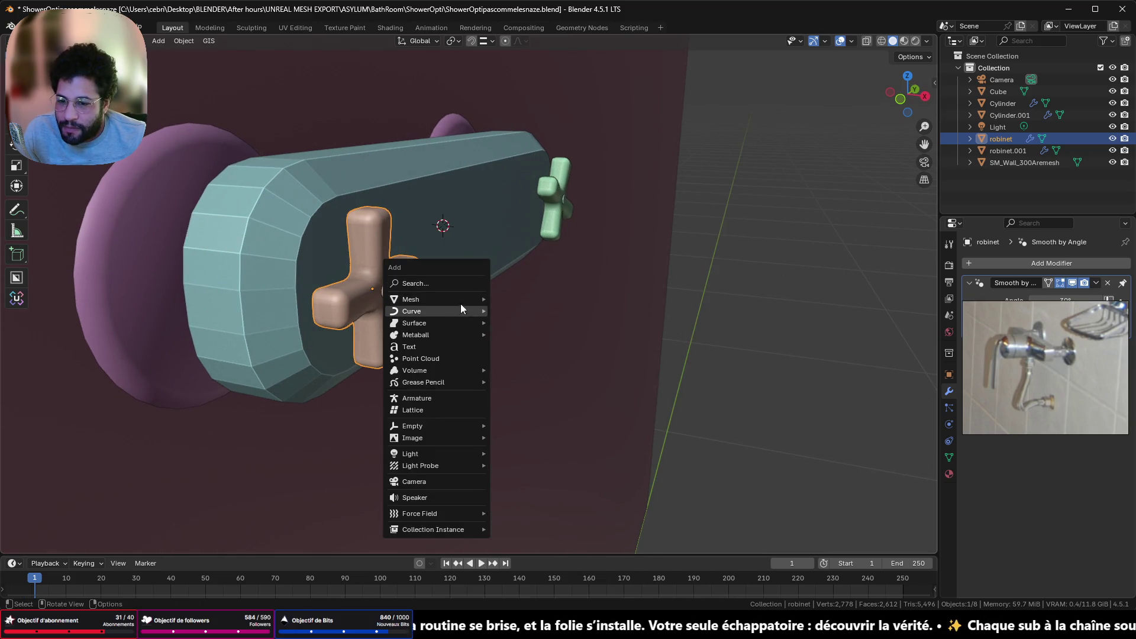
pyautogui.hotkey('shift', 'a')
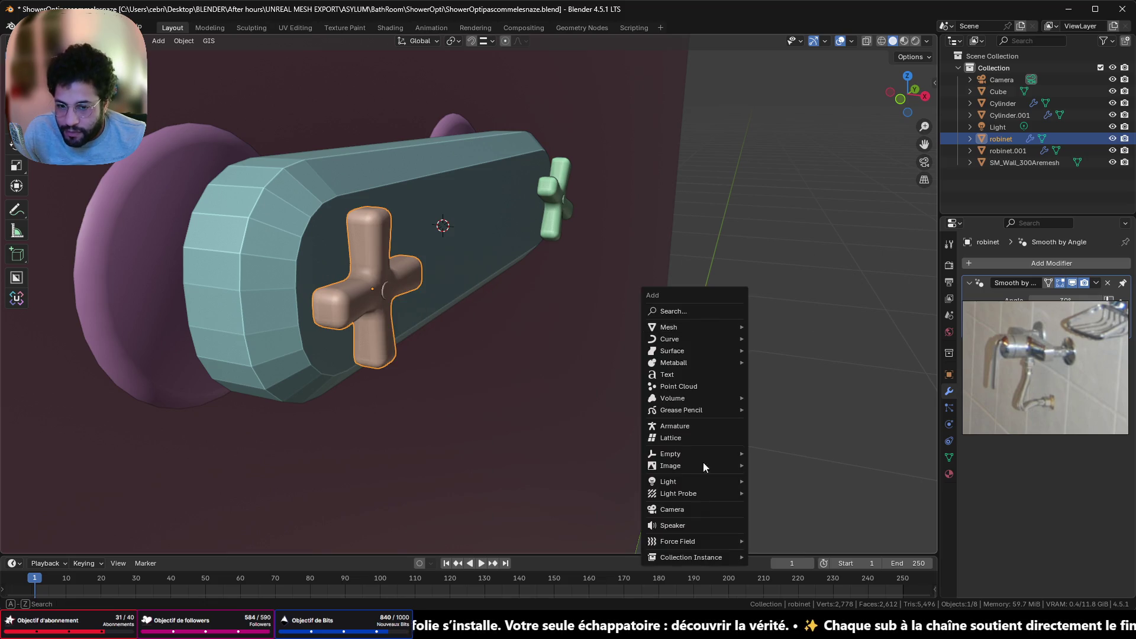
pyautogui.rightClick(794, 176)
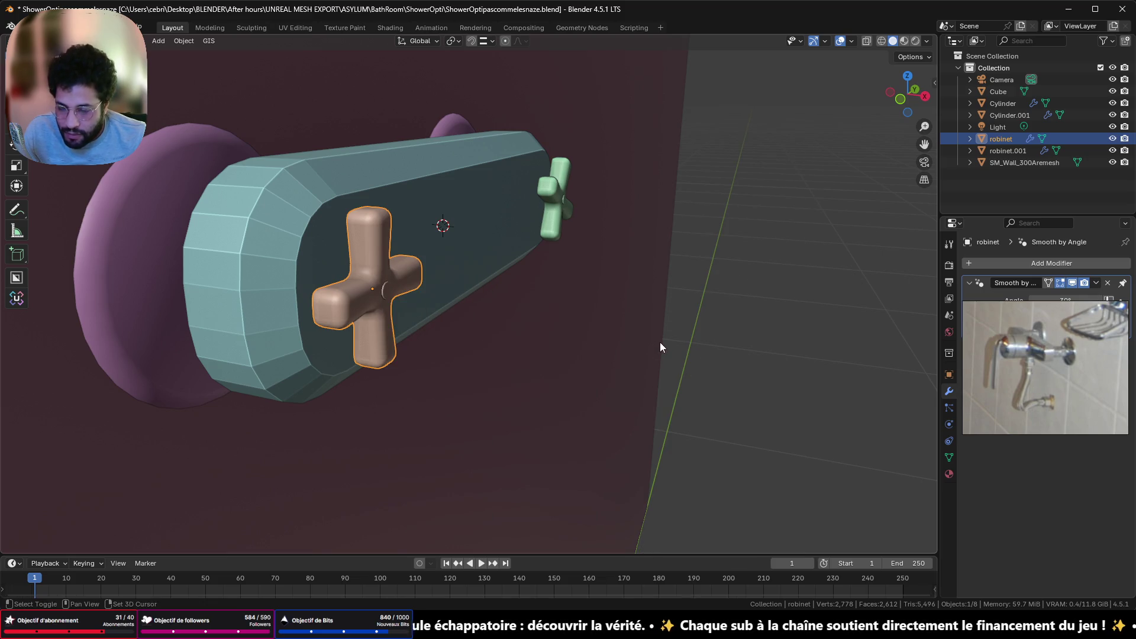
# Snap the 3D cursor to the cross handle's centre, then switch to the browser
pyautogui.hotkey('shift', 's')
pyautogui.click(669, 404)
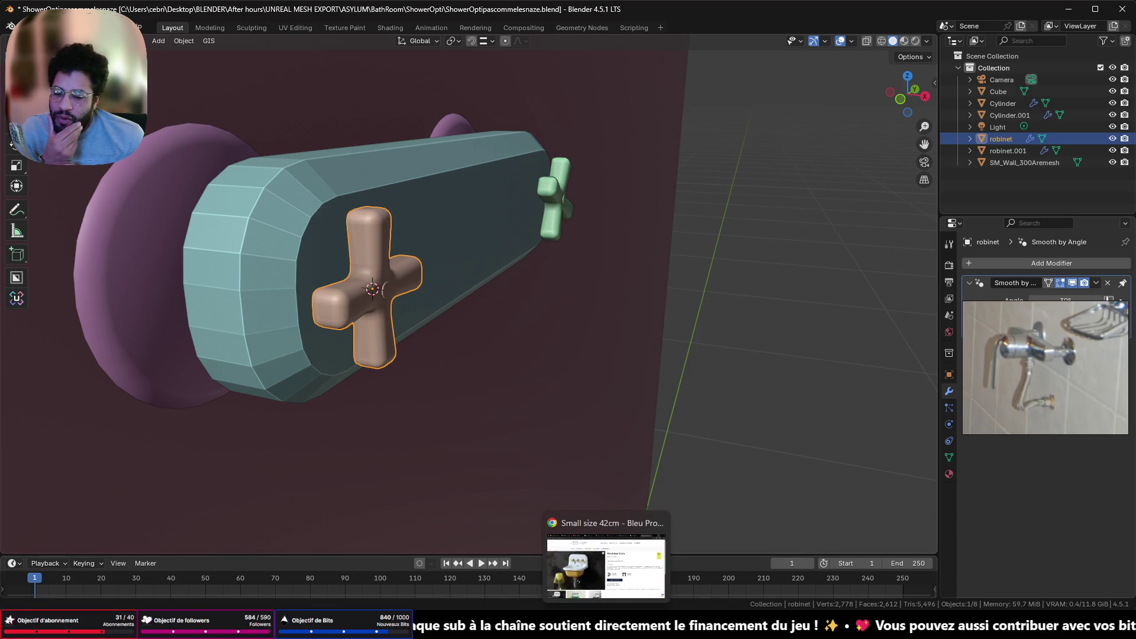
pyautogui.click(606, 628)
# Search Google for 'gaming campus' in a new tab and open the sponsored Gaming Campus result
pyautogui.click(818, 37)
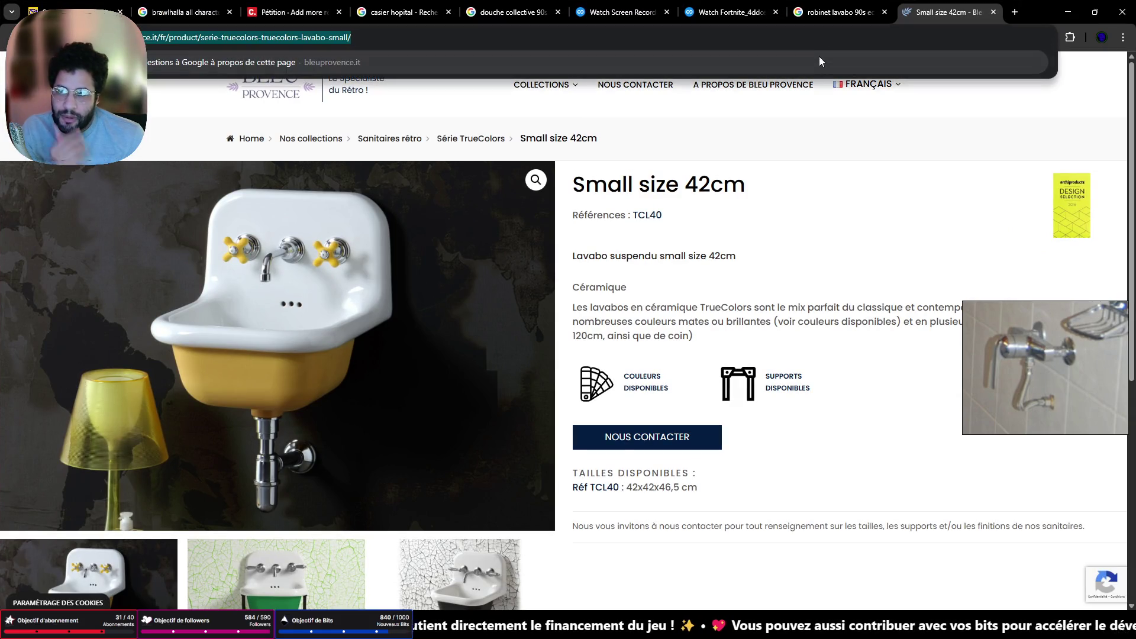
pyautogui.write('gamalytic.com')
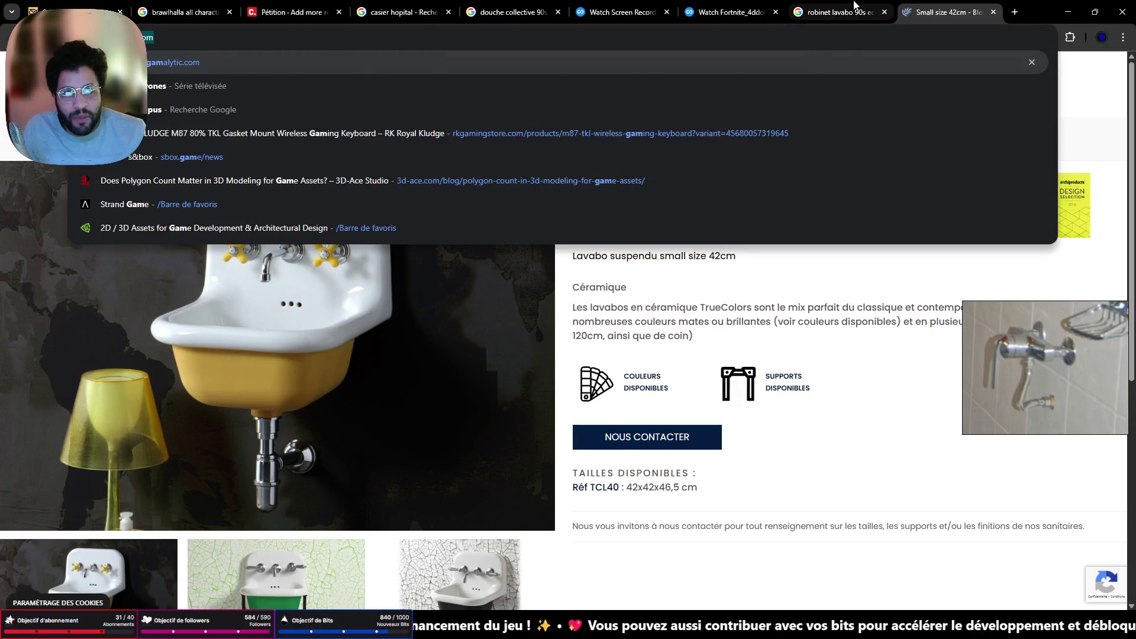
pyautogui.click(1016, 12)
pyautogui.write('gam')
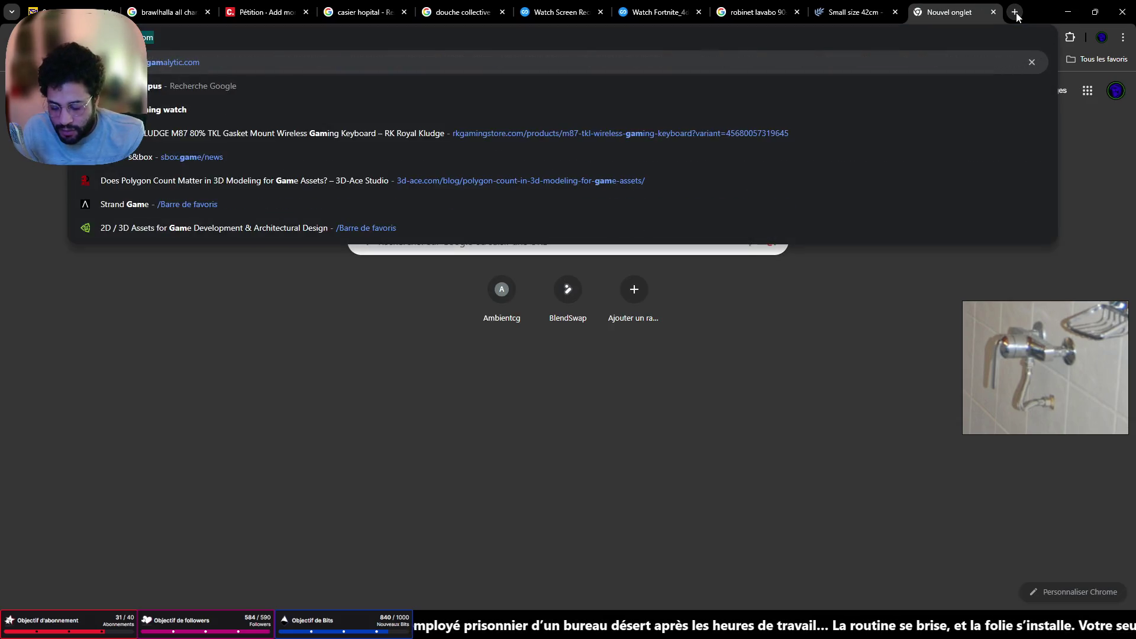
pyautogui.write('ing campus')
pyautogui.press('Return')
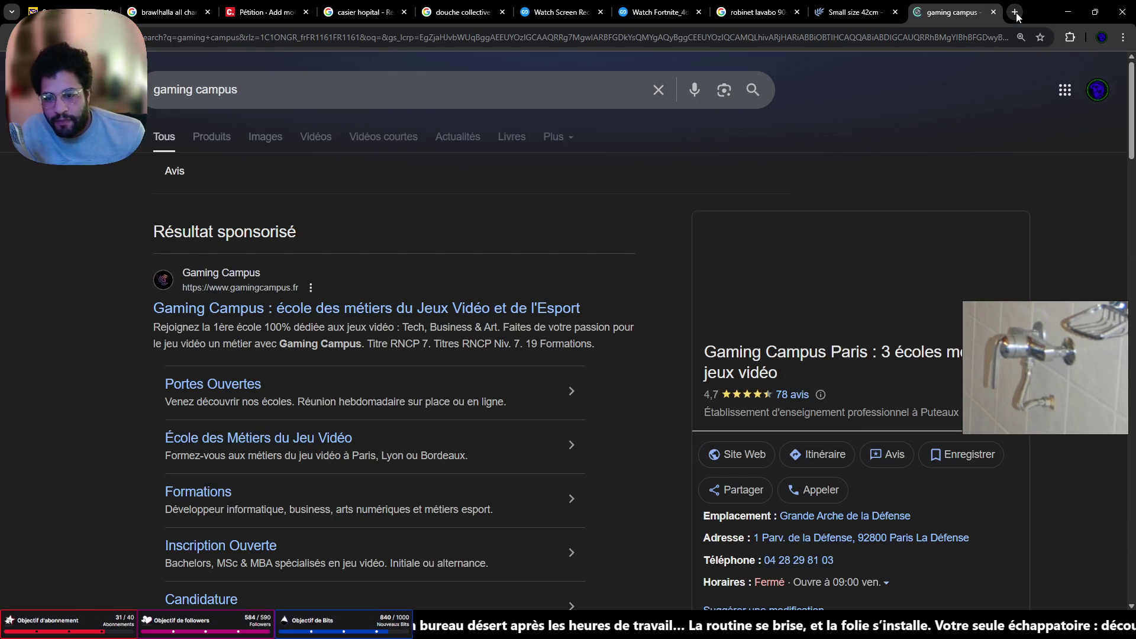
pyautogui.click(452, 309)
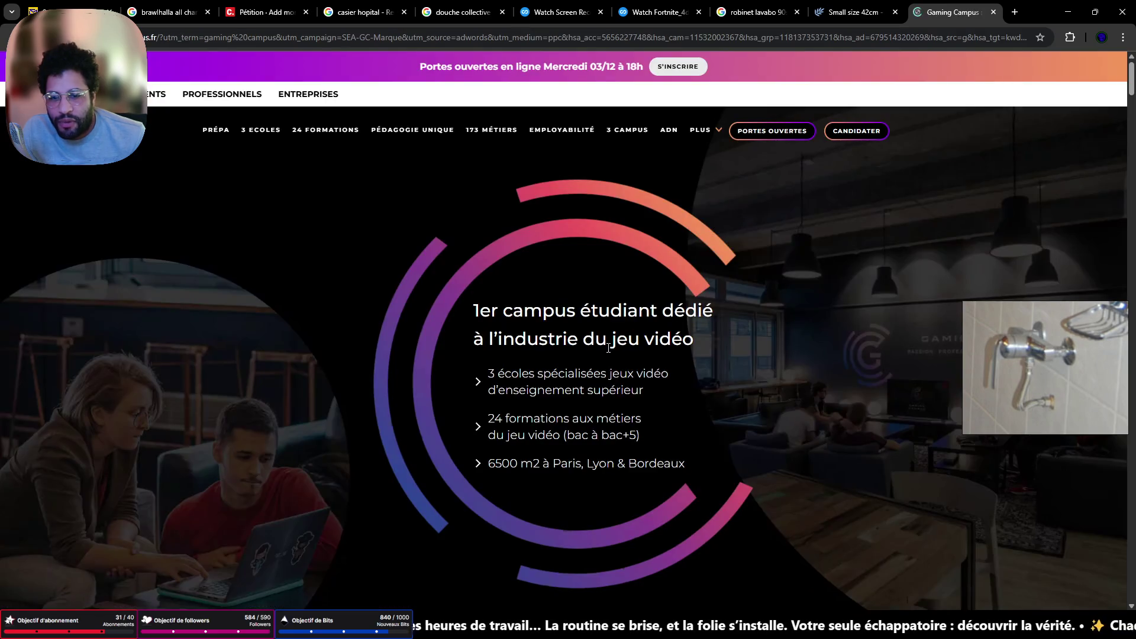
# Scroll through the Gaming Campus home page, briefly bringing Blender forward and returning
pyautogui.scroll(-10, 733, 286)
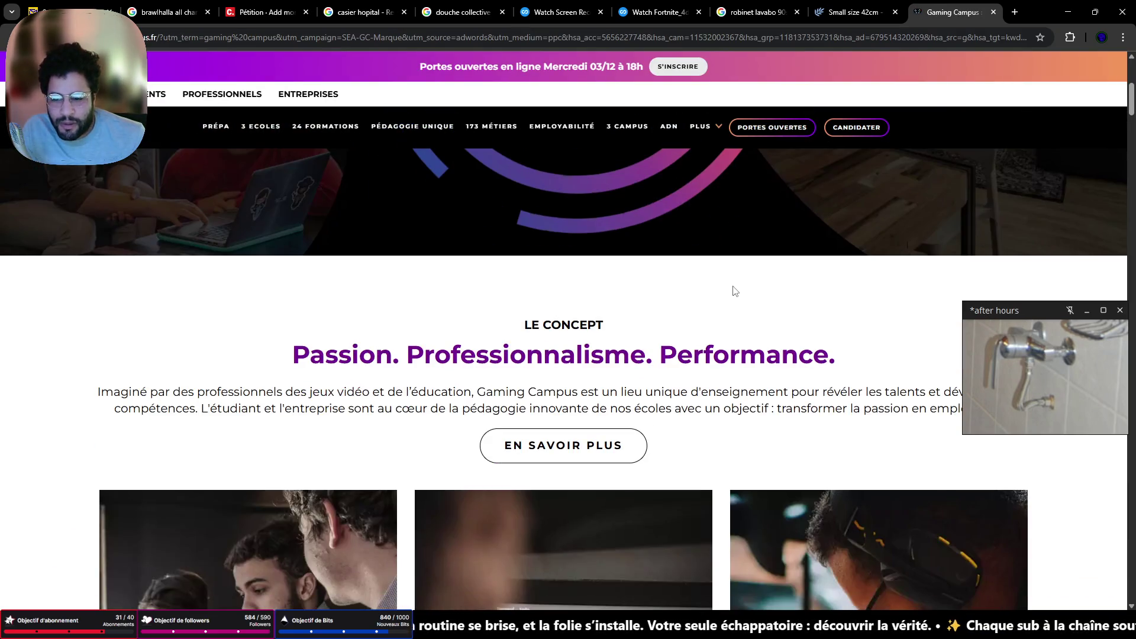
pyautogui.scroll(10, 732, 290)
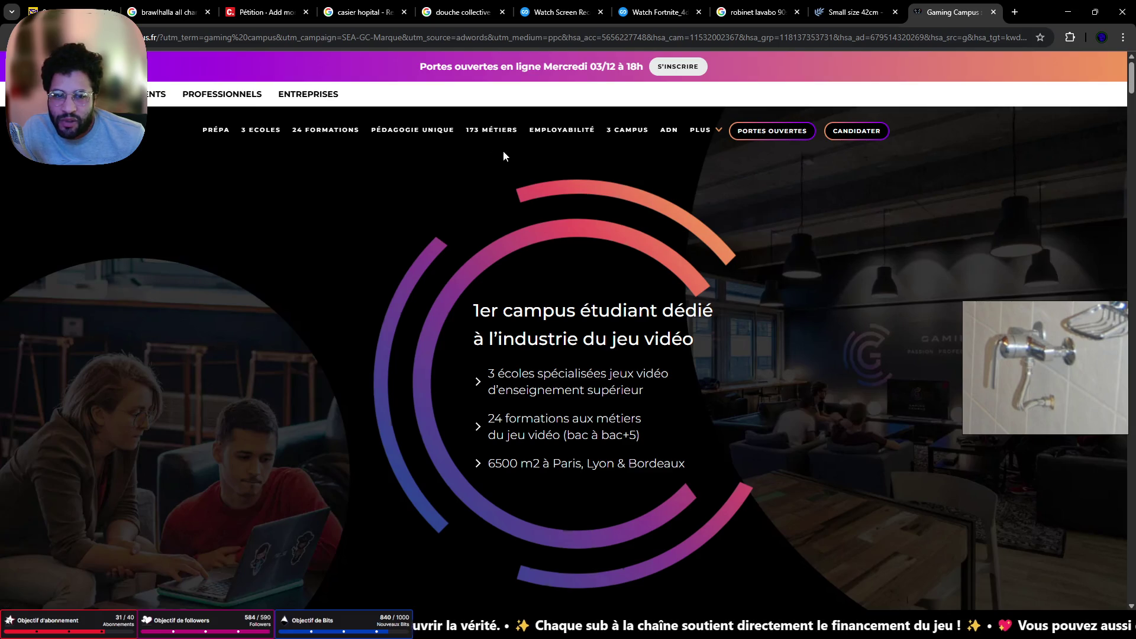
pyautogui.scroll(-10, 453, 282)
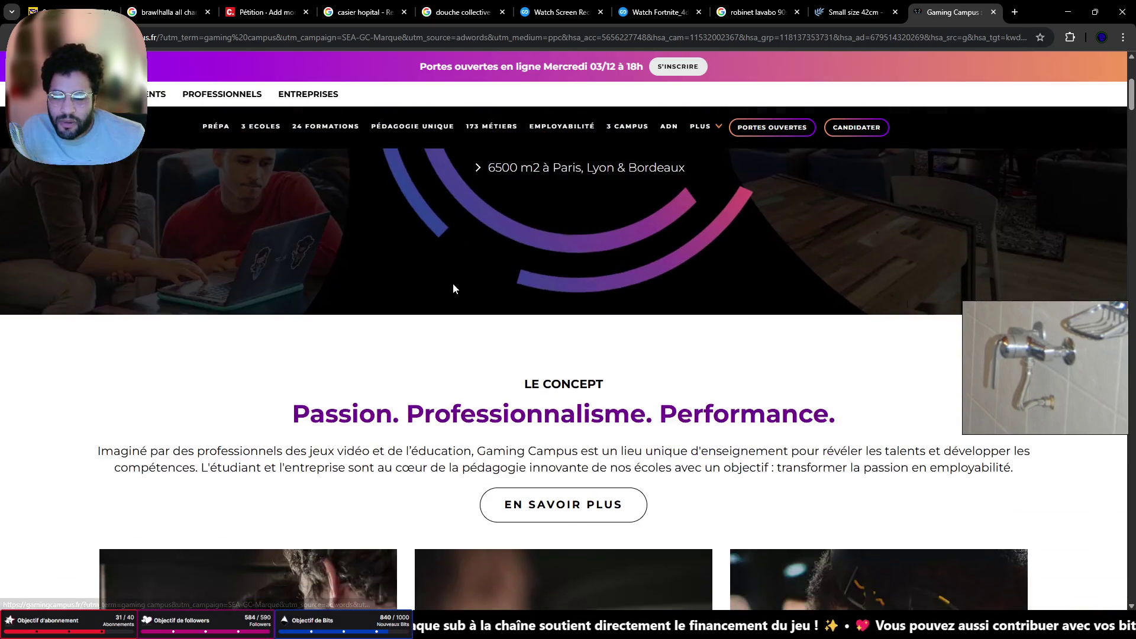
pyautogui.scroll(-10, 449, 292)
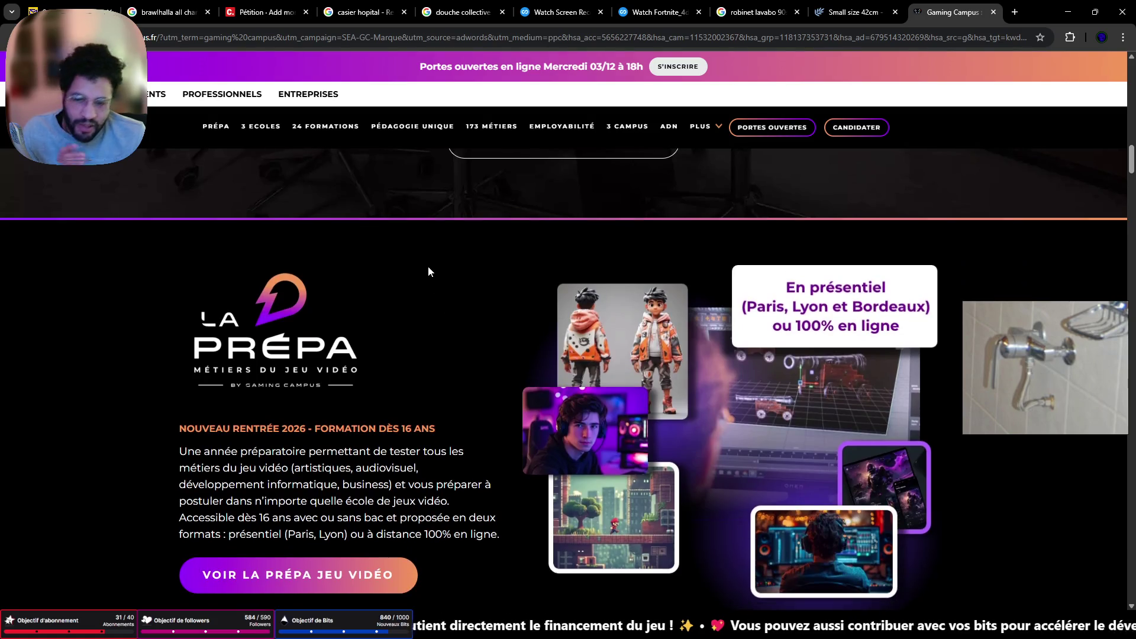
pyautogui.scroll(-15, 442, 315)
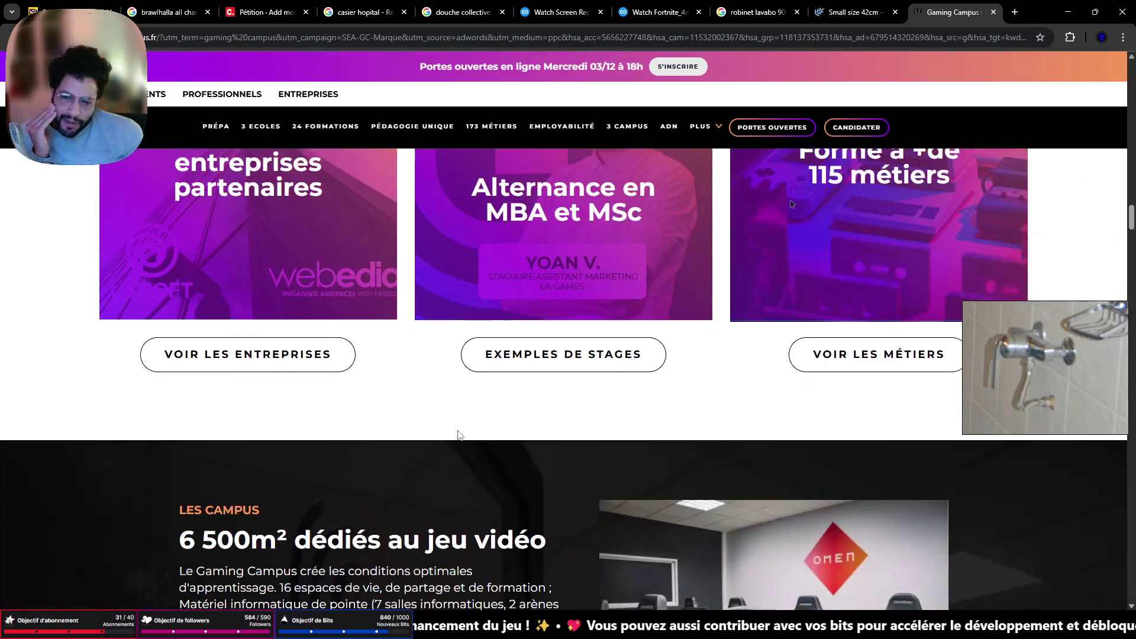
pyautogui.scroll(-15, 476, 414)
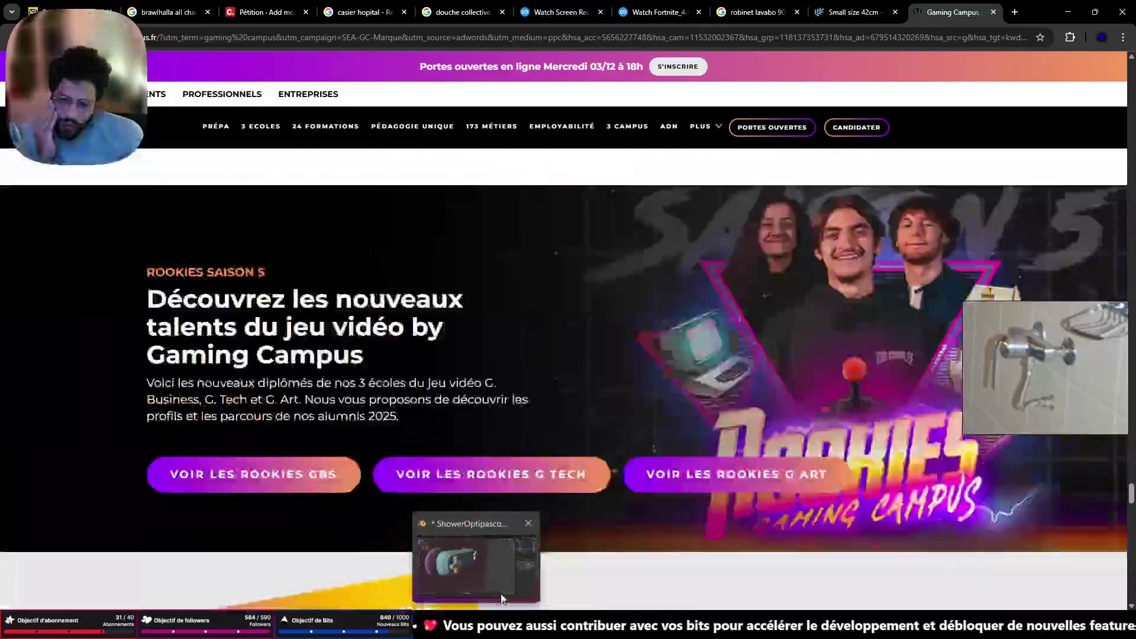
pyautogui.click(501, 592)
pyautogui.click(544, 591)
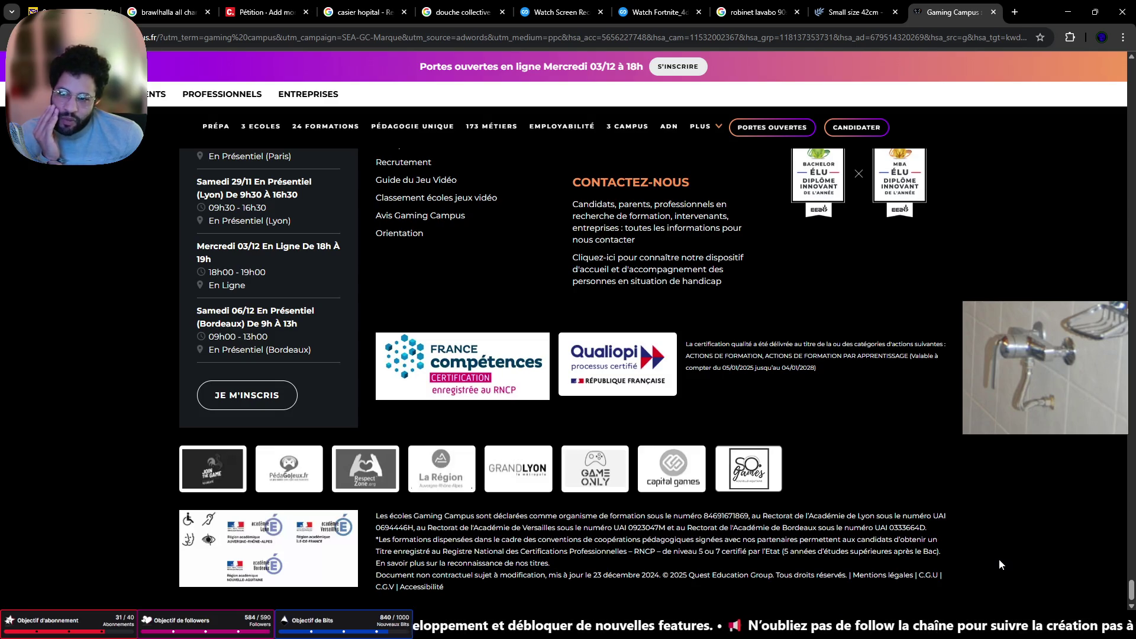
# Choose Paris from the 3 CAMPUS navigation menu to open the La Défense campus page
pyautogui.scroll(3, 999, 559)
pyautogui.scroll(-3, 1001, 559)
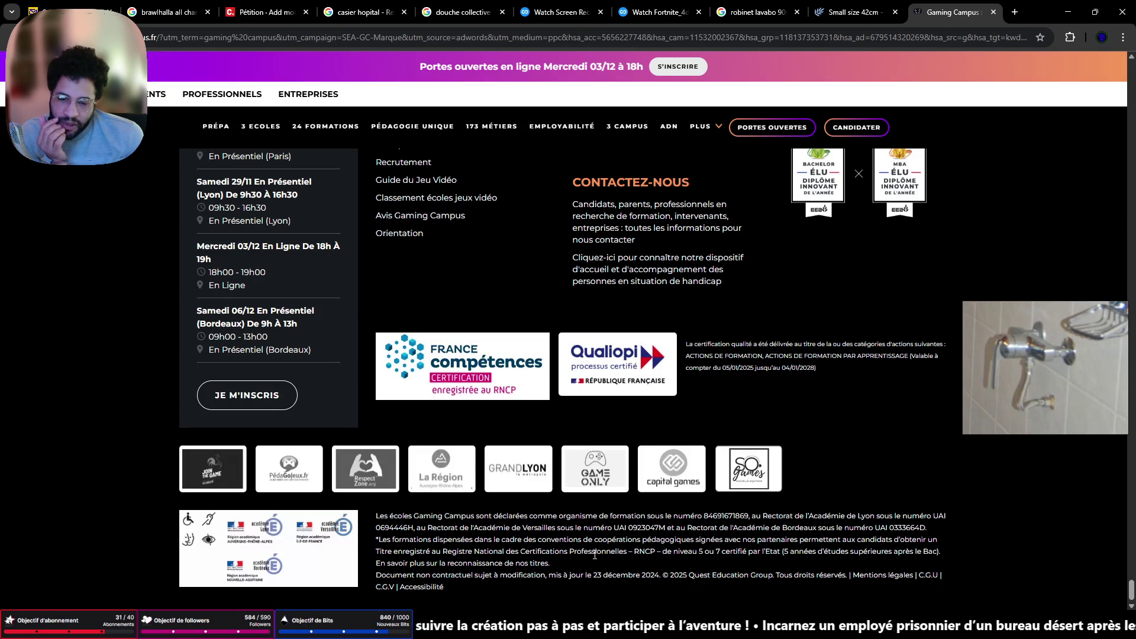
pyautogui.scroll(20, 613, 548)
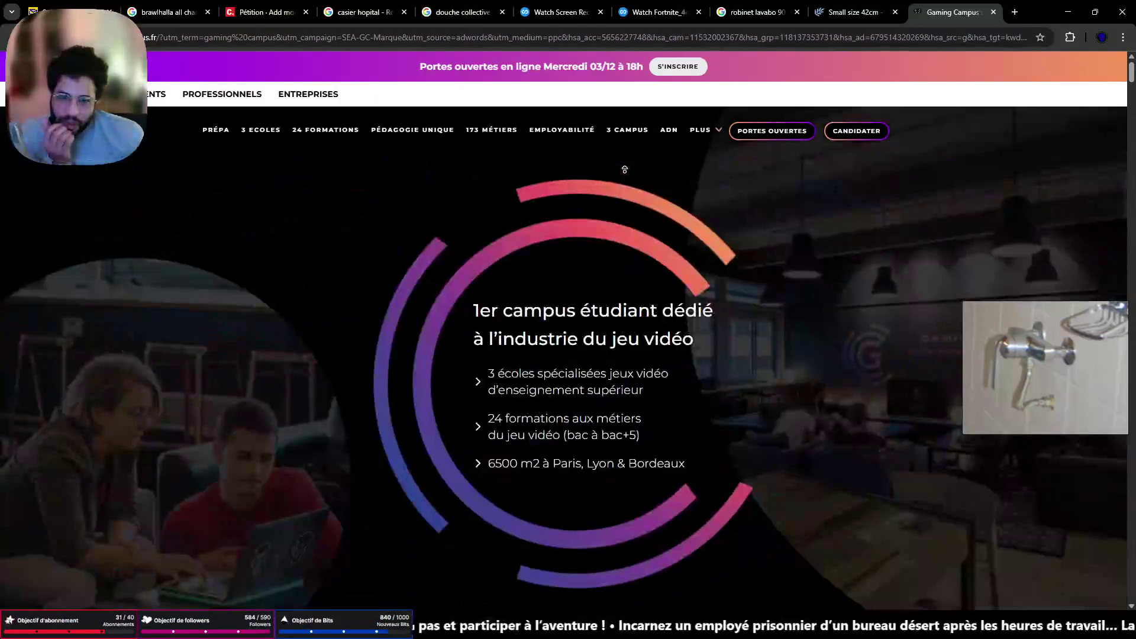
pyautogui.moveTo(674, 129)
pyautogui.click(686, 152)
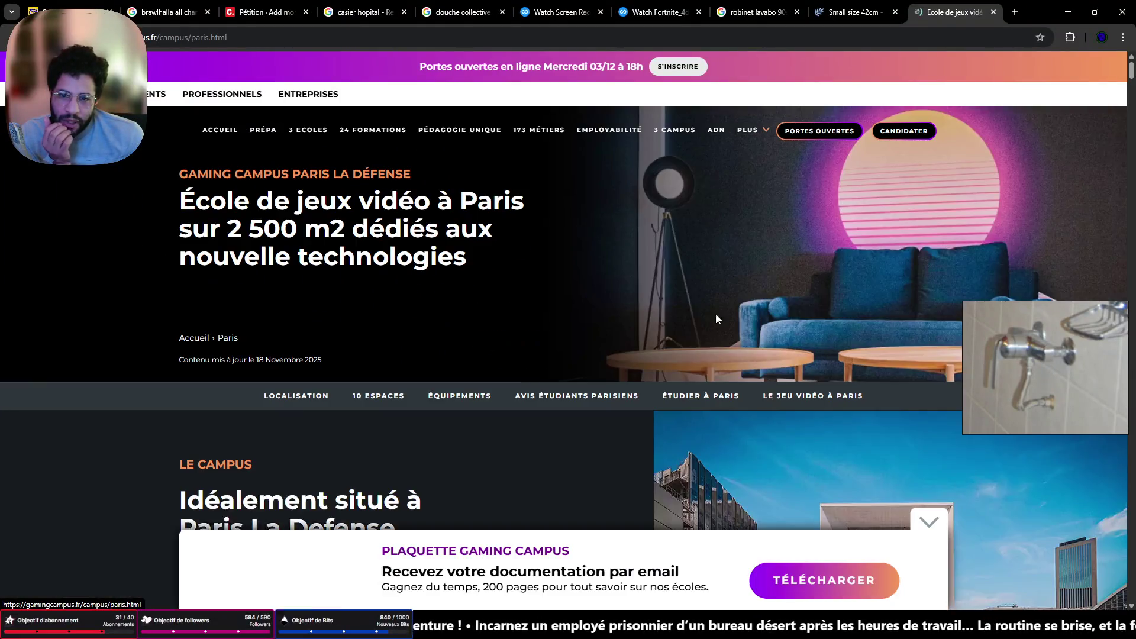
# Scroll down through the Paris La Défense campus page
pyautogui.scroll(-4, 767, 408)
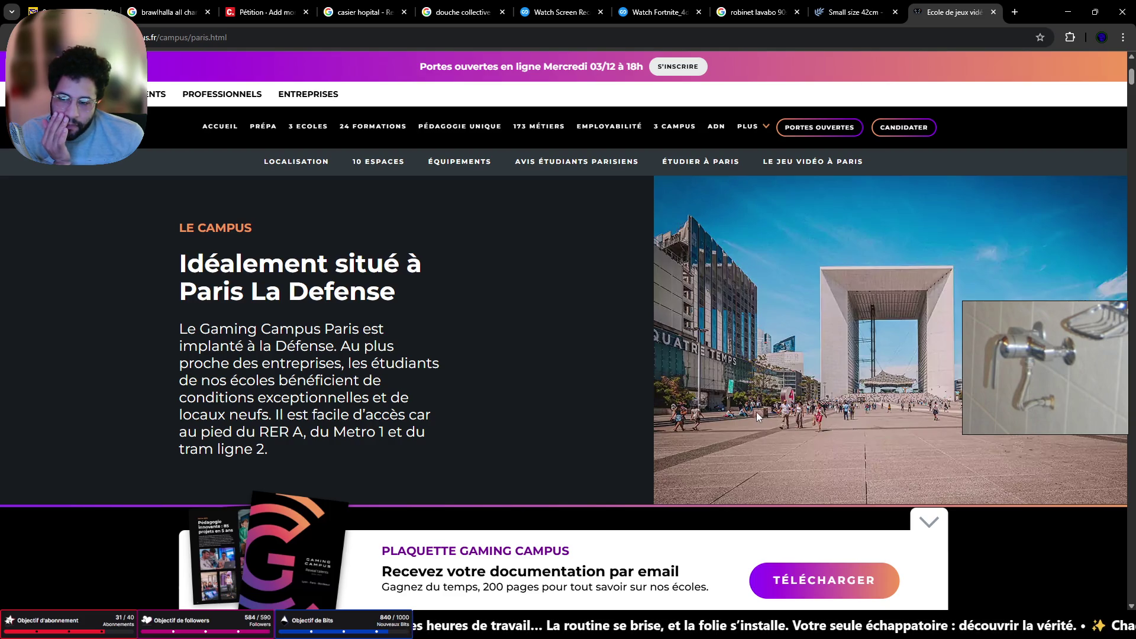
pyautogui.scroll(-5, 392, 345)
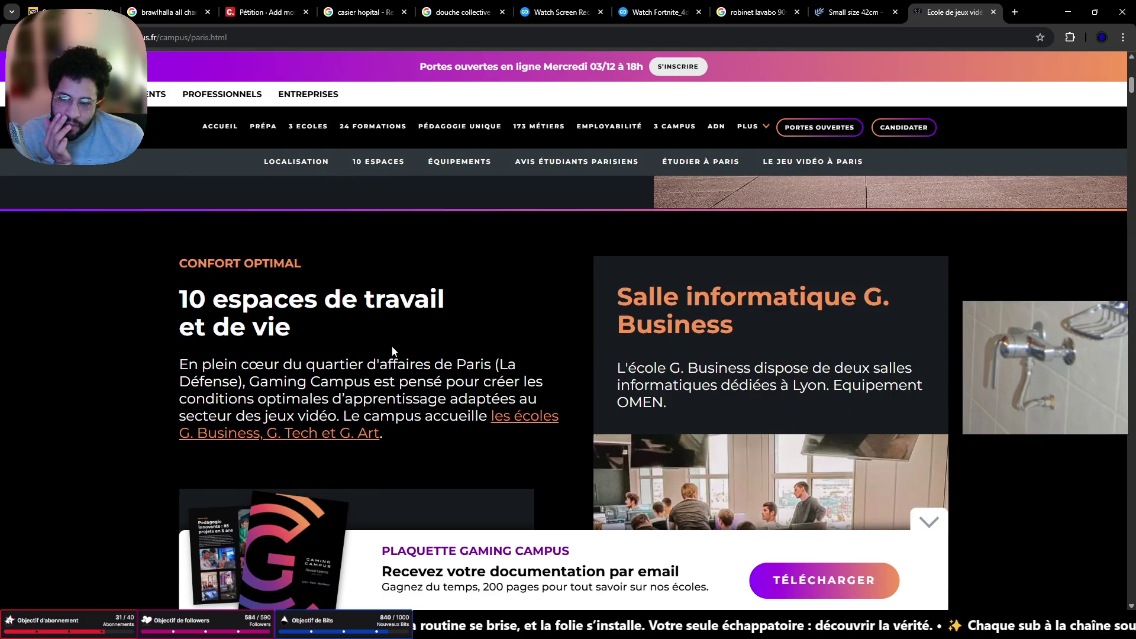
pyautogui.scroll(-6, 392, 350)
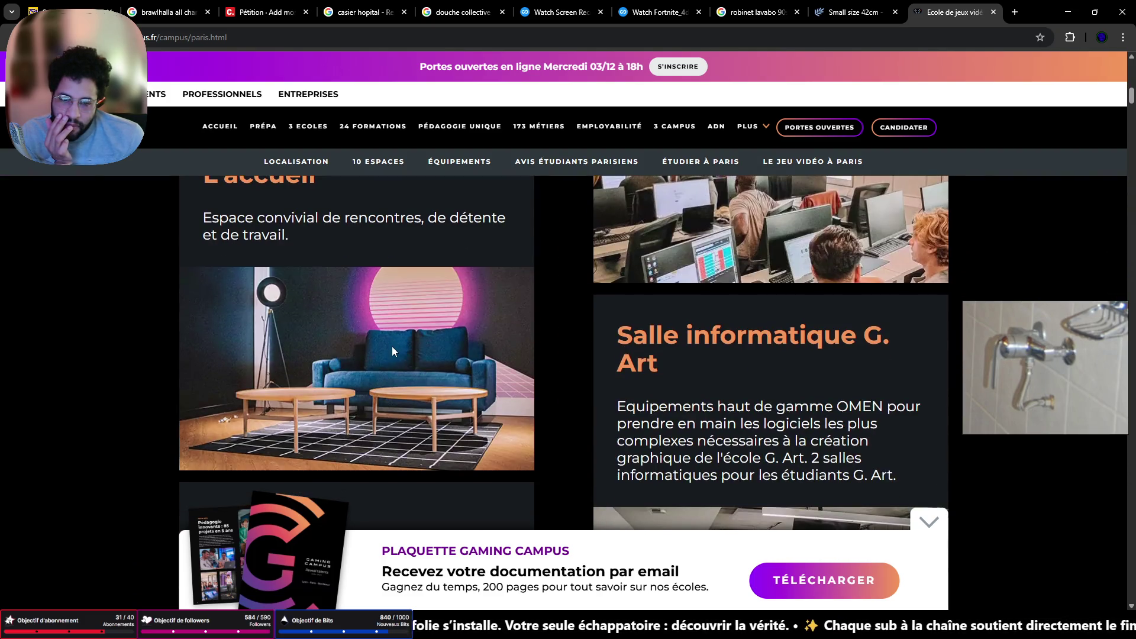
pyautogui.scroll(-6, 392, 351)
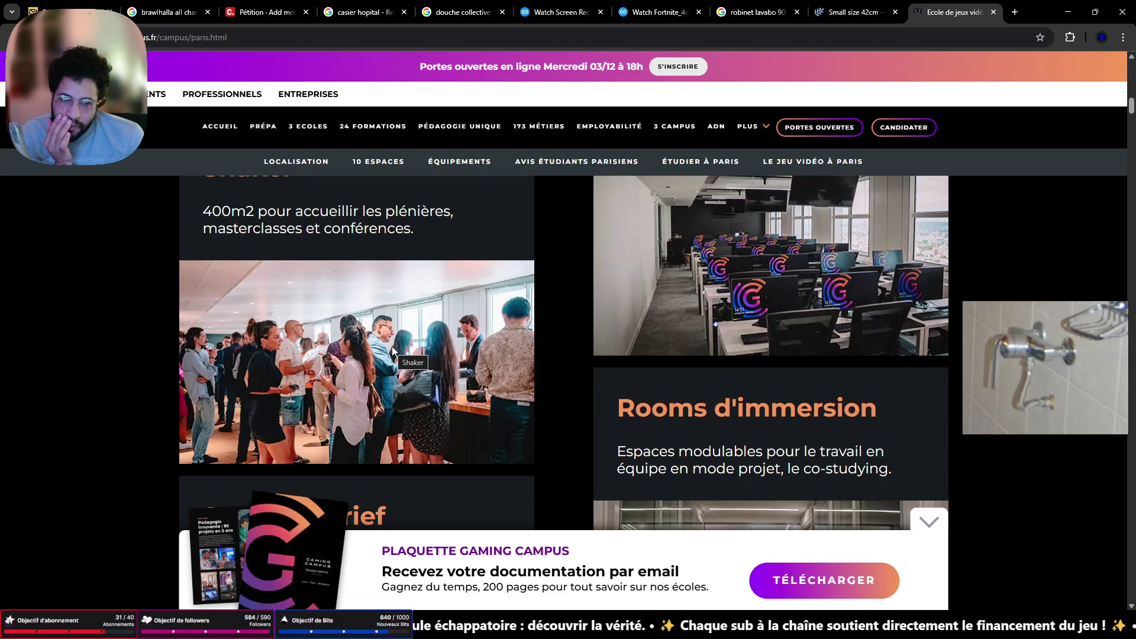
pyautogui.scroll(-6, 391, 346)
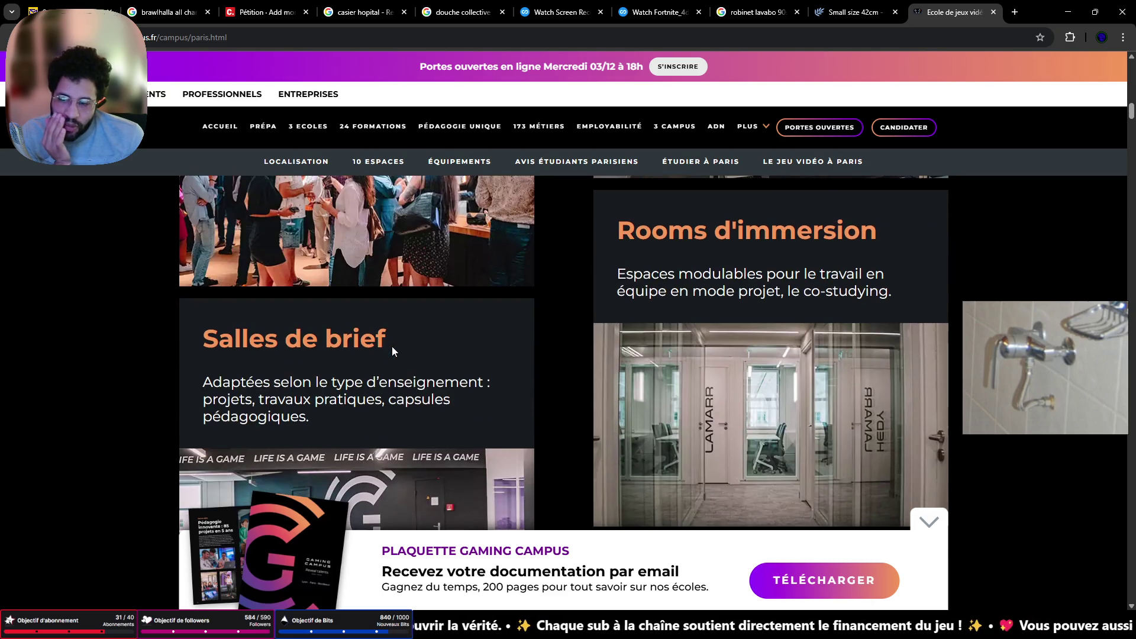
pyautogui.scroll(-4, 392, 347)
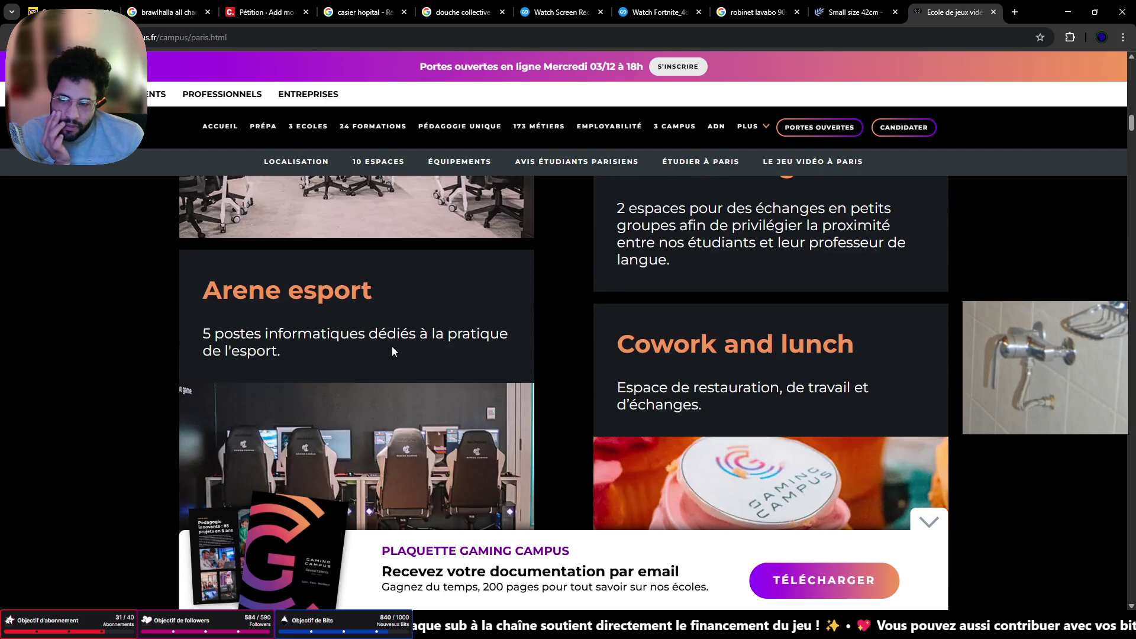
pyautogui.scroll(-4, 391, 351)
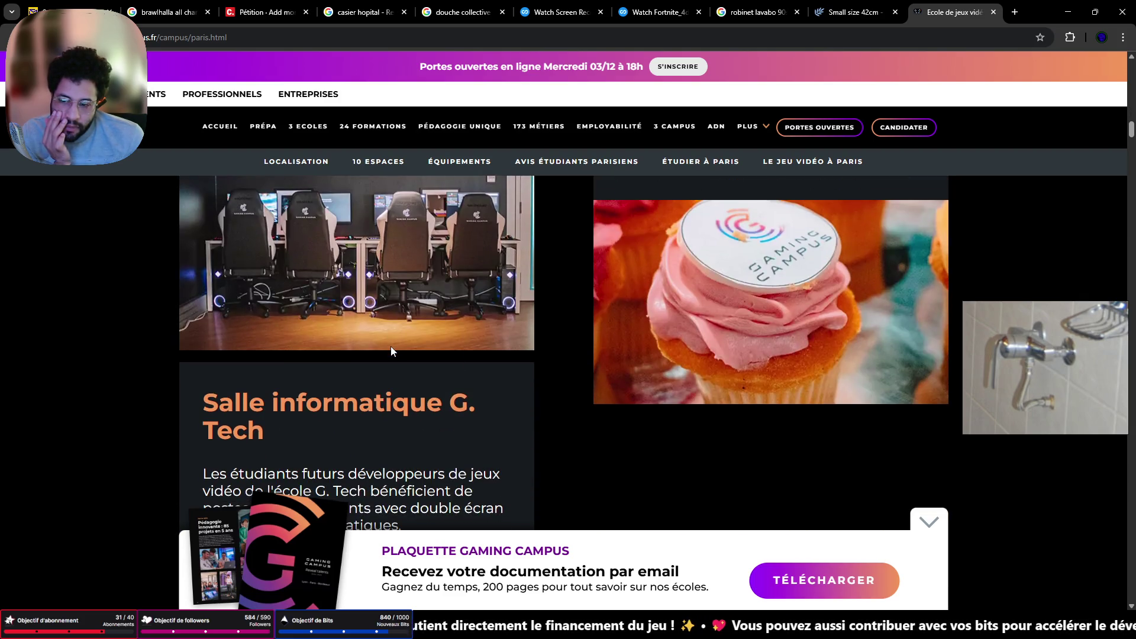
pyautogui.scroll(-10, 391, 349)
pyautogui.scroll(-5, 389, 346)
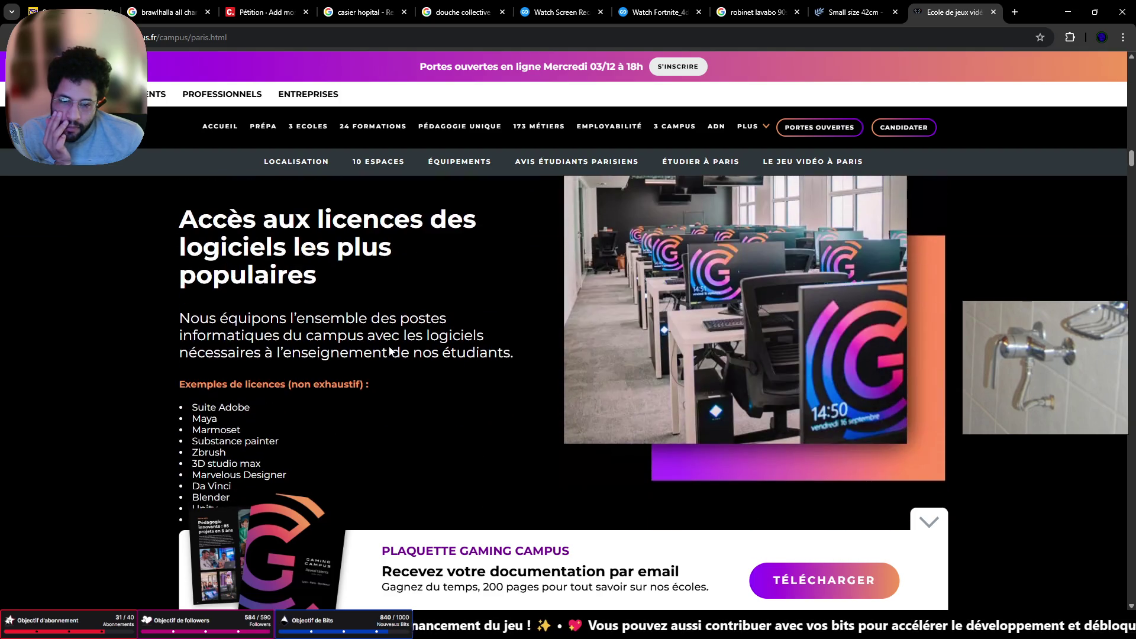
pyautogui.scroll(-10, 387, 347)
pyautogui.scroll(-6, 388, 347)
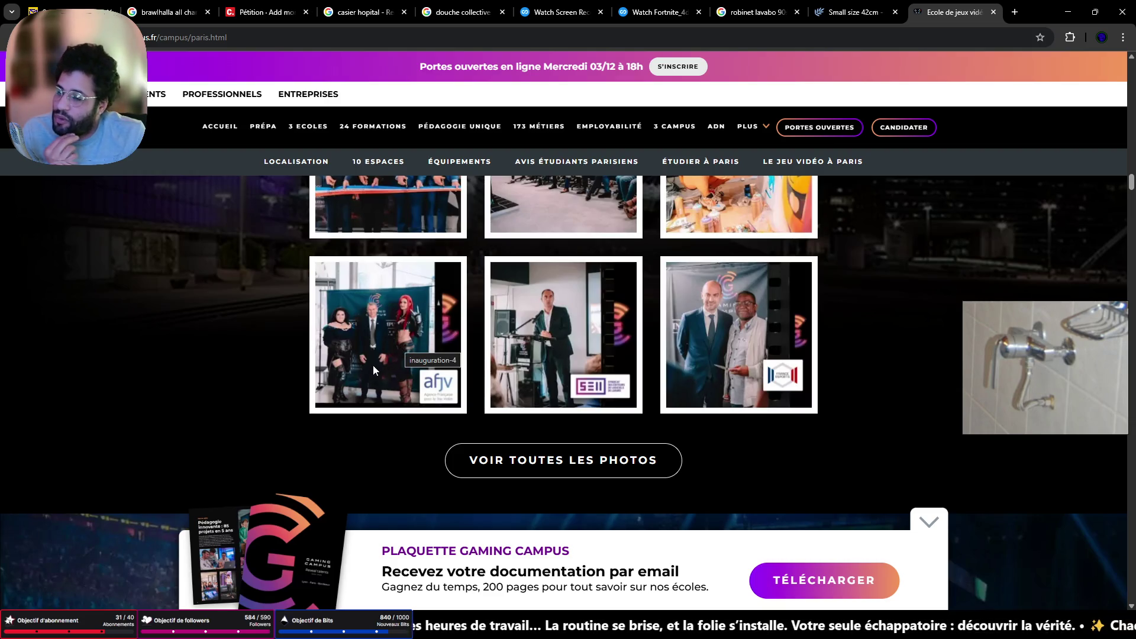
pyautogui.scroll(-5, 413, 285)
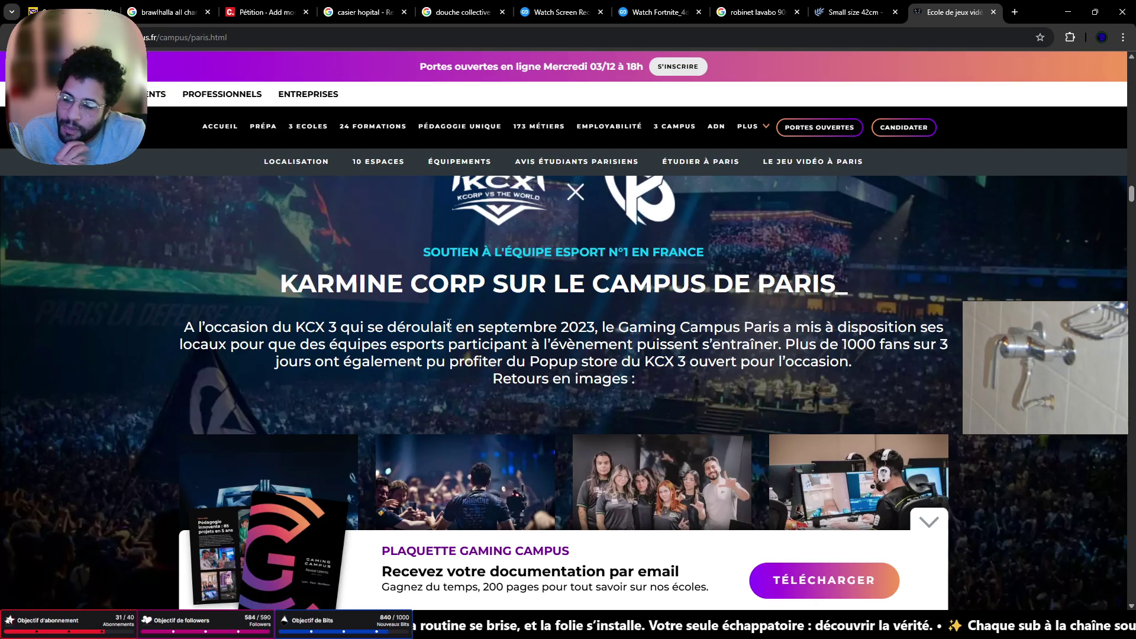
pyautogui.scroll(-5, 449, 320)
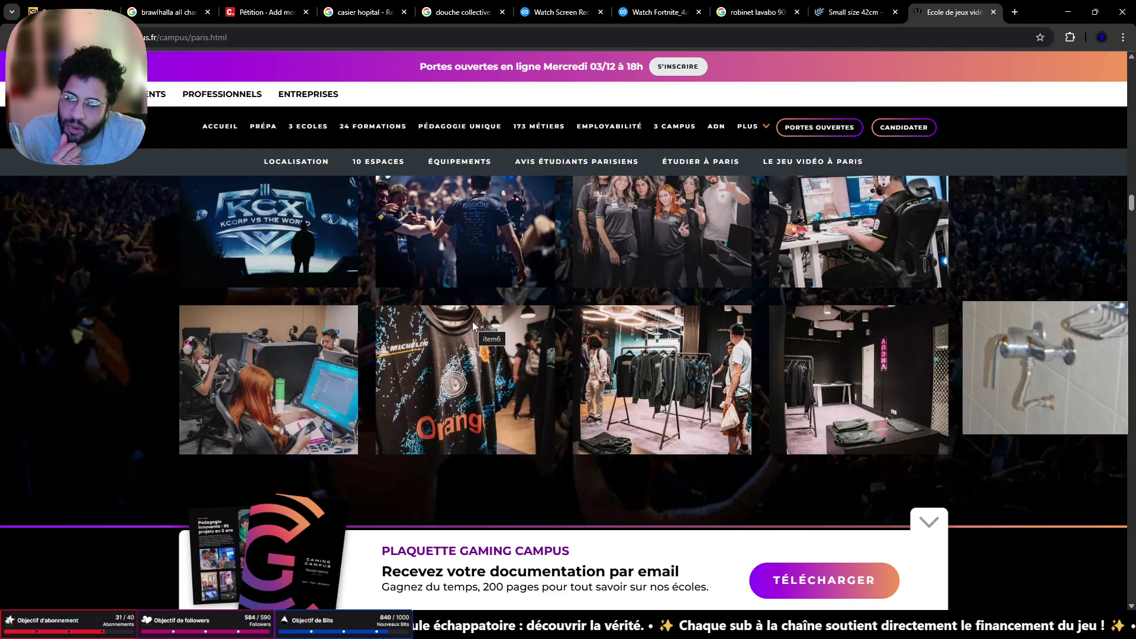
pyautogui.scroll(-5, 473, 322)
pyautogui.scroll(-10, 477, 324)
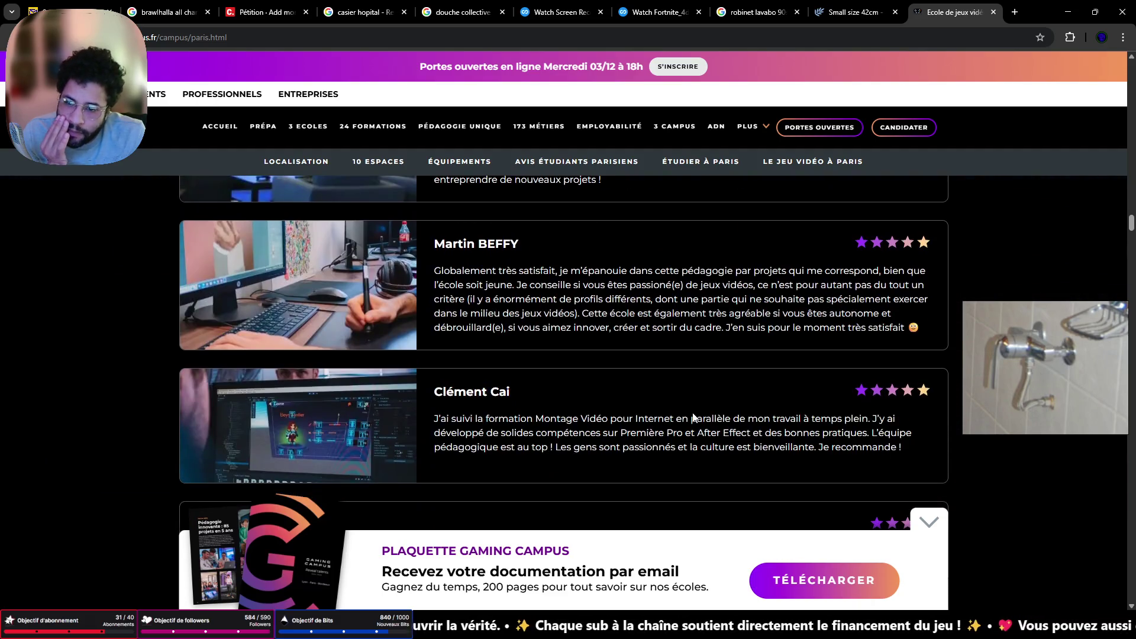
pyautogui.scroll(-4, 687, 402)
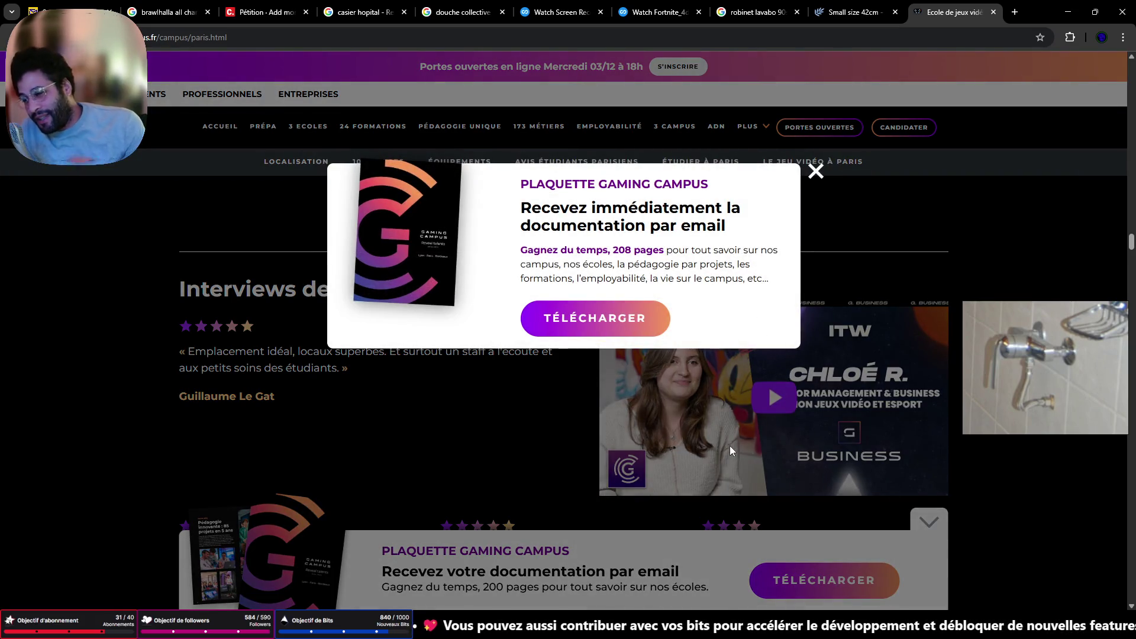
# Close the brochure popup, scroll to the game-industry training section, and minimize the browser
pyautogui.click(816, 173)
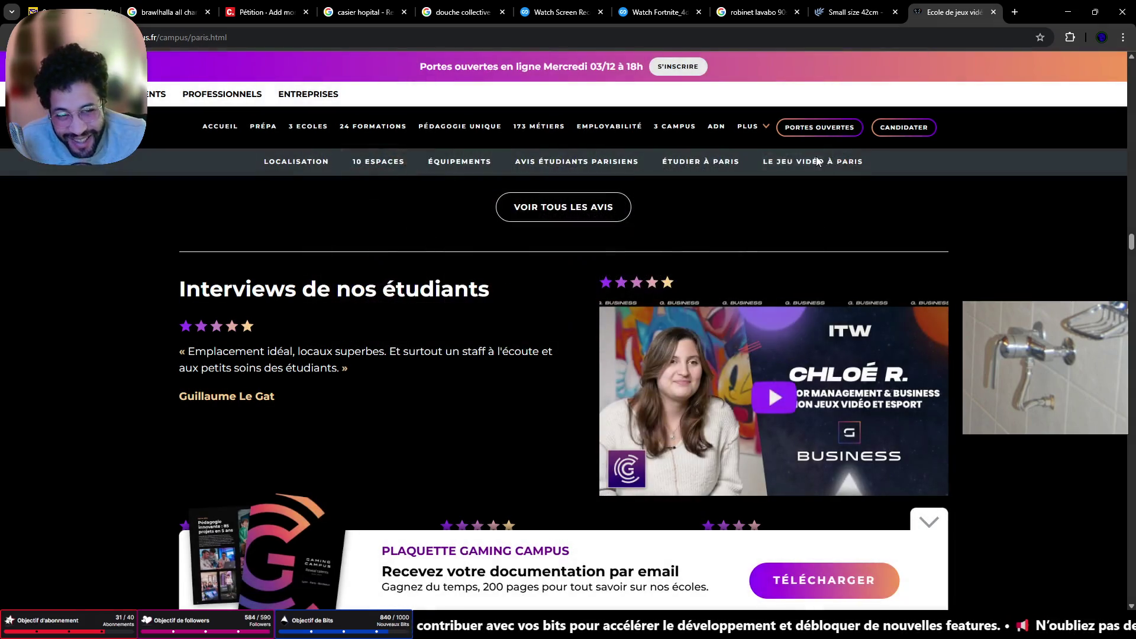
pyautogui.scroll(-5, 837, 408)
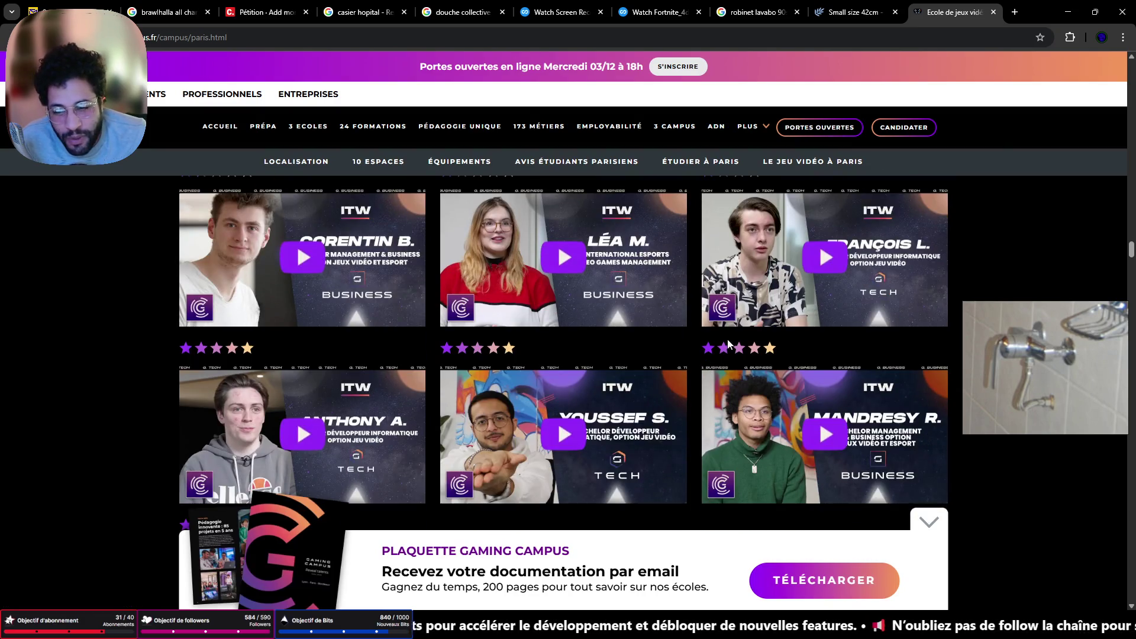
pyautogui.scroll(-5, 730, 335)
pyautogui.scroll(-5, 739, 335)
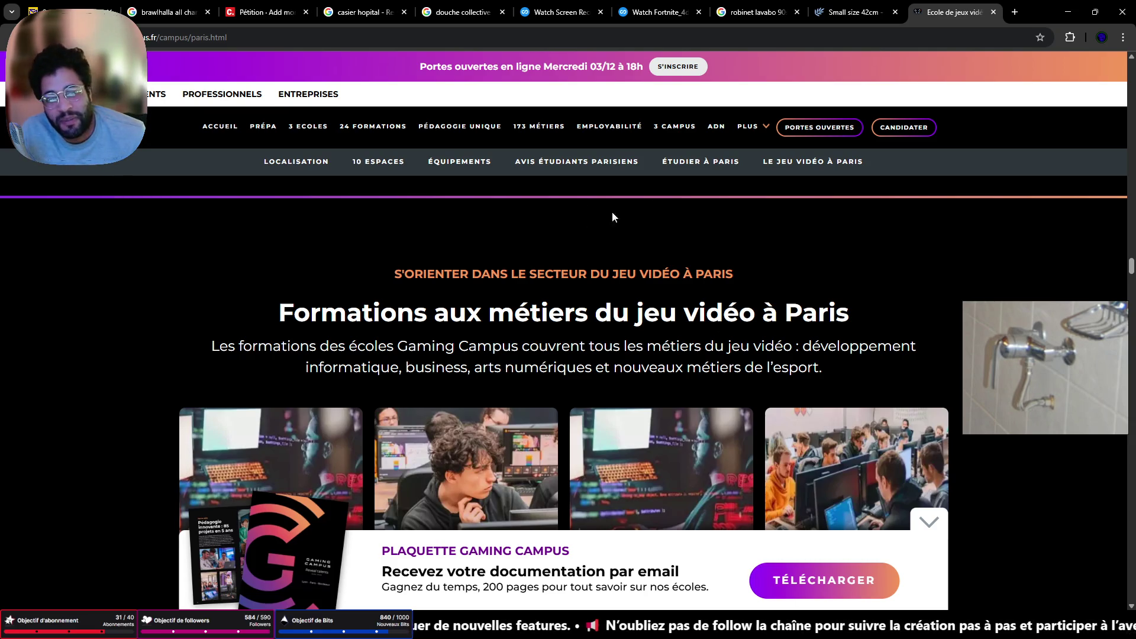
pyautogui.click(1068, 12)
pyautogui.moveTo(462, 287)
pyautogui.mouseDown(button='middle')
pyautogui.moveTo(424, 265)
pyautogui.moveTo(374, 269)
pyautogui.mouseUp(button='middle')
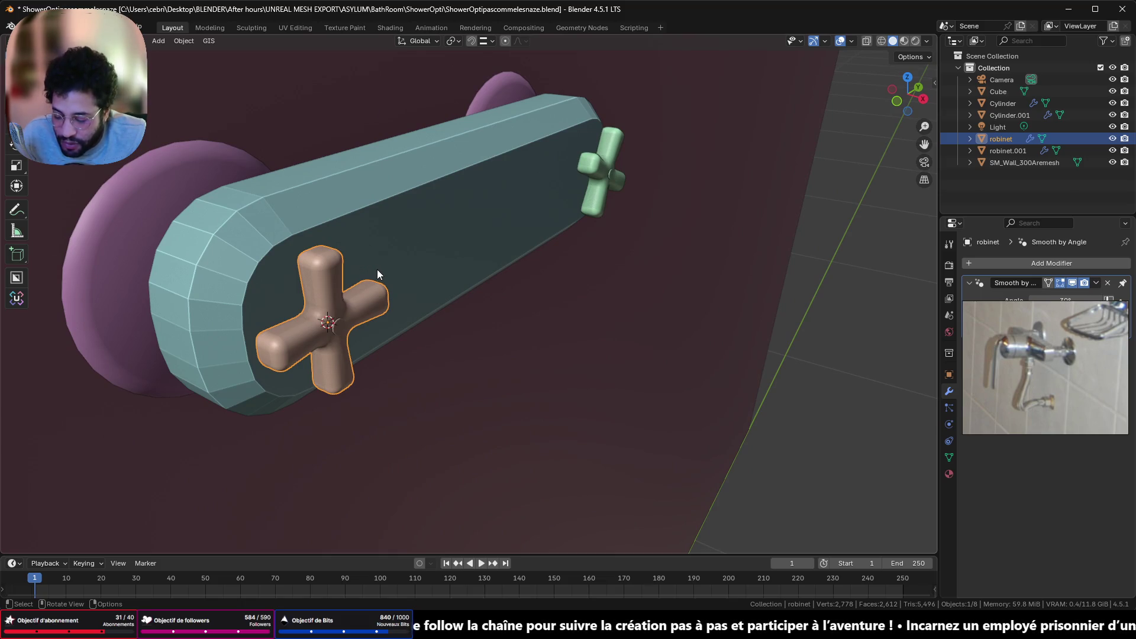
# Add a mesh cylinder, frame it, and rotate it 90° about Y with 'sry90'
pyautogui.hotkey('shift', 'a')
pyautogui.moveTo(378, 270)
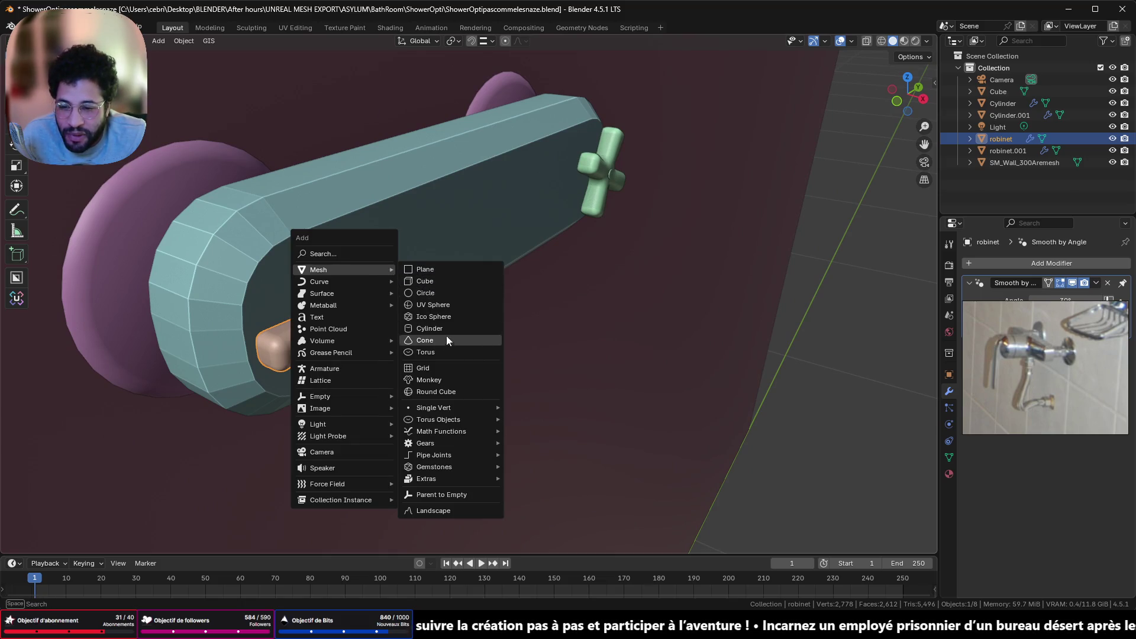
pyautogui.click(452, 329)
pyautogui.press('KP_Decimal')
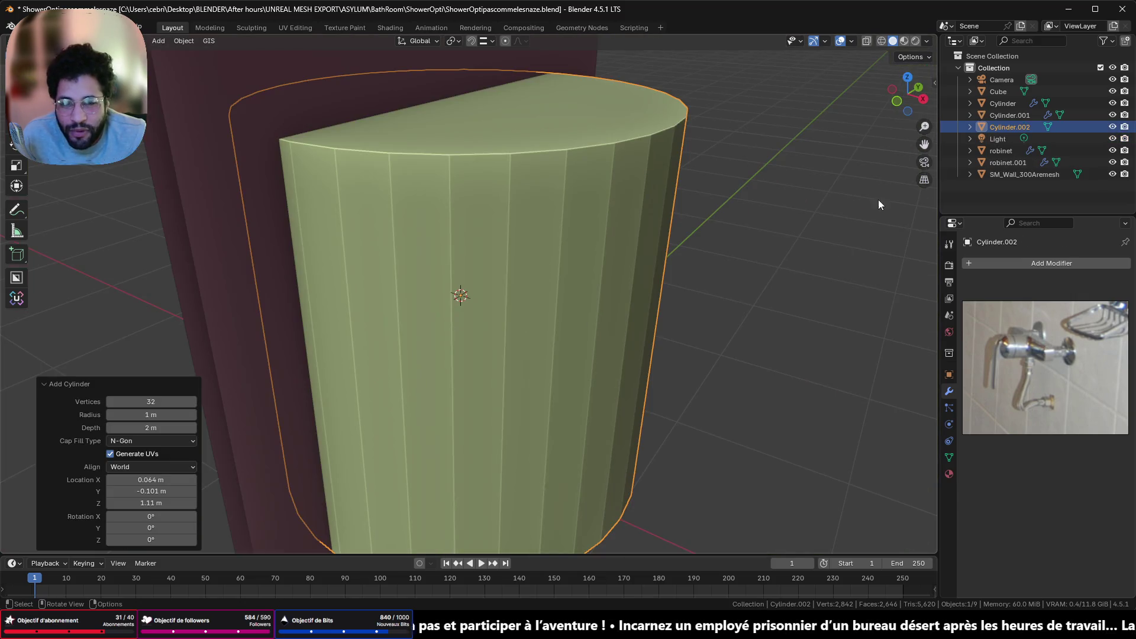
pyautogui.write('s')
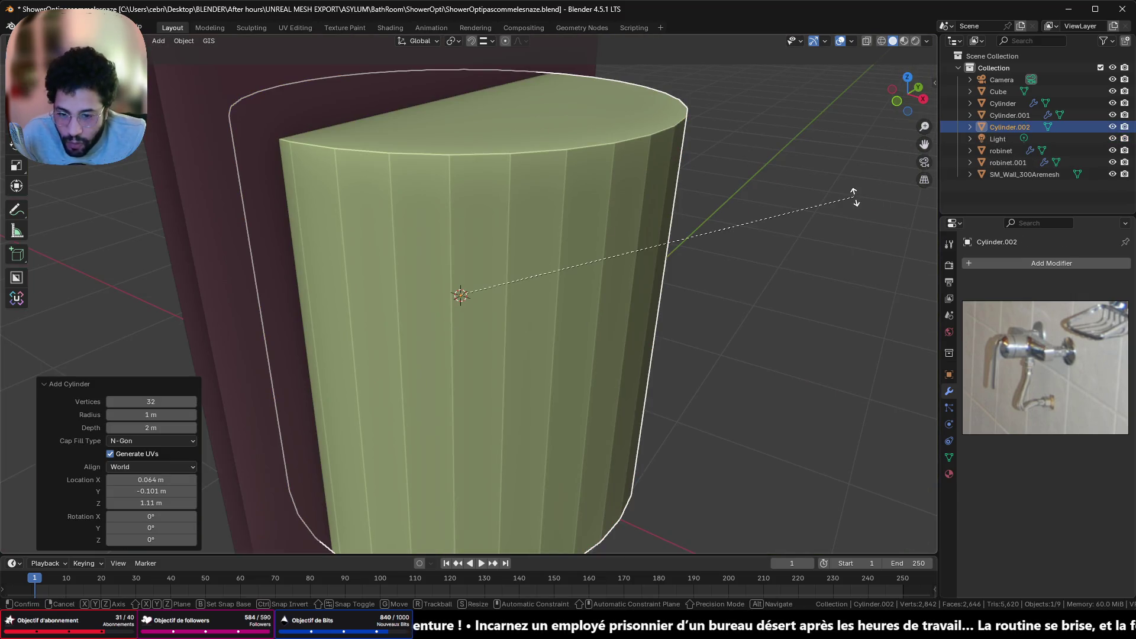
pyautogui.write('ry90')
pyautogui.press('Return')
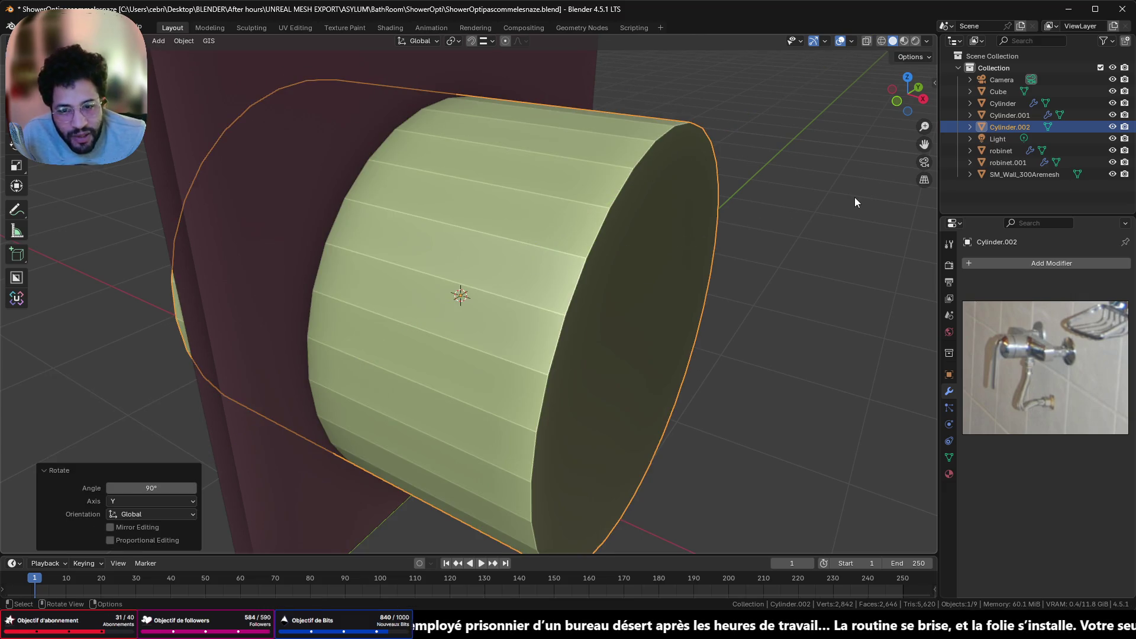
# Scale the cylinder down to a thin stem of about 0.058
pyautogui.click(923, 98)
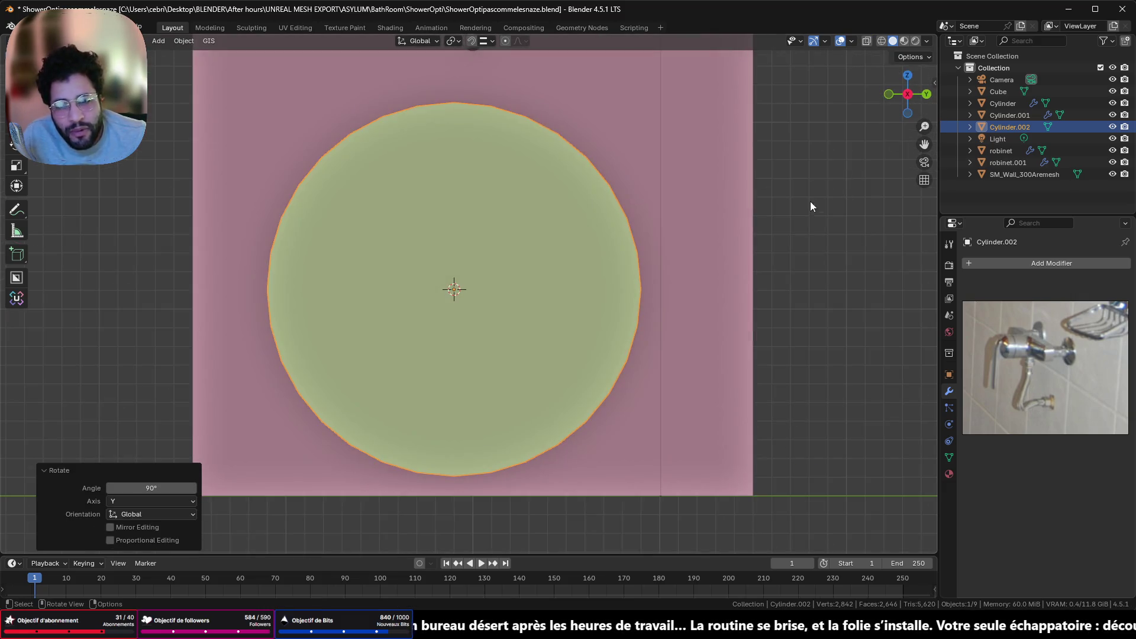
pyautogui.press('s')
pyautogui.click(469, 288)
pyautogui.scroll(8, 469, 288)
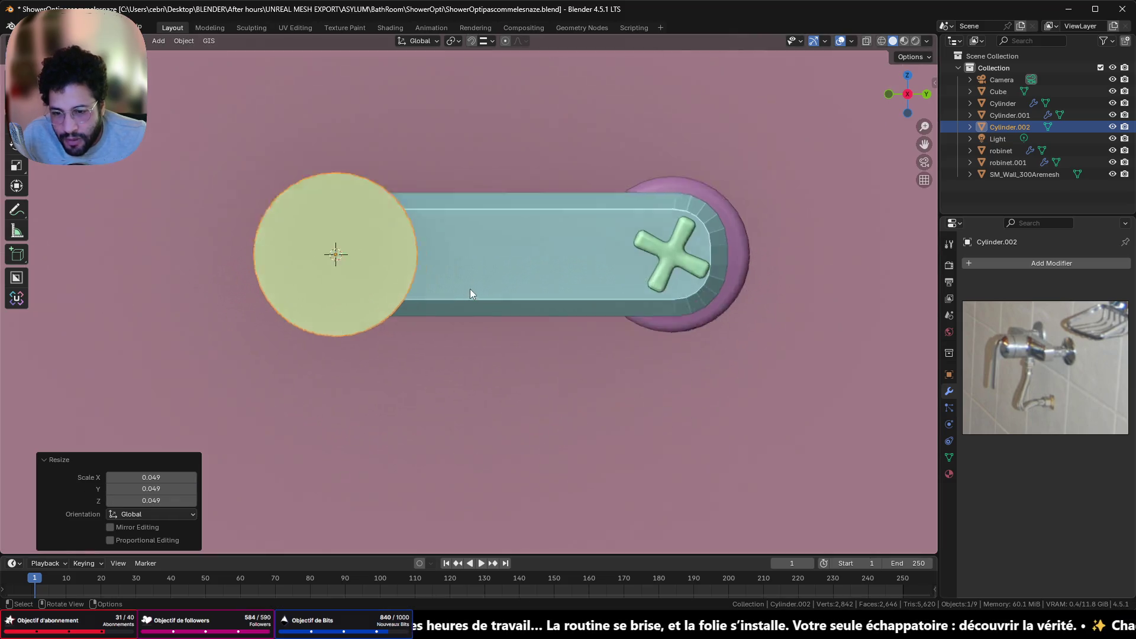
pyautogui.press('s')
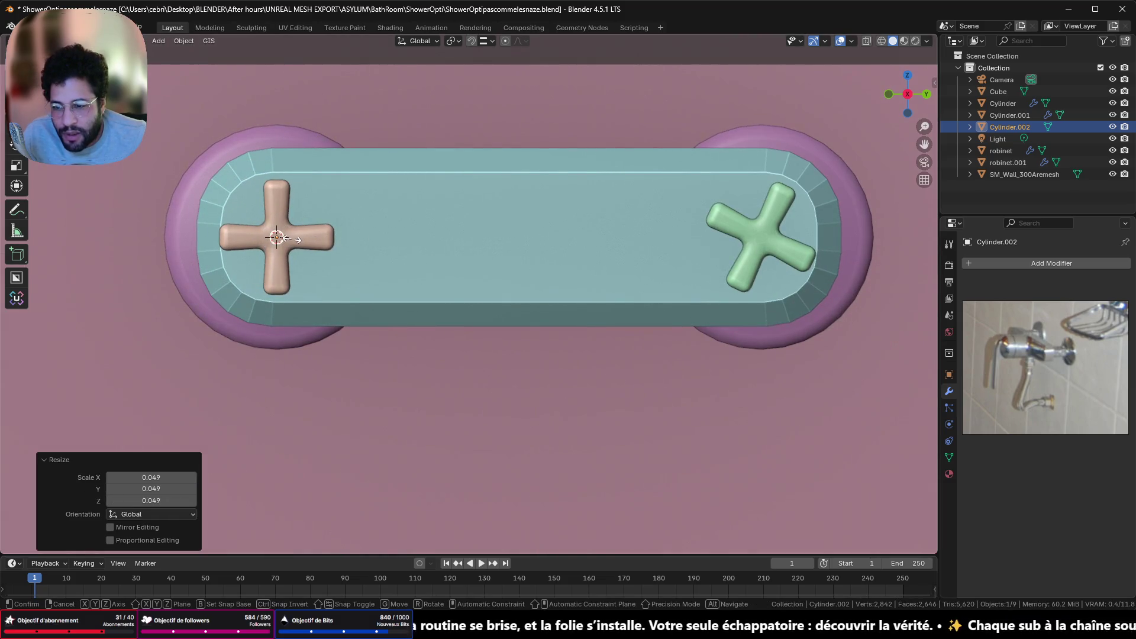
pyautogui.click(272, 236)
pyautogui.moveTo(272, 237); pyautogui.dragTo(381, 252, button='middle')
pyautogui.click(910, 98)
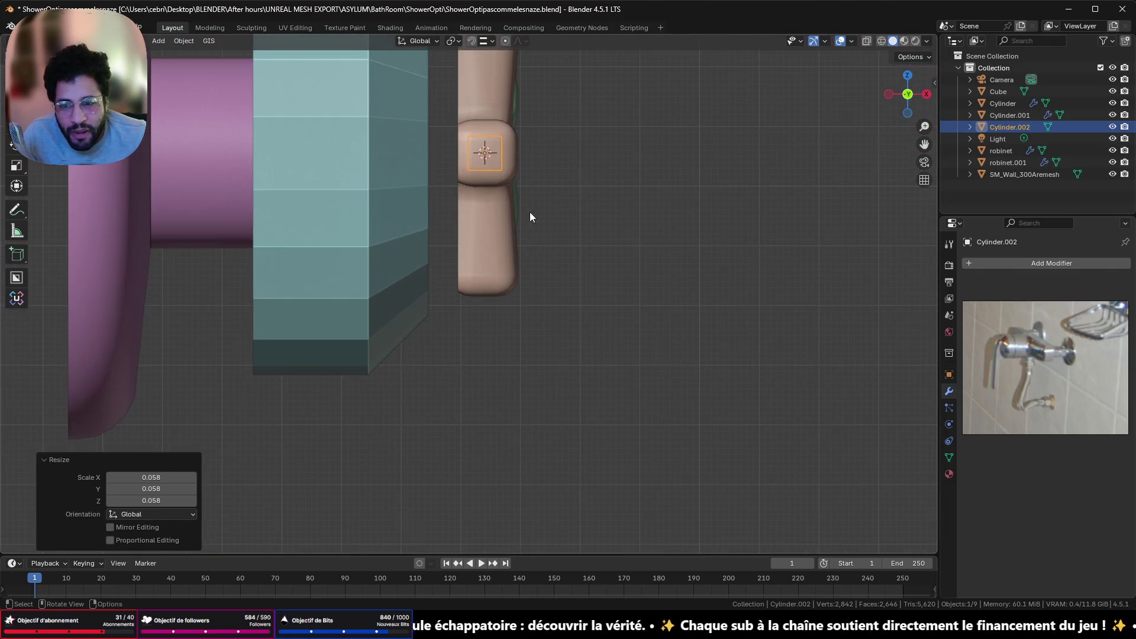
# Slide the stem −0.006939 m along X between the plate and the left handle
pyautogui.press('g')
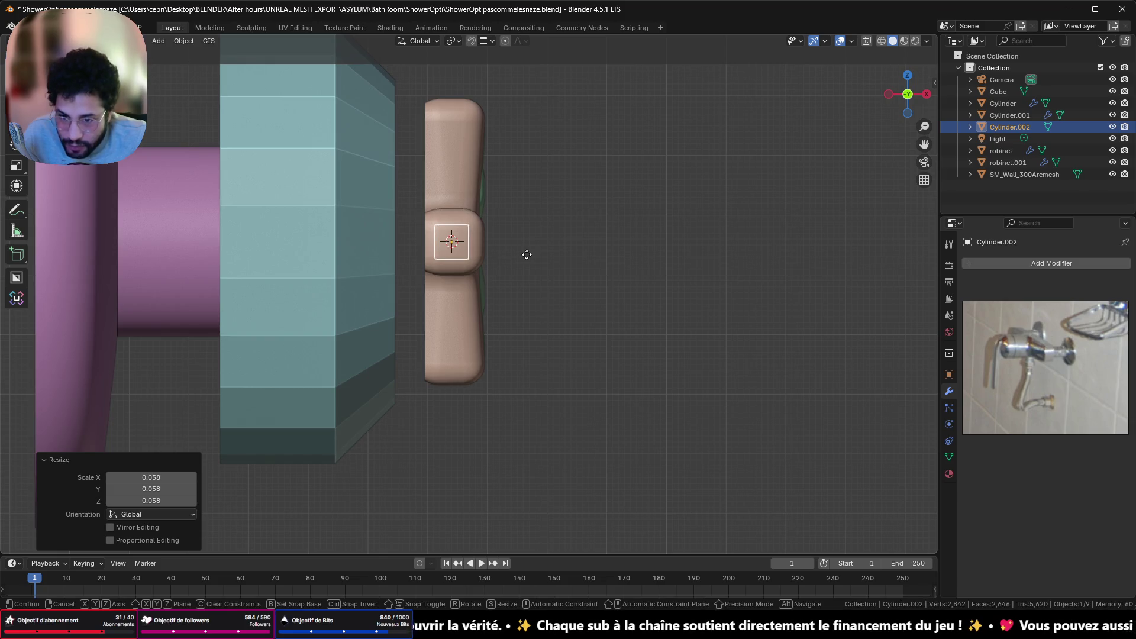
pyautogui.press('x')
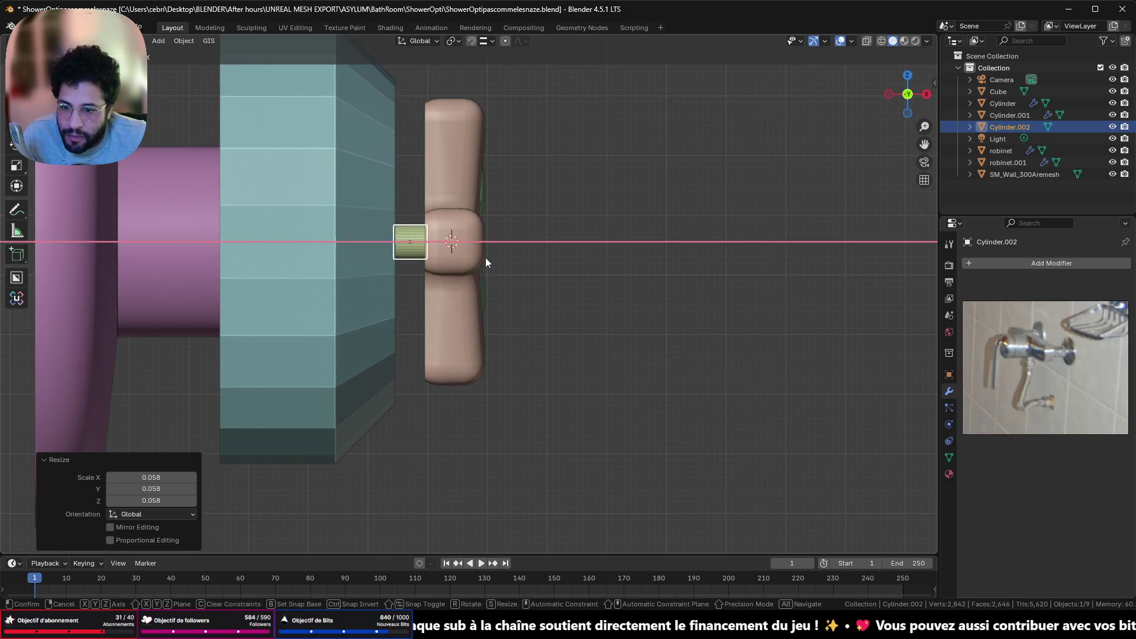
pyautogui.click(484, 259)
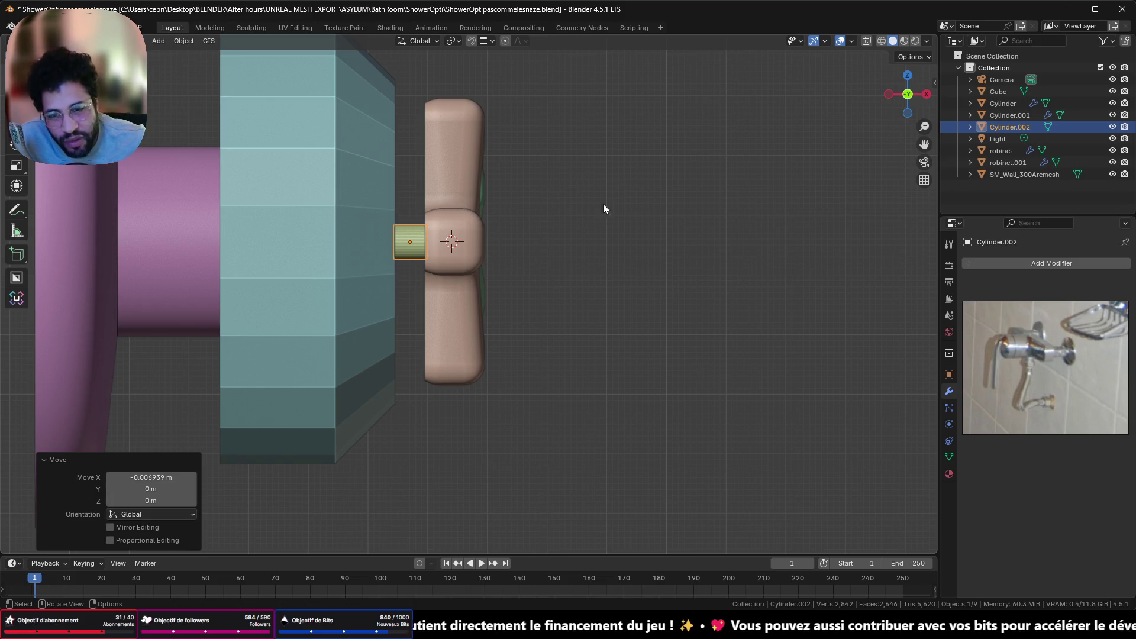
pyautogui.click(907, 75)
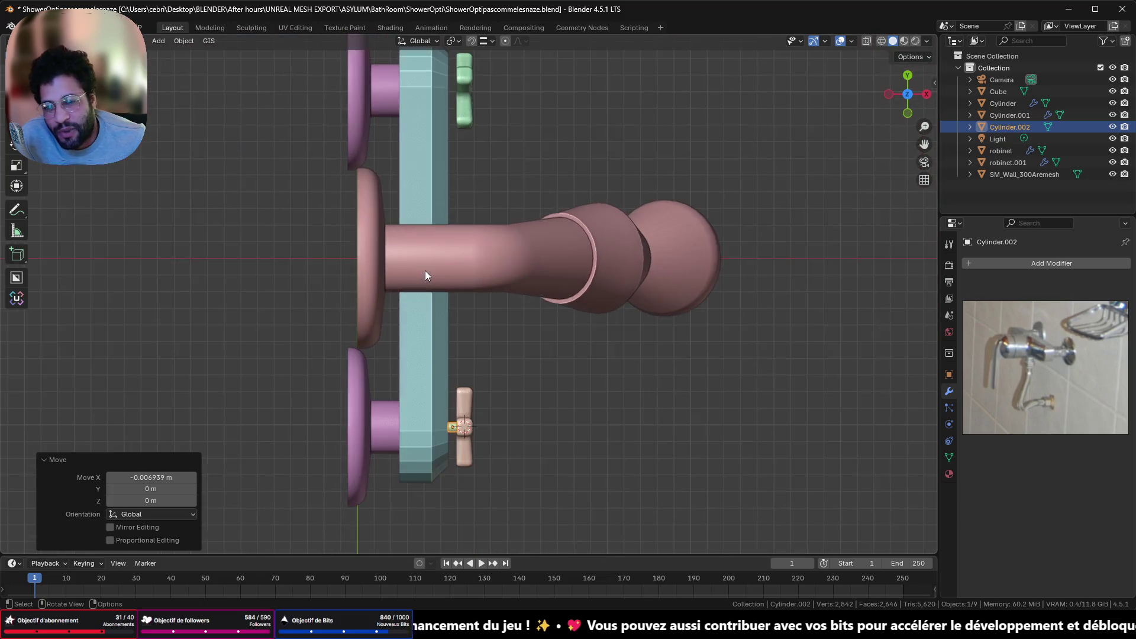
pyautogui.moveTo(474, 174)
pyautogui.keyDown('shift'); pyautogui.mouseDown(button='middle')
pyautogui.moveTo(461, 360)
pyautogui.moveTo(527, 335)
pyautogui.moveTo(443, 241)
pyautogui.mouseUp(button='middle'); pyautogui.keyUp('shift')
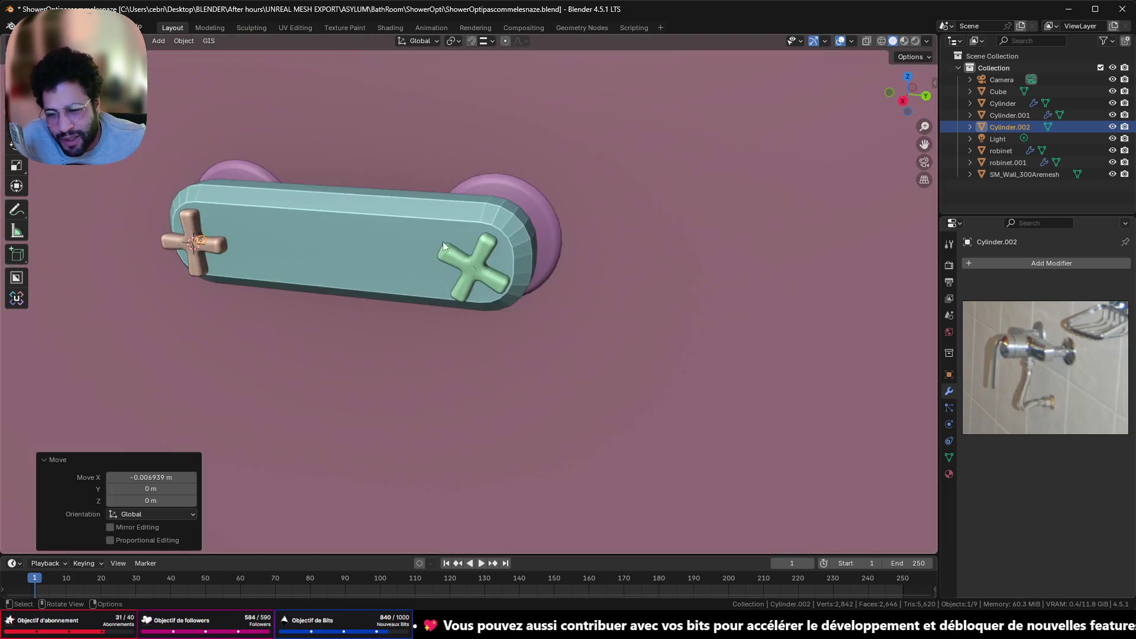
pyautogui.scroll(4, 442, 241)
# Snap the 3D cursor to the centre of the right tap robinet.001 with Cursor to Selected
pyautogui.click(474, 233)
pyautogui.press('Tab')
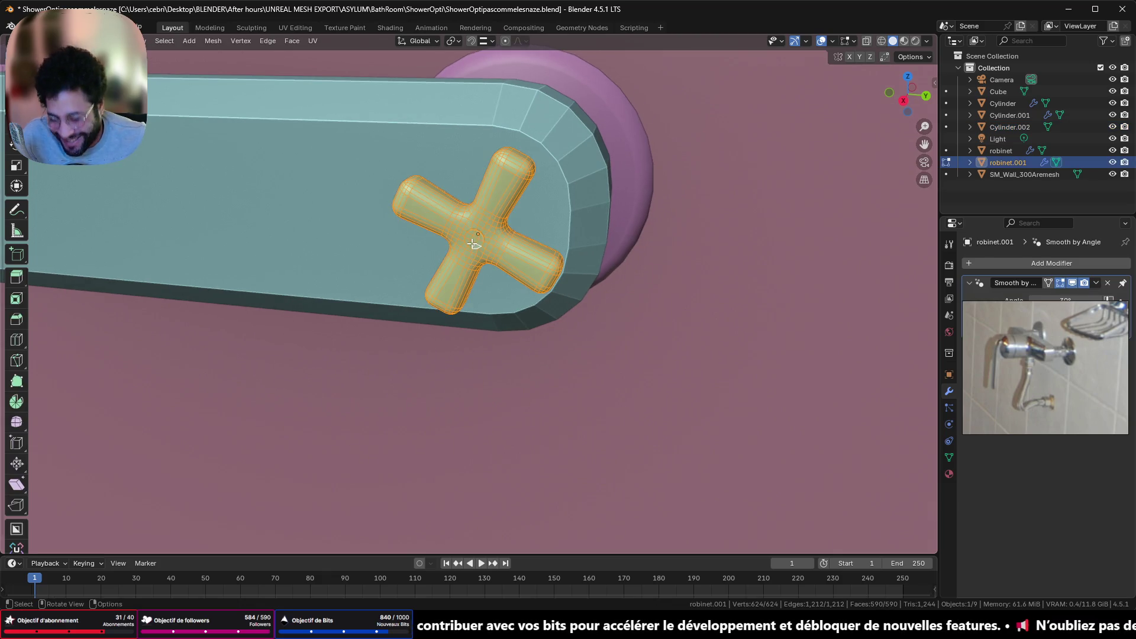
pyautogui.press('Tab')
pyautogui.hotkey('shift', 's')
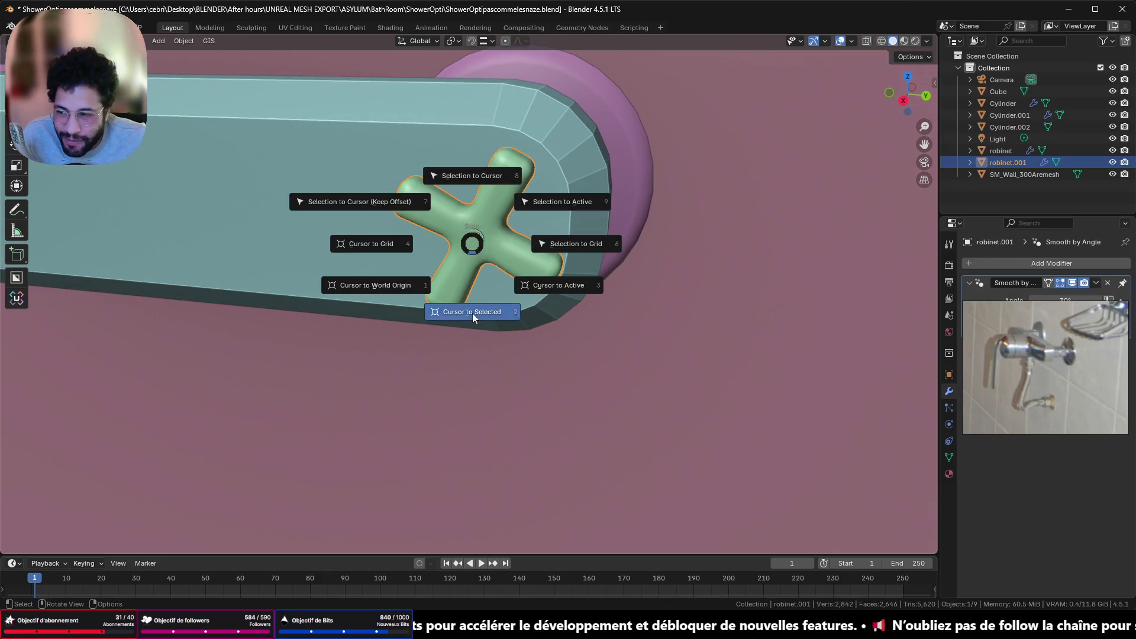
pyautogui.click(472, 313)
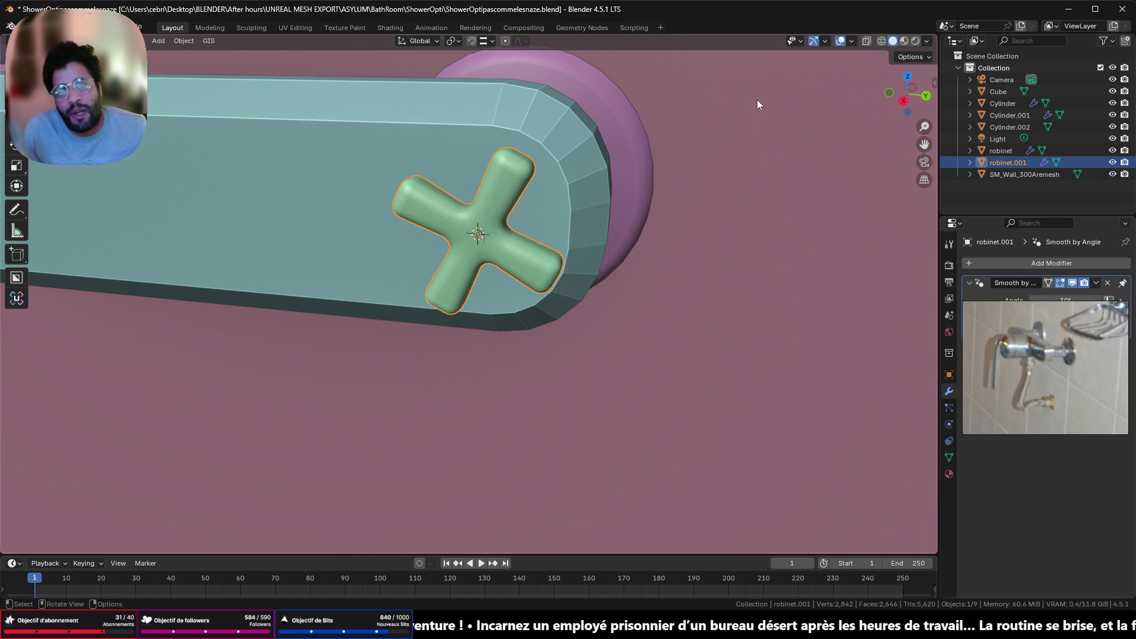
pyautogui.click(897, 95)
pyautogui.scroll(5, 699, 212)
pyautogui.scroll(-4, 637, 190)
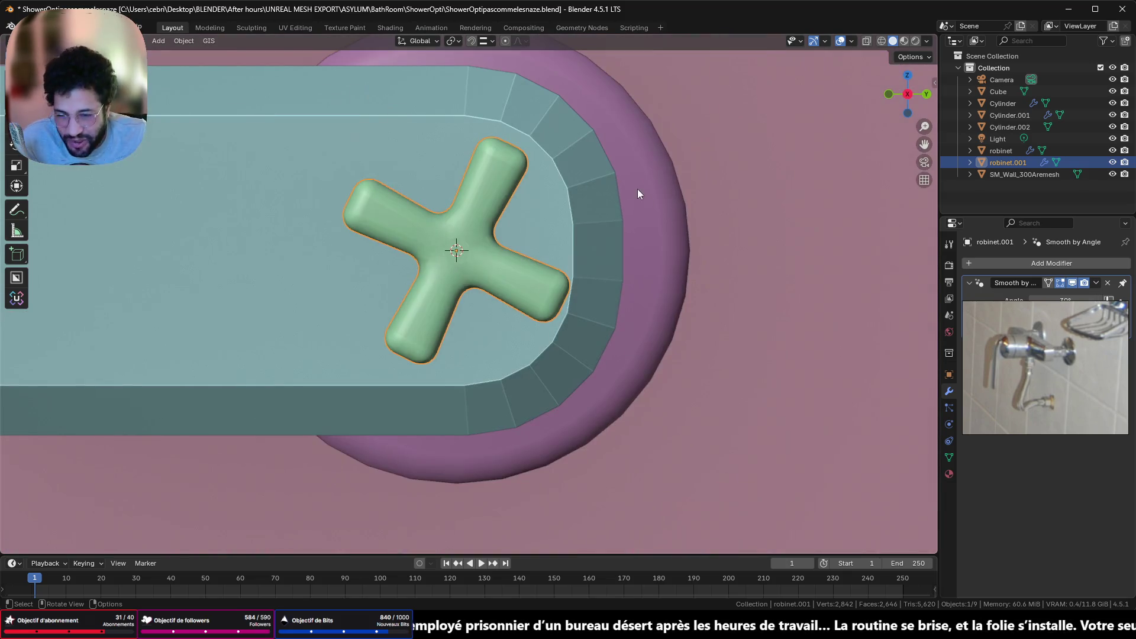
pyautogui.moveTo(567, 244)
pyautogui.mouseDown(button='middle')
pyautogui.moveTo(388, 256)
pyautogui.moveTo(400, 293)
pyautogui.mouseUp(button='middle')
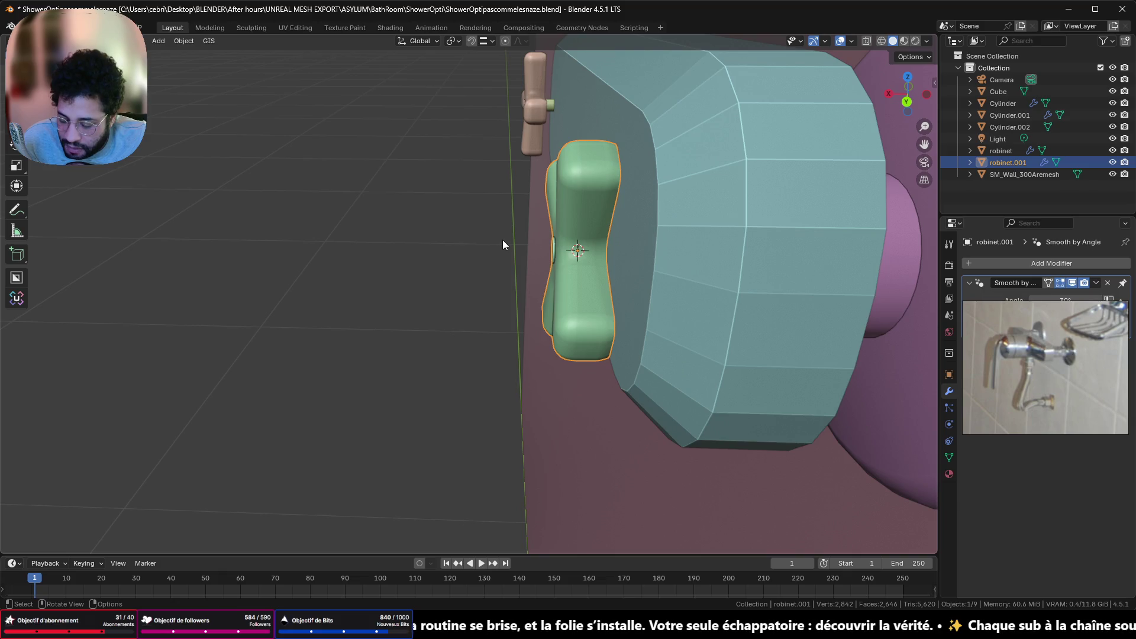
# Add a new cylinder at the right handle and rotate it 90° about Y onto its side
pyautogui.hotkey('shift', 'a')
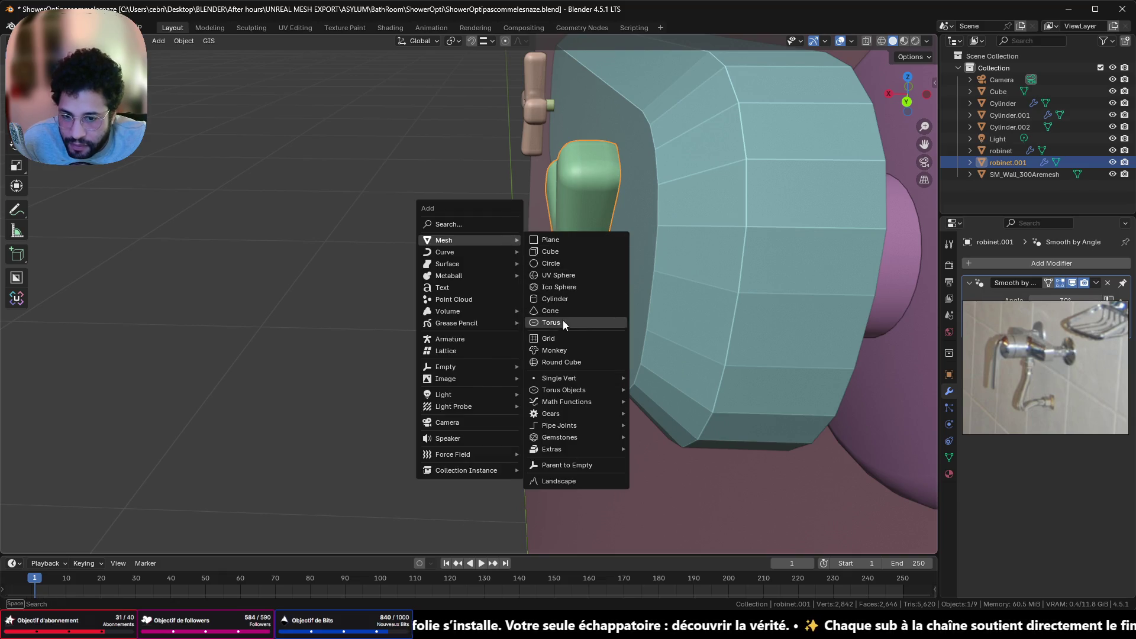
pyautogui.click(567, 299)
pyautogui.scroll(-10, 572, 283)
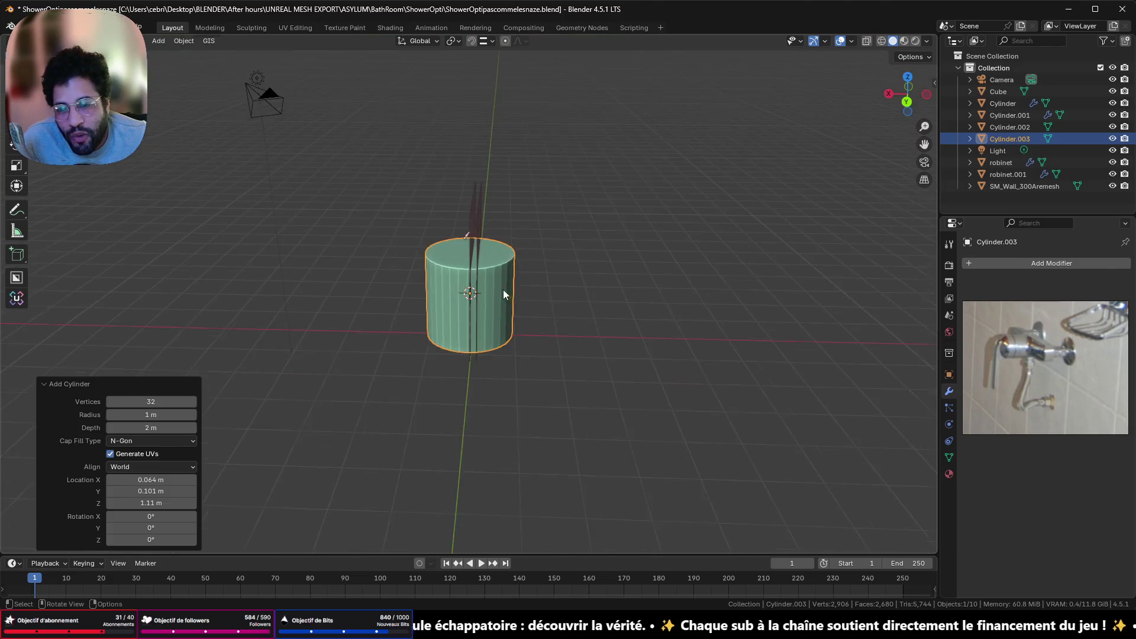
pyautogui.press('KP_3')
pyautogui.scroll(3, 633, 253)
pyautogui.press('s')
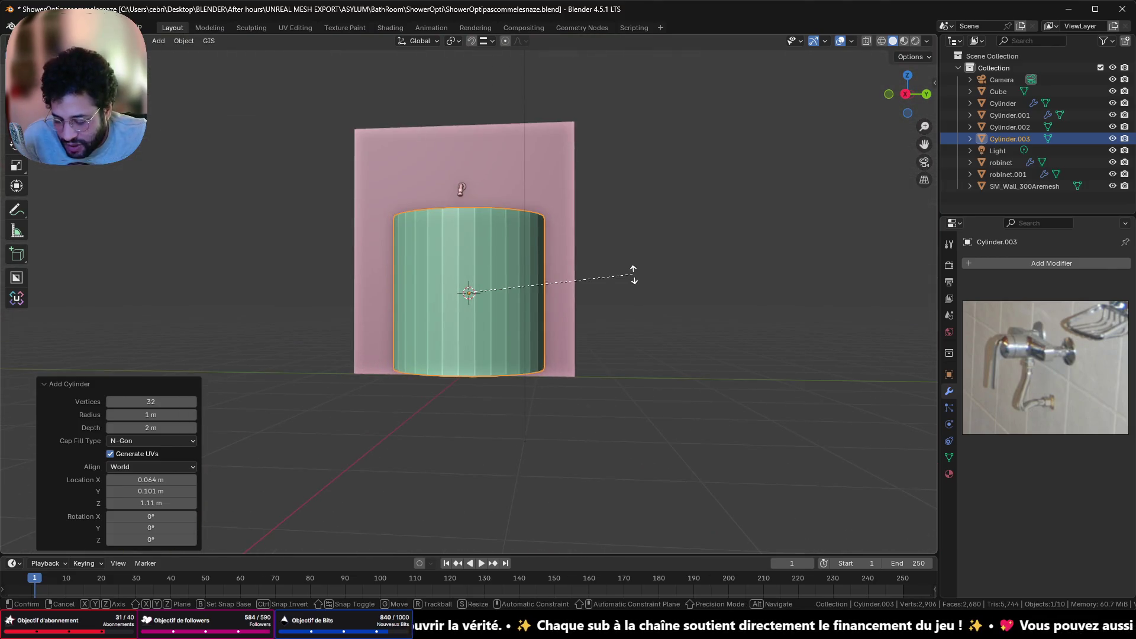
pyautogui.write('y')
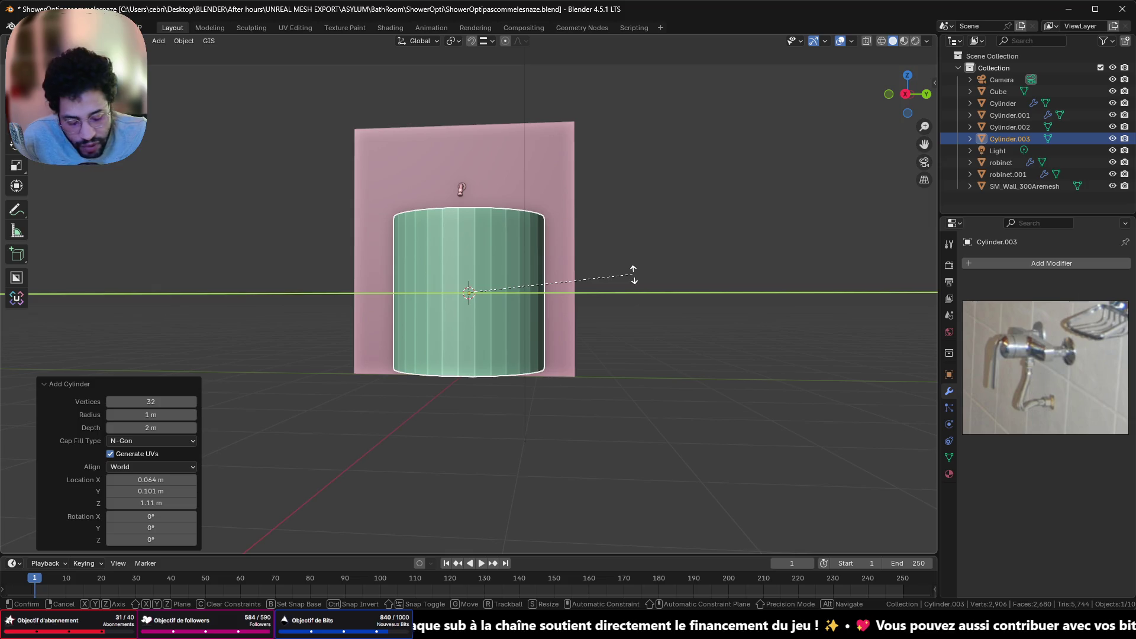
pyautogui.write('r90')
pyautogui.press('BackSpace')
pyautogui.press('BackSpace')
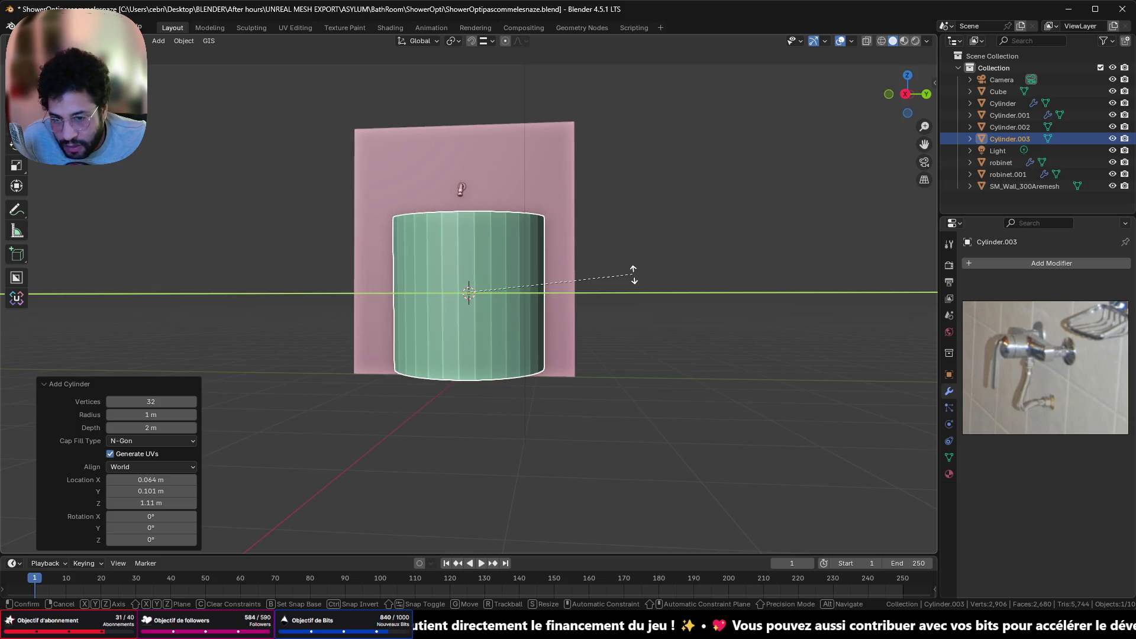
pyautogui.write('20')
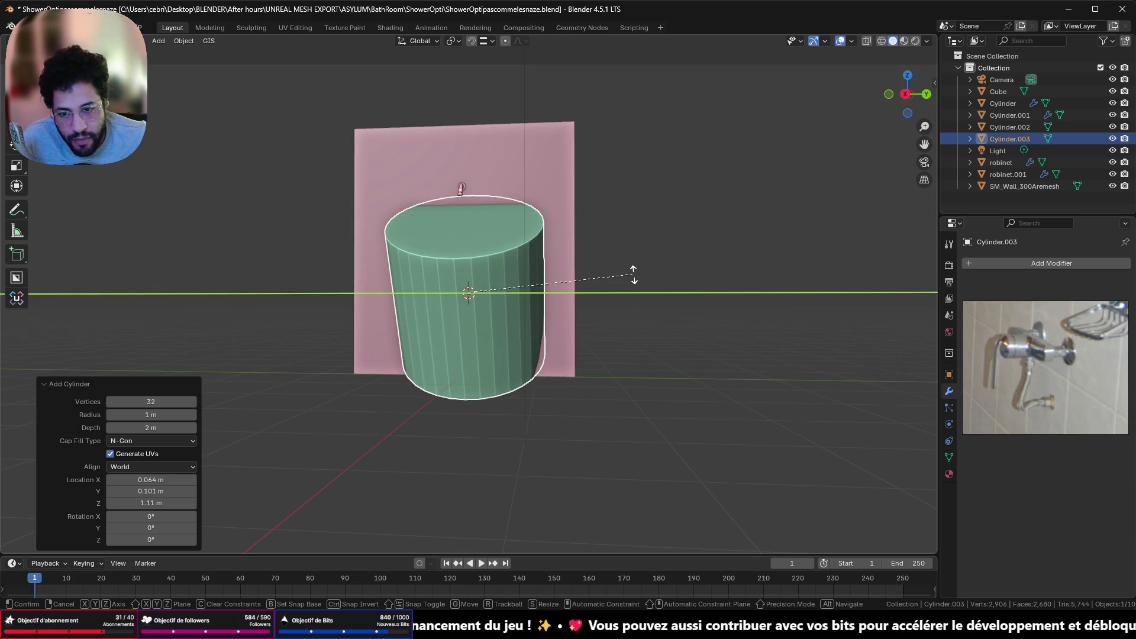
pyautogui.press('Escape')
pyautogui.write('r')
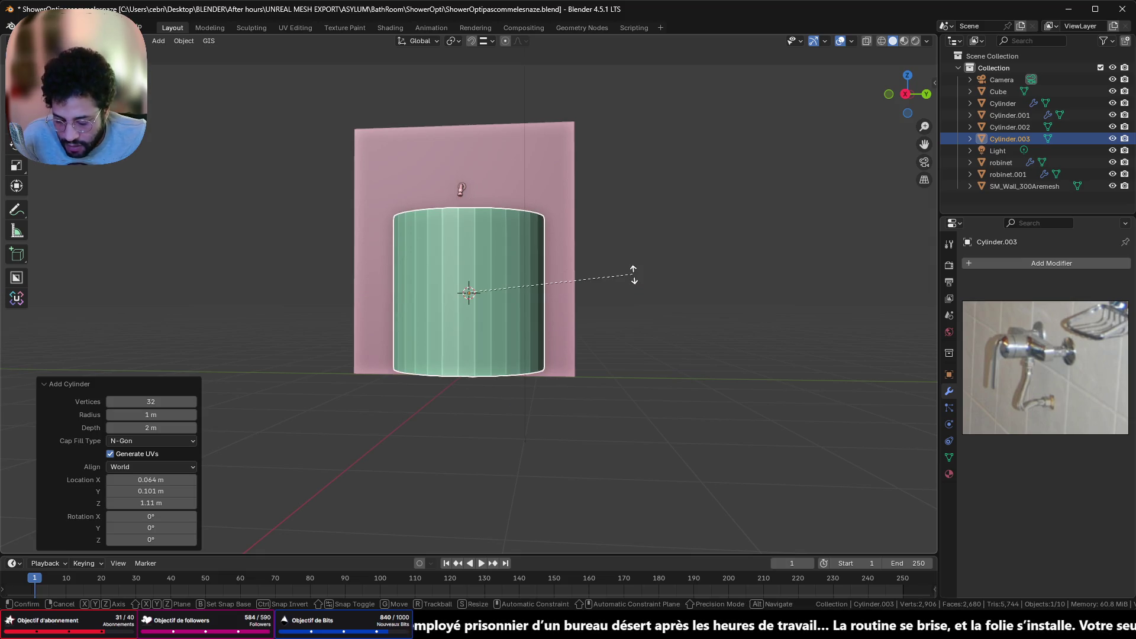
pyautogui.write('y90')
pyautogui.press('Return')
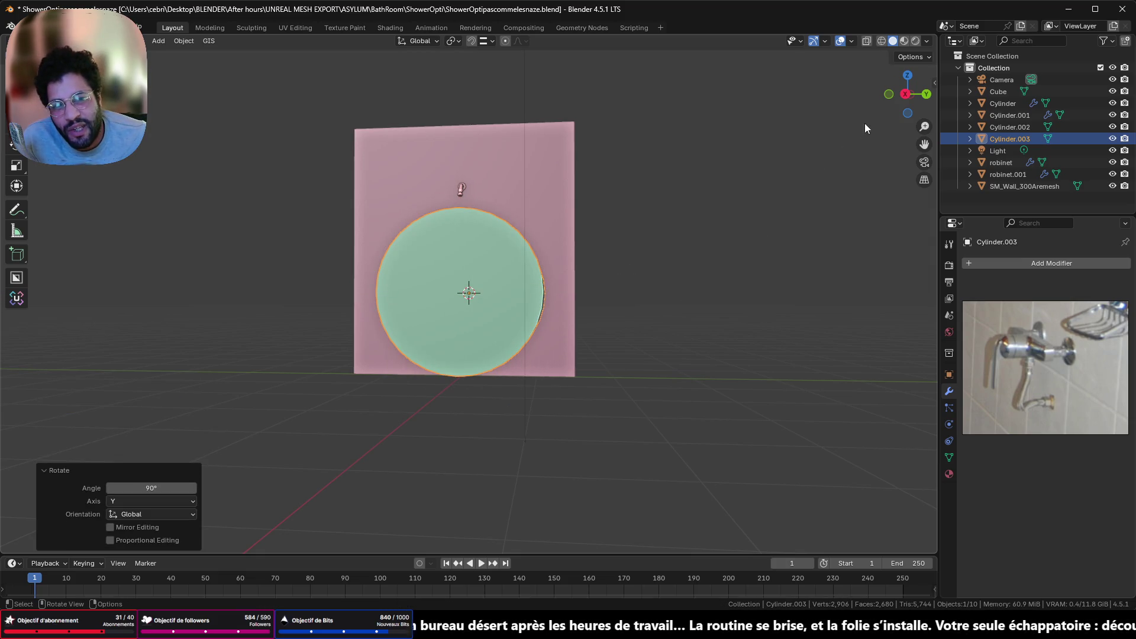
# Scale the cylinder down to a small stem sized to sit inside the cross handle
pyautogui.click(905, 94)
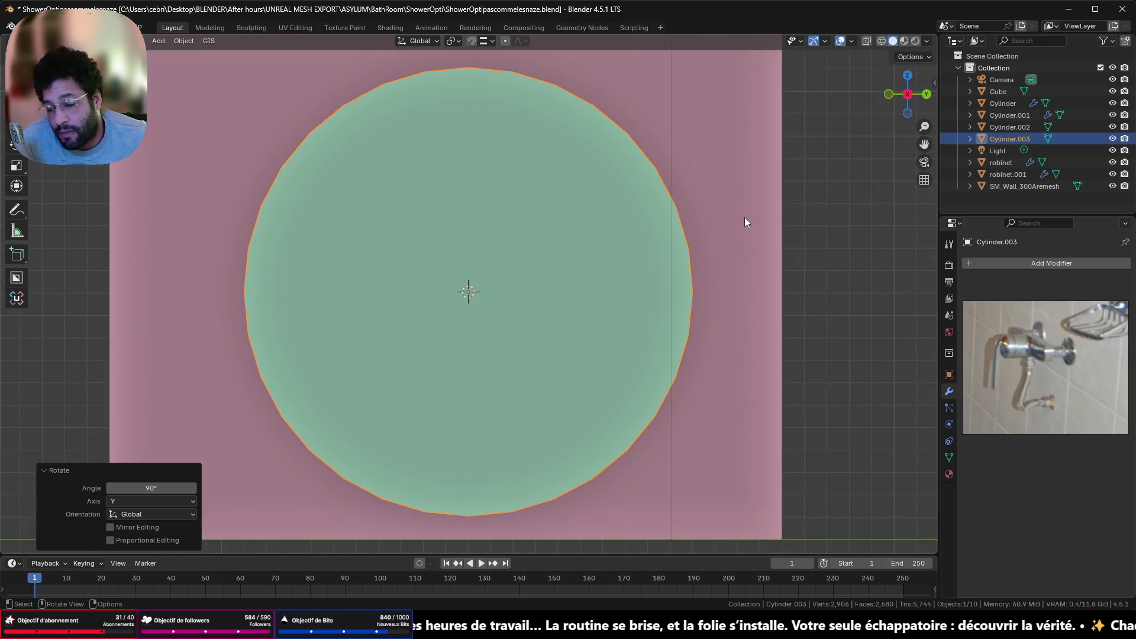
pyautogui.press('s')
pyautogui.click(484, 292)
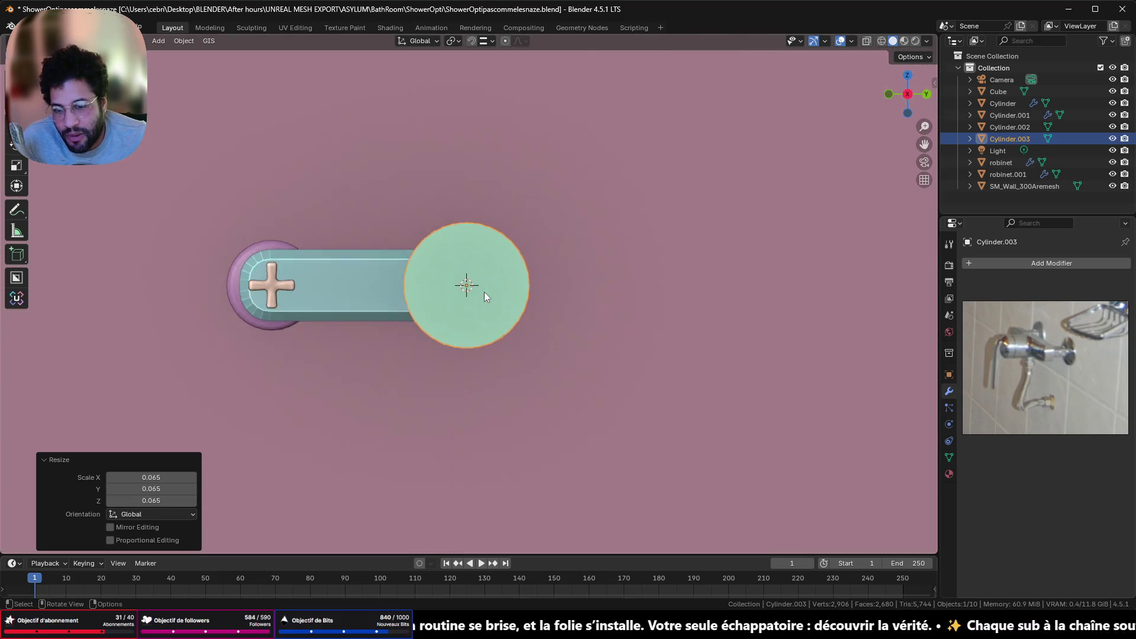
pyautogui.scroll(1, 491, 296)
pyautogui.press('s')
pyautogui.click(473, 290)
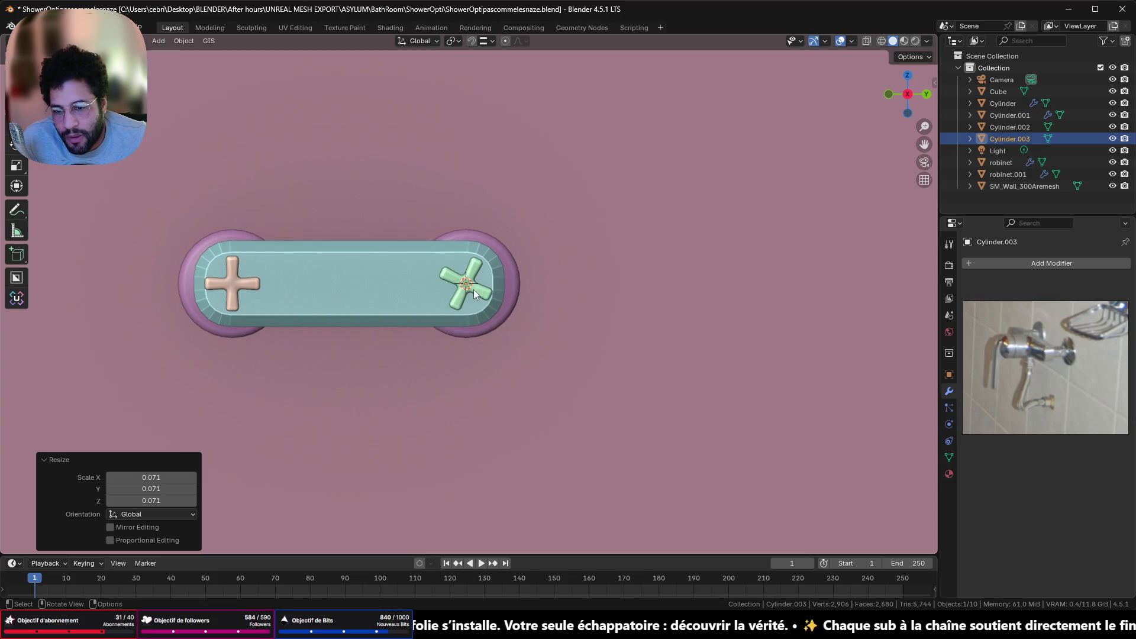
pyautogui.scroll(8, 475, 288)
pyautogui.press('s')
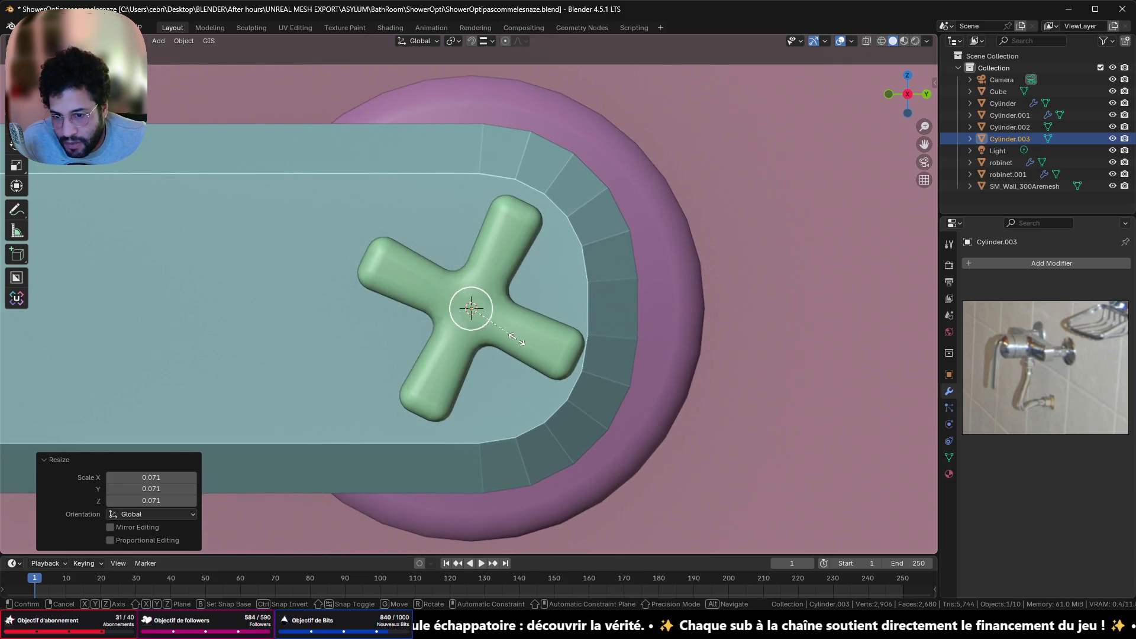
pyautogui.click(517, 336)
pyautogui.scroll(-3, 531, 312)
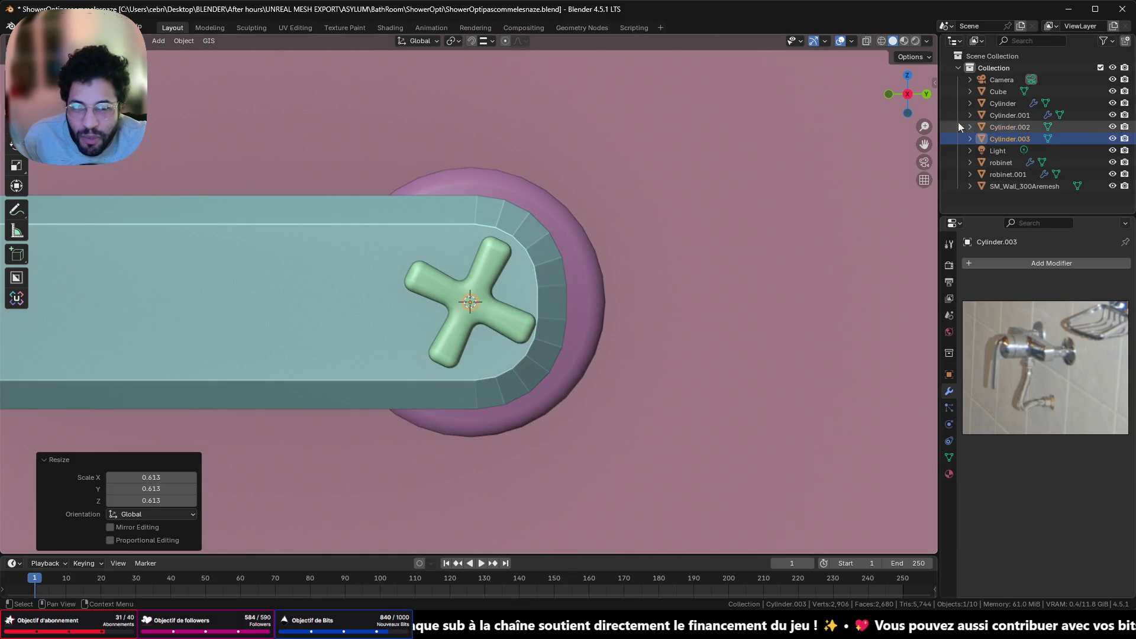
pyautogui.click(926, 93)
pyautogui.scroll(5, 645, 314)
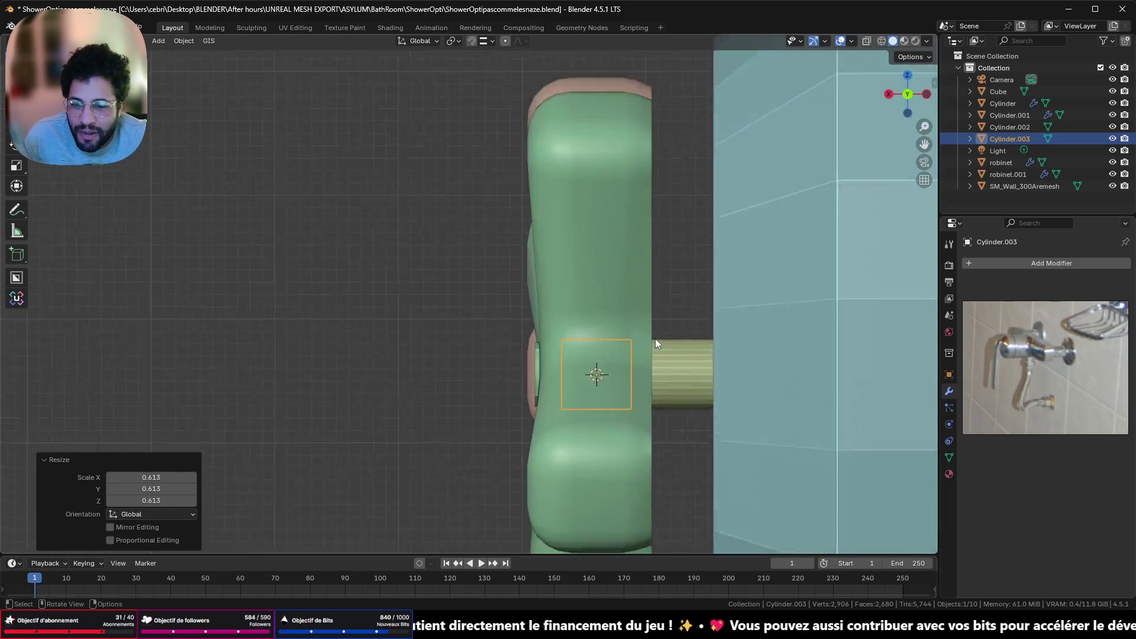
pyautogui.keyDown('shift'); pyautogui.moveTo(655, 339); pyautogui.dragTo(446, 328, button='middle'); pyautogui.keyUp('shift')
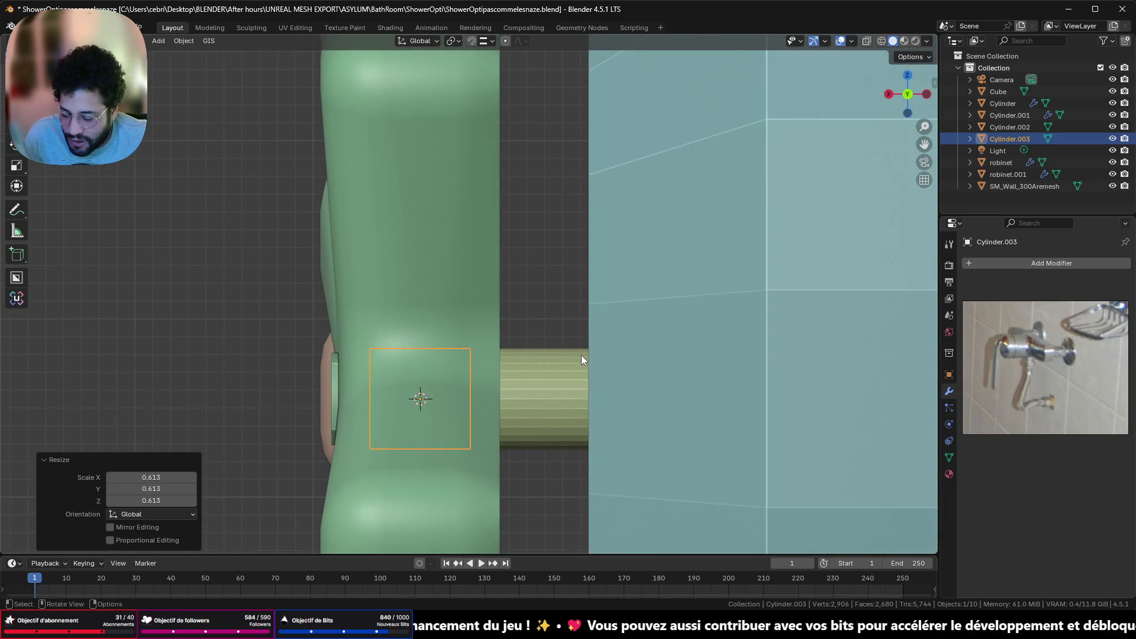
# Slide the stem along X behind the right handle and switch to wireframe view
pyautogui.press('g')
pyautogui.press('x')
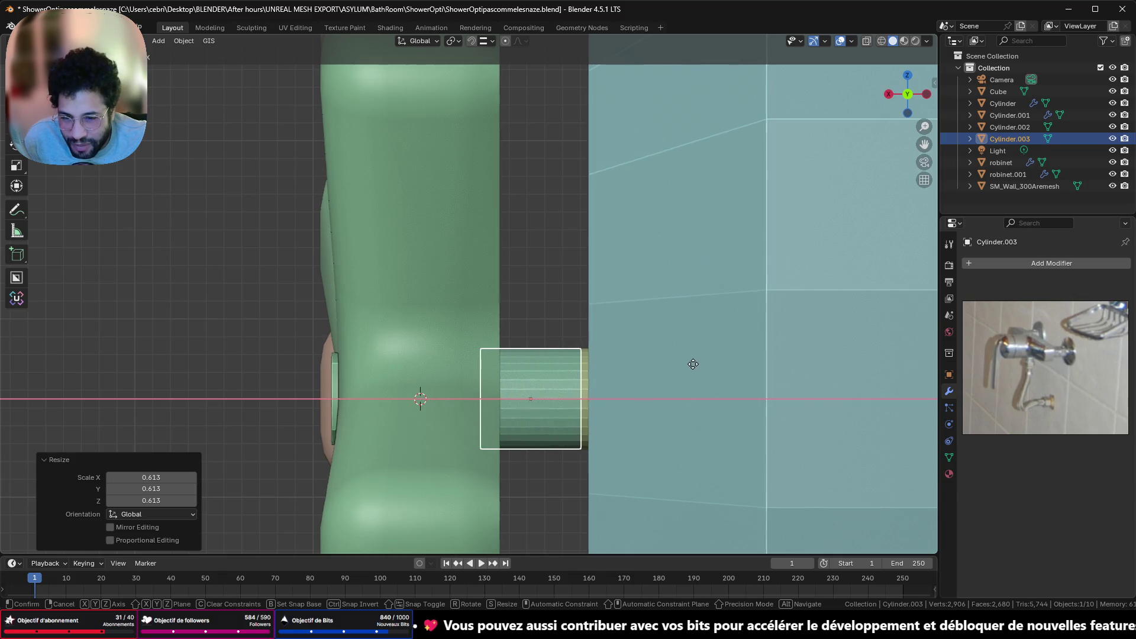
pyautogui.click(703, 364)
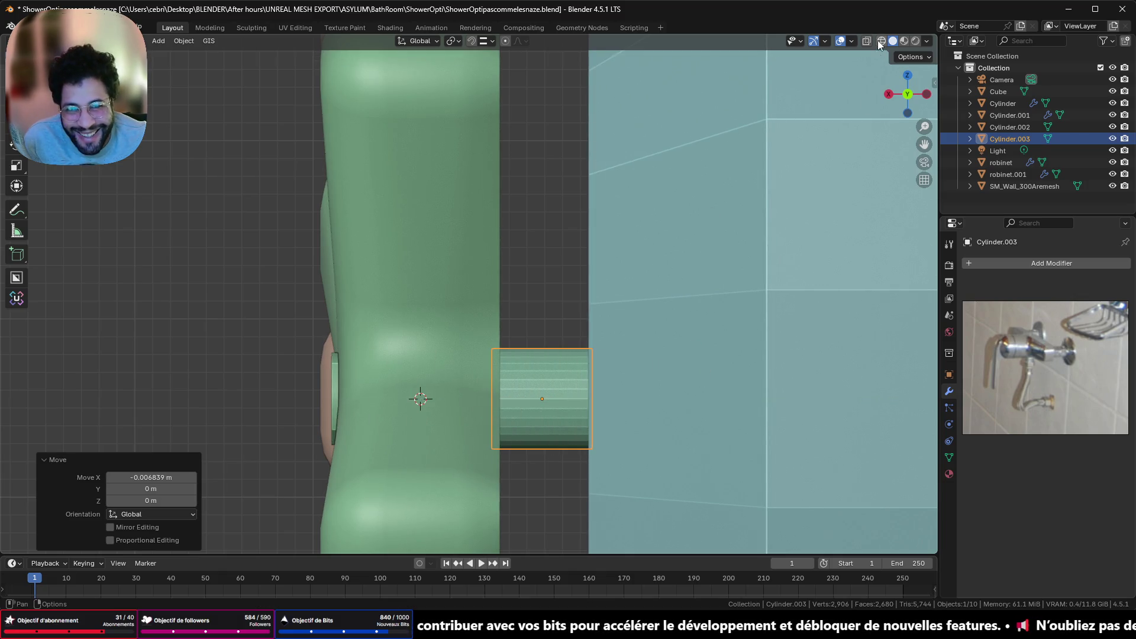
pyautogui.hotkey('shift', 'z')
pyautogui.scroll(3, 684, 390)
pyautogui.keyDown('shift'); pyautogui.moveTo(678, 413); pyautogui.dragTo(502, 302, button='middle'); pyautogui.keyUp('shift')
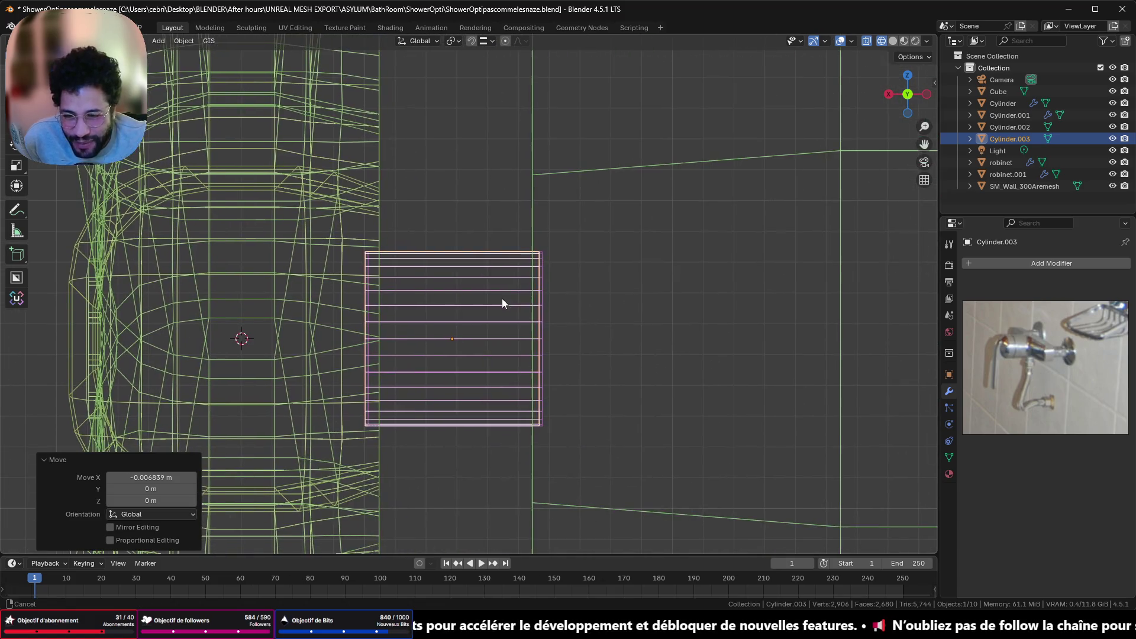
pyautogui.scroll(2, 684, 314)
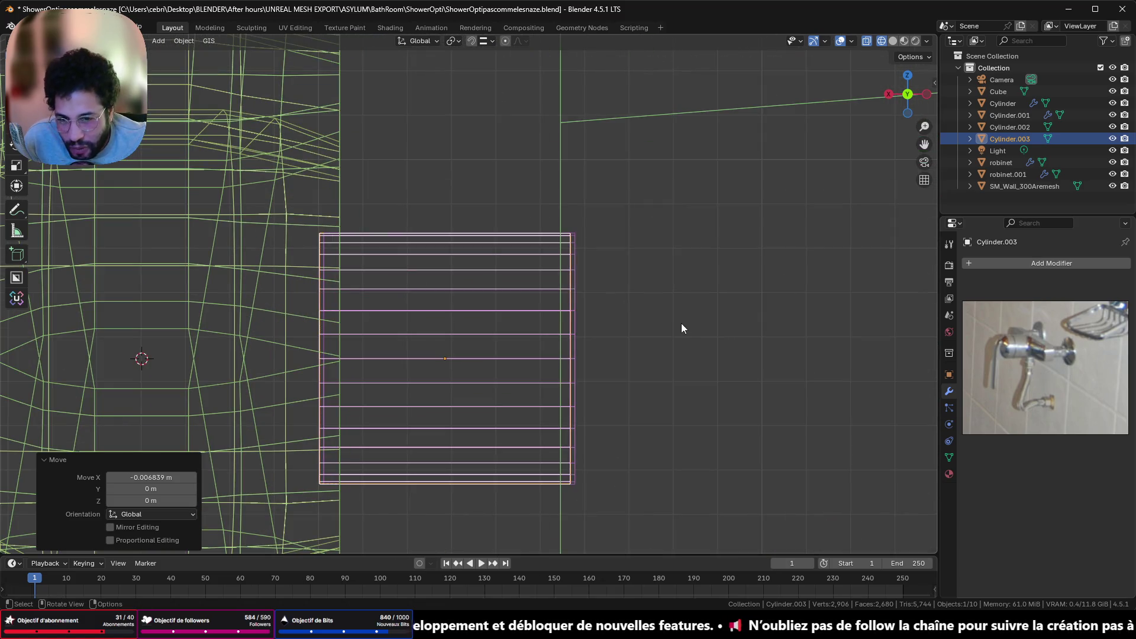
pyautogui.scroll(1, 677, 322)
pyautogui.press('s')
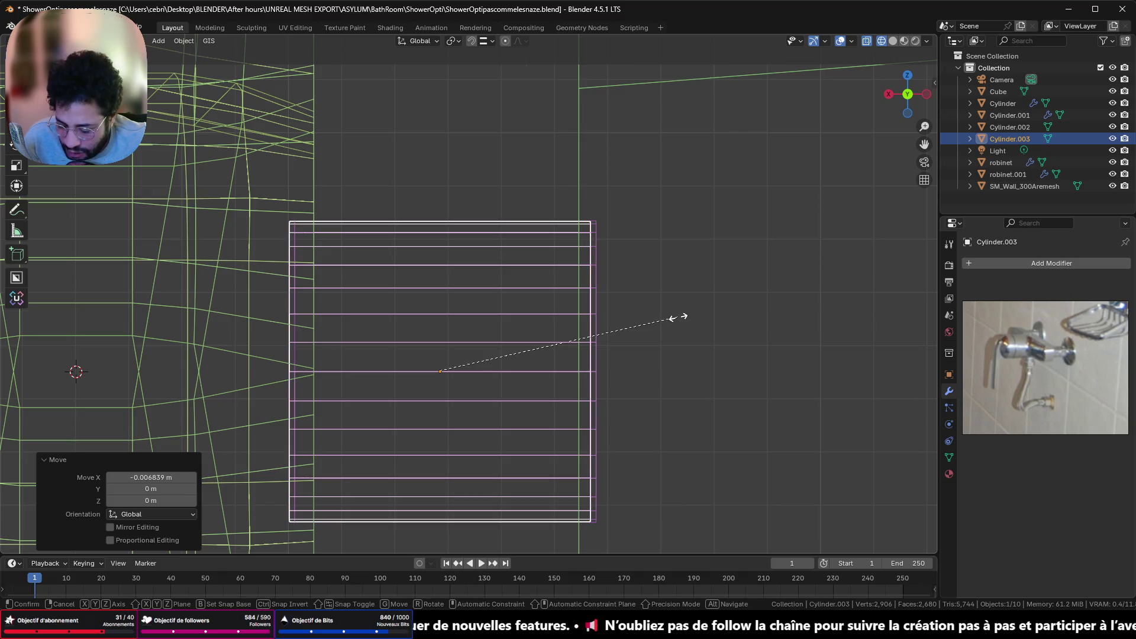
pyautogui.press('x')
pyautogui.press('Escape')
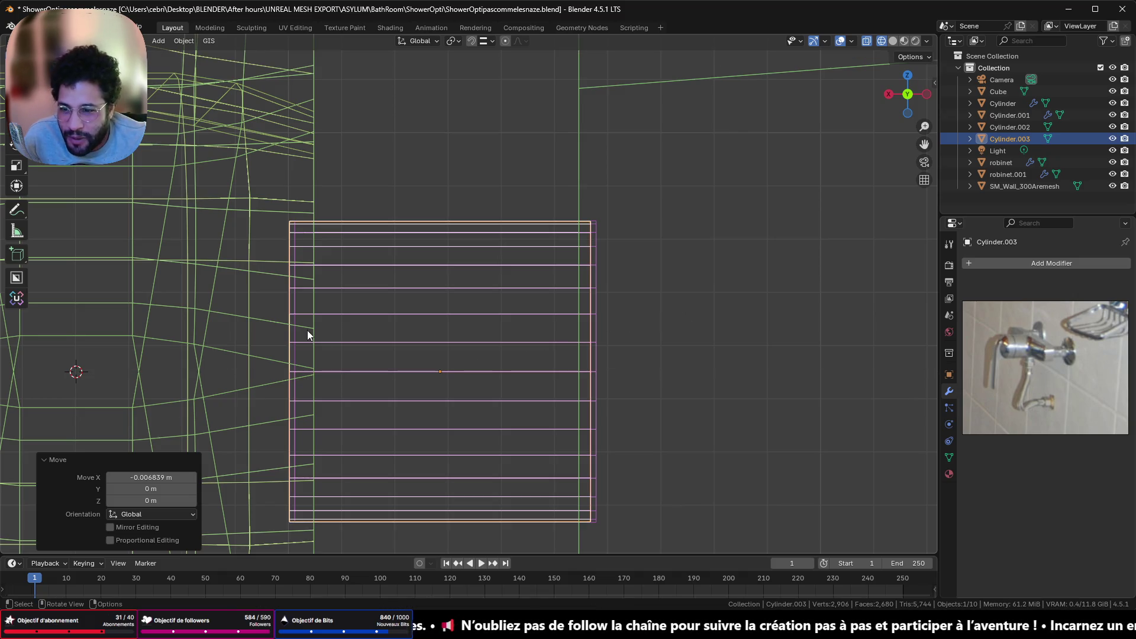
# Nudge the stem along X until it touches the mixer plate, then return to solid shading
pyautogui.press('g')
pyautogui.press('x')
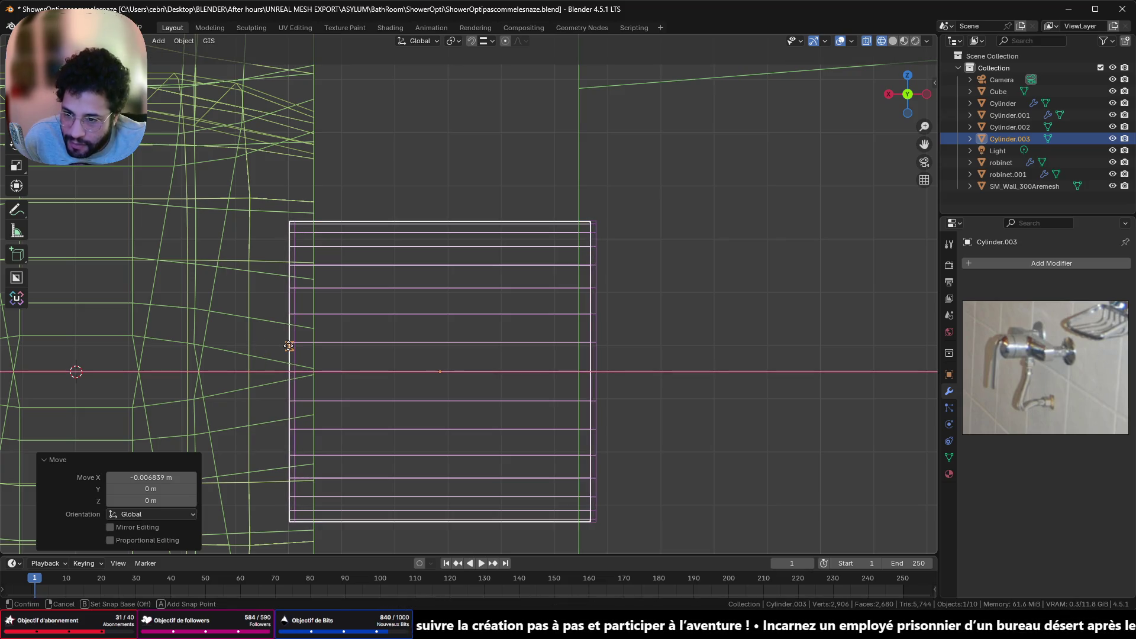
pyautogui.click(290, 350)
pyautogui.scroll(-4, 291, 350)
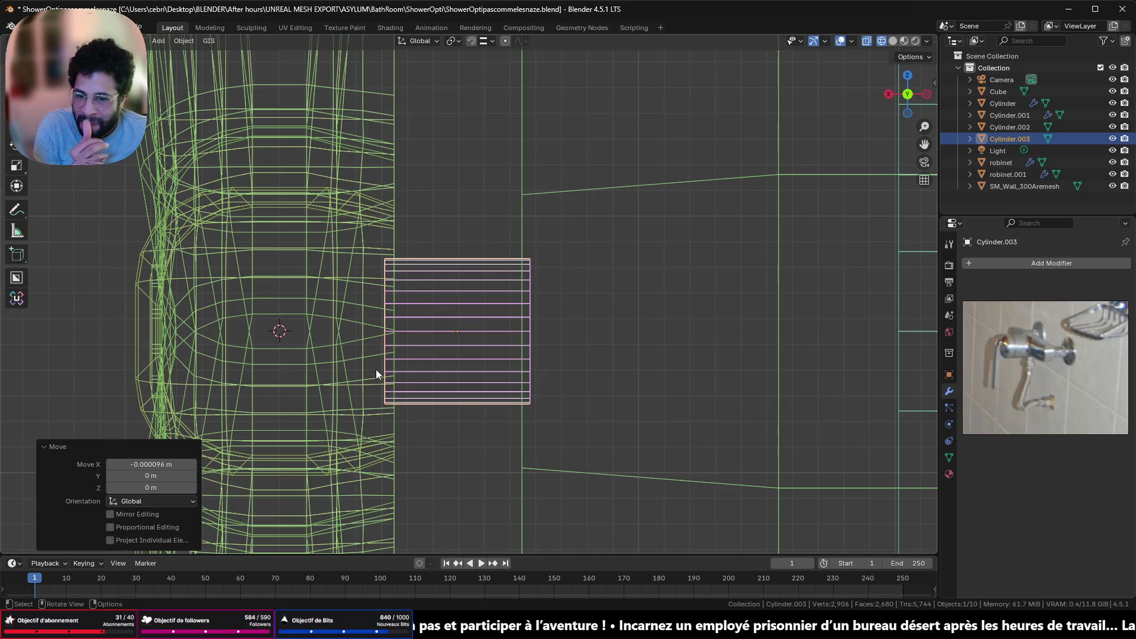
pyautogui.moveTo(377, 374)
pyautogui.mouseDown(button='middle')
pyautogui.moveTo(406, 347)
pyautogui.moveTo(664, 393)
pyautogui.moveTo(757, 355)
pyautogui.mouseUp(button='middle')
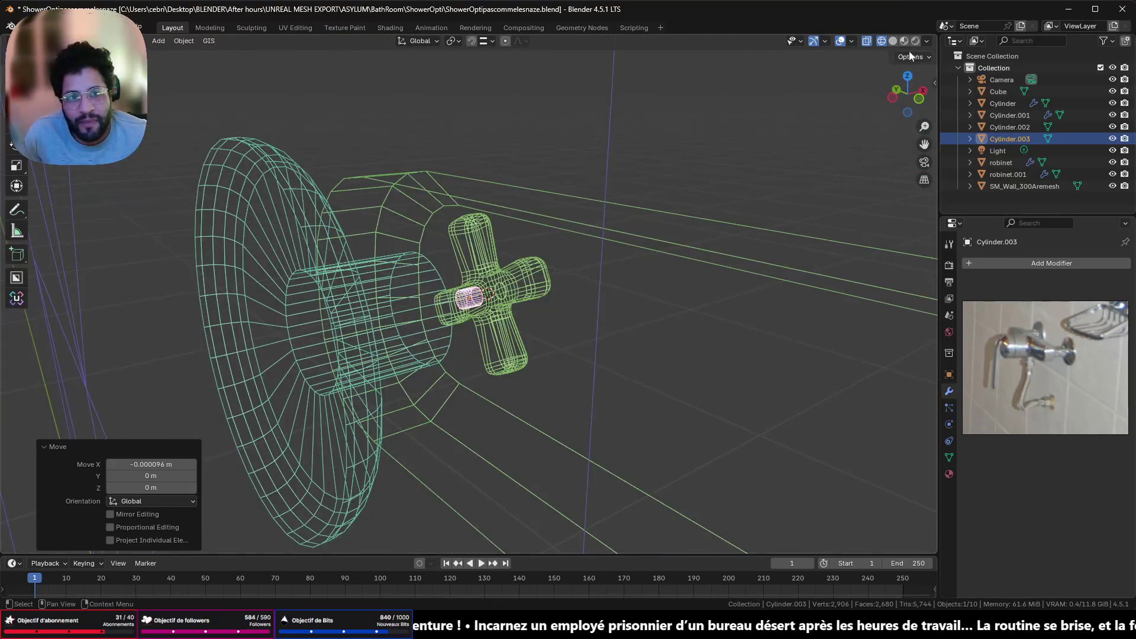
pyautogui.click(893, 40)
pyautogui.moveTo(700, 207)
pyautogui.mouseDown(button='middle')
pyautogui.moveTo(679, 234)
pyautogui.moveTo(517, 253)
pyautogui.moveTo(410, 217)
pyautogui.moveTo(382, 314)
pyautogui.moveTo(375, 307)
pyautogui.moveTo(457, 329)
pyautogui.moveTo(367, 408)
pyautogui.moveTo(482, 359)
pyautogui.moveTo(398, 292)
pyautogui.mouseUp(button='middle')
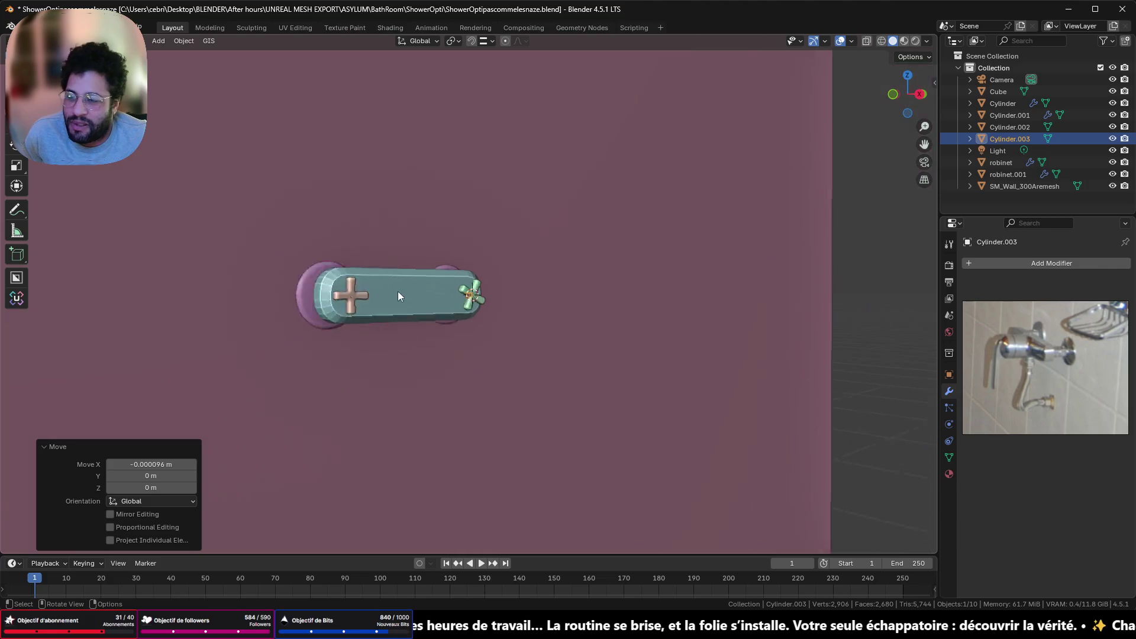
pyautogui.scroll(-5, 404, 133)
pyautogui.keyDown('shift'); pyautogui.moveTo(404, 132); pyautogui.dragTo(433, 378, button='middle'); pyautogui.keyUp('shift')
pyautogui.scroll(-3, 432, 367)
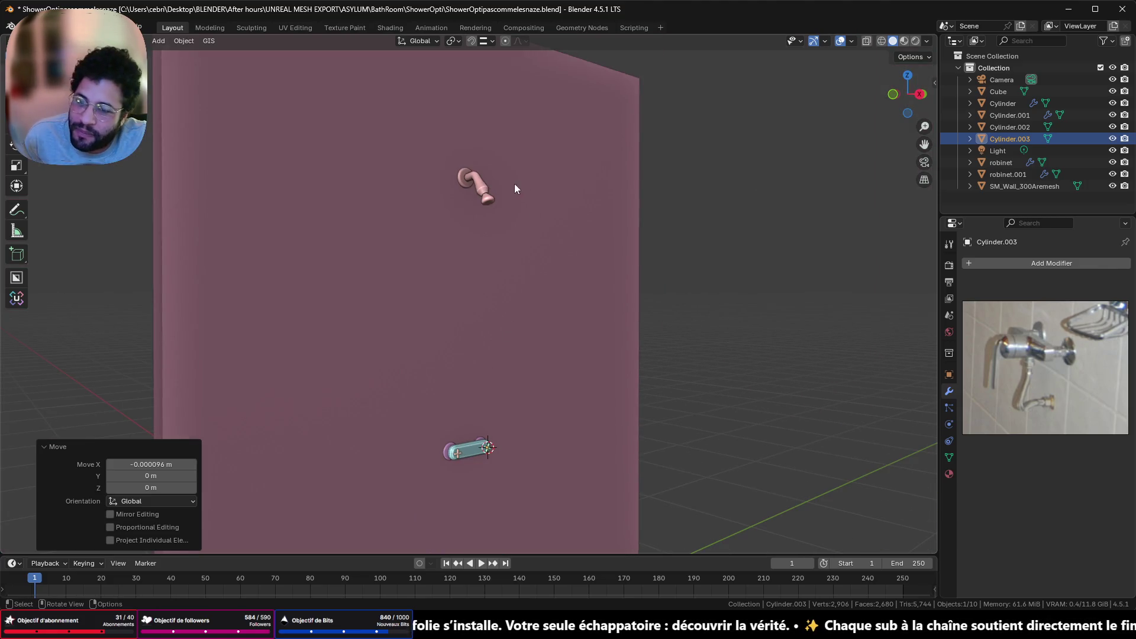
pyautogui.scroll(1, 469, 180)
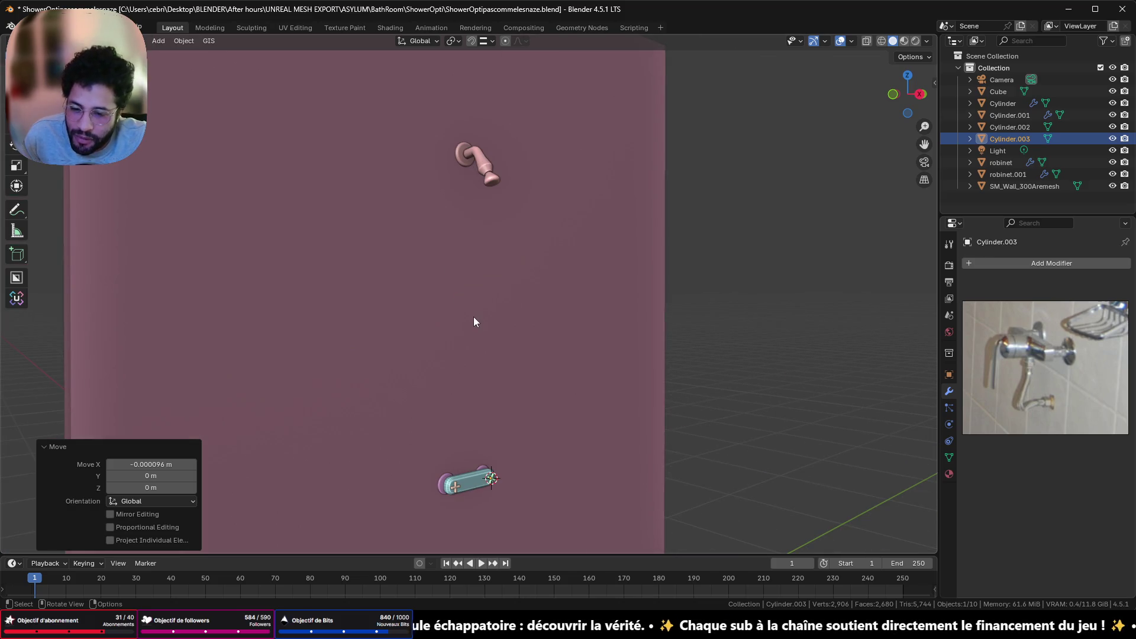
pyautogui.scroll(3, 484, 322)
pyautogui.moveTo(485, 321)
pyautogui.mouseDown(button='middle')
pyautogui.moveTo(452, 349)
pyautogui.moveTo(356, 363)
pyautogui.moveTo(406, 314)
pyautogui.moveTo(392, 357)
pyautogui.moveTo(481, 428)
pyautogui.mouseUp(button='middle')
pyautogui.scroll(-2, 398, 368)
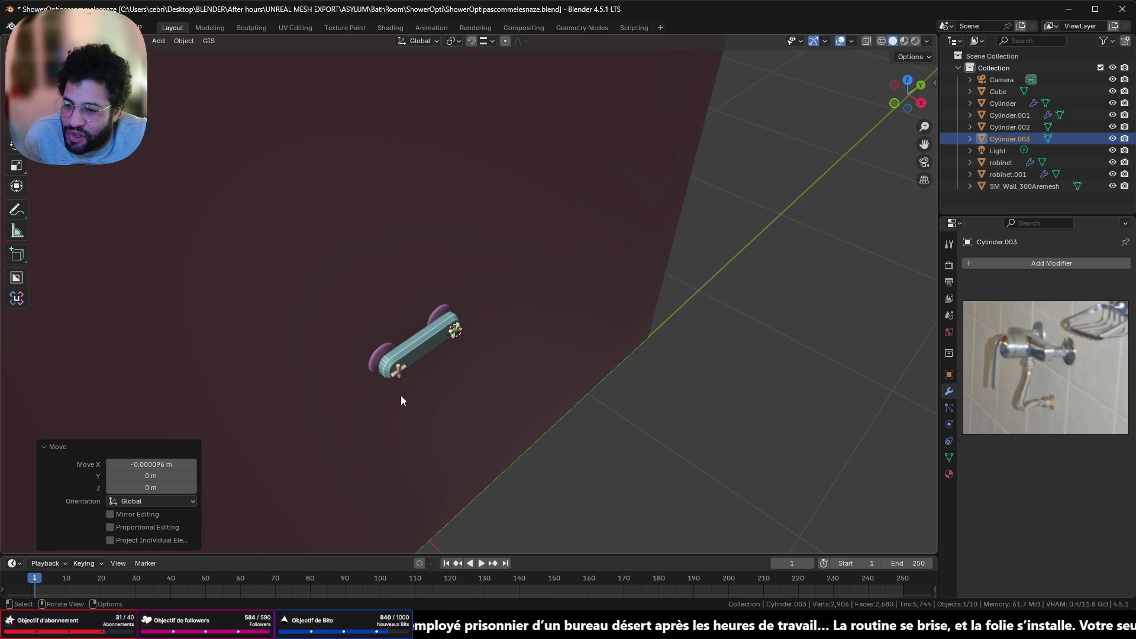
pyautogui.moveTo(378, 364); pyautogui.dragTo(426, 337, button='middle')
pyautogui.moveTo(441, 338)
pyautogui.keyDown('ctrl'); pyautogui.mouseDown(button='middle')
pyautogui.moveTo(413, 417)
pyautogui.moveTo(605, 233)
pyautogui.mouseUp(button='middle'); pyautogui.keyUp('ctrl')
pyautogui.scroll(-15, 693, 212)
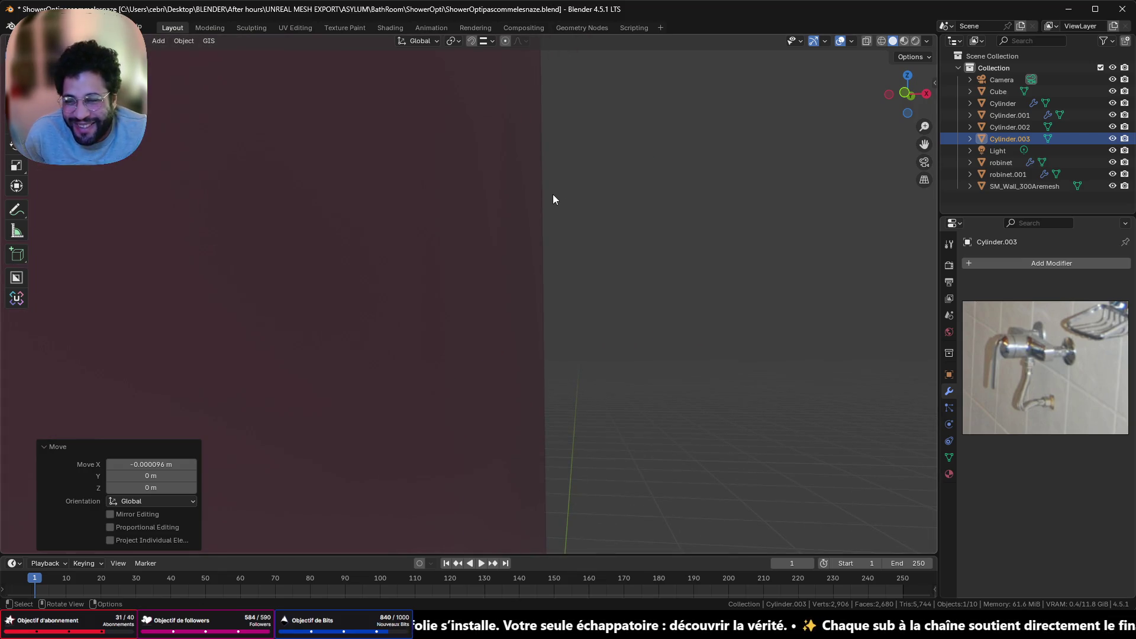
pyautogui.scroll(-3, 553, 194)
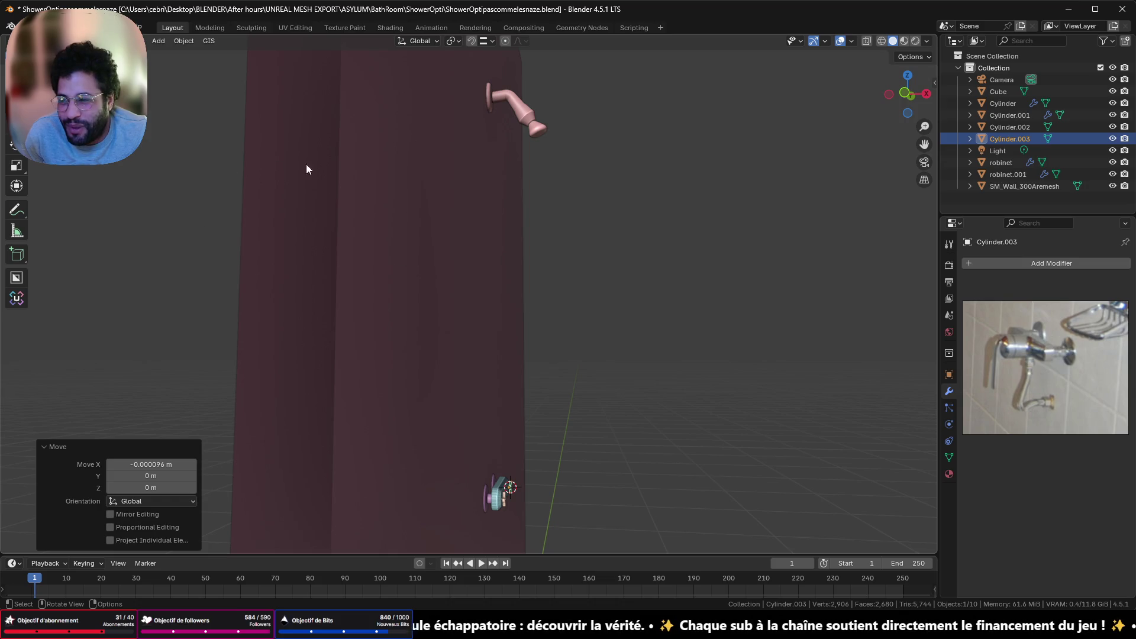
pyautogui.keyDown('shift'); pyautogui.click(508, 116); pyautogui.keyUp('shift')
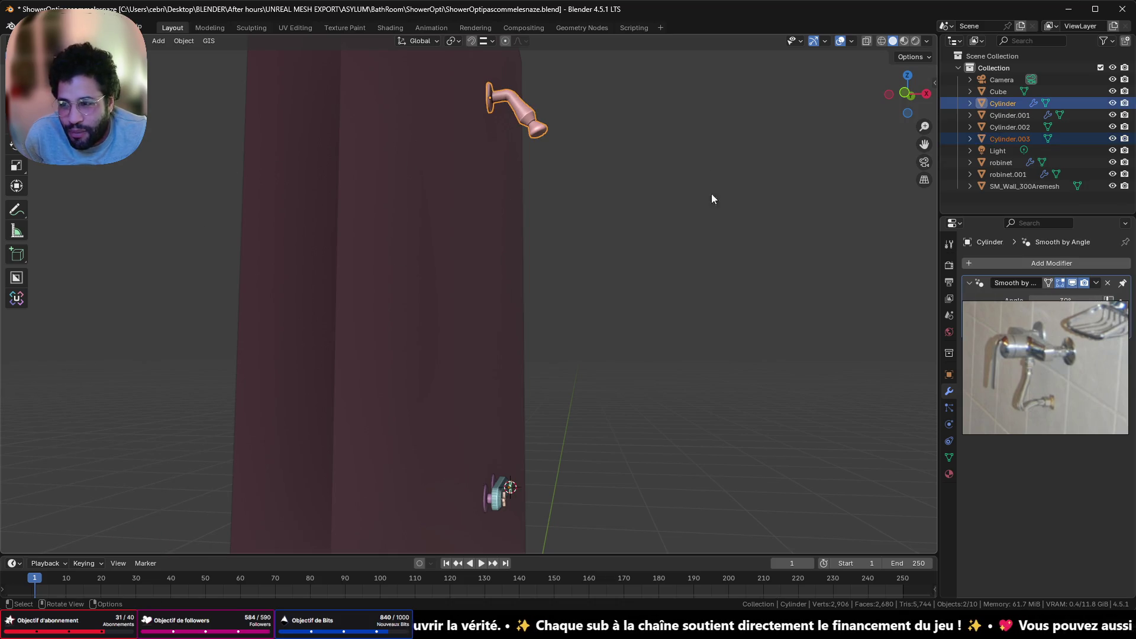
# Delete the wall object SM_Wall_300Aremesh behind the shower
pyautogui.click(407, 293)
pyautogui.press('x')
pyautogui.click(407, 292)
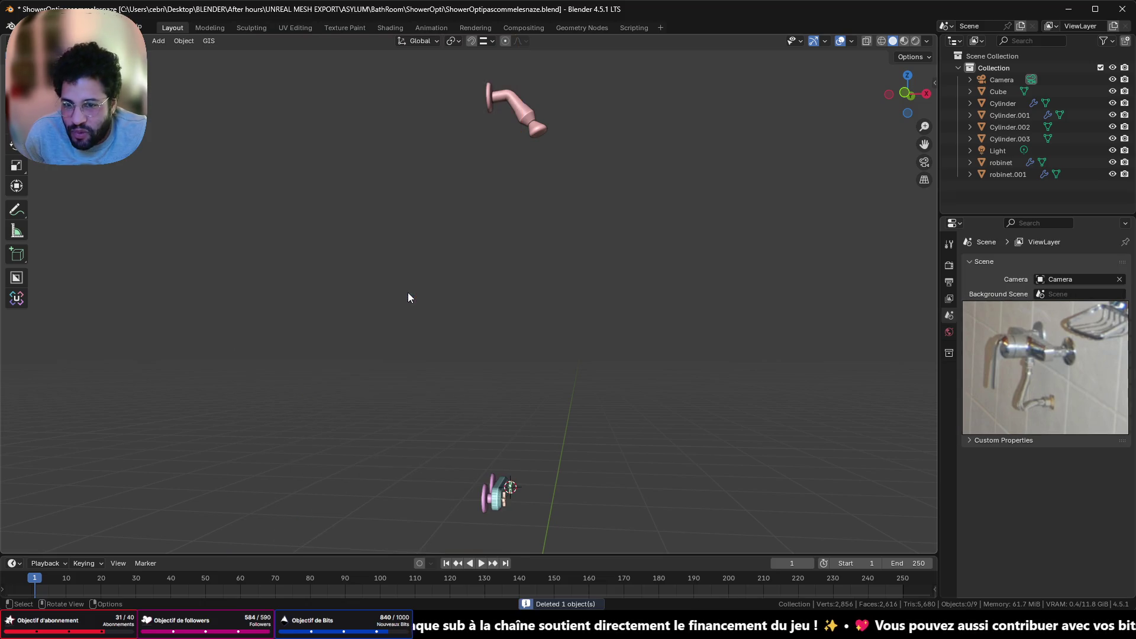
# Box-select all the remaining shower meshes and snap to the side view along X
pyautogui.scroll(-4, 440, 272)
pyautogui.scroll(4, 426, 248)
pyautogui.scroll(-4, 407, 178)
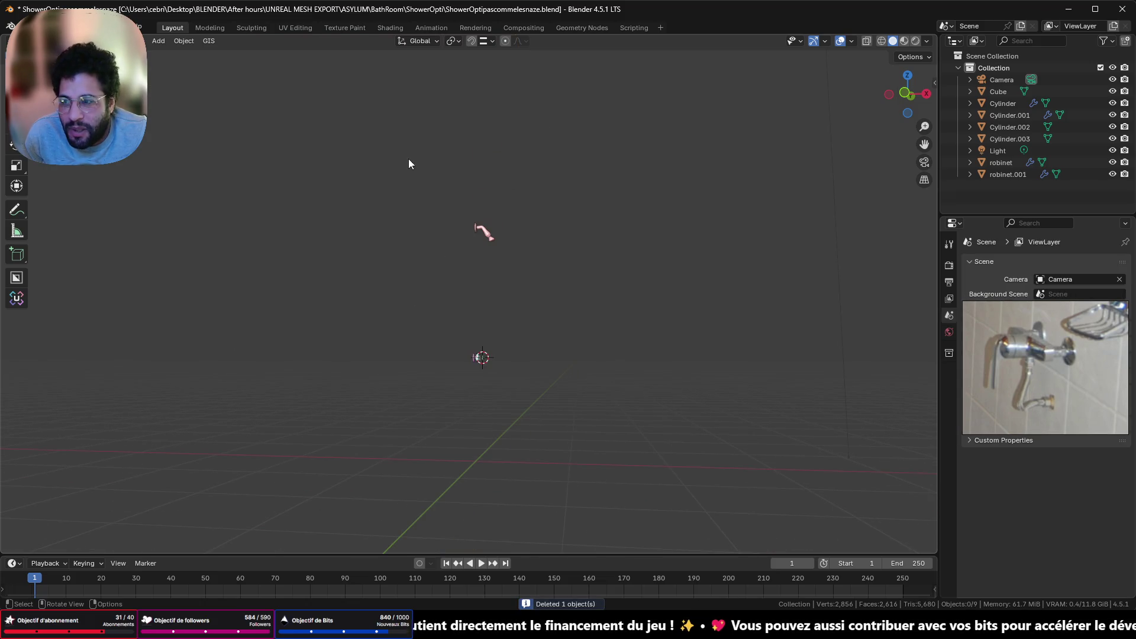
pyautogui.moveTo(408, 159); pyautogui.dragTo(629, 464)
pyautogui.scroll(5, 549, 314)
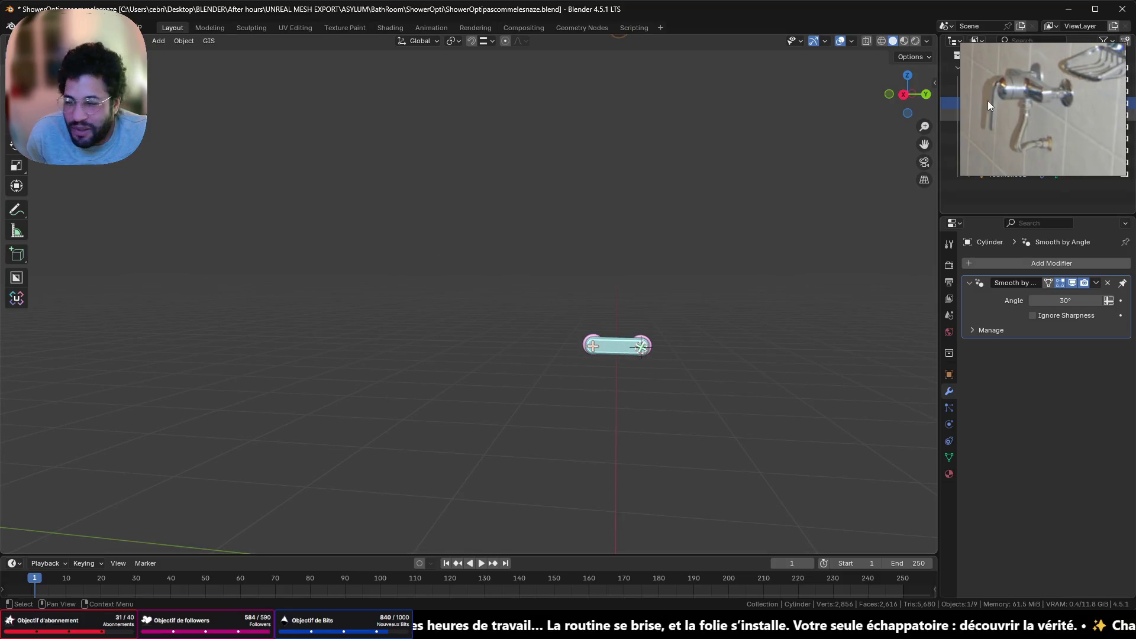
pyautogui.click(912, 98)
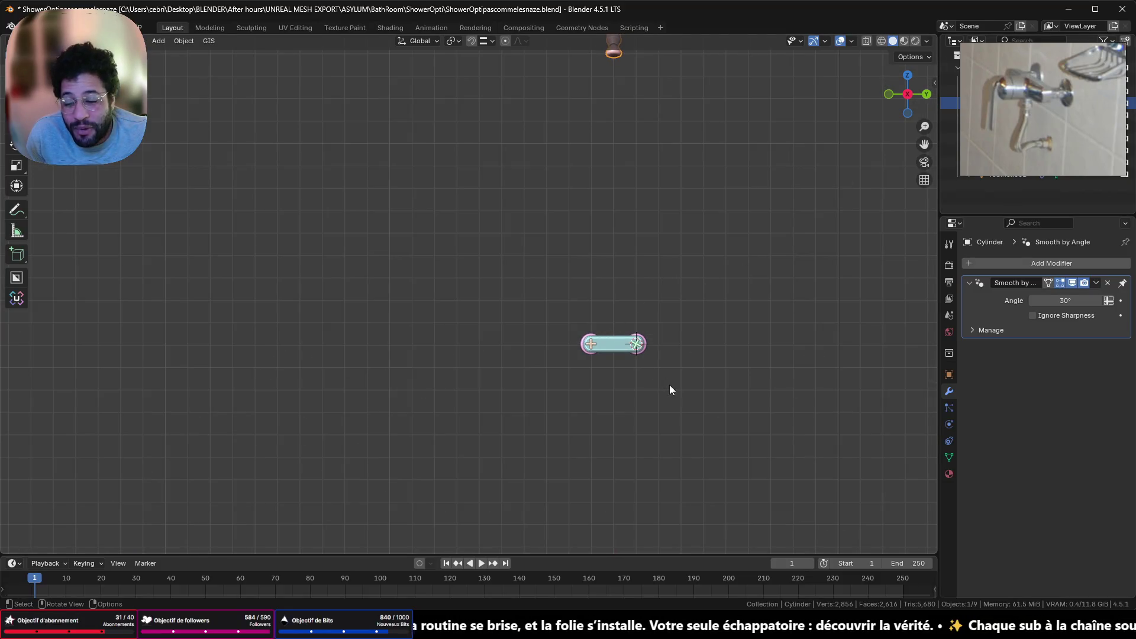
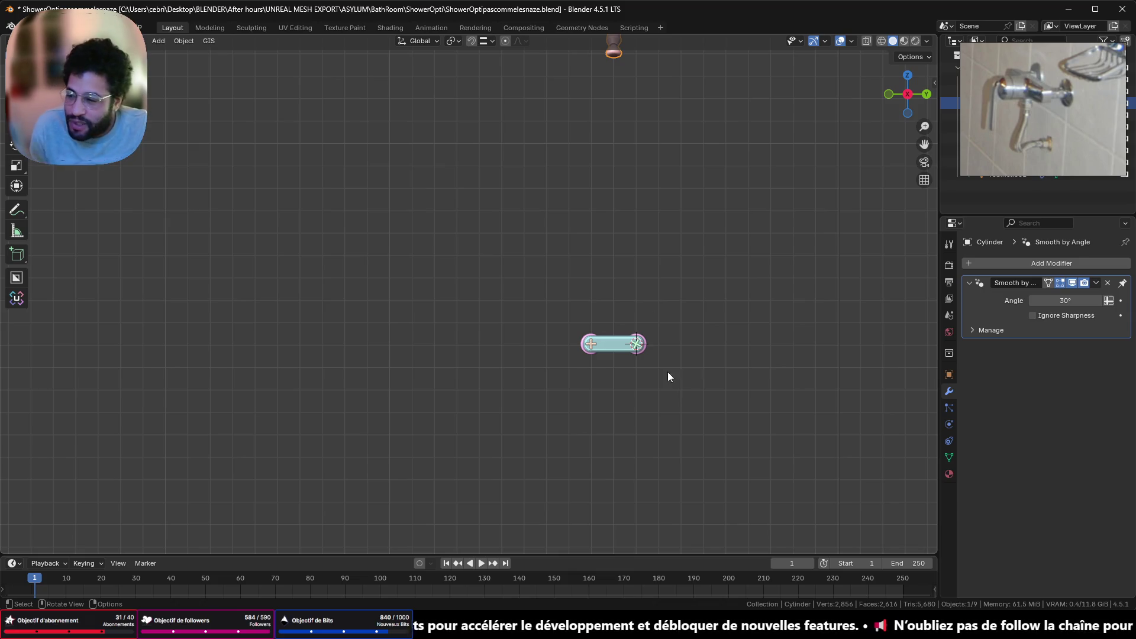
# Rotate the green faucet handle robinet.001 by 19.8° about the Z axis
pyautogui.moveTo(703, 373)
pyautogui.keyDown('ctrl'); pyautogui.mouseDown(button='middle')
pyautogui.moveTo(302, 220)
pyautogui.moveTo(314, 257)
pyautogui.mouseUp(button='middle'); pyautogui.keyUp('ctrl')
pyautogui.click(583, 317)
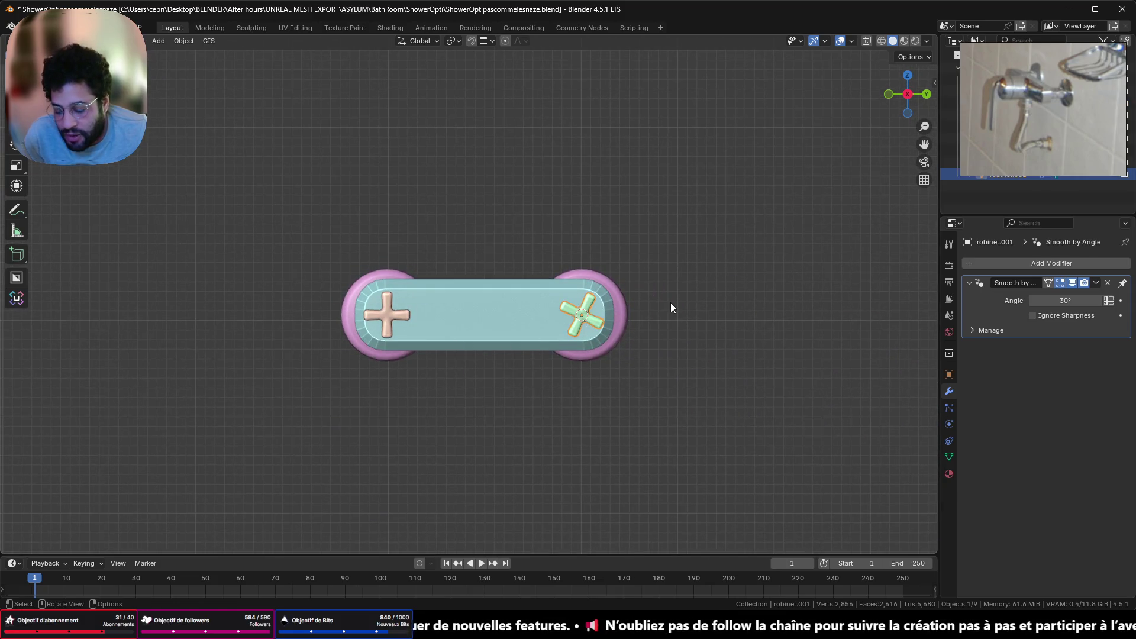
pyautogui.press('r')
pyautogui.click(656, 330)
pyautogui.scroll(-12, 559, 222)
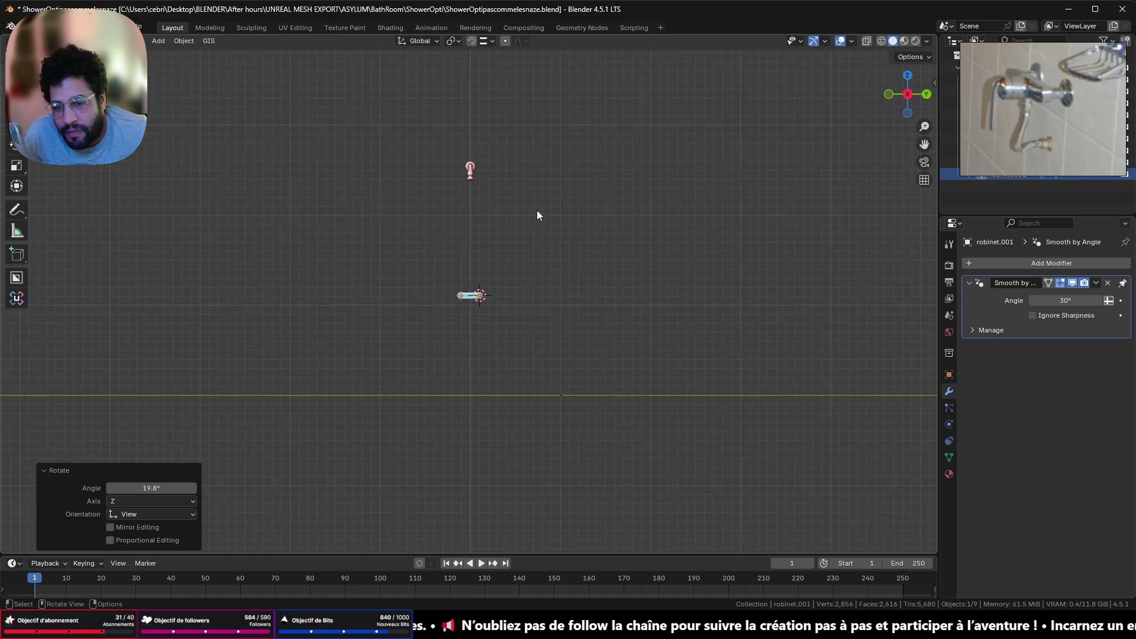
# Look over the scene toward the shower head, then switch to Unreal Engine's Content Drawer
pyautogui.moveTo(537, 211)
pyautogui.mouseDown(button='middle')
pyautogui.moveTo(446, 365)
pyautogui.moveTo(420, 332)
pyautogui.moveTo(557, 326)
pyautogui.moveTo(495, 319)
pyautogui.mouseUp(button='middle')
pyautogui.scroll(3, 476, 391)
pyautogui.keyDown('shift'); pyautogui.moveTo(477, 391); pyautogui.dragTo(545, 218, button='middle'); pyautogui.keyUp('shift')
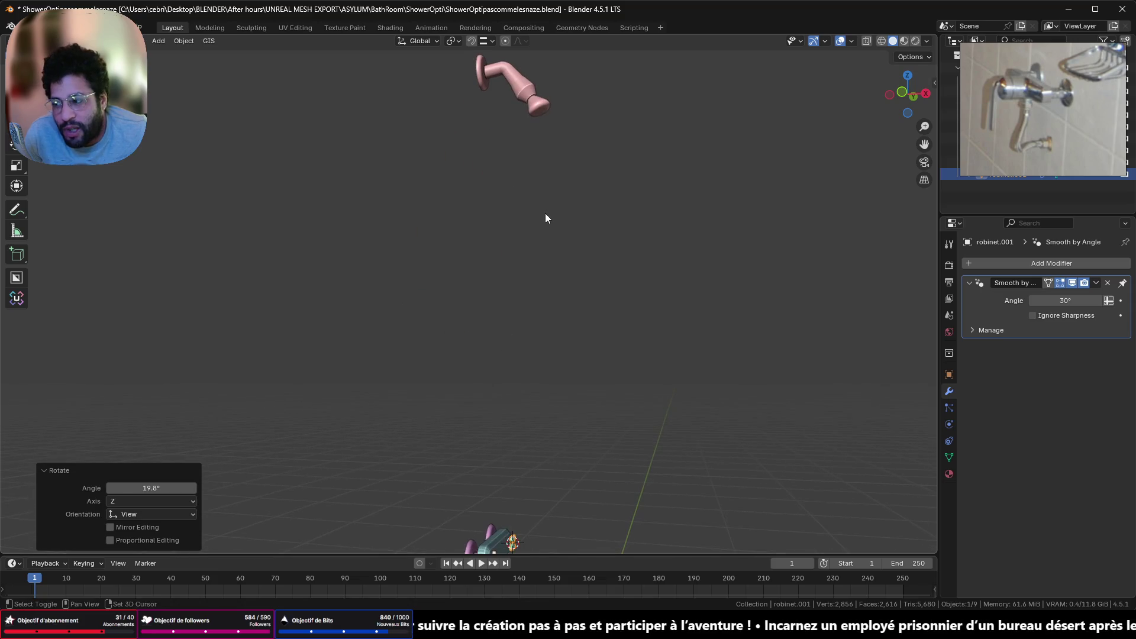
pyautogui.scroll(-2, 533, 249)
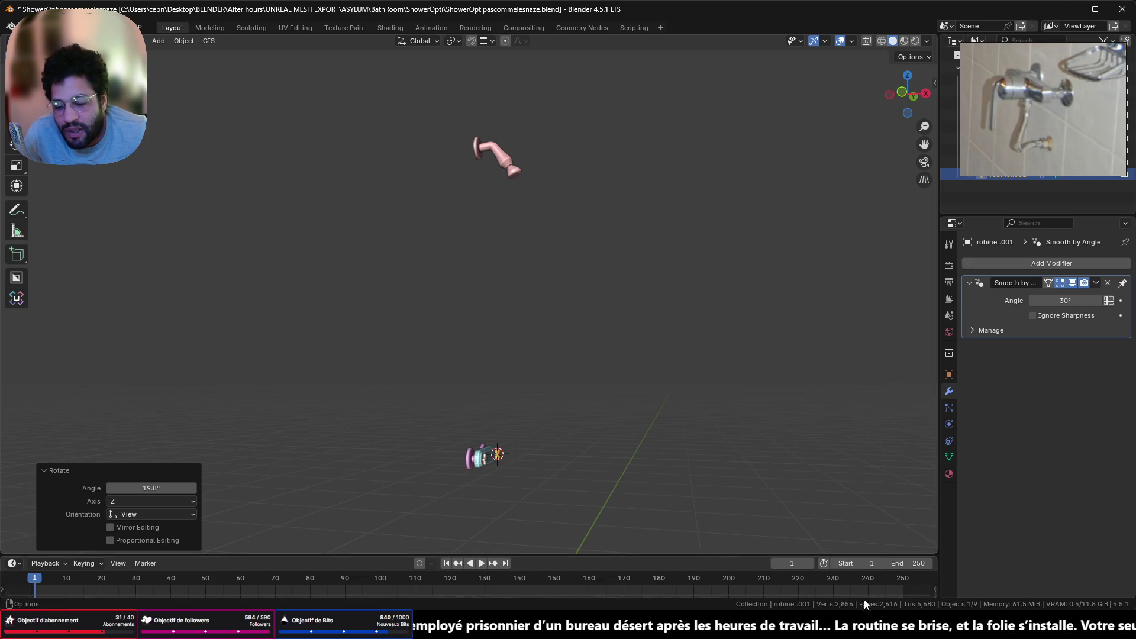
pyautogui.hotkey('alt', 'Tab')
pyautogui.hotkey('ctrl', 'space')
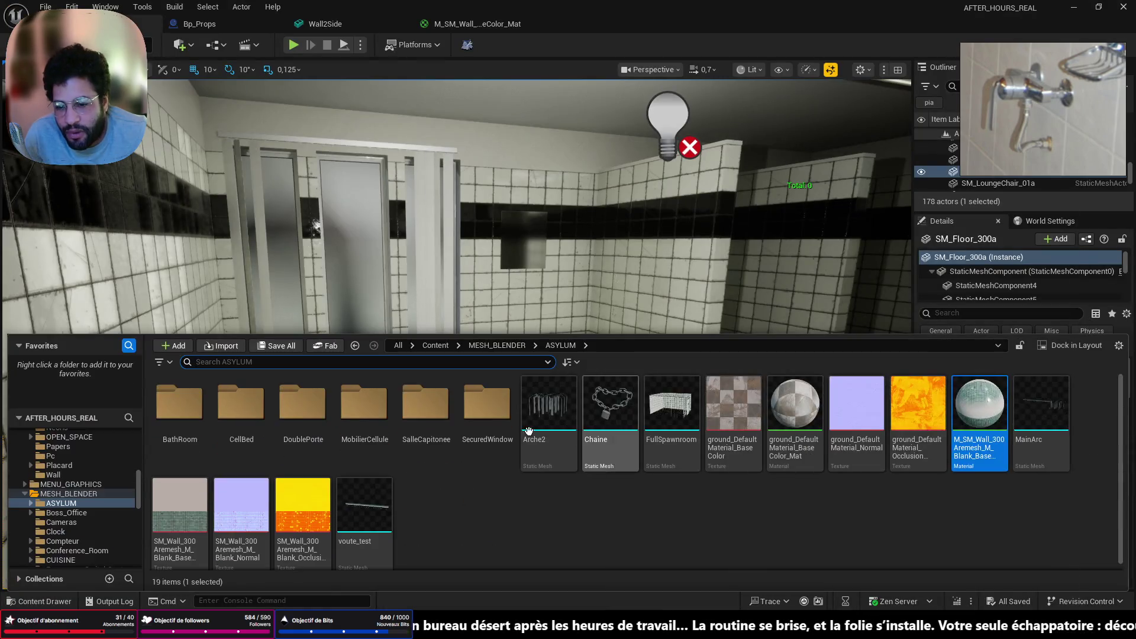
# Browse the top-level Realistic_Starter_VFX_Pack_Vol2 Maps and Materials folders in Content
pyautogui.scroll(10, 86, 459)
pyautogui.click(87, 447)
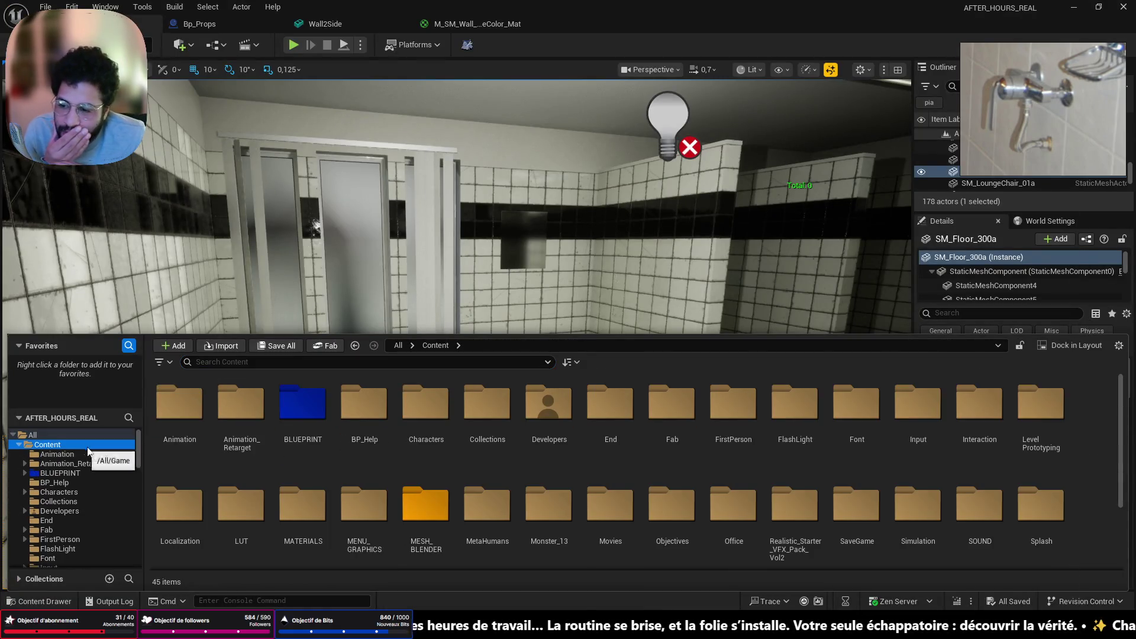
pyautogui.doubleClick(812, 510)
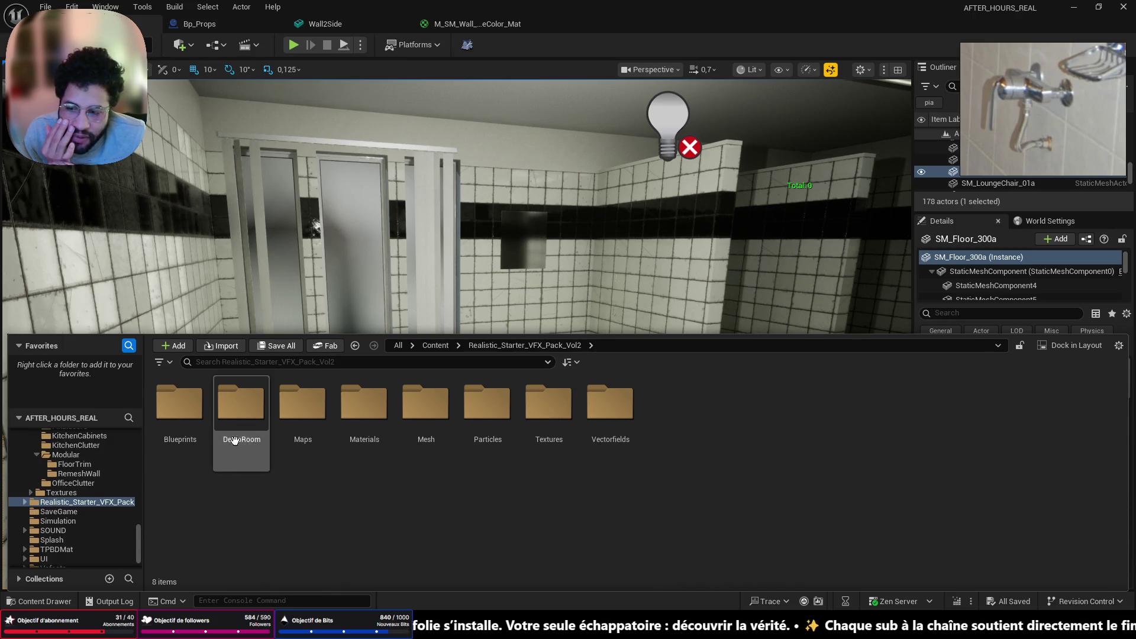
pyautogui.doubleClick(313, 434)
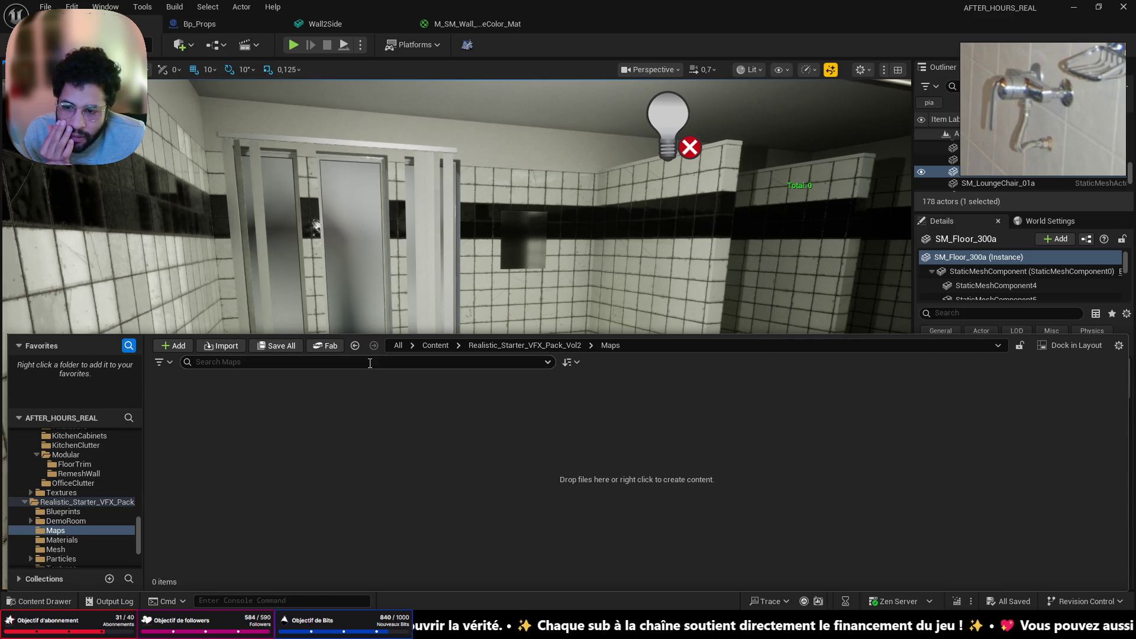
pyautogui.click(355, 345)
pyautogui.doubleClick(367, 400)
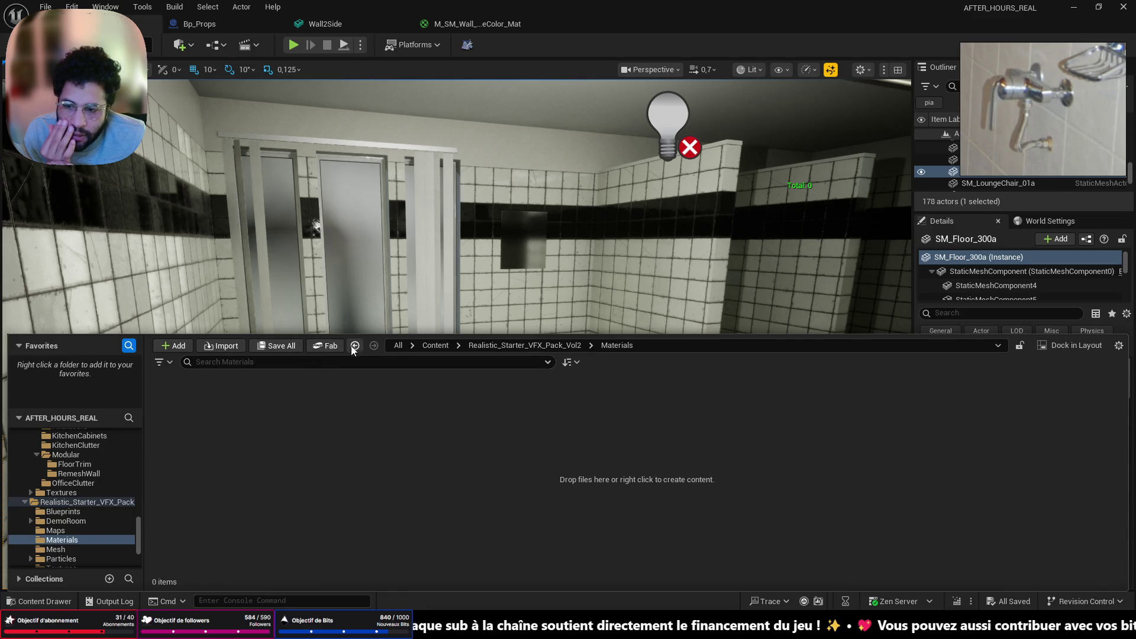
pyautogui.click(355, 345)
pyautogui.click(355, 346)
# Load Overview_Map_Day from Fab > Realistic_Starter_VFX_Pack_Vol2 > Maps
pyautogui.click(665, 419)
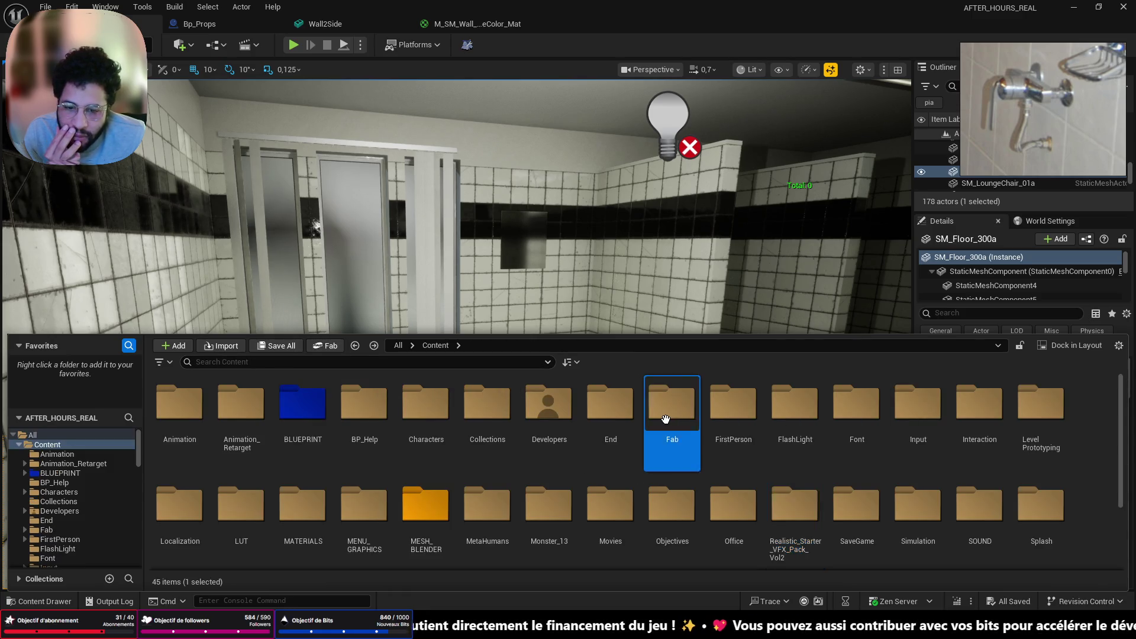
pyautogui.doubleClick(665, 419)
pyautogui.doubleClick(741, 409)
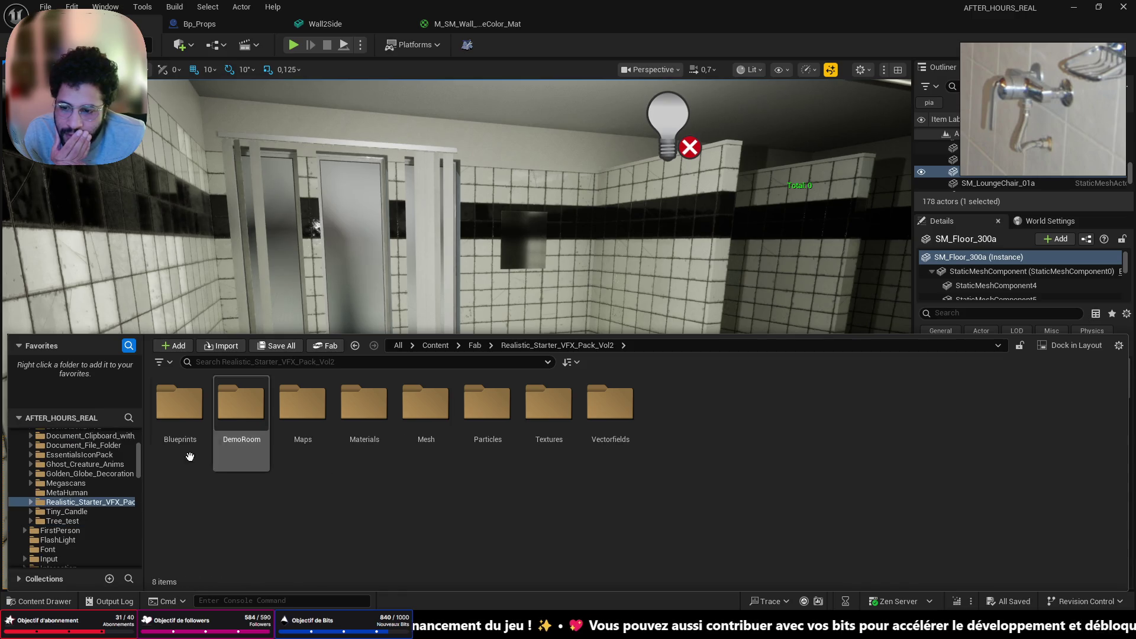
pyautogui.doubleClick(312, 410)
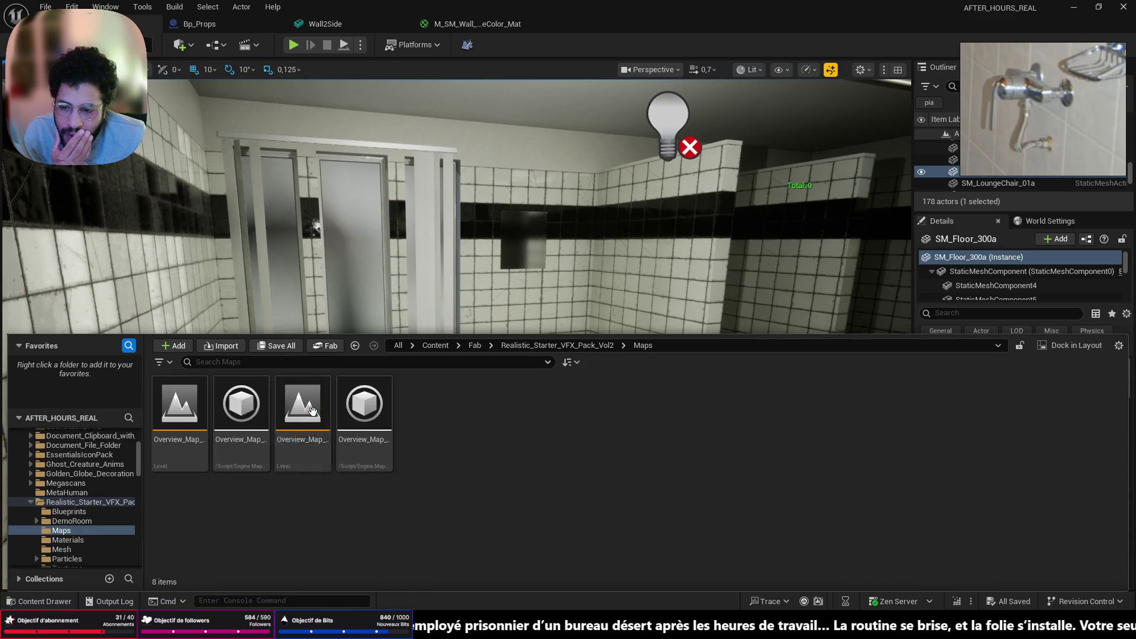
pyautogui.doubleClick(194, 423)
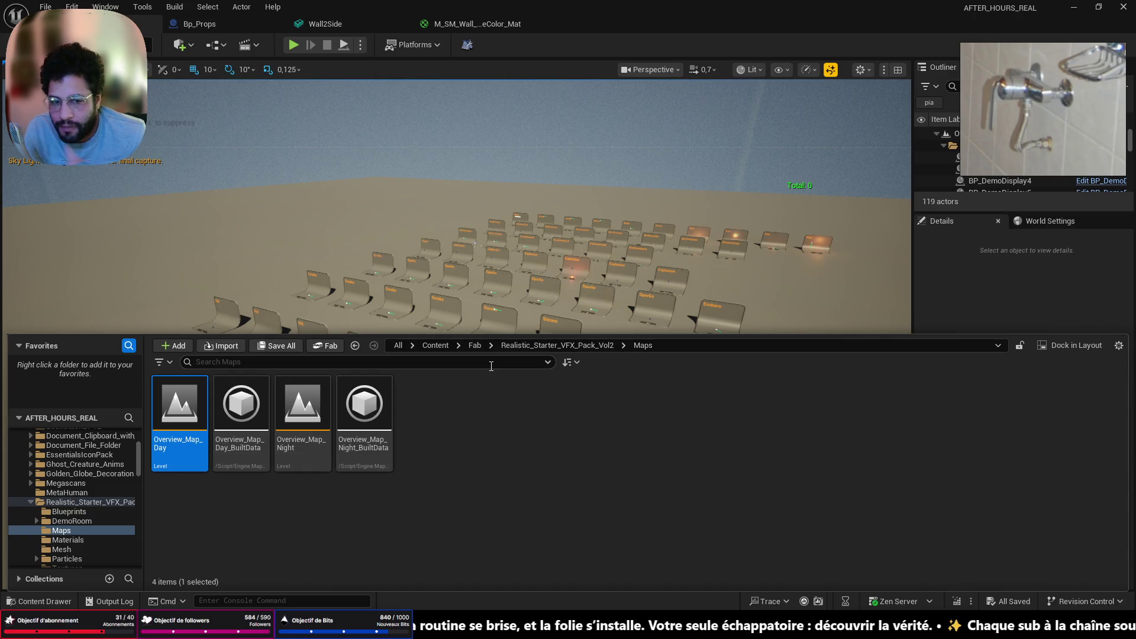
# Close the Content Drawer and fly past the Smoke, Sparks and Destruction stands to Water Leak A and B
pyautogui.hotkey('ctrl', 'space')
pyautogui.moveTo(502, 380)
pyautogui.mouseDown(button='right')
pyautogui.moveTo(485, 473)
pyautogui.moveTo(491, 423)
pyautogui.moveTo(470, 406)
pyautogui.moveTo(497, 415)
pyautogui.moveTo(502, 392)
pyautogui.mouseUp(button='right')
pyautogui.press('w')
pyautogui.scroll(2, 486, 464)
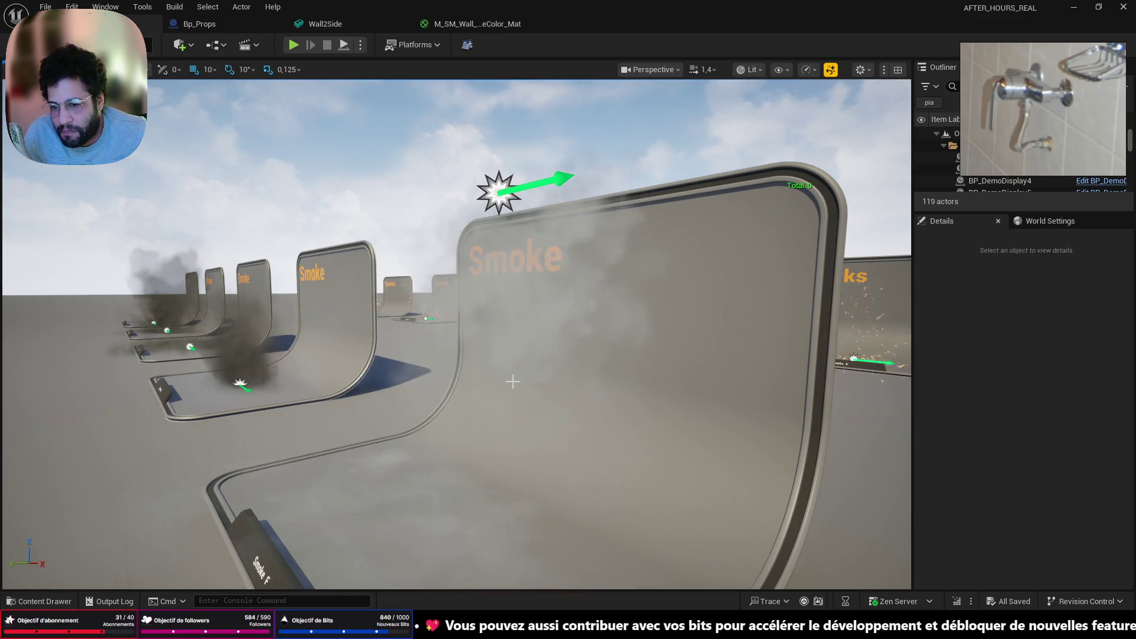
pyautogui.moveTo(512, 381); pyautogui.dragTo(497, 388, button='right')
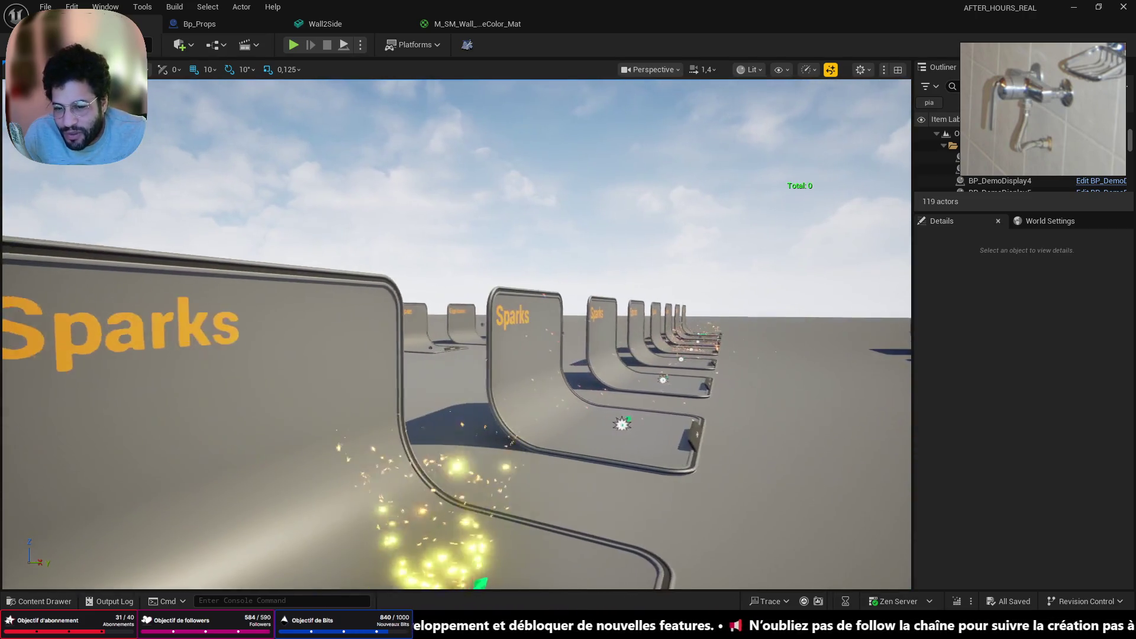
pyautogui.moveTo(497, 388)
pyautogui.mouseDown(button='right')
pyautogui.moveTo(556, 370)
pyautogui.moveTo(721, 413)
pyautogui.moveTo(650, 448)
pyautogui.moveTo(648, 429)
pyautogui.mouseUp(button='right')
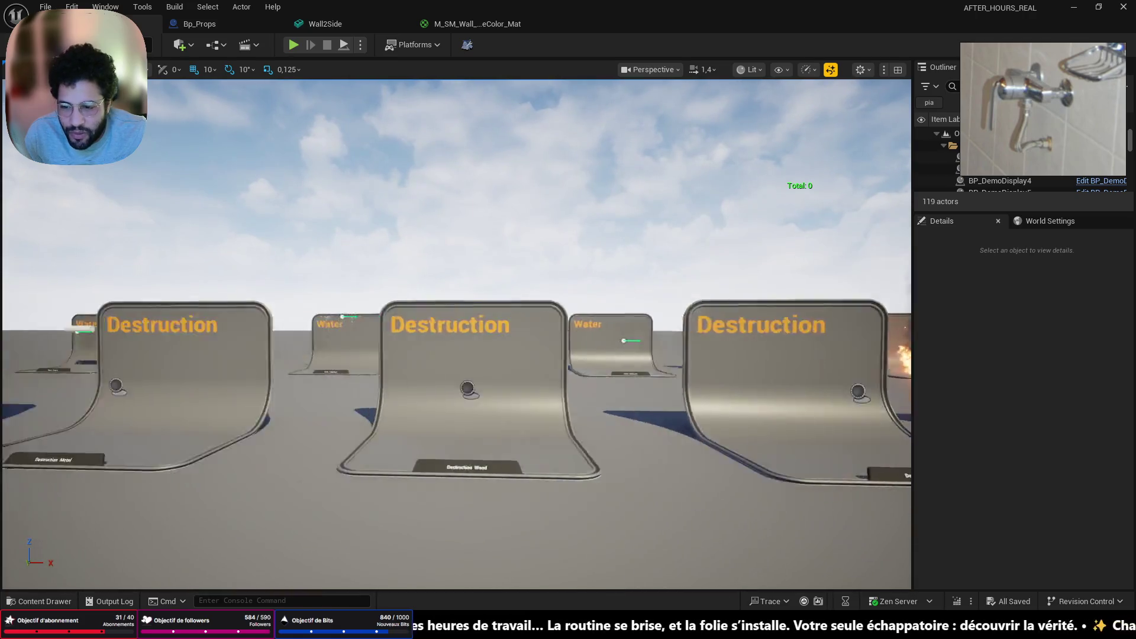
pyautogui.press('w')
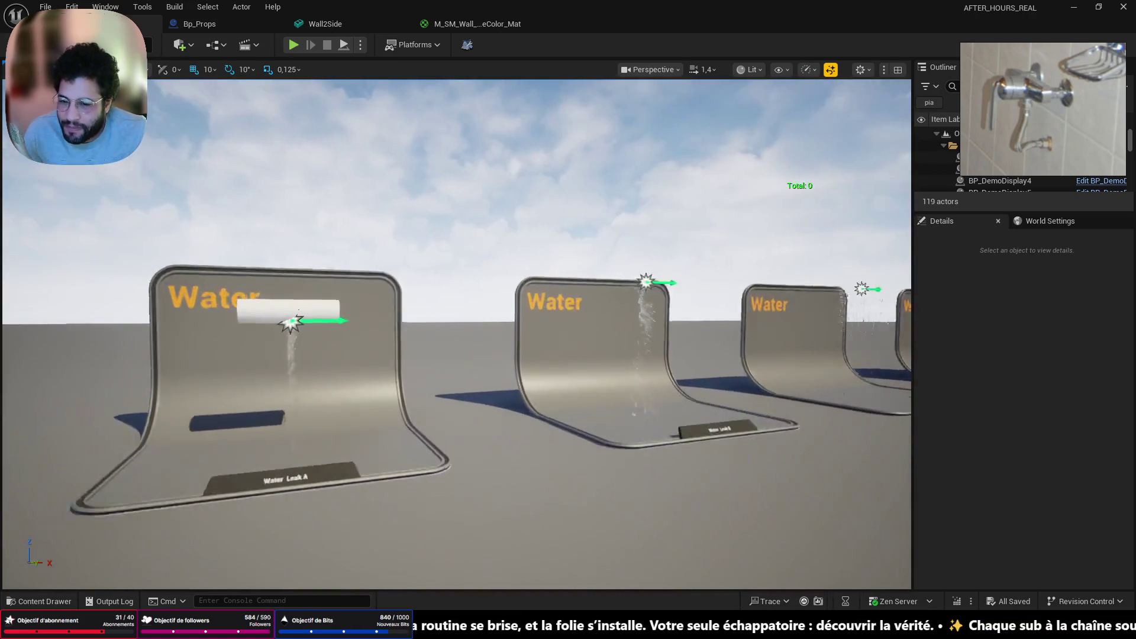
pyautogui.moveTo(619, 384)
pyautogui.mouseDown(button='right')
pyautogui.moveTo(647, 383)
pyautogui.moveTo(351, 383)
pyautogui.mouseUp(button='right')
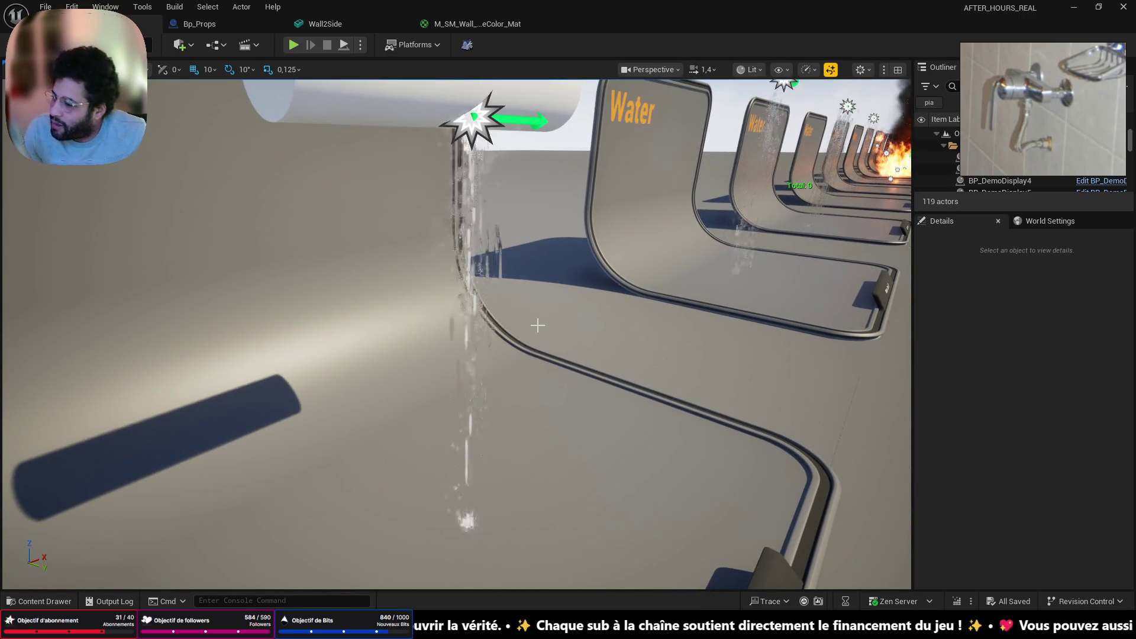
pyautogui.moveTo(698, 211); pyautogui.dragTo(697, 211, button='right')
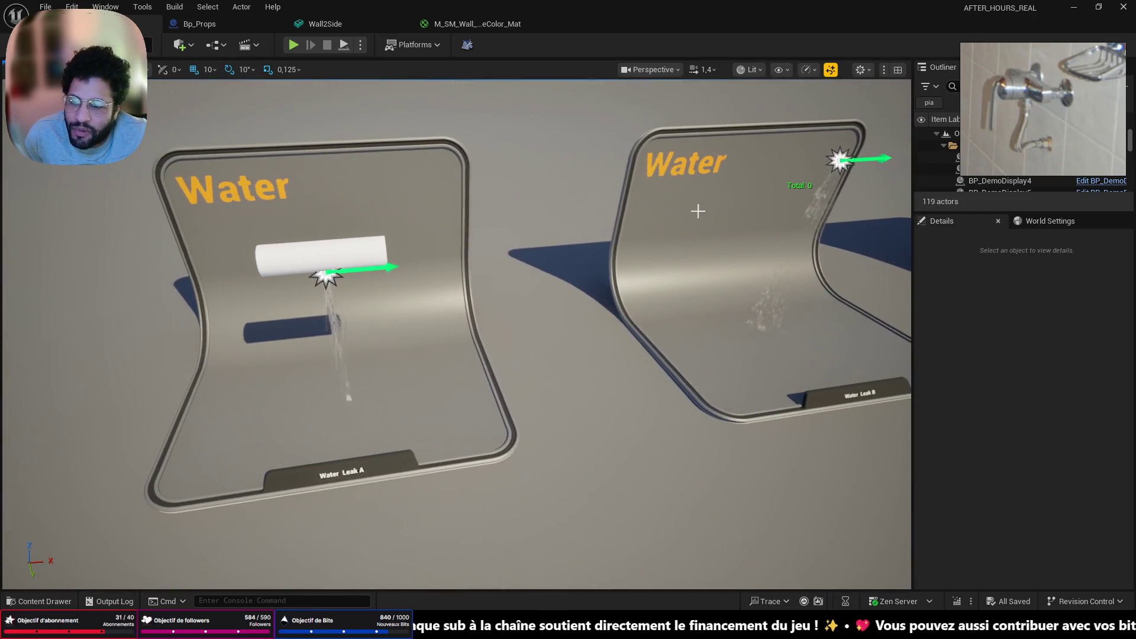
# Back in Blender's front ortho view, move the six faucet mixer parts 0.00592 m along X
pyautogui.click(1080, 9)
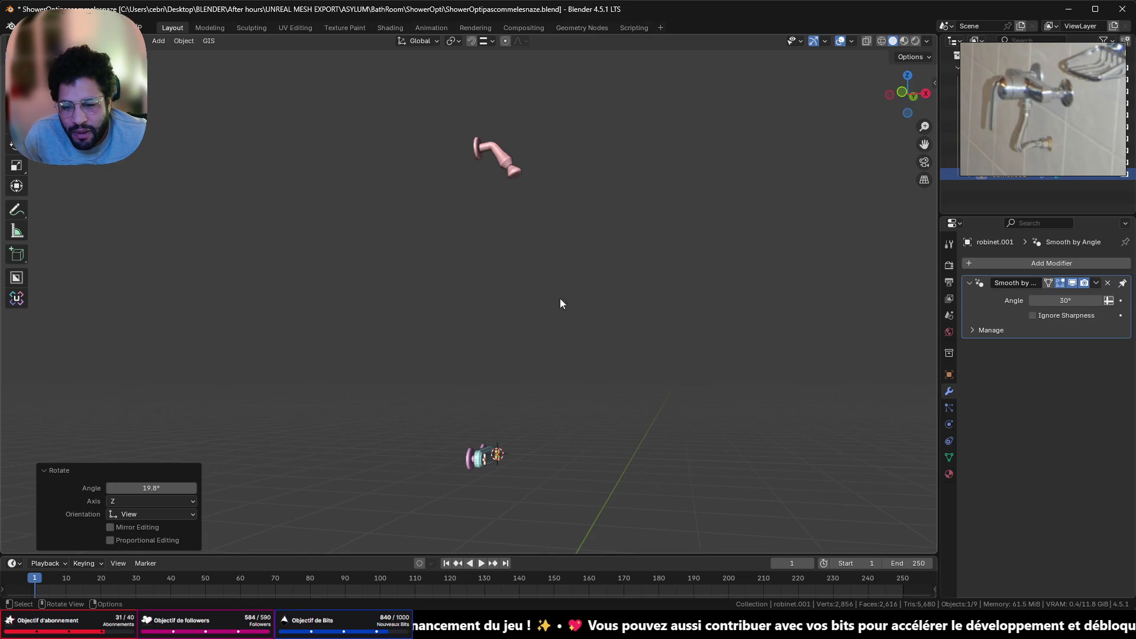
pyautogui.click(895, 95)
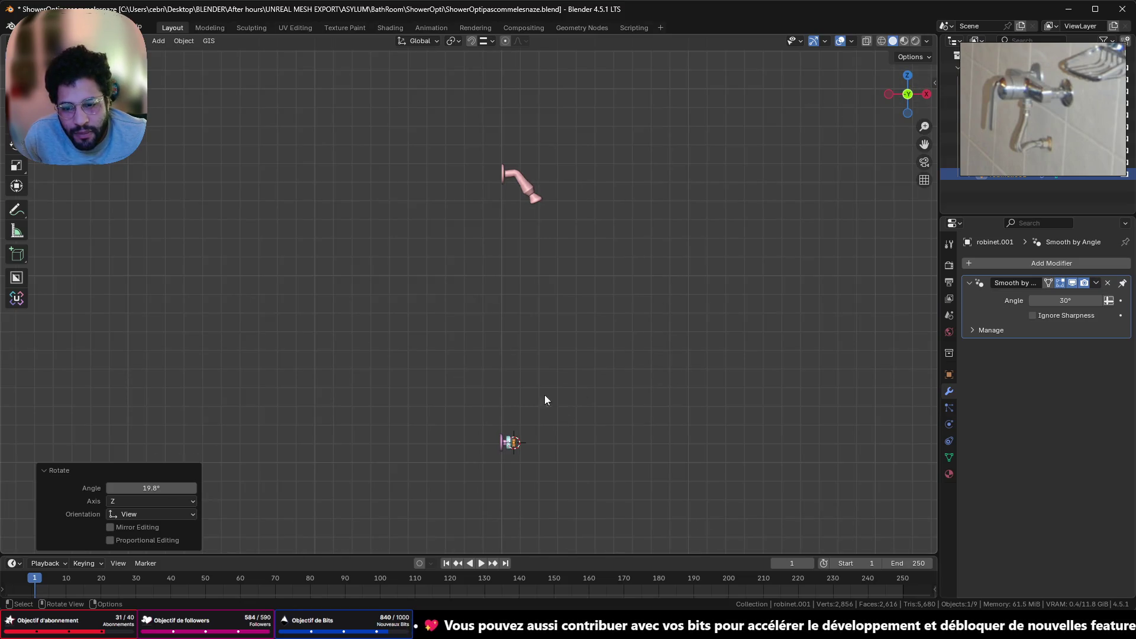
pyautogui.scroll(1, 532, 125)
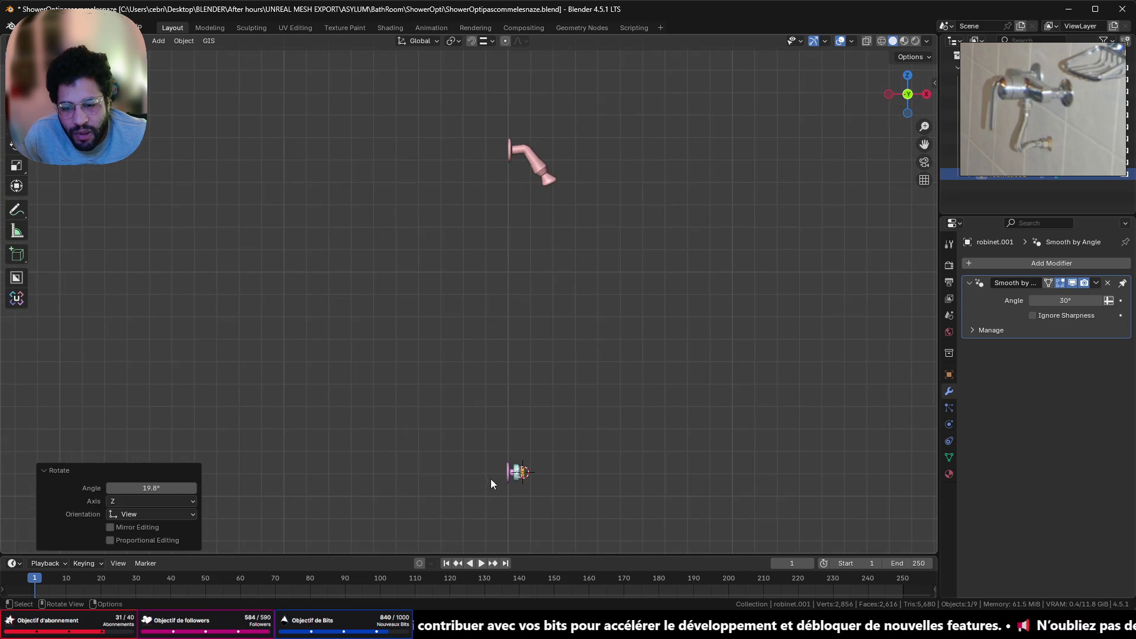
pyautogui.keyDown('shift'); pyautogui.moveTo(491, 482); pyautogui.dragTo(490, 387, button='middle'); pyautogui.keyUp('shift')
pyautogui.scroll(2, 451, 330)
pyautogui.moveTo(452, 329); pyautogui.dragTo(653, 438)
pyautogui.scroll(4, 653, 440)
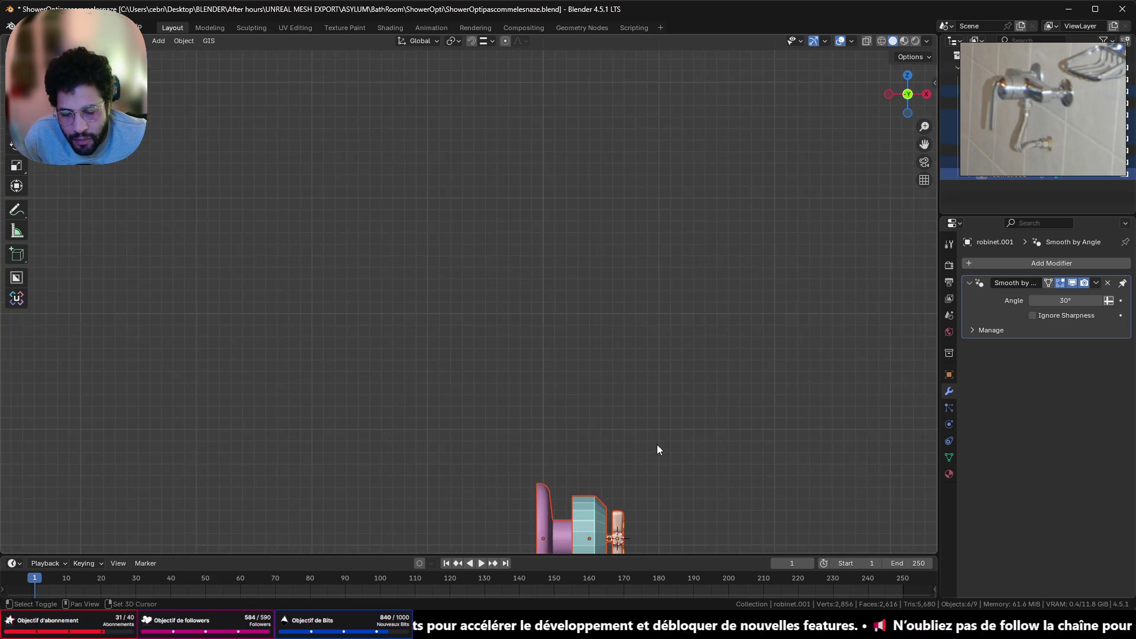
pyautogui.keyDown('shift'); pyautogui.moveTo(656, 444); pyautogui.dragTo(578, 256, button='middle'); pyautogui.keyUp('shift')
pyautogui.scroll(4, 509, 311)
pyautogui.press('g')
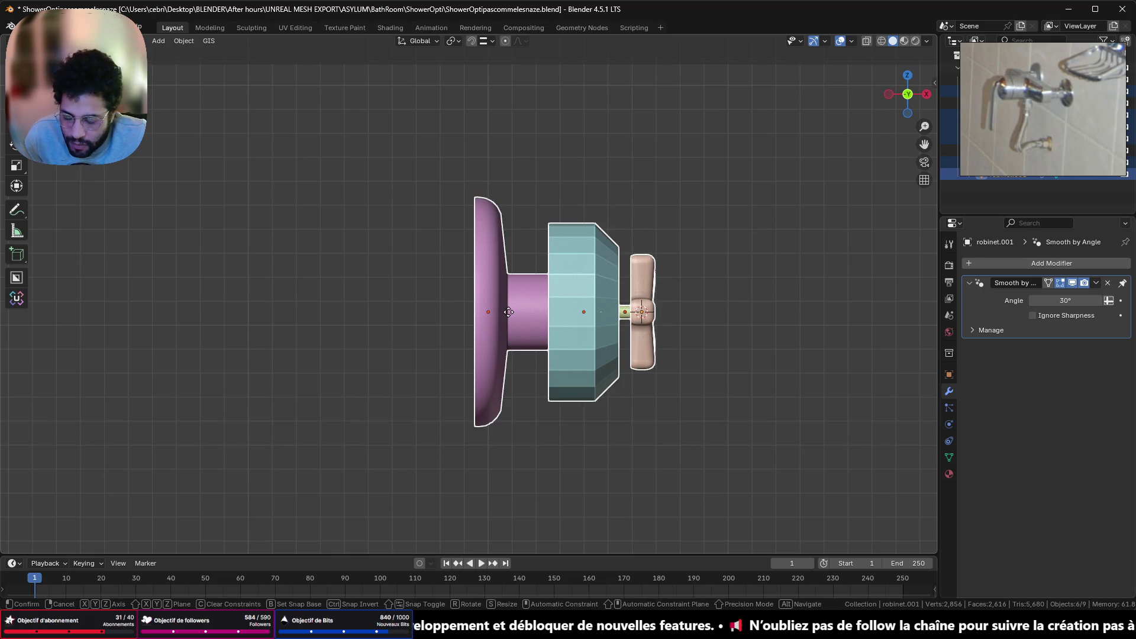
pyautogui.press('x')
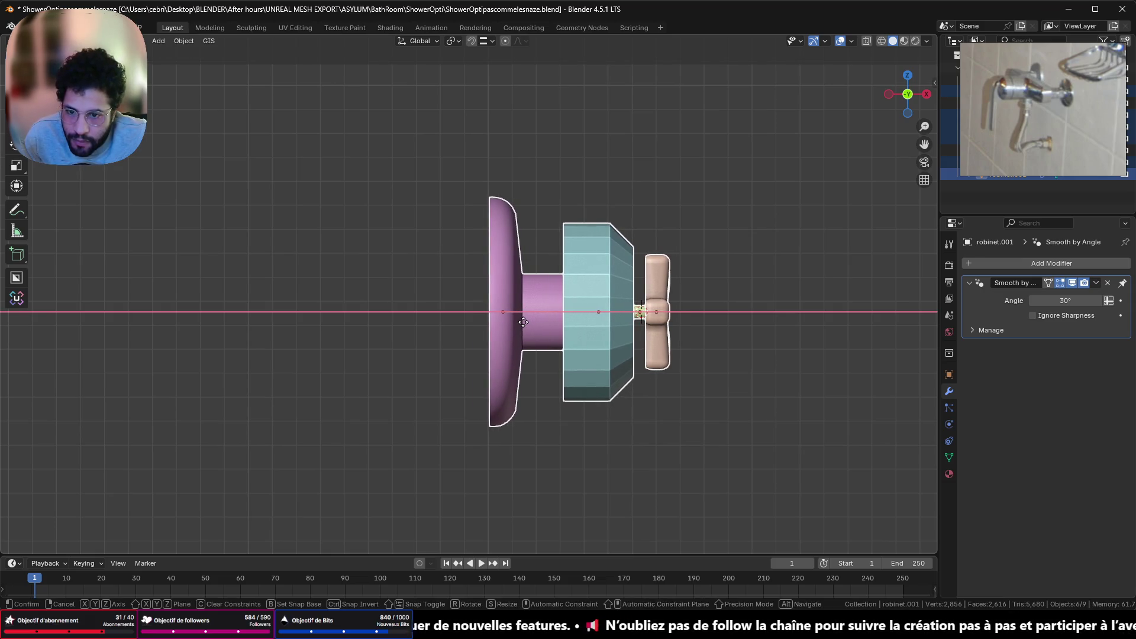
pyautogui.click(523, 322)
# Select the shower pipe Cylinder and display its Object transform properties
pyautogui.scroll(-5, 613, 239)
pyautogui.moveTo(613, 239)
pyautogui.mouseDown(button='middle')
pyautogui.moveTo(492, 349)
pyautogui.moveTo(309, 294)
pyautogui.moveTo(291, 246)
pyautogui.moveTo(385, 271)
pyautogui.moveTo(381, 294)
pyautogui.moveTo(559, 261)
pyautogui.moveTo(507, 393)
pyautogui.mouseUp(button='middle')
pyautogui.scroll(4, 385, 264)
pyautogui.scroll(-3, 557, 246)
pyautogui.scroll(5, 431, 329)
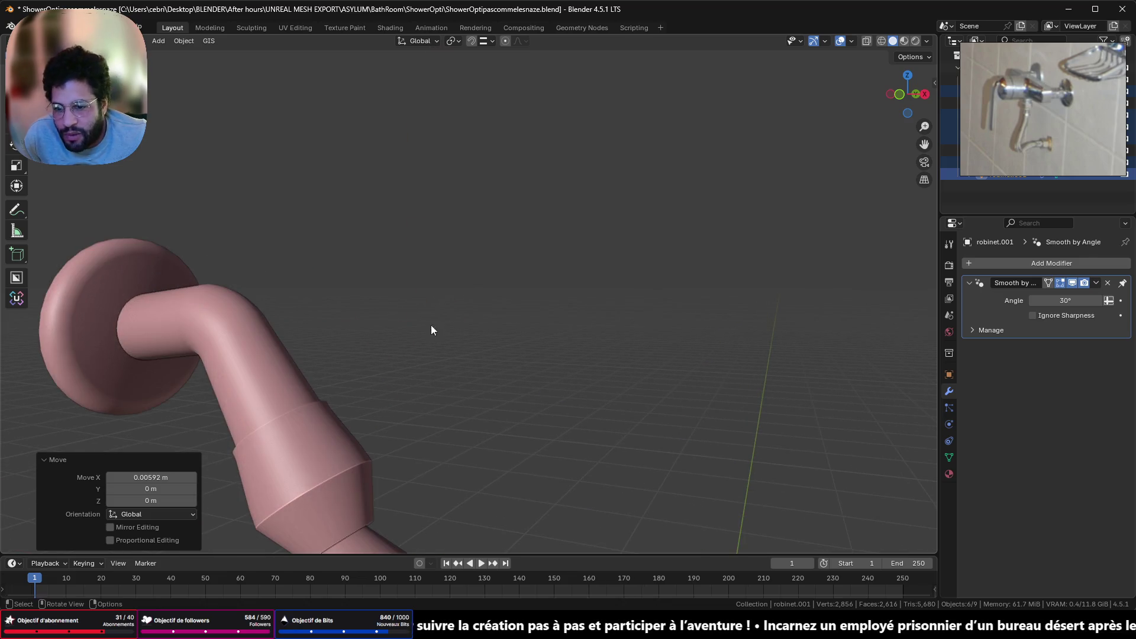
pyautogui.scroll(-3, 431, 330)
pyautogui.keyDown('shift'); pyautogui.moveTo(538, 263); pyautogui.dragTo(450, 275, button='middle'); pyautogui.keyUp('shift')
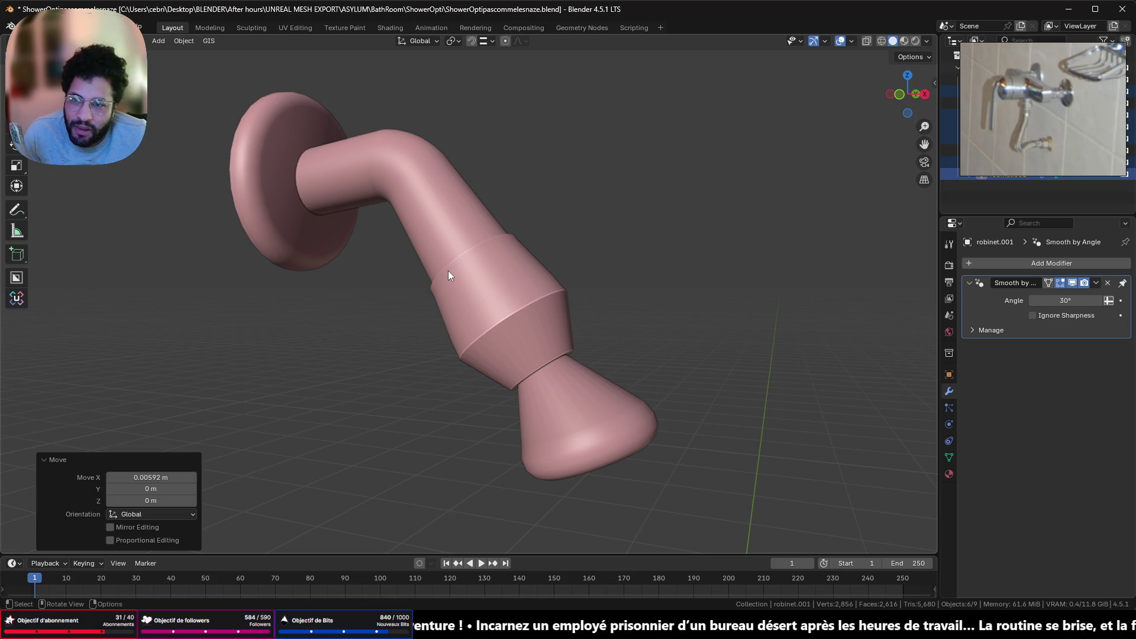
pyautogui.click(457, 269)
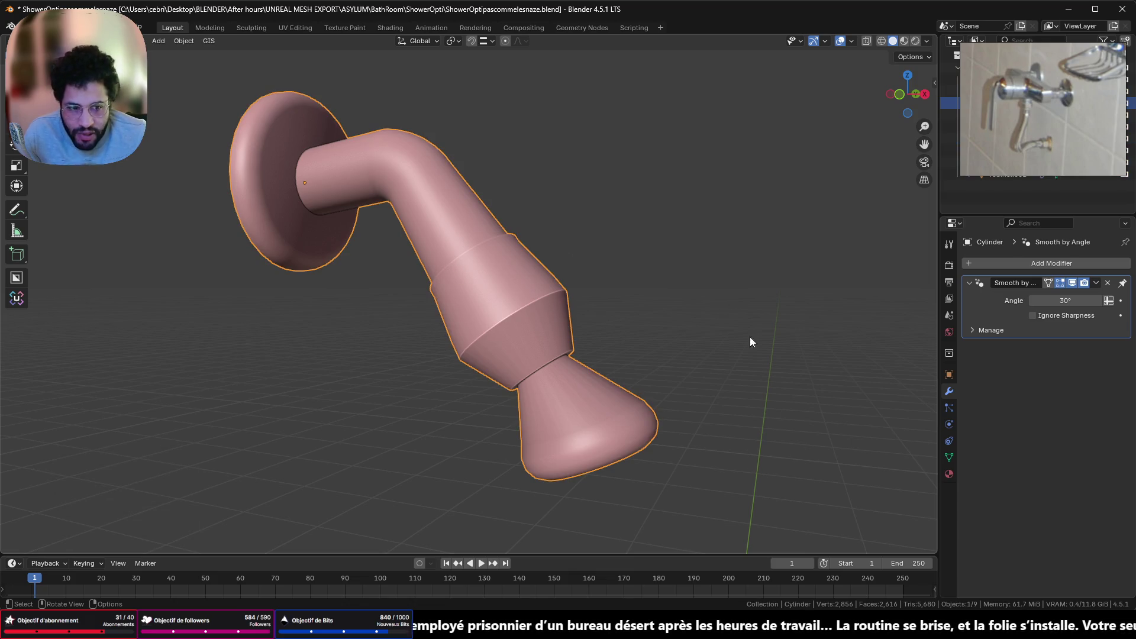
pyautogui.click(948, 374)
pyautogui.scroll(-5, 583, 410)
pyautogui.moveTo(583, 410)
pyautogui.mouseDown(button='middle')
pyautogui.moveTo(524, 232)
pyautogui.moveTo(496, 239)
pyautogui.mouseUp(button='middle')
pyautogui.scroll(-2, 496, 239)
# Apply Scale, then Rotation & Scale, to every object in the scene
pyautogui.press('a')
pyautogui.hotkey('ctrl', 'a')
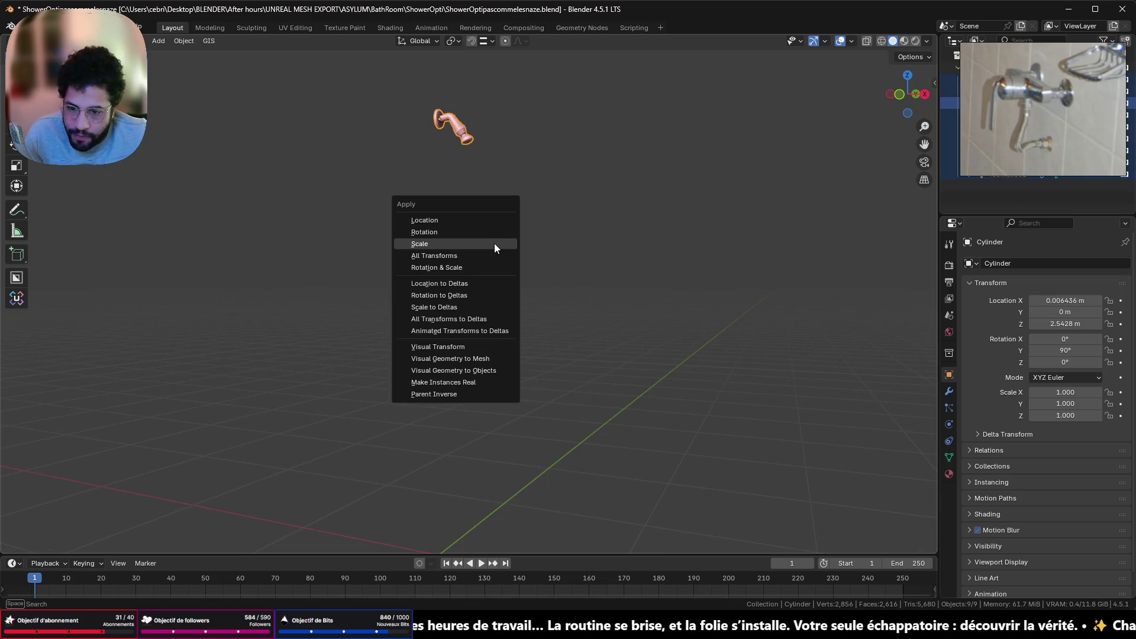
pyautogui.click(495, 247)
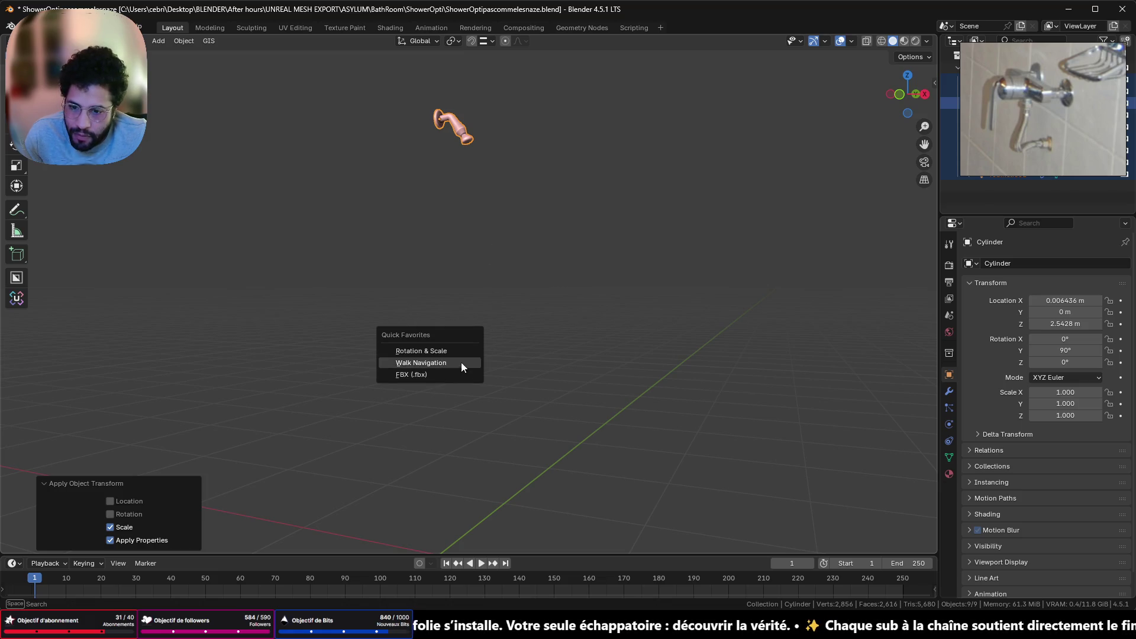
pyautogui.click(421, 351)
pyautogui.press('KP_Decimal')
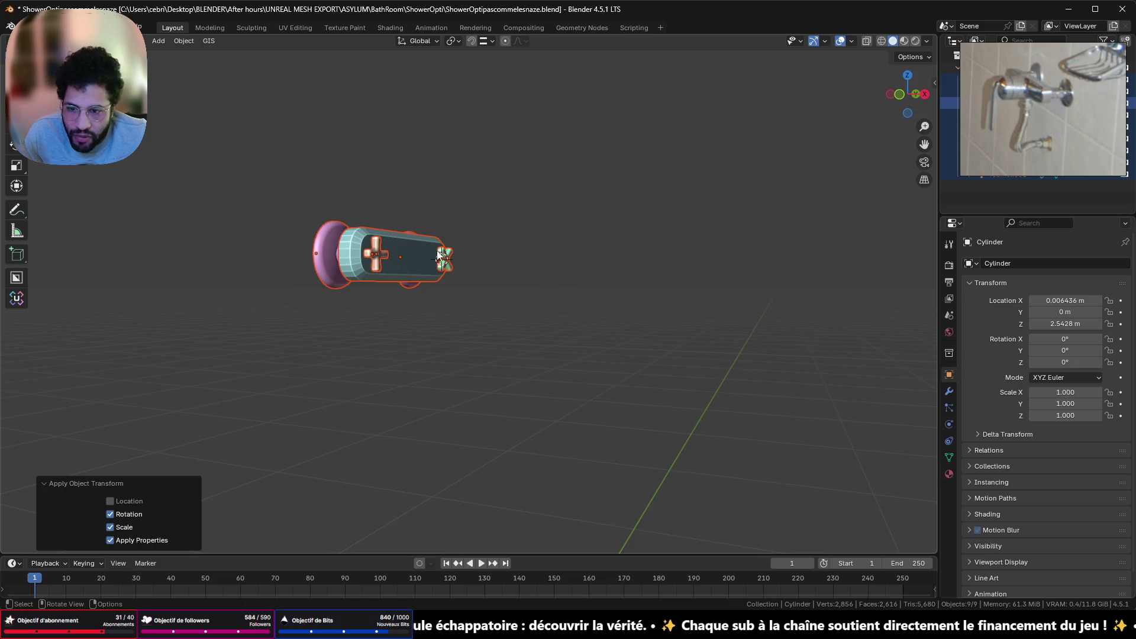
# Select the cross handle part and zoom in on the handle assembly
pyautogui.click(443, 259)
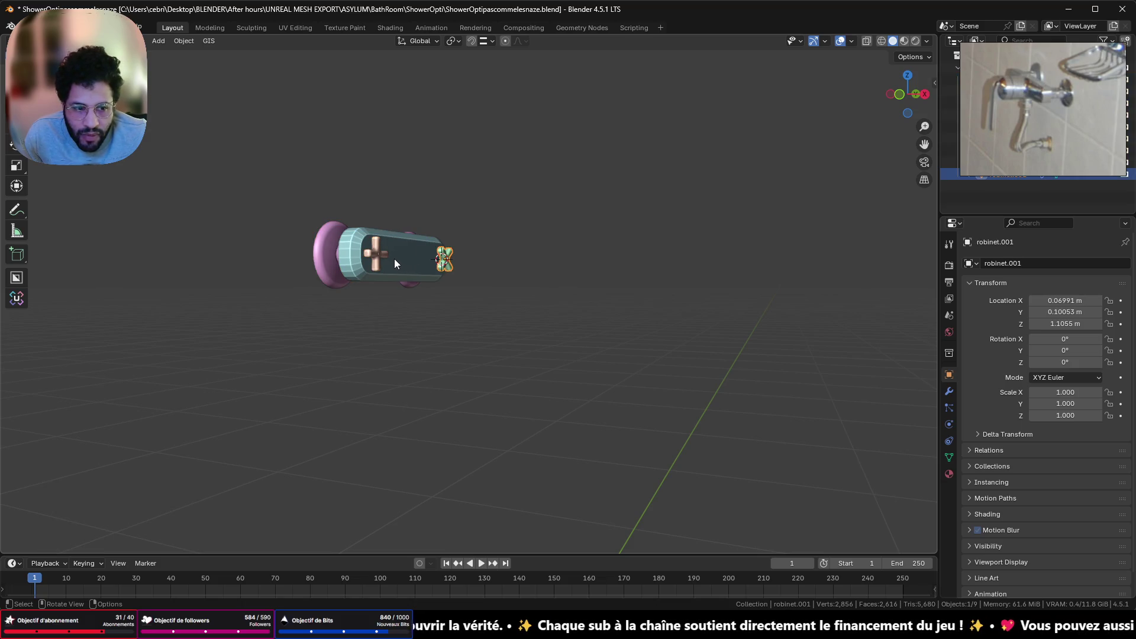
pyautogui.click(377, 253)
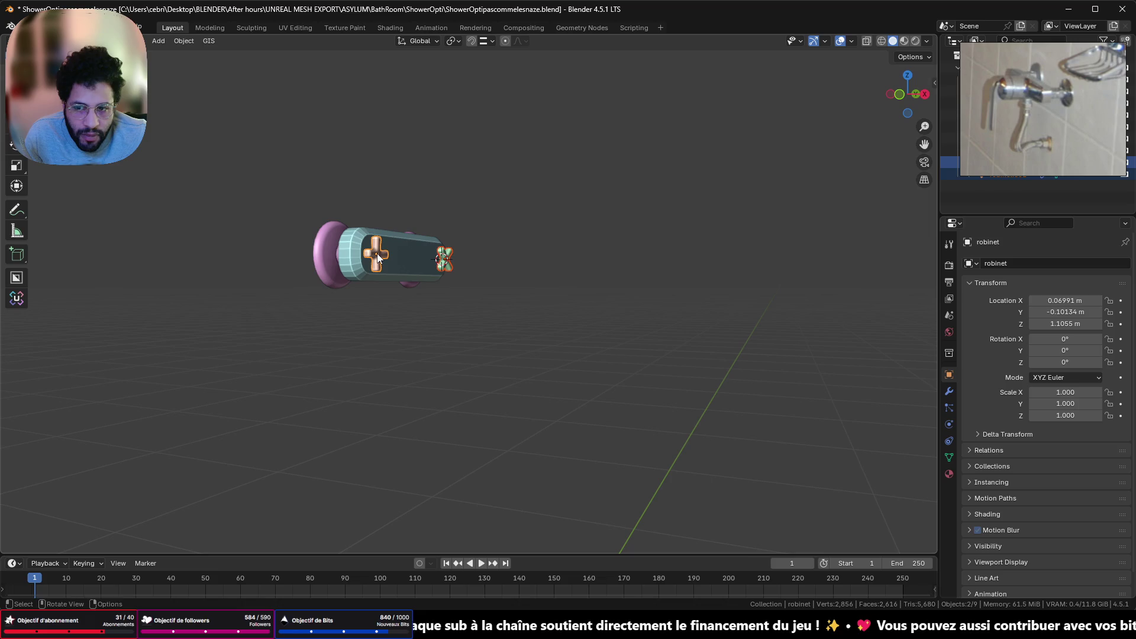
pyautogui.moveTo(385, 254); pyautogui.dragTo(517, 281, button='middle')
pyautogui.scroll(5, 397, 264)
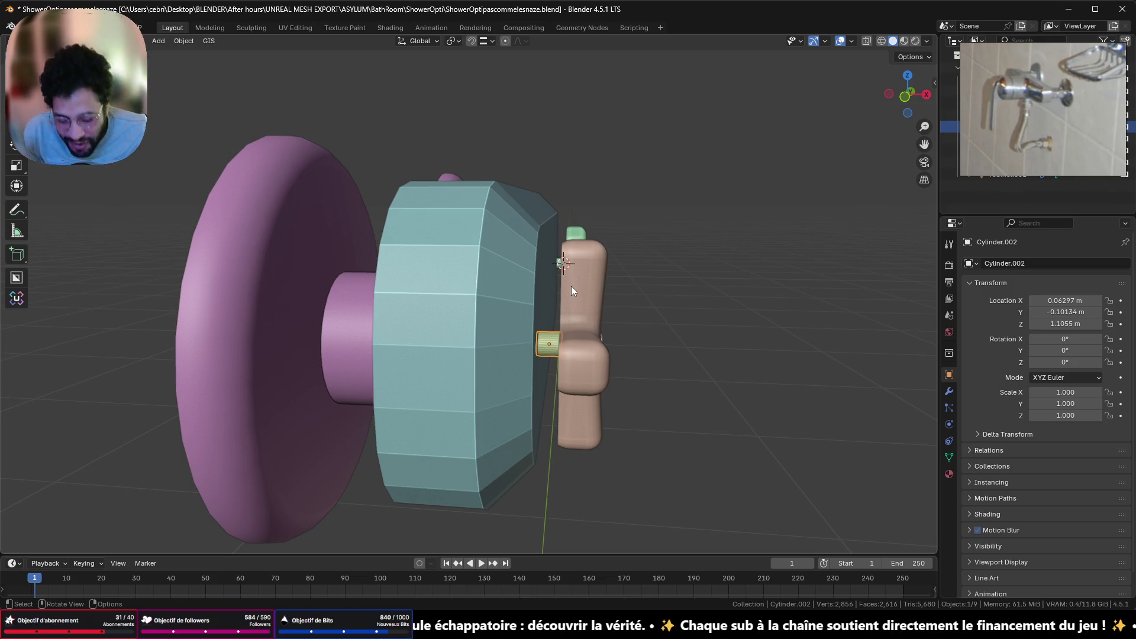
pyautogui.scroll(-10, 584, 267)
# Select both pink disc parts and enter Edit Mode on the Cylinder.001 mesh
pyautogui.moveTo(553, 186)
pyautogui.keyDown('shift'); pyautogui.mouseDown(button='middle')
pyautogui.moveTo(533, 233)
pyautogui.moveTo(534, 195)
pyautogui.moveTo(497, 187)
pyautogui.moveTo(489, 222)
pyautogui.mouseUp(button='middle'); pyautogui.keyUp('shift')
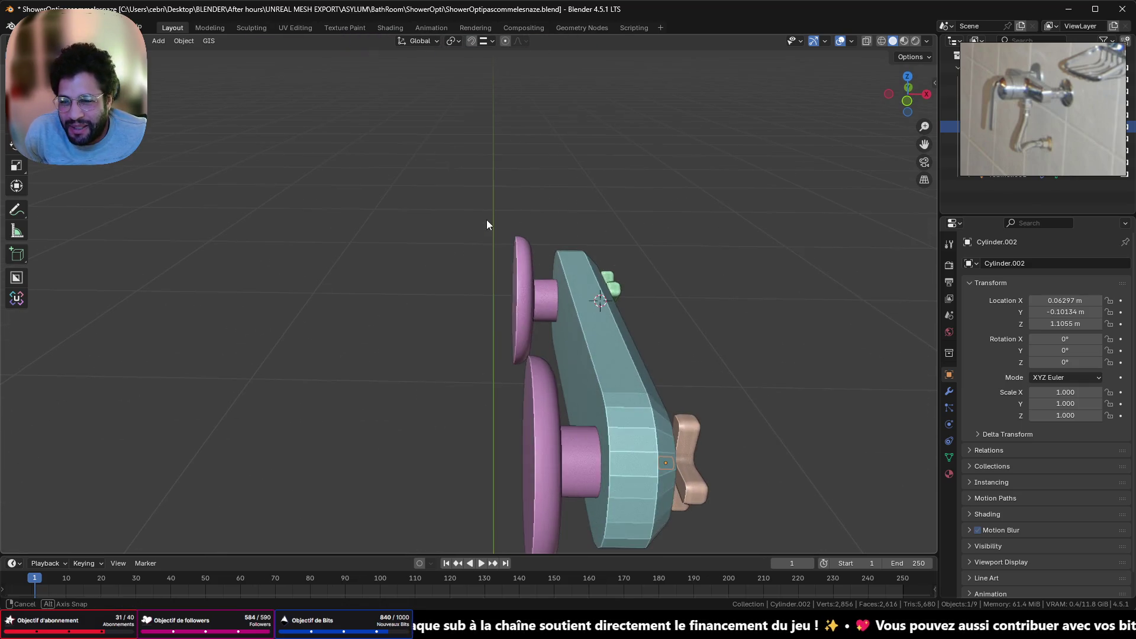
pyautogui.click(522, 365)
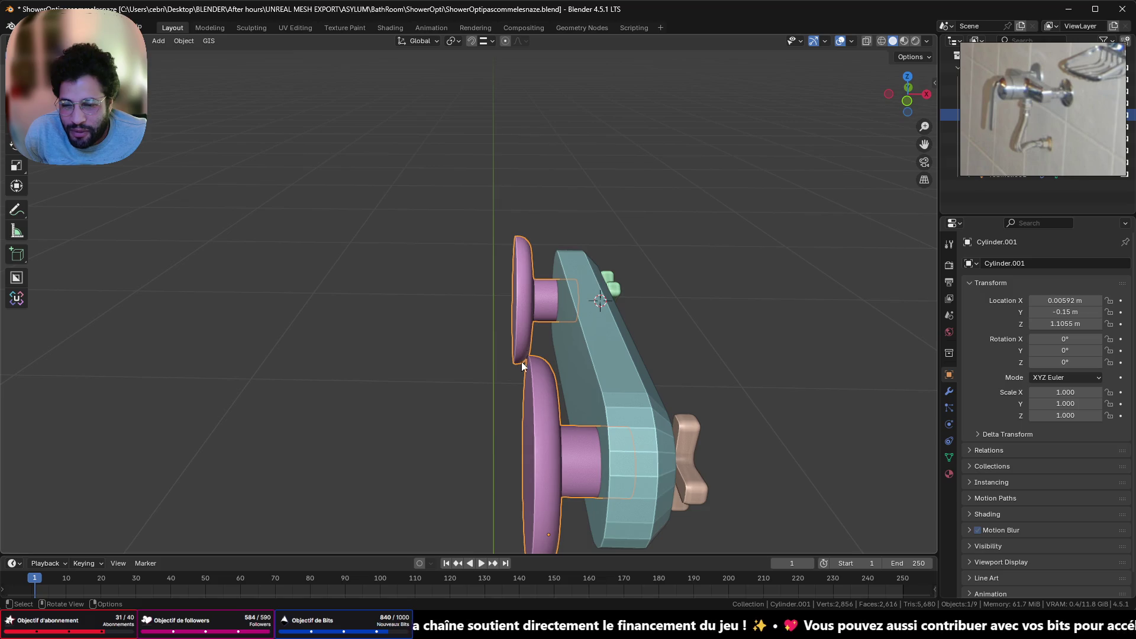
pyautogui.click(539, 307)
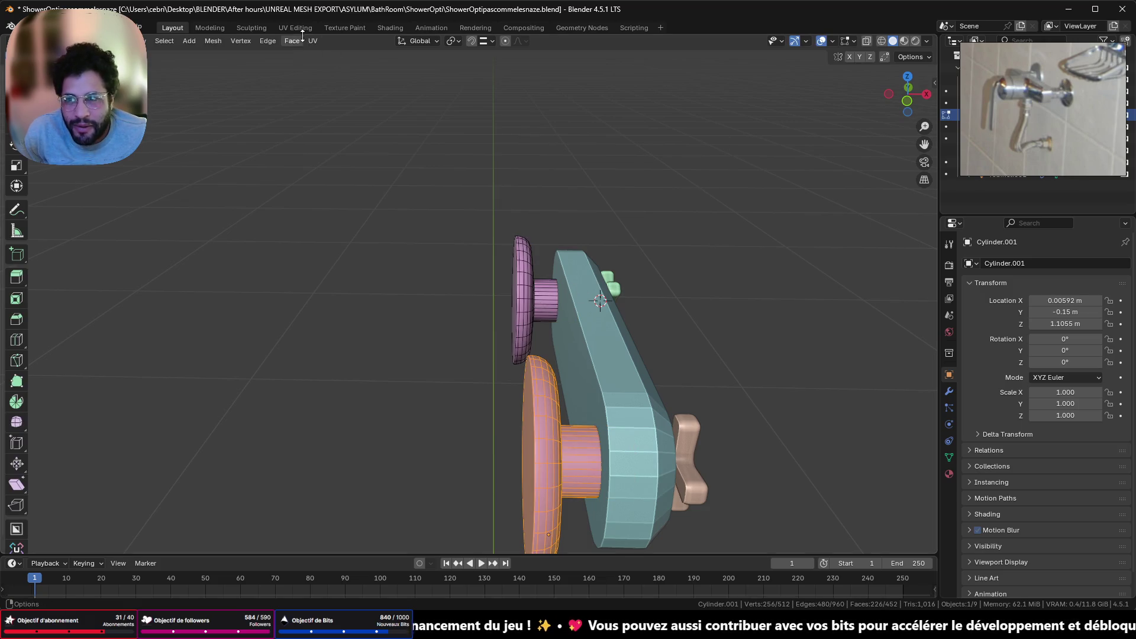
pyautogui.click(301, 28)
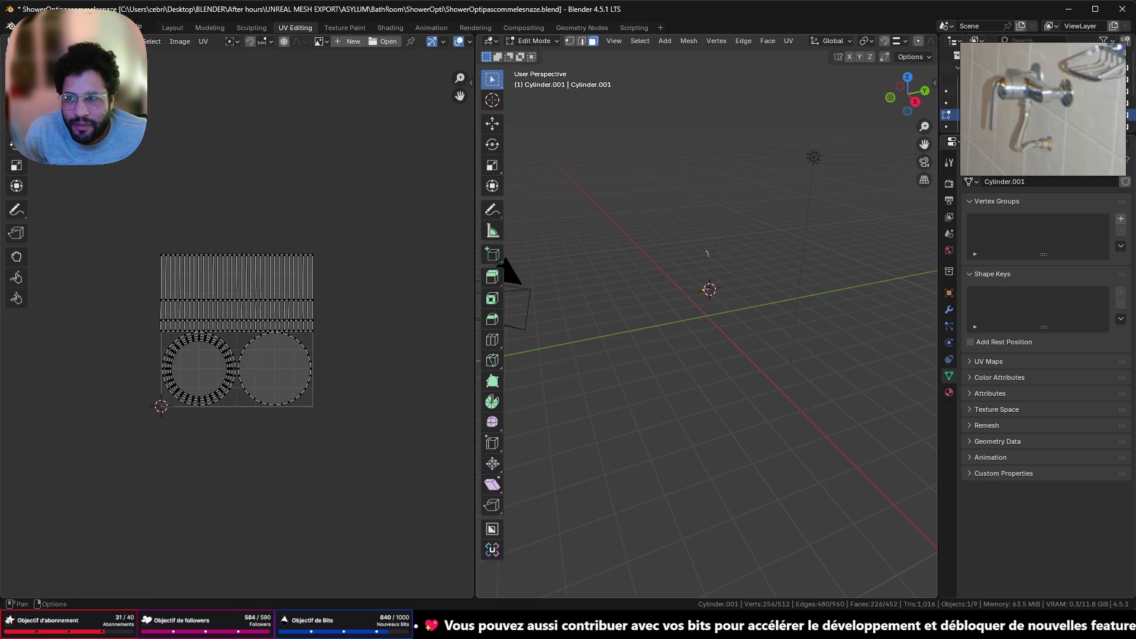
pyautogui.click(172, 28)
pyautogui.press('Tab')
pyautogui.press('Tab')
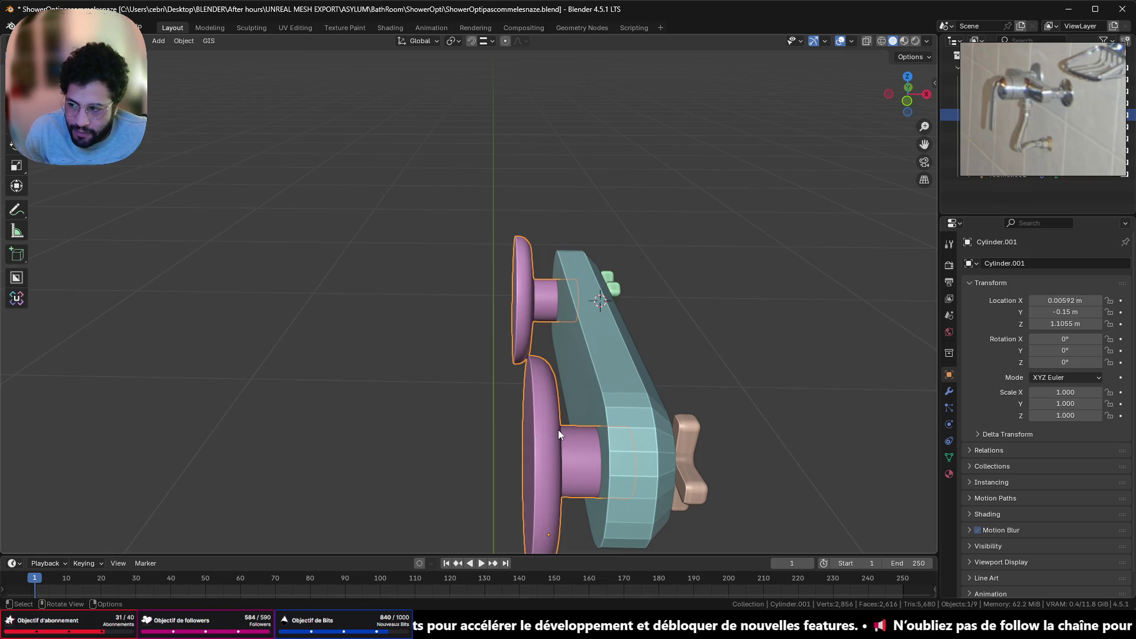
pyautogui.press('Tab')
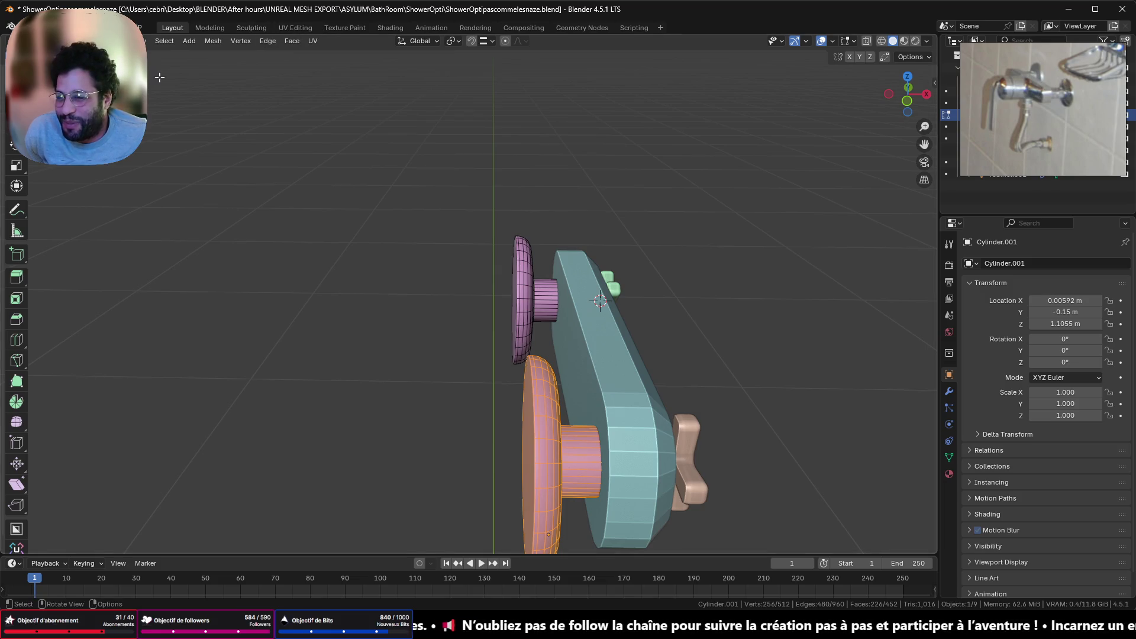
# In the UV Editing workspace, select all disc geometry, then the small disc's flat face
pyautogui.click(308, 28)
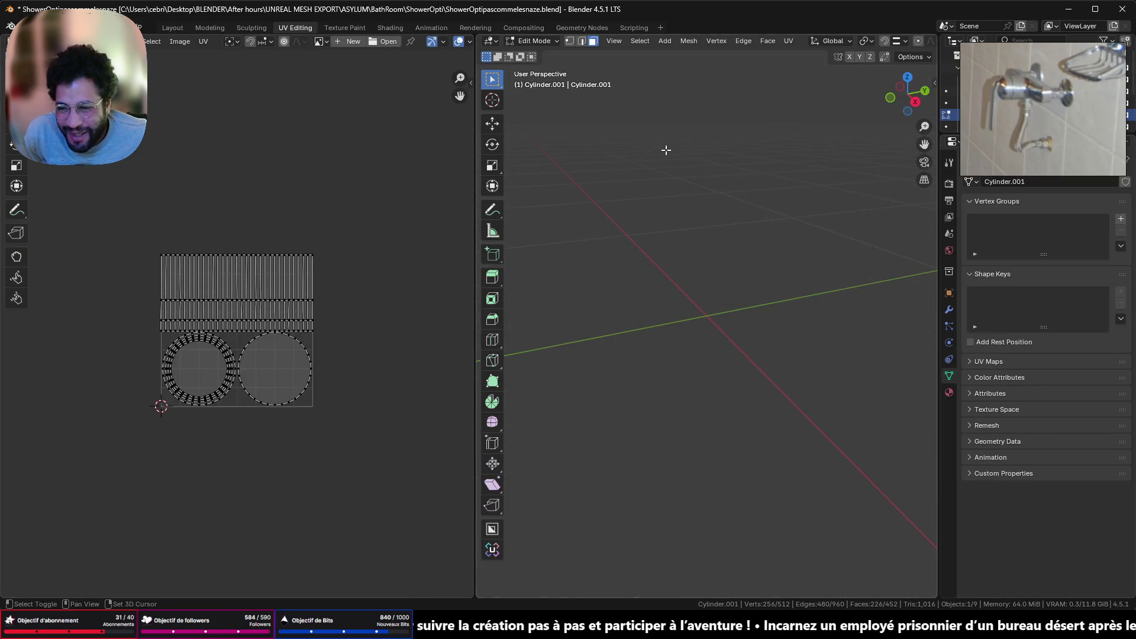
pyautogui.press('KP_Decimal')
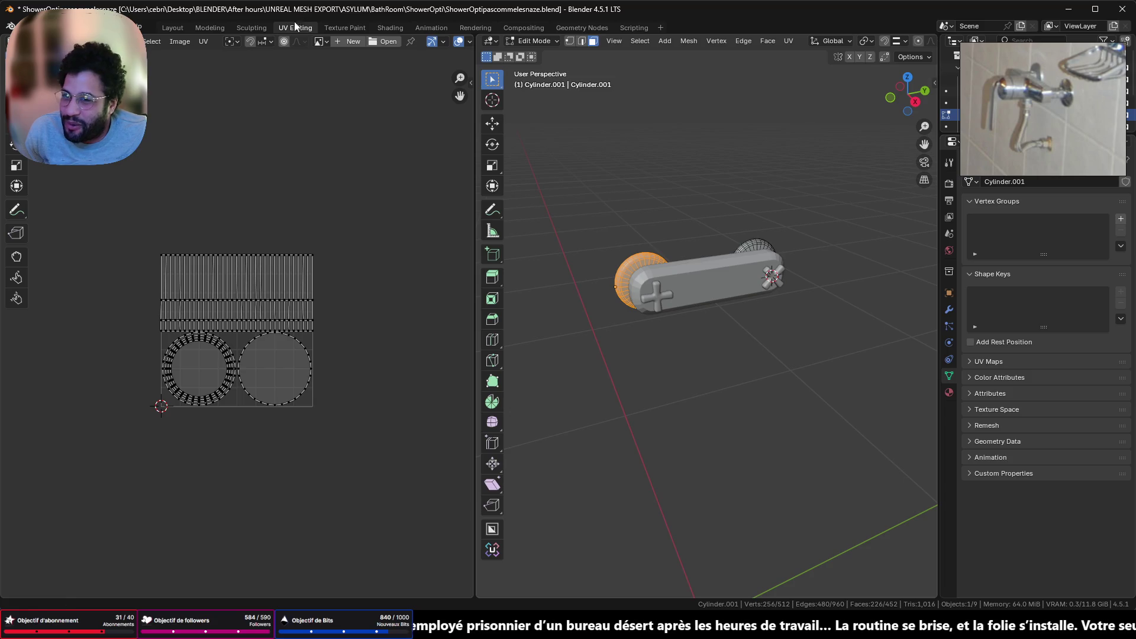
pyautogui.moveTo(615, 248); pyautogui.dragTo(707, 218, button='middle')
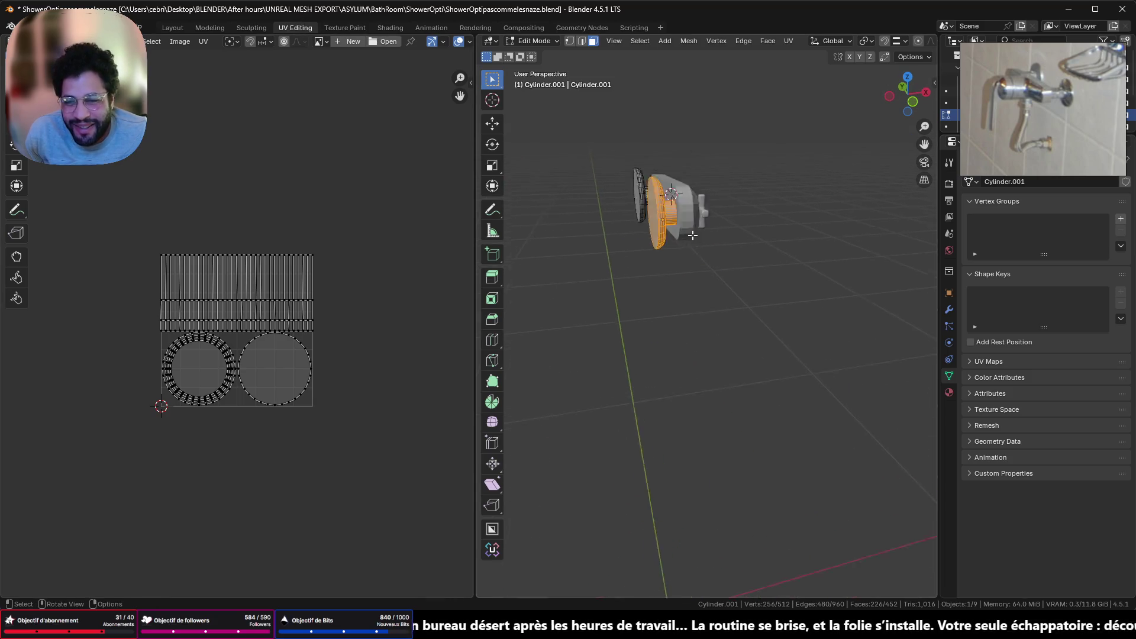
pyautogui.press('KP_Decimal')
pyautogui.moveTo(721, 282); pyautogui.dragTo(682, 289, button='middle')
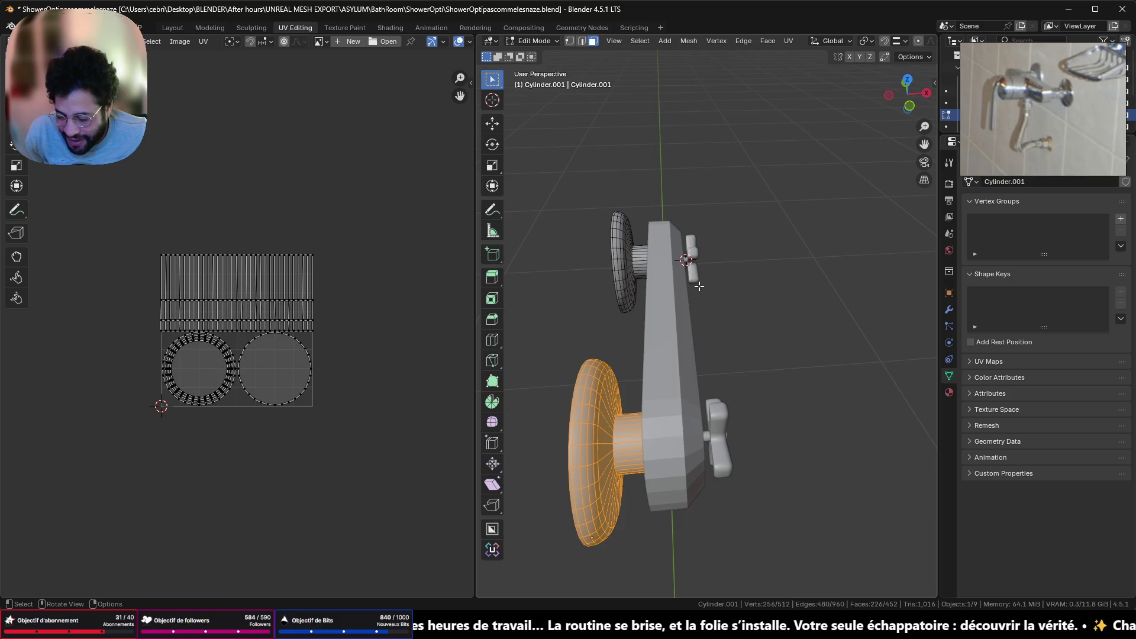
pyautogui.press('a')
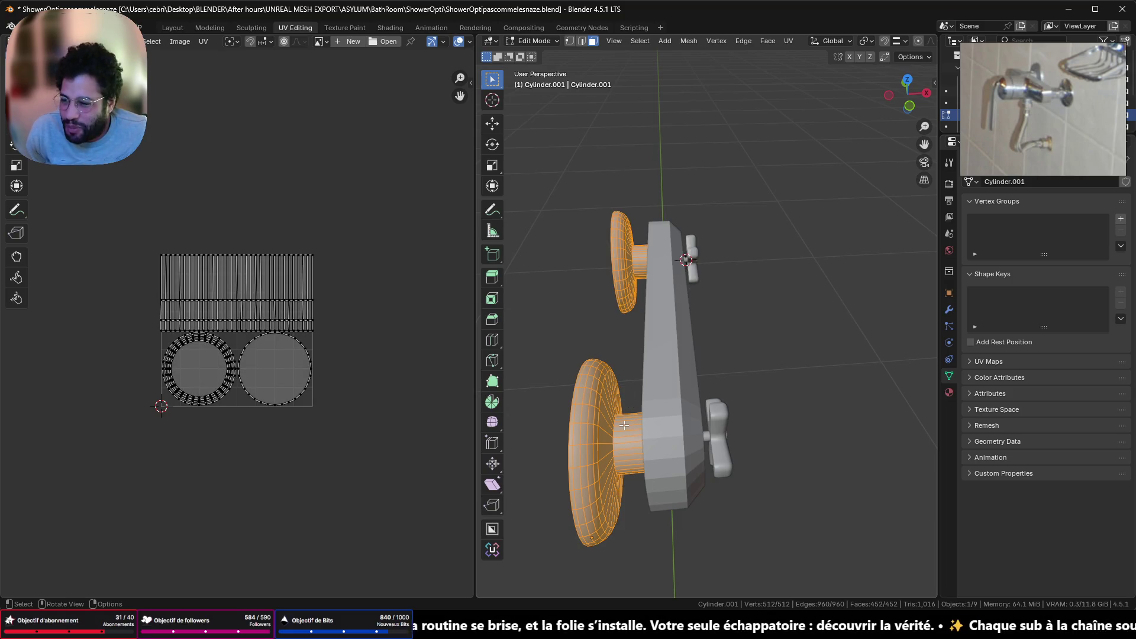
pyautogui.moveTo(634, 421)
pyautogui.mouseDown(button='middle')
pyautogui.moveTo(659, 414)
pyautogui.moveTo(653, 384)
pyautogui.mouseUp(button='middle')
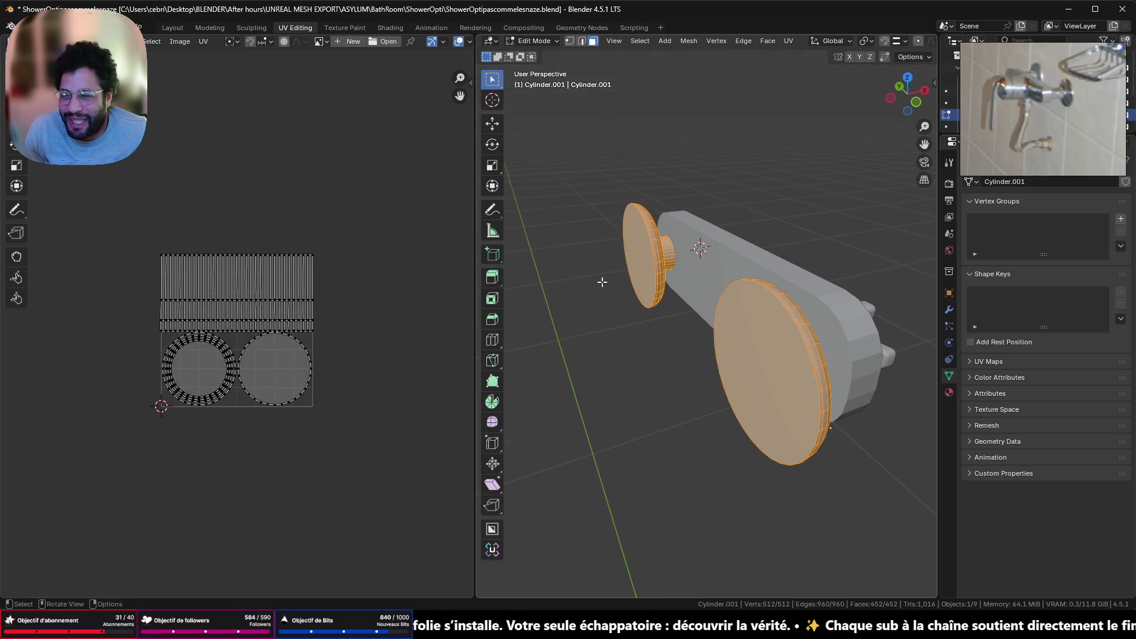
pyautogui.hotkey('alt', 'a')
pyautogui.press('a')
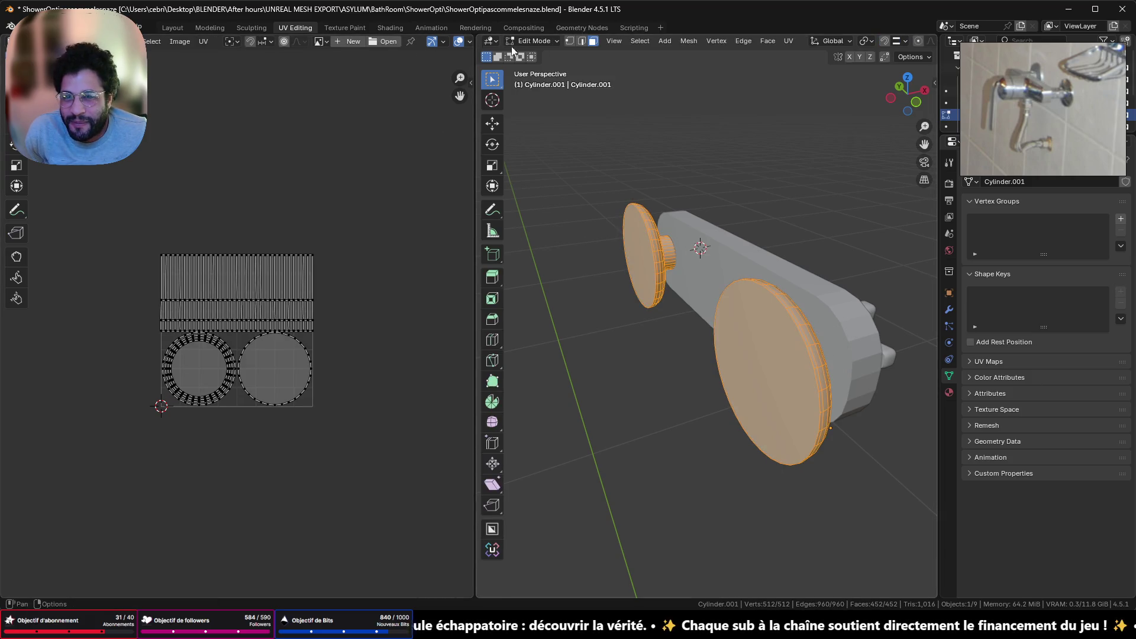
pyautogui.click(642, 255)
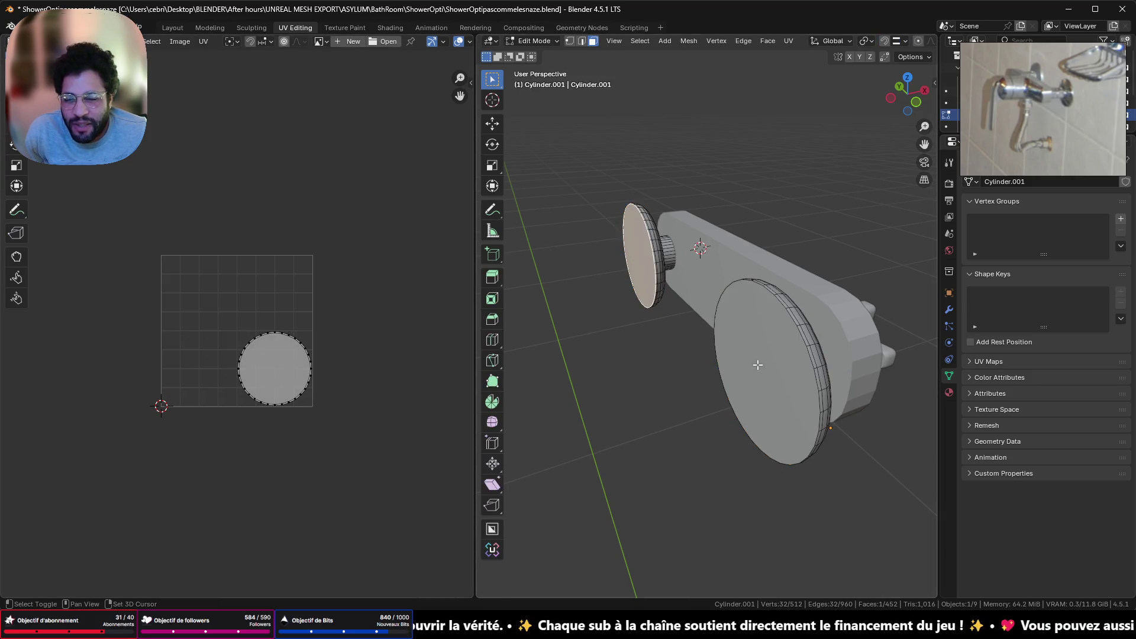
# Delete the flat front faces of both the small and big discs
pyautogui.keyDown('shift'); pyautogui.click(769, 367); pyautogui.keyUp('shift')
pyautogui.press('x')
pyautogui.click(629, 410)
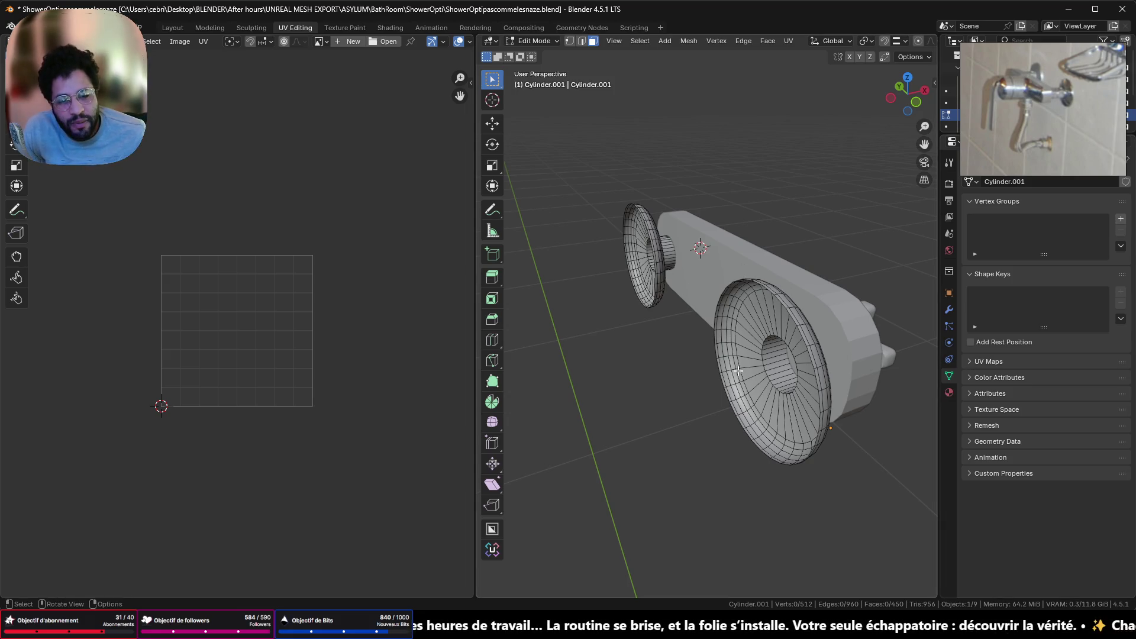
pyautogui.moveTo(739, 370)
pyautogui.mouseDown(button='middle')
pyautogui.moveTo(663, 275)
pyautogui.moveTo(814, 253)
pyautogui.moveTo(664, 249)
pyautogui.mouseUp(button='middle')
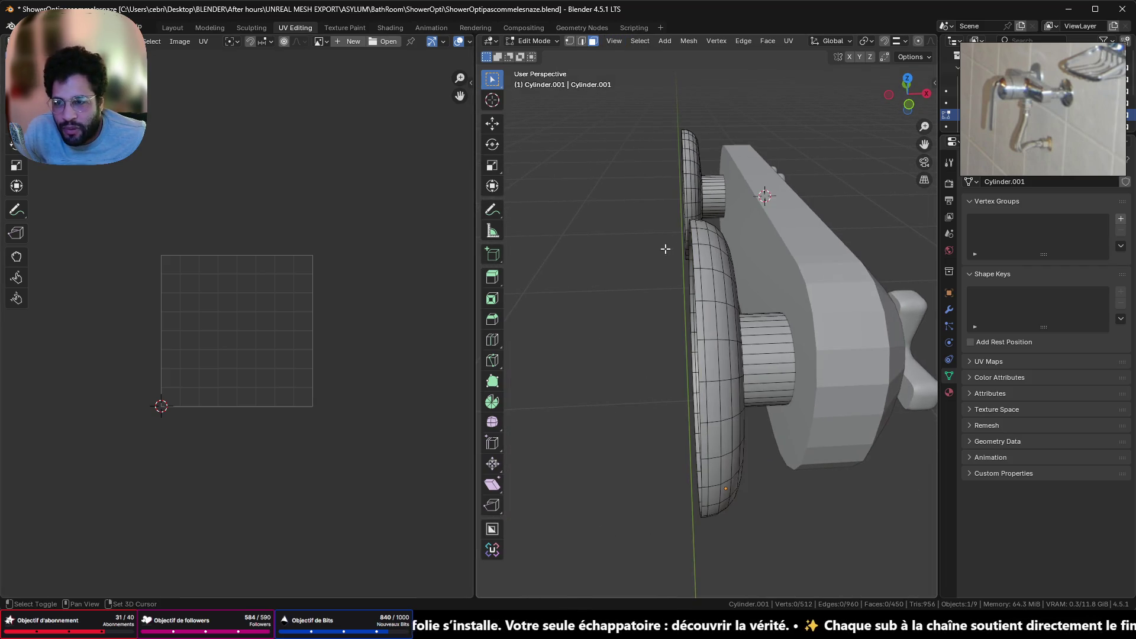
pyautogui.moveTo(842, 231); pyautogui.dragTo(657, 164, button='middle')
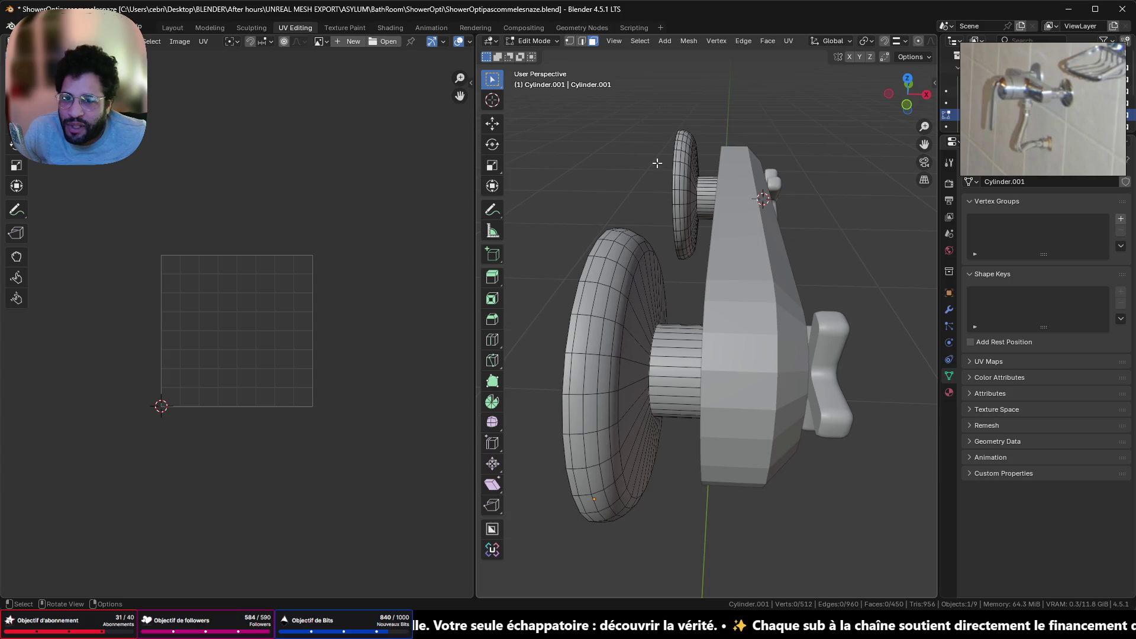
# Mark two edge loops on the discs as seams and unwrap the mesh
pyautogui.click(581, 41)
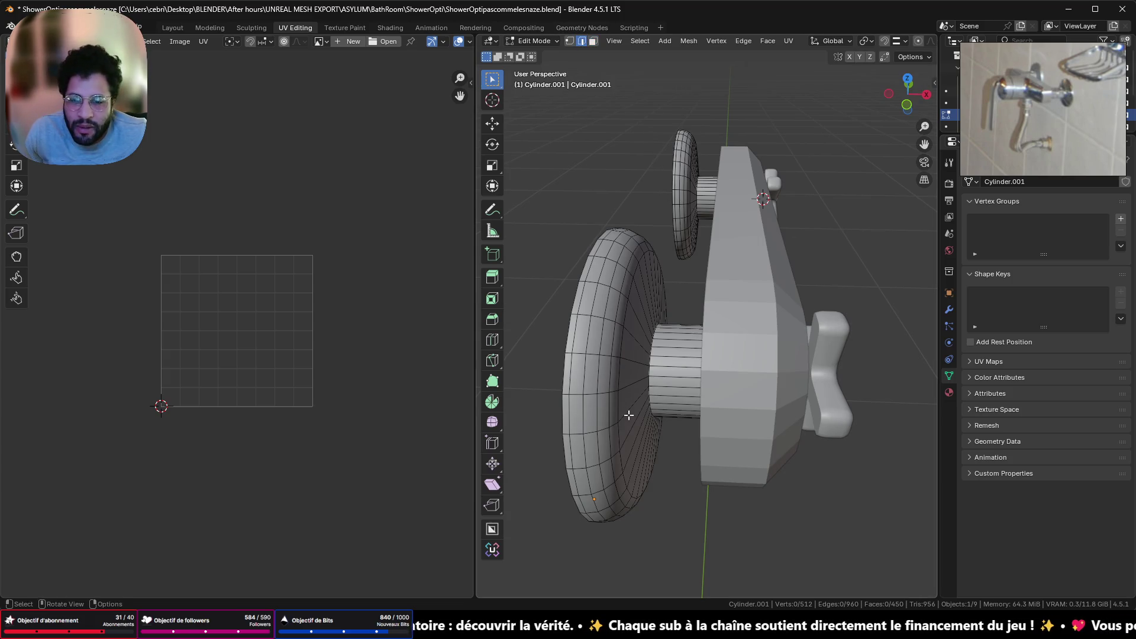
pyautogui.keyDown('alt'); pyautogui.click(646, 371); pyautogui.keyUp('alt')
pyautogui.moveTo(695, 273); pyautogui.dragTo(676, 403, button='middle')
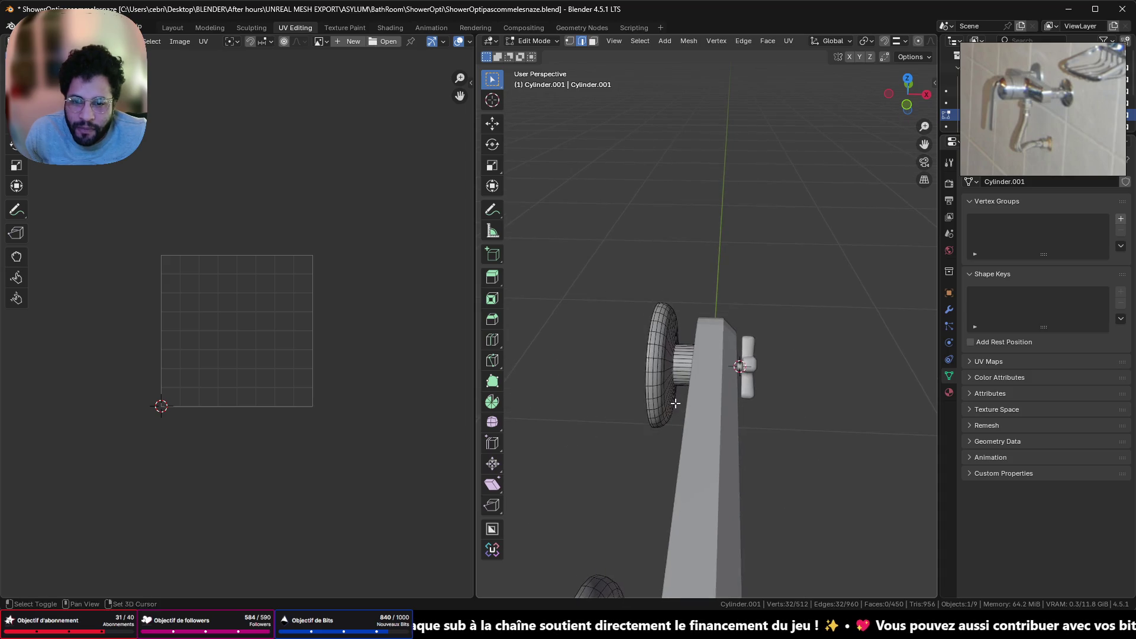
pyautogui.scroll(5, 675, 403)
pyautogui.keyDown('alt'); pyautogui.keyDown('shift'); pyautogui.click(541, 497); pyautogui.keyUp('shift'); pyautogui.keyUp('alt')
pyautogui.rightClick(634, 311)
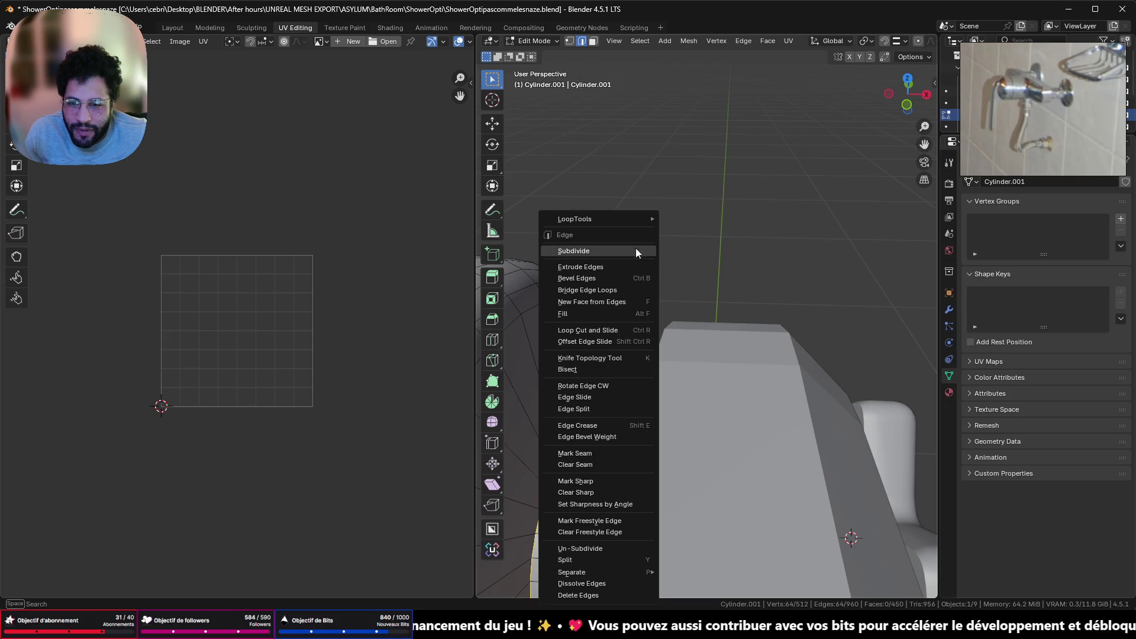
pyautogui.click(633, 452)
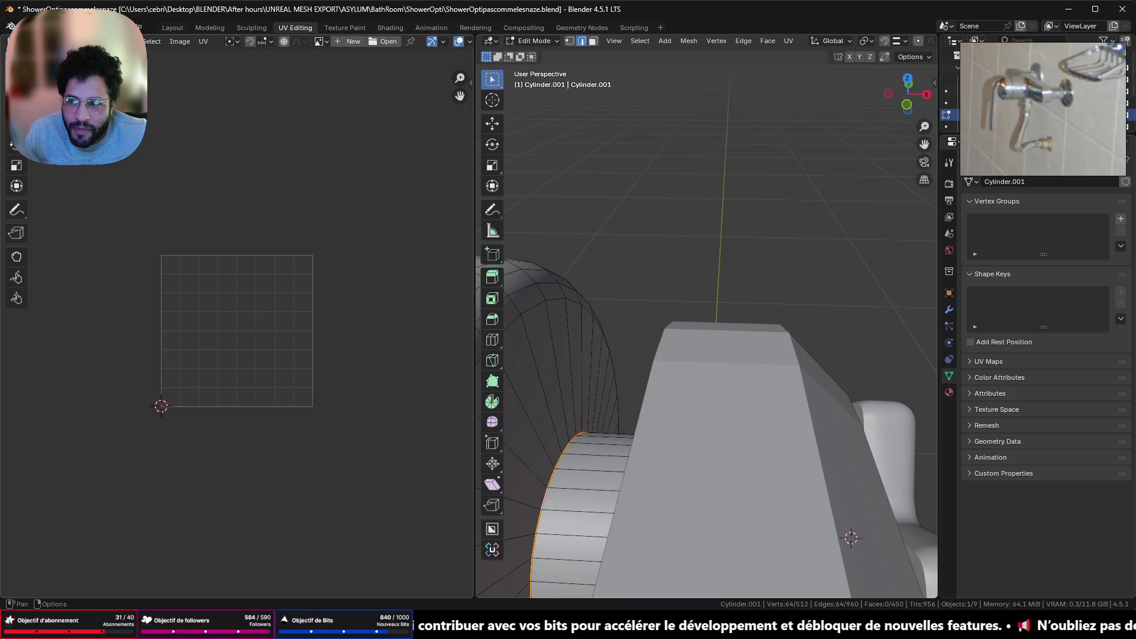
pyautogui.press('u')
pyautogui.press('Return')
pyautogui.scroll(-3, 436, 39)
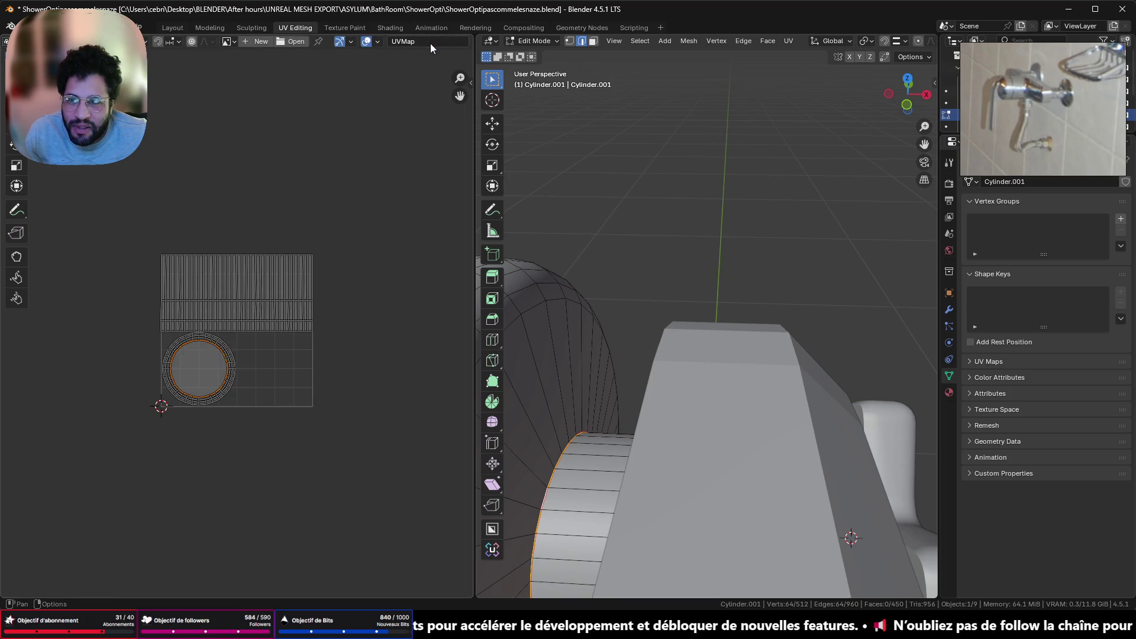
# Show UV stretching on the islands and review the mesh Options such as Live Unwrap
pyautogui.click(379, 42)
pyautogui.click(302, 176)
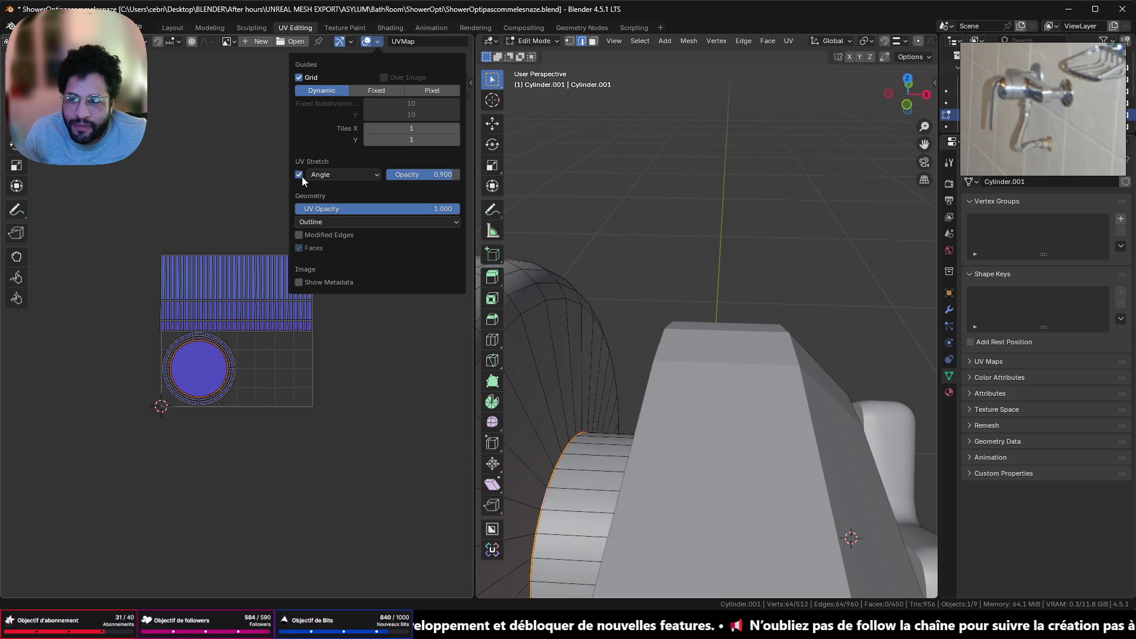
pyautogui.scroll(-3, 827, 49)
pyautogui.scroll(-7, 835, 44)
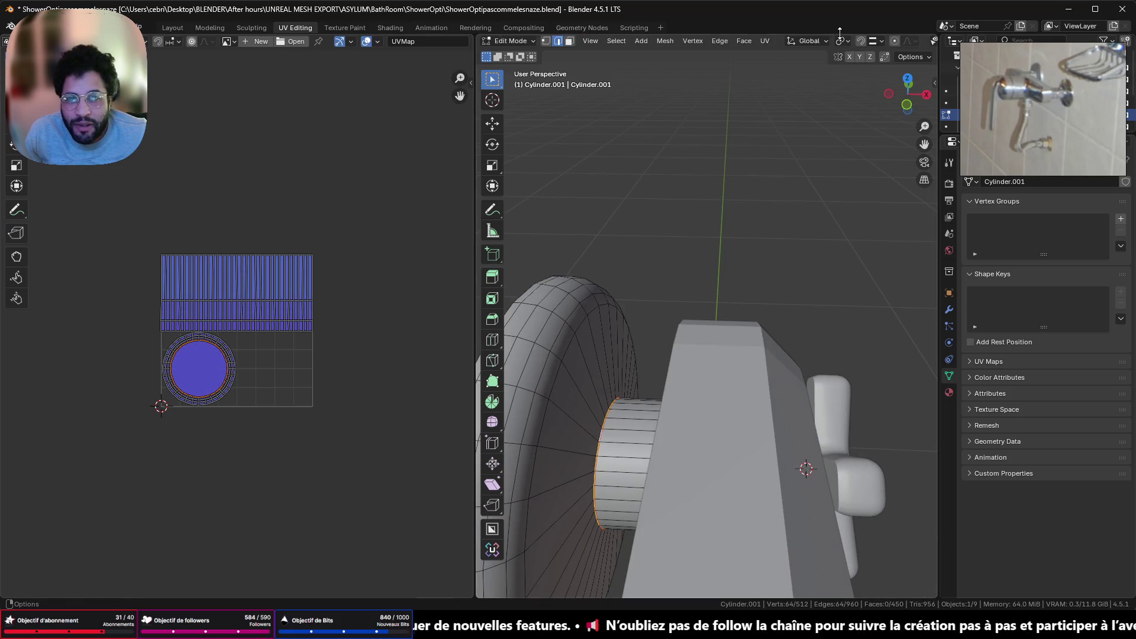
pyautogui.click(908, 56)
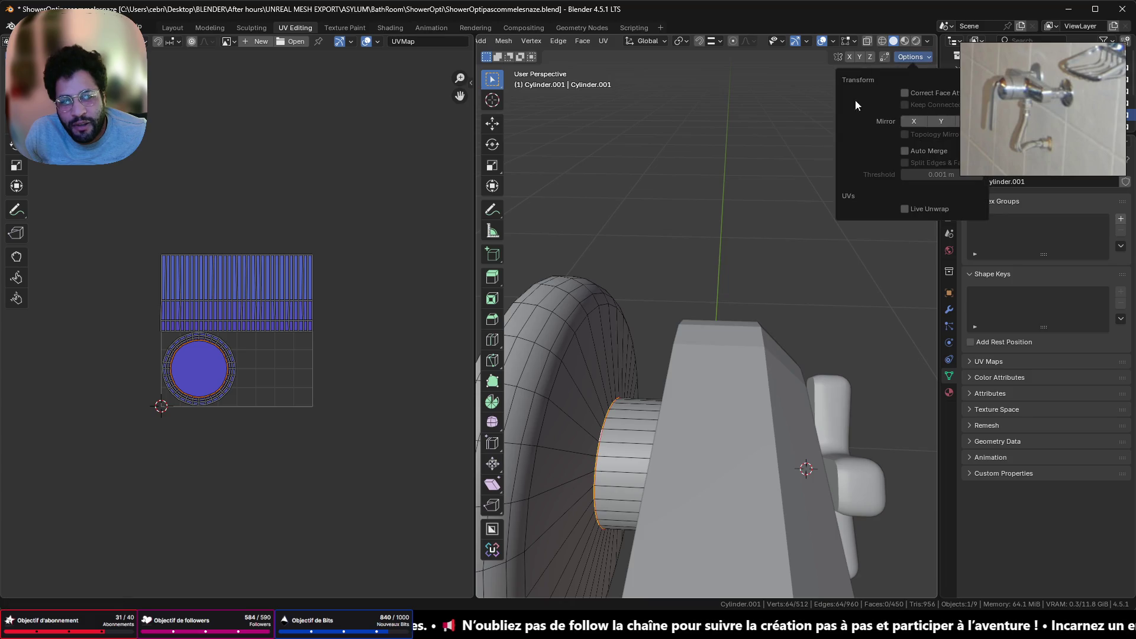
pyautogui.scroll(-5, 544, 235)
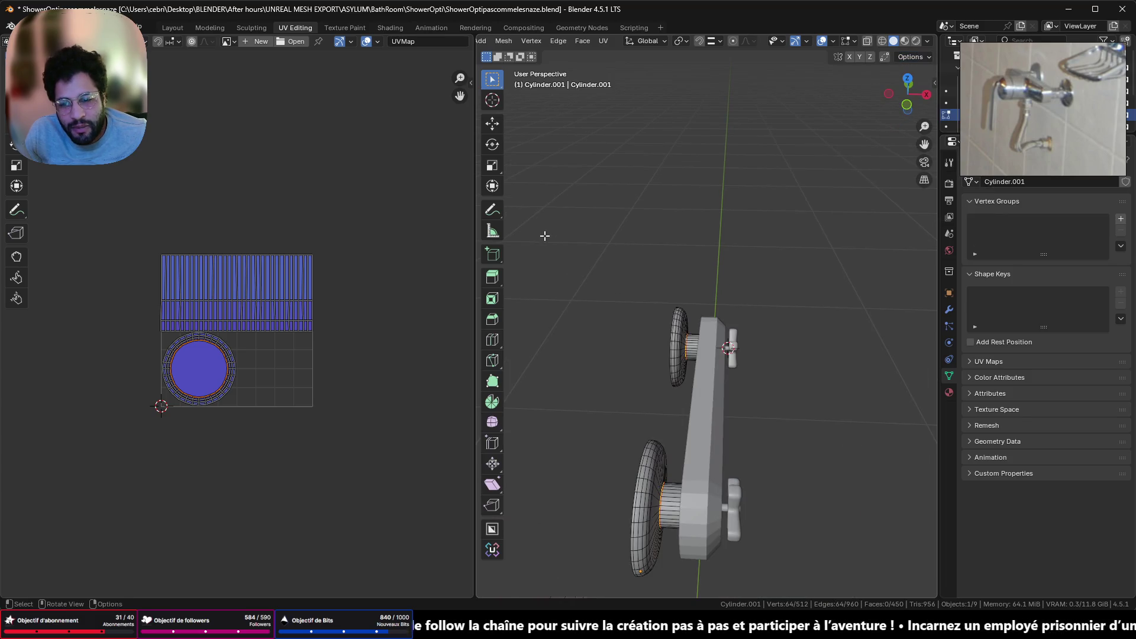
# Return to Object Mode and switch the viewport to wireframe shading
pyautogui.moveTo(656, 312)
pyautogui.mouseDown(button='middle')
pyautogui.moveTo(643, 292)
pyautogui.moveTo(657, 300)
pyautogui.moveTo(618, 287)
pyautogui.moveTo(653, 285)
pyautogui.mouseUp(button='middle')
pyautogui.press('Tab')
pyautogui.press('Tab')
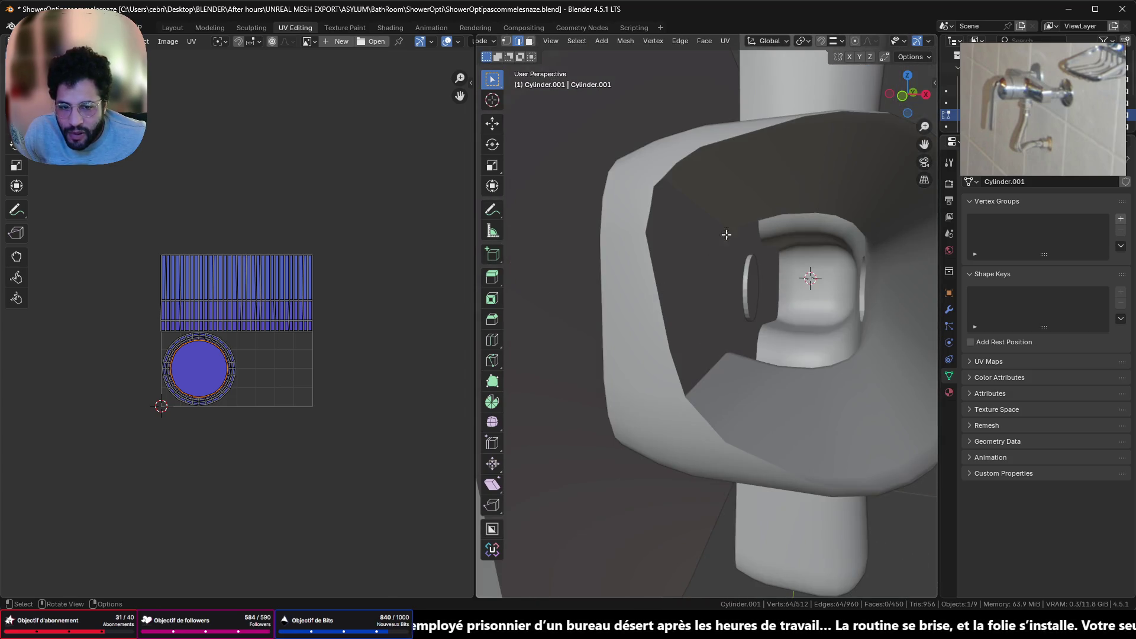
pyautogui.press('Tab')
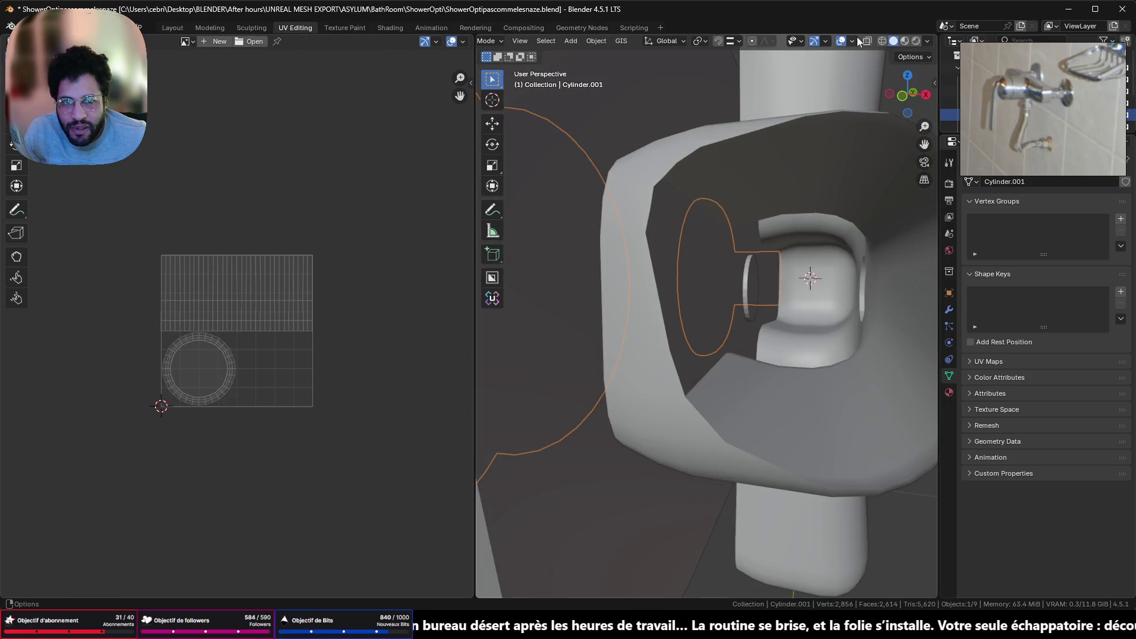
pyautogui.click(882, 41)
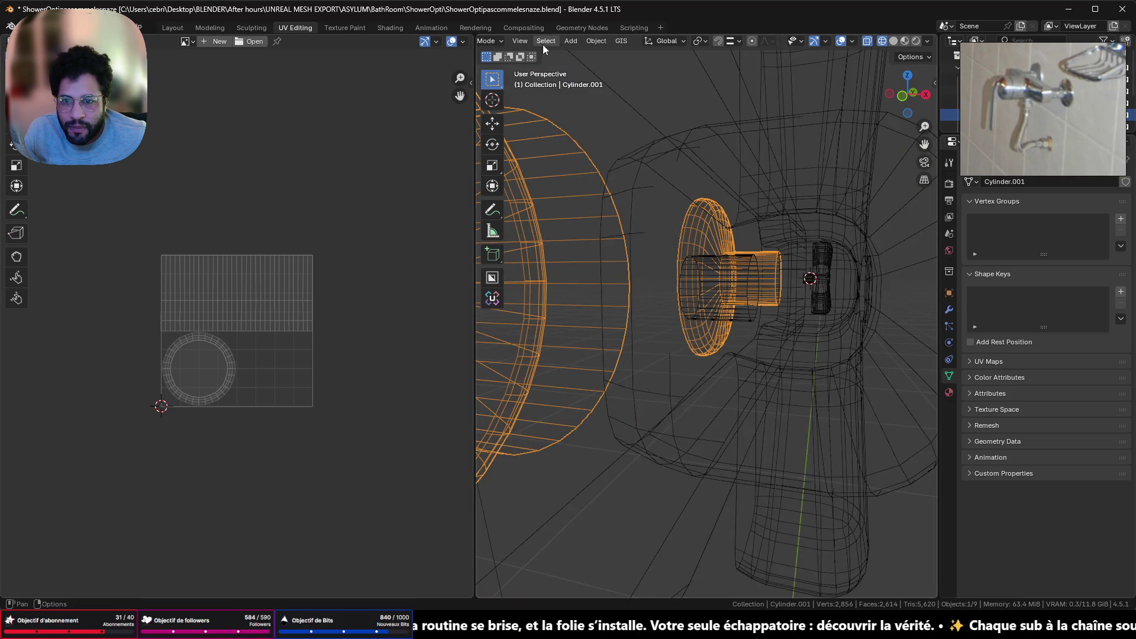
# In face select mode, delete the two flat cap faces of Cylinder.001
pyautogui.press('Tab')
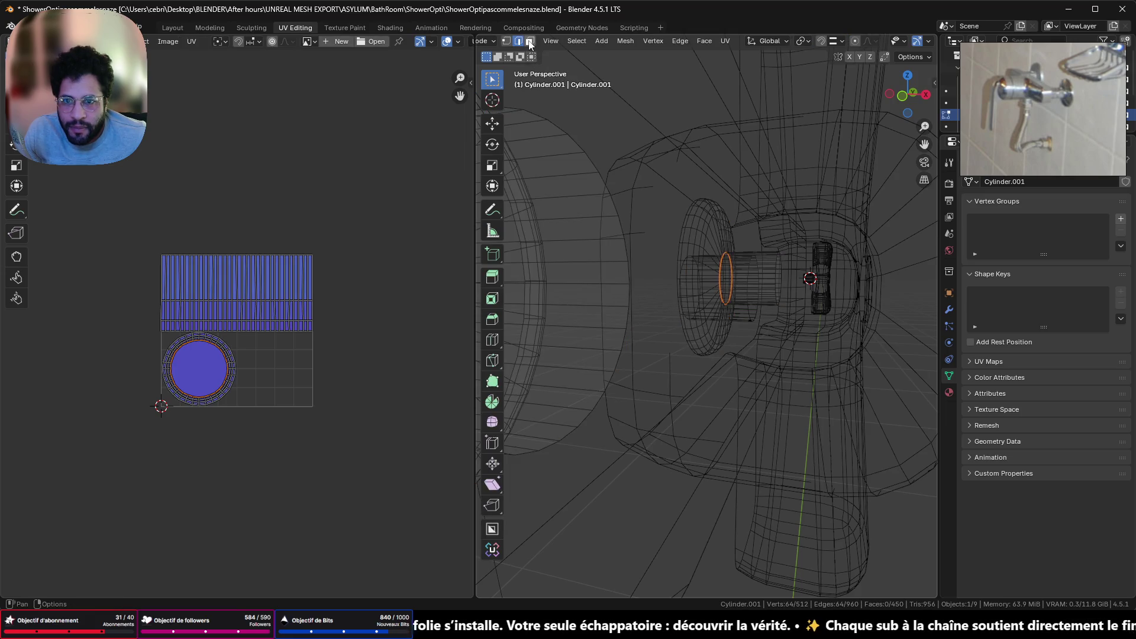
pyautogui.press('3')
pyautogui.click(560, 293)
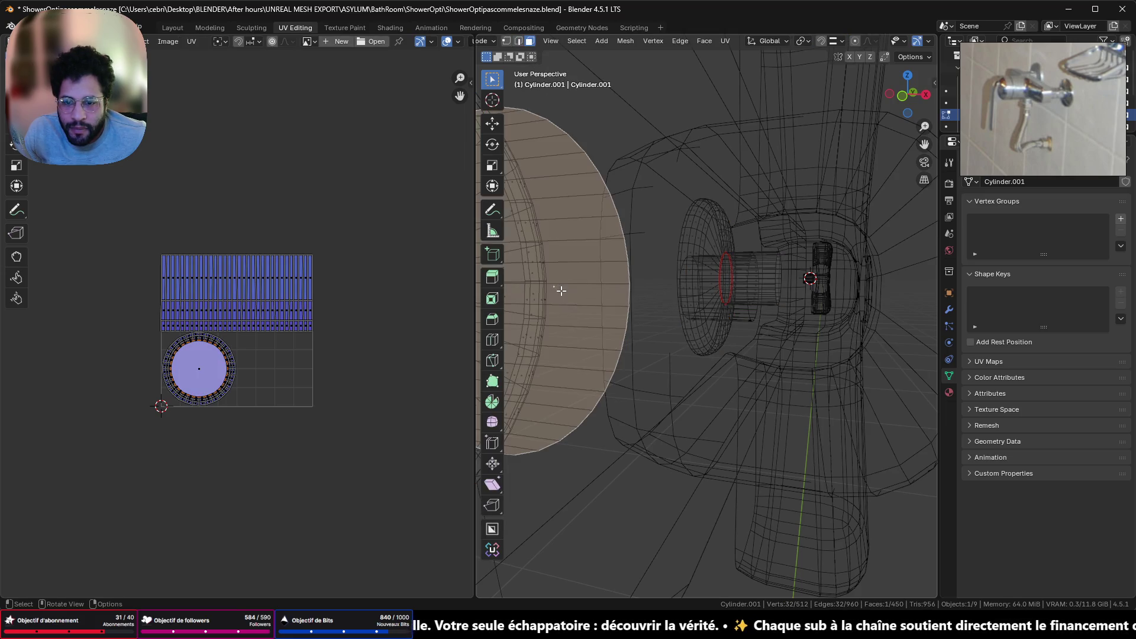
pyautogui.keyDown('shift'); pyautogui.click(781, 279); pyautogui.keyUp('shift')
pyautogui.moveTo(745, 322)
pyautogui.mouseDown(button='middle')
pyautogui.moveTo(720, 332)
pyautogui.moveTo(819, 323)
pyautogui.moveTo(806, 314)
pyautogui.moveTo(850, 331)
pyautogui.moveTo(743, 281)
pyautogui.moveTo(567, 294)
pyautogui.moveTo(563, 274)
pyautogui.moveTo(720, 258)
pyautogui.moveTo(715, 275)
pyautogui.mouseUp(button='middle')
pyautogui.moveTo(595, 274)
pyautogui.mouseDown(button='middle')
pyautogui.moveTo(580, 299)
pyautogui.moveTo(535, 266)
pyautogui.moveTo(520, 271)
pyautogui.mouseUp(button='middle')
pyautogui.press('x')
pyautogui.click(580, 299)
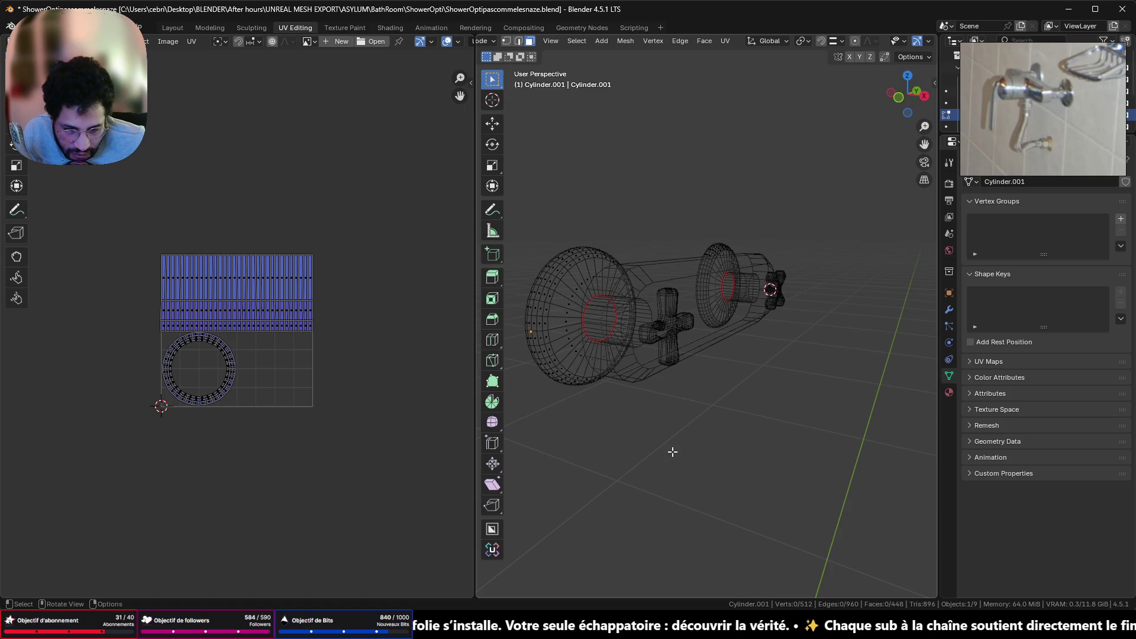
# Return to Object Mode, deselect the cylinder, and switch to Discord
pyautogui.press('Tab')
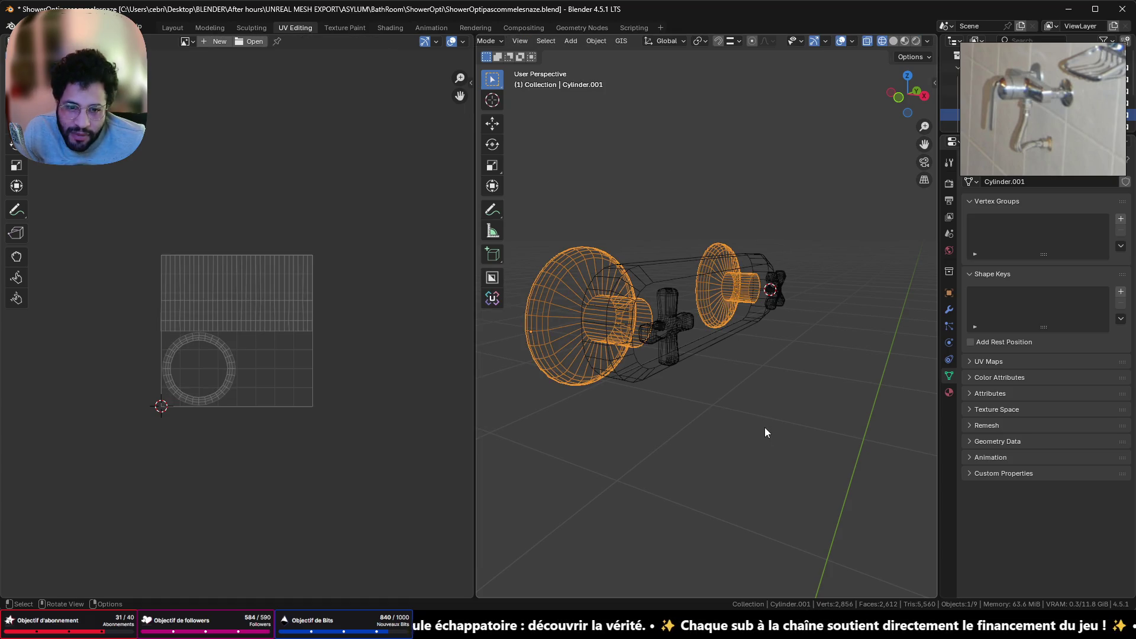
pyautogui.click(764, 429)
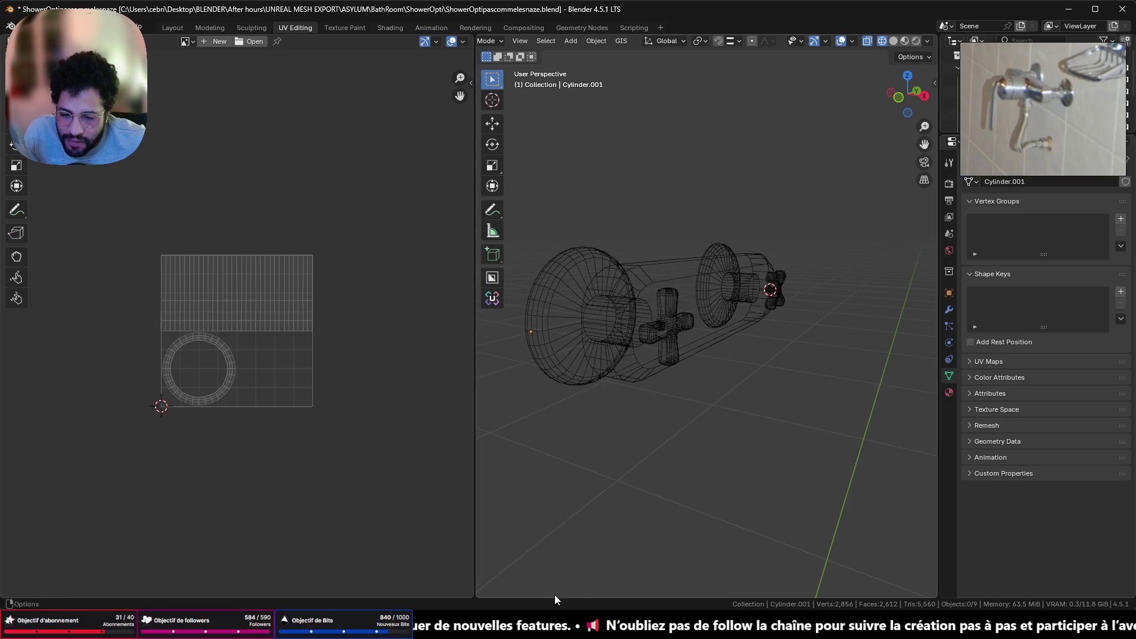
pyautogui.hotkey('alt', 'Tab')
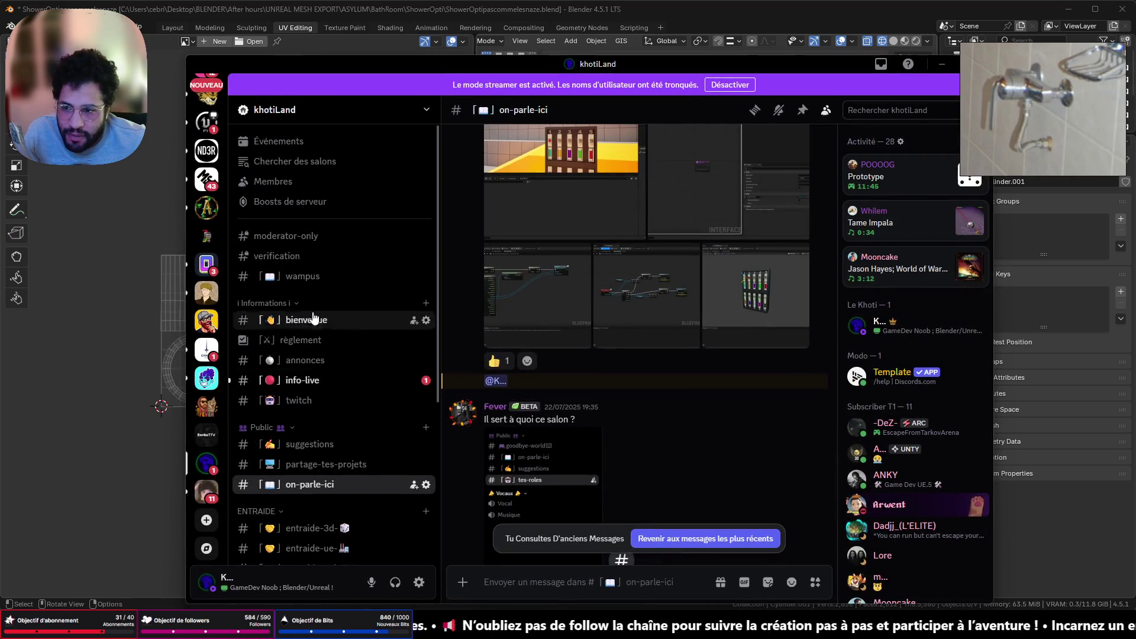
# Open Direct Messages and enlarge the shared UV layout screenshot
pyautogui.scroll(-5, 204, 101)
pyautogui.click(204, 102)
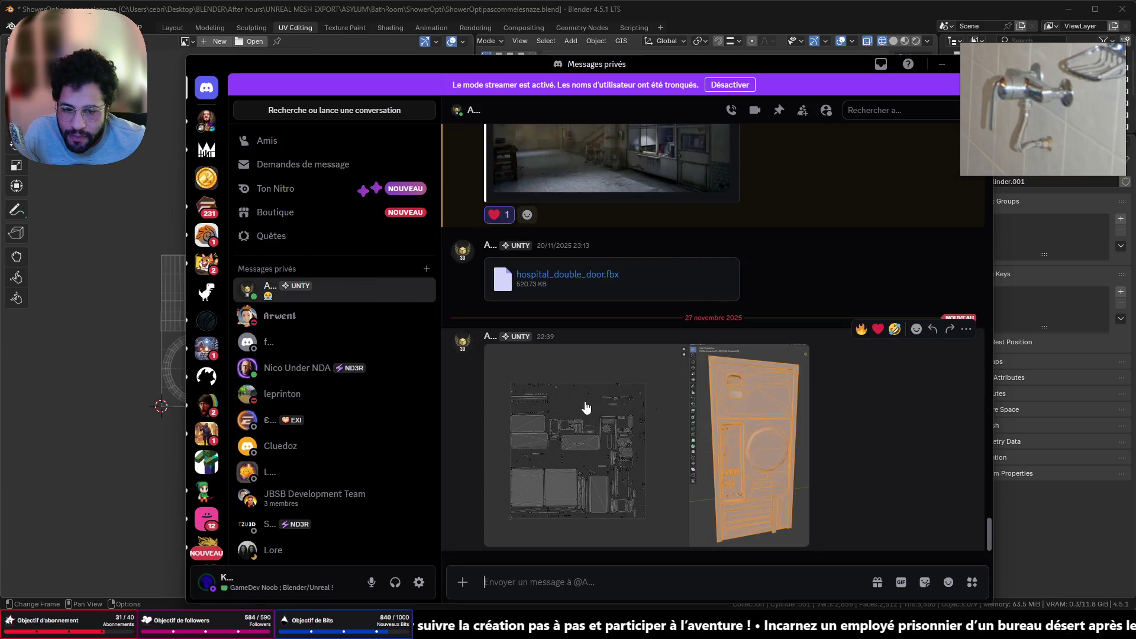
pyautogui.click(764, 454)
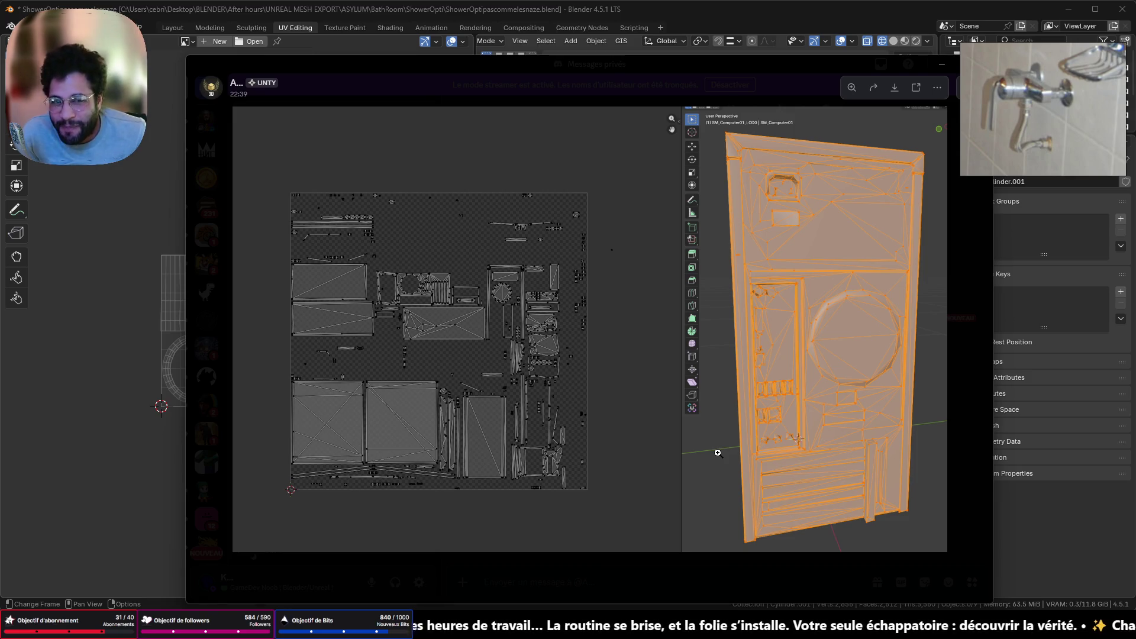
pyautogui.moveTo(793, 60); pyautogui.dragTo(671, 74)
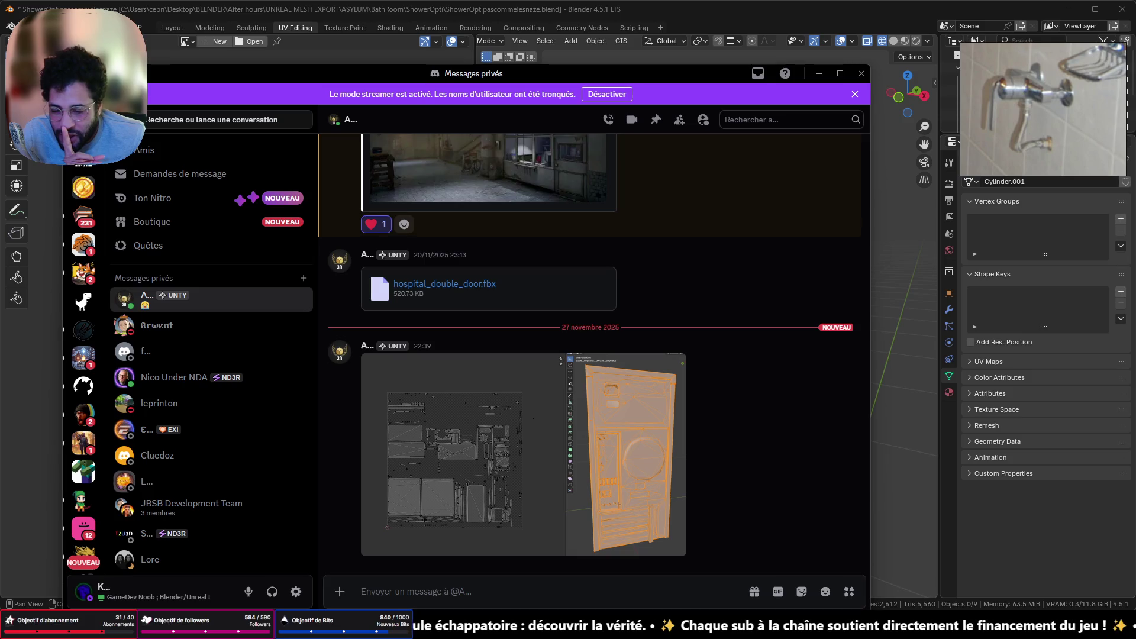
# Download SM_Elevator01c.fbx from another contact's chat and drag it into Blender to import
pyautogui.moveTo(424, 628)
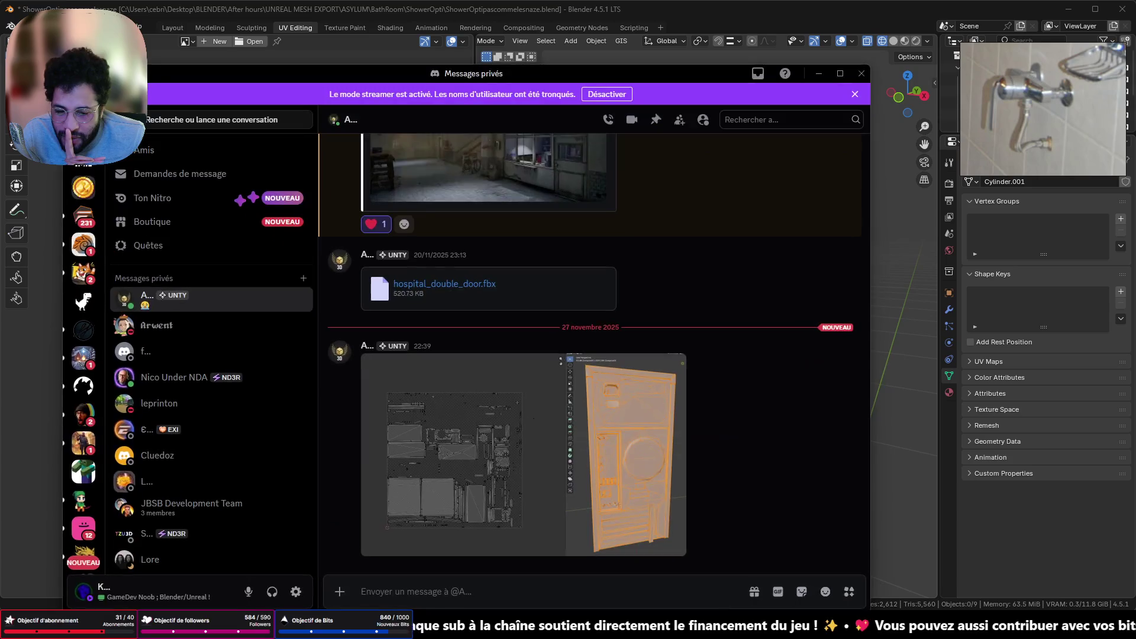
pyautogui.scroll(-8, 157, 307)
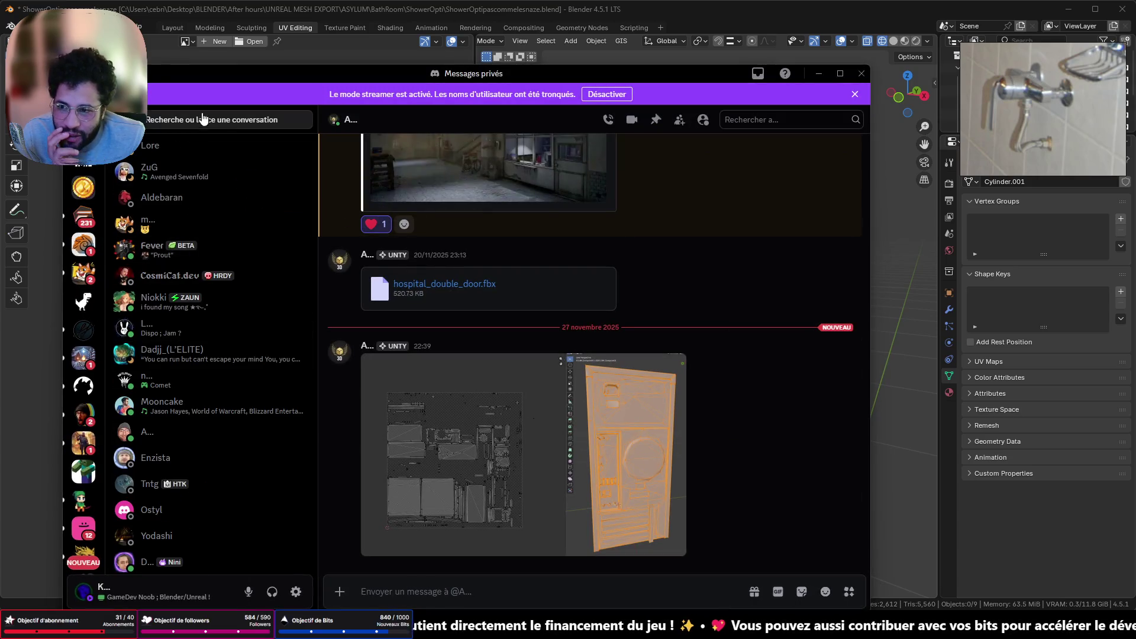
pyautogui.scroll(-7, 210, 328)
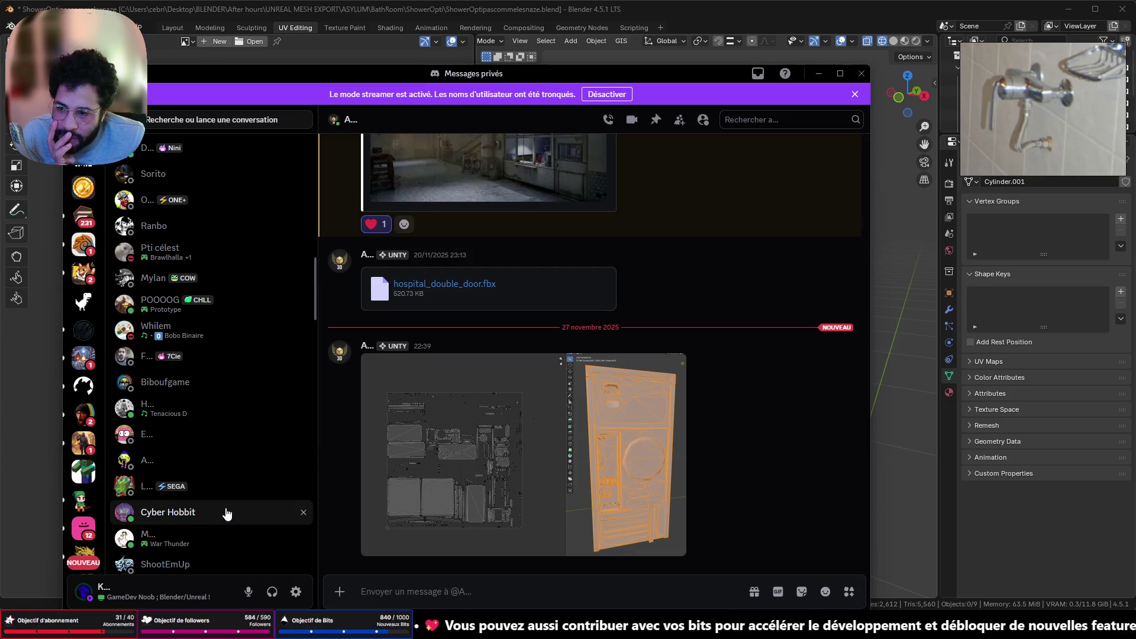
pyautogui.scroll(-3, 213, 423)
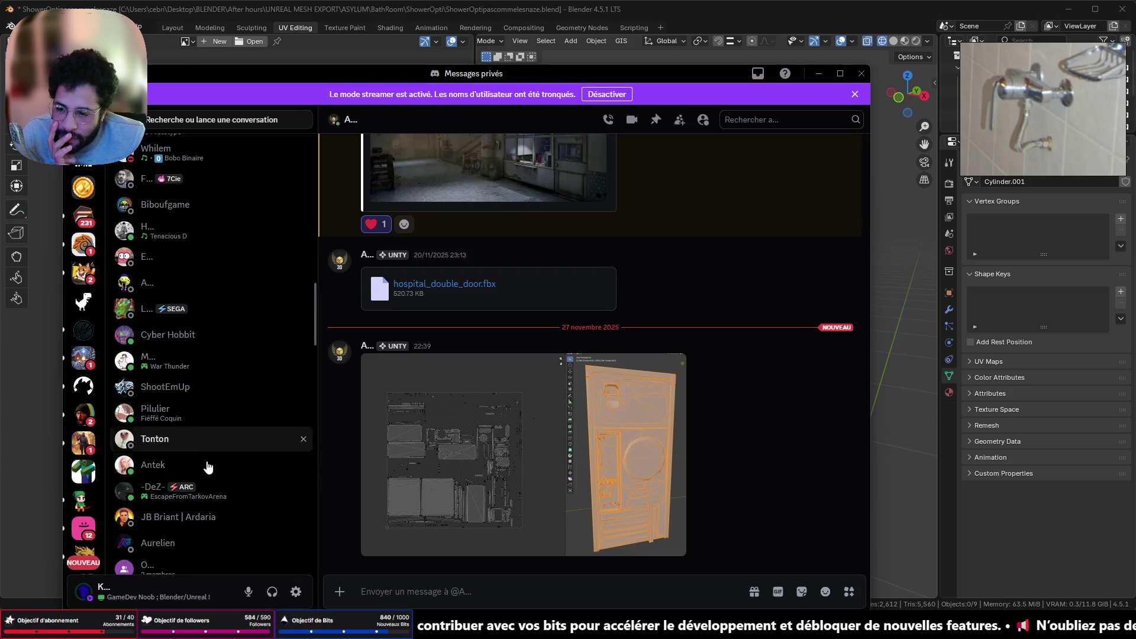
pyautogui.scroll(-3, 203, 469)
pyautogui.click(178, 365)
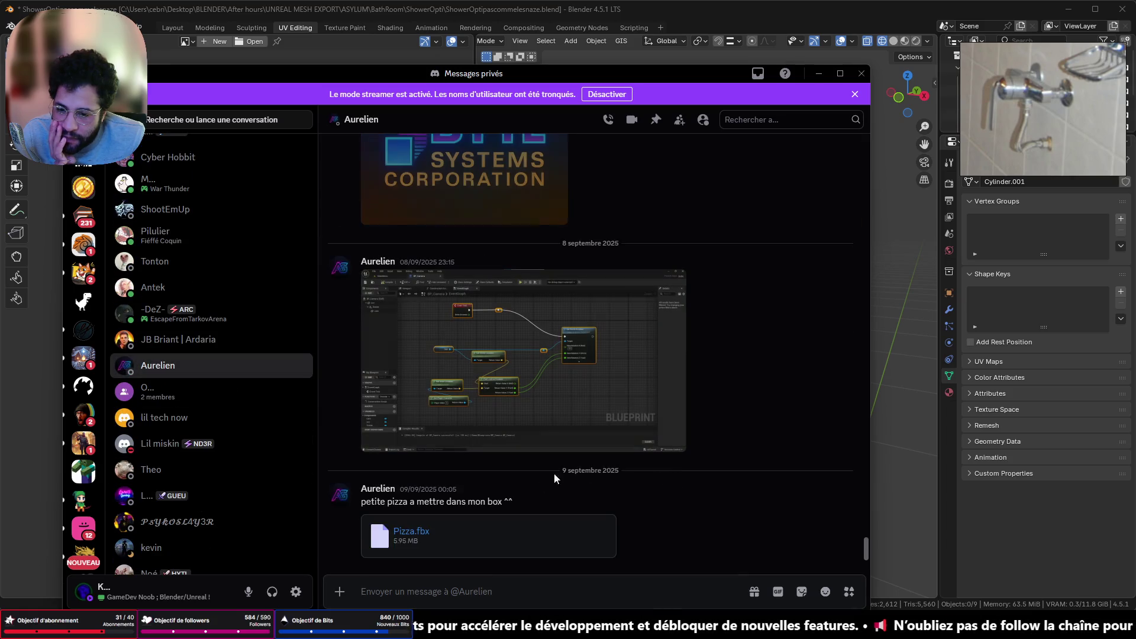
pyautogui.scroll(5, 465, 507)
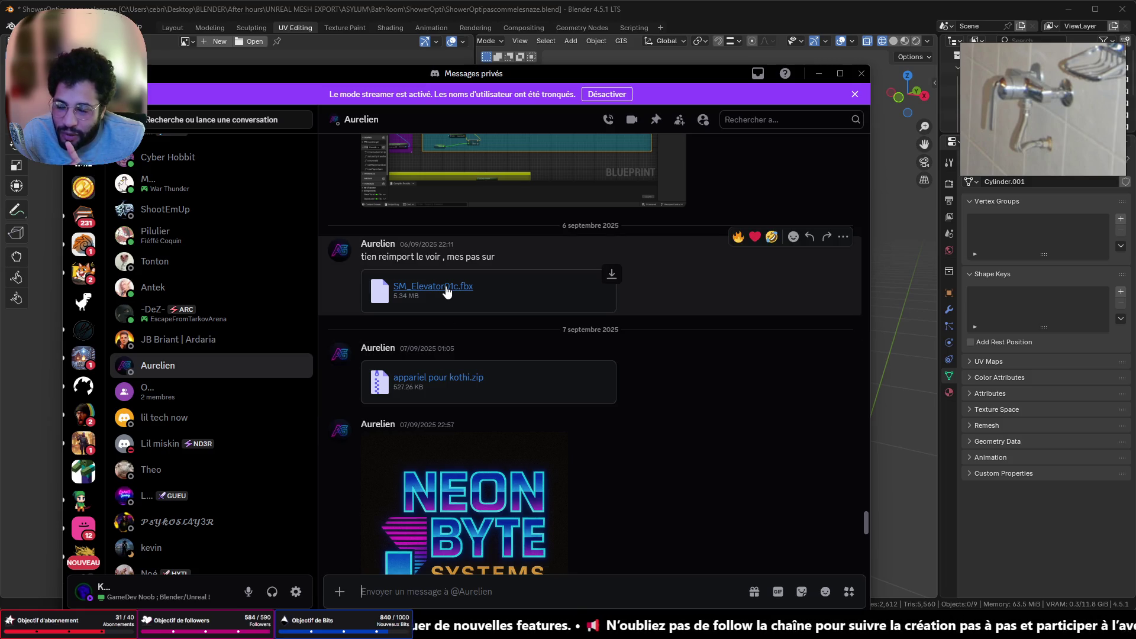
pyautogui.click(612, 274)
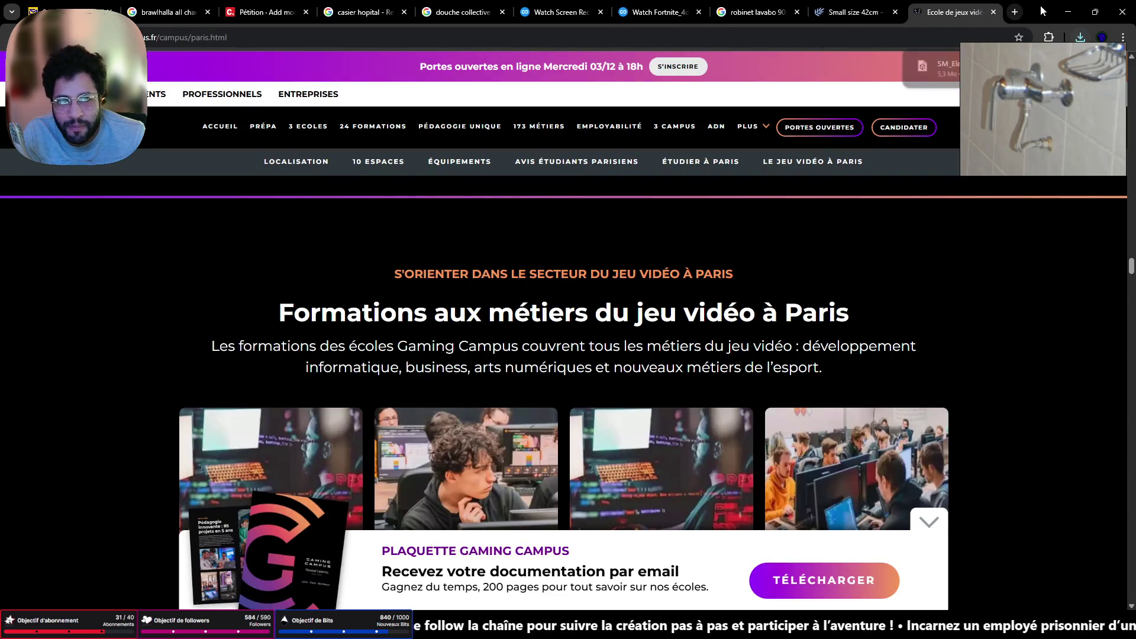
pyautogui.click(1068, 12)
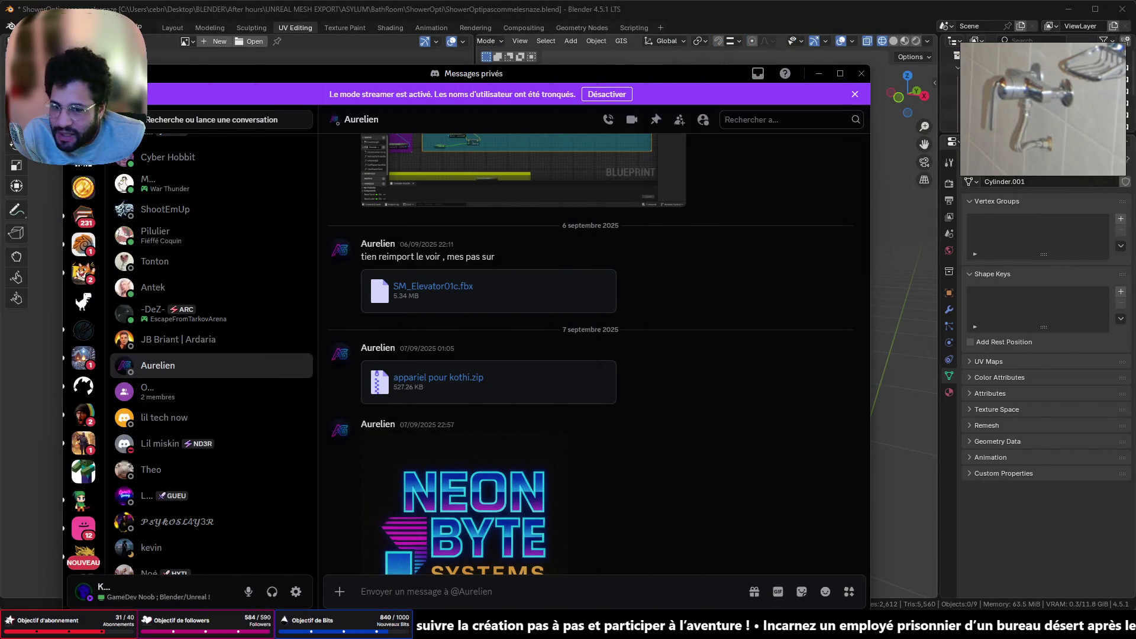
pyautogui.moveTo(907, 227); pyautogui.dragTo(898, 268)
# Import the elevator FBX with default settings and look around it in the viewport
pyautogui.click(819, 73)
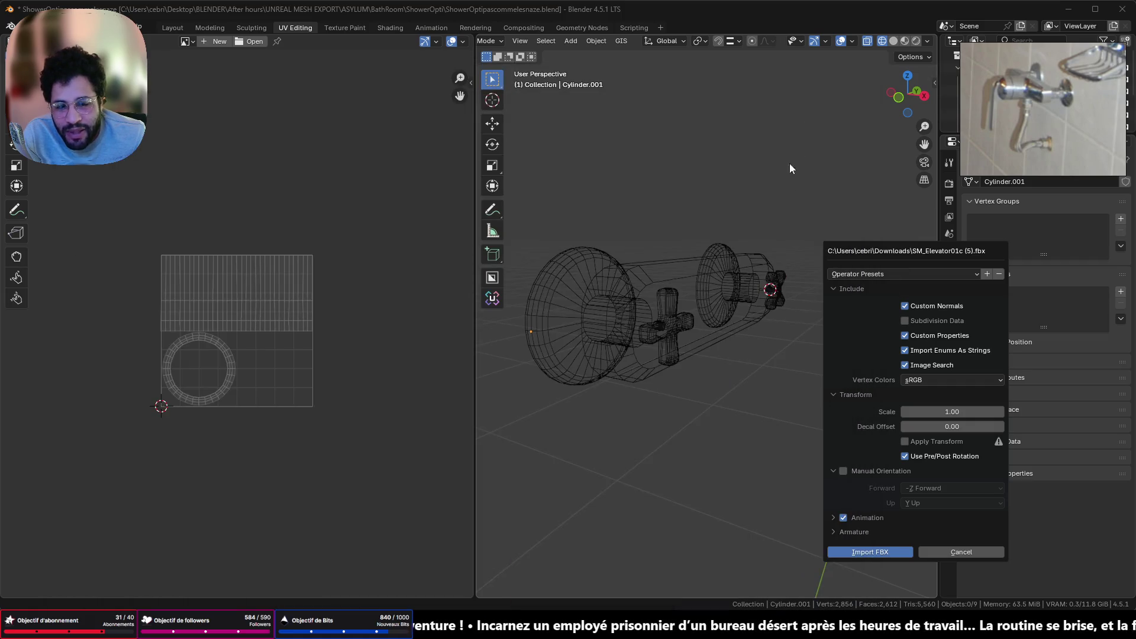
pyautogui.click(843, 554)
pyautogui.scroll(-1, 669, 408)
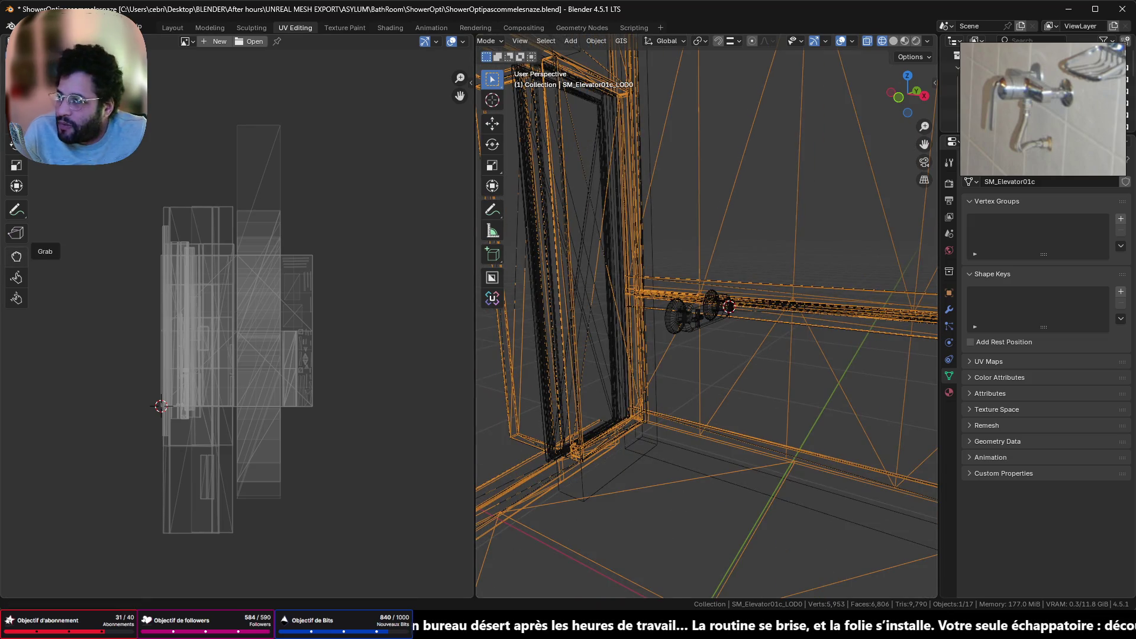
pyautogui.scroll(-8, 659, 193)
pyautogui.moveTo(667, 246)
pyautogui.mouseDown(button='middle')
pyautogui.moveTo(723, 284)
pyautogui.moveTo(812, 299)
pyautogui.mouseUp(button='middle')
pyautogui.scroll(5, 724, 284)
pyautogui.scroll(-5, 799, 294)
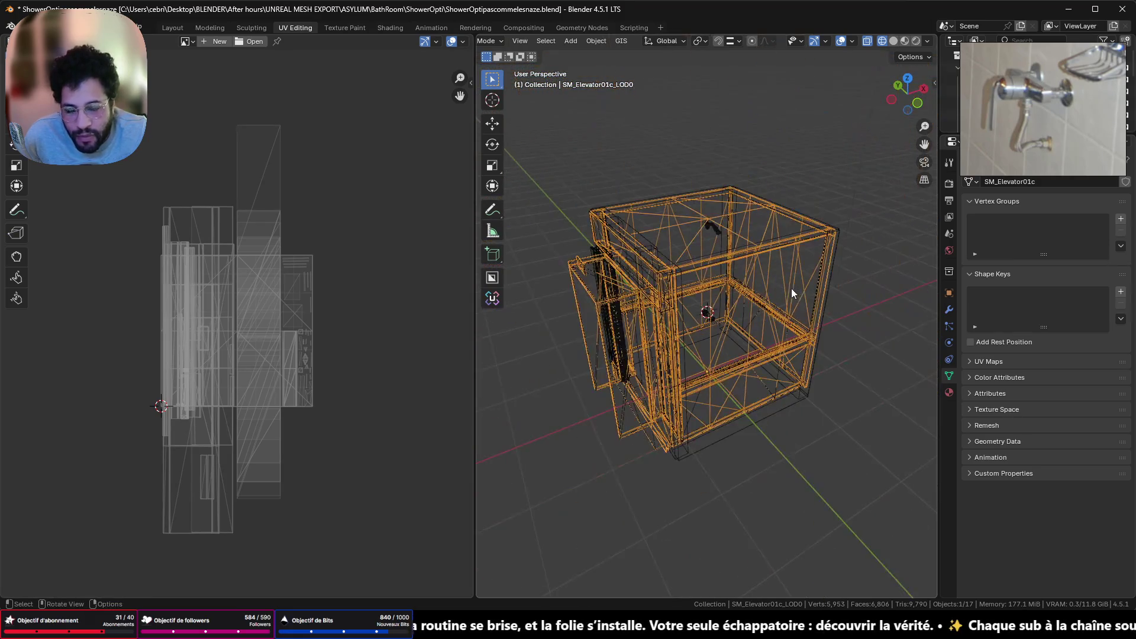
# Inspect the imported elevator mesh's UVs in Edit Mode, then return to Object Mode
pyautogui.press('Tab')
pyautogui.scroll(-3, 239, 354)
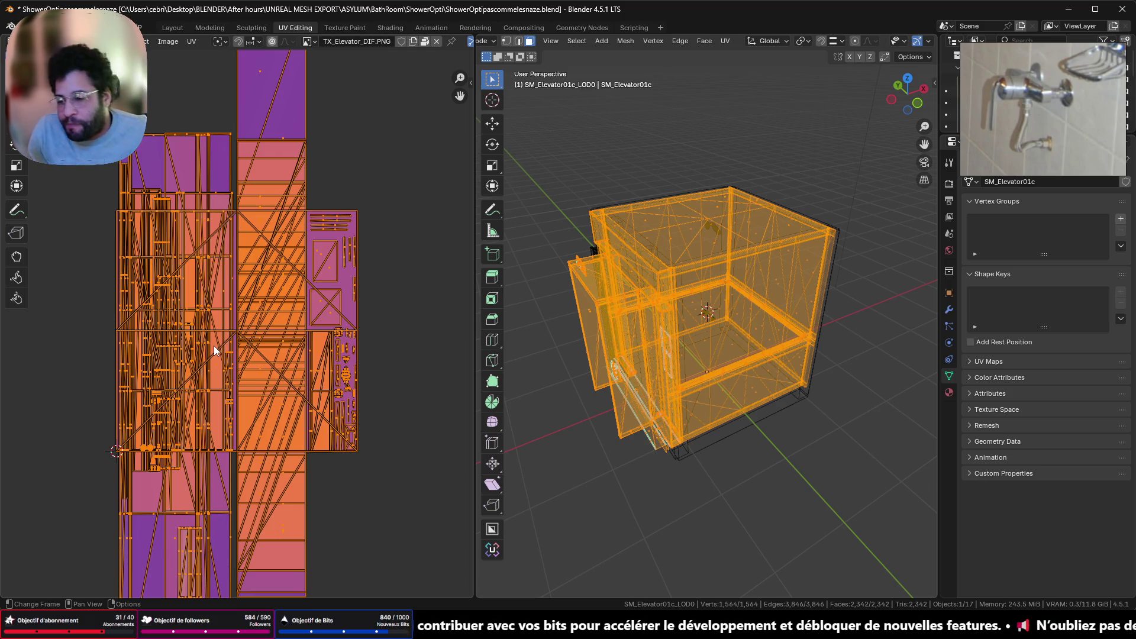
pyautogui.moveTo(680, 408); pyautogui.dragTo(790, 411, button='middle')
pyautogui.press('Tab')
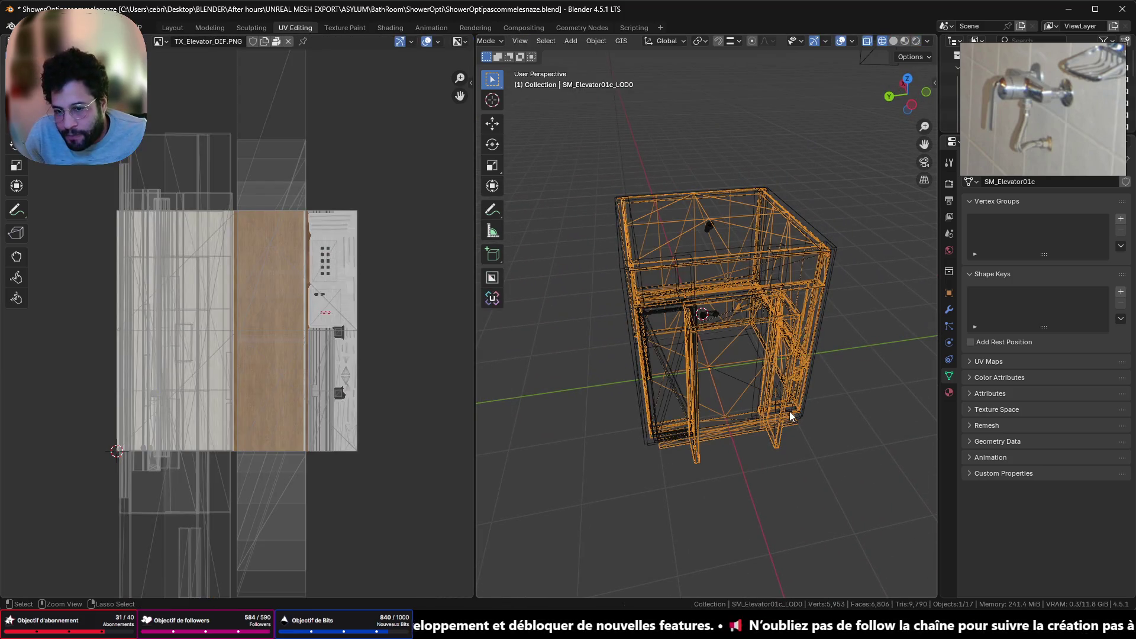
# Select the imported cabinet objects and delete them, leaving the faucet parts
pyautogui.press('a')
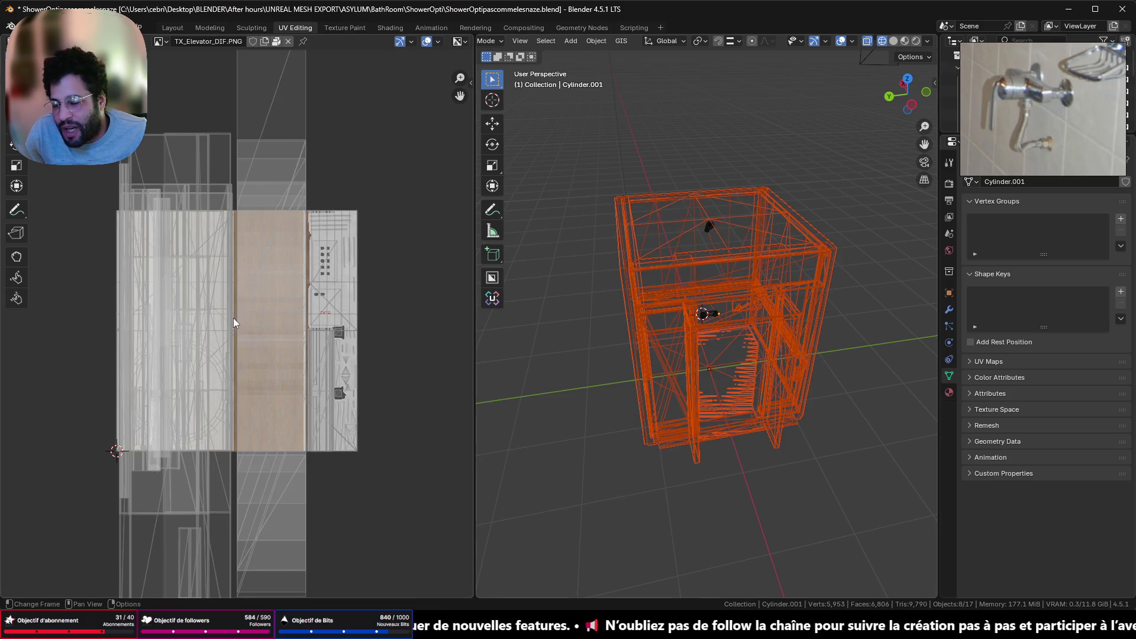
pyautogui.scroll(3, 233, 317)
pyautogui.scroll(-5, 233, 317)
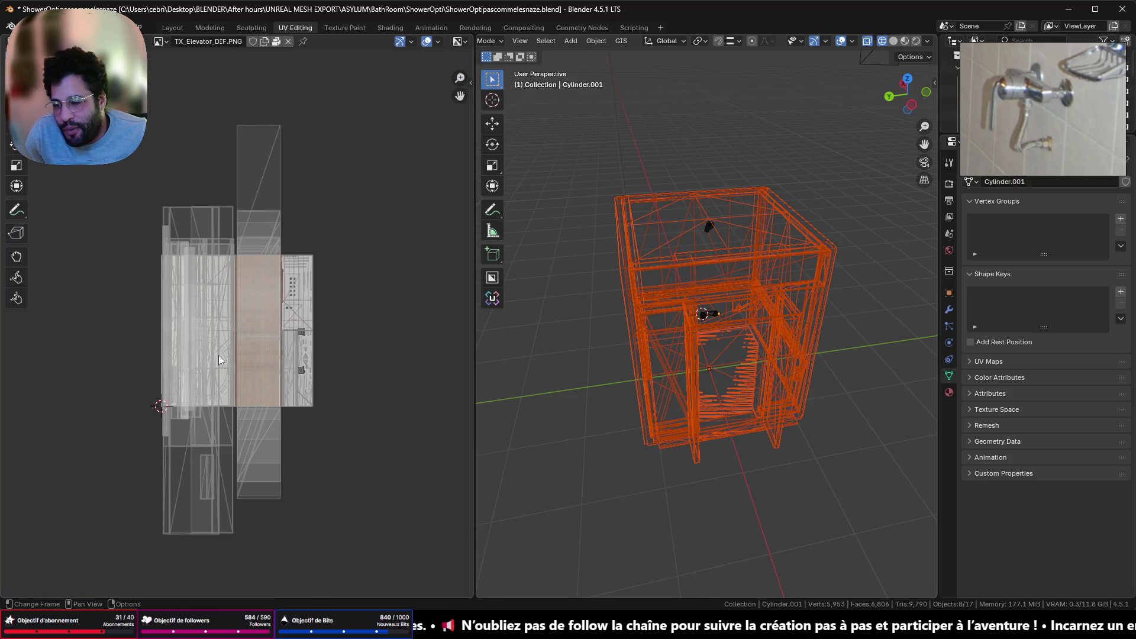
pyautogui.scroll(4, 218, 355)
pyautogui.scroll(6, 352, 300)
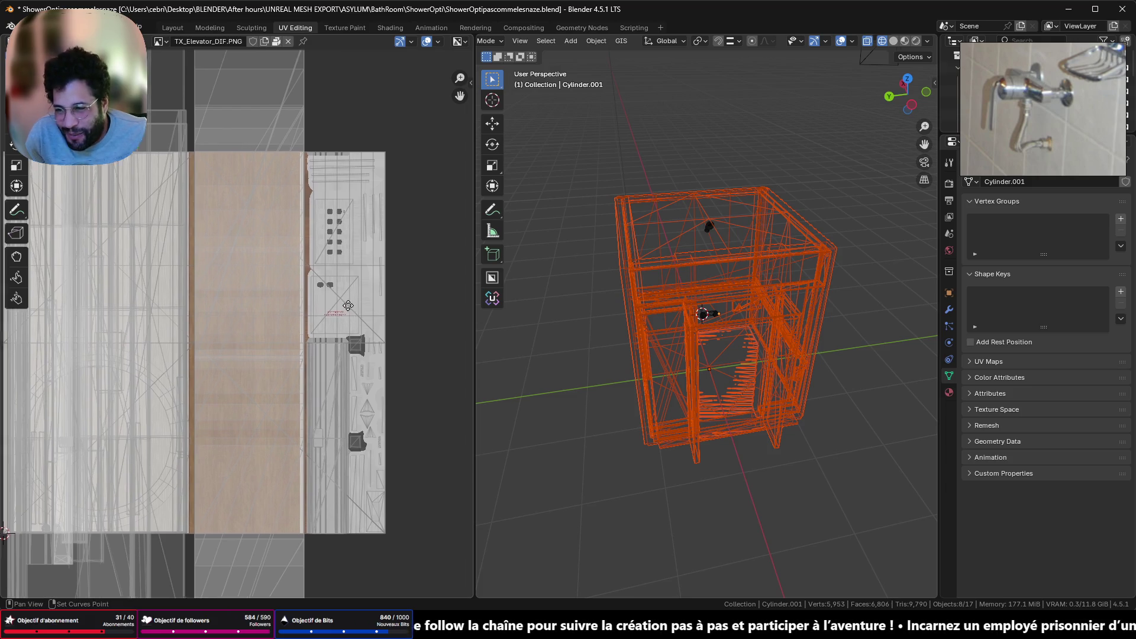
pyautogui.hscroll(-3, 413, 170)
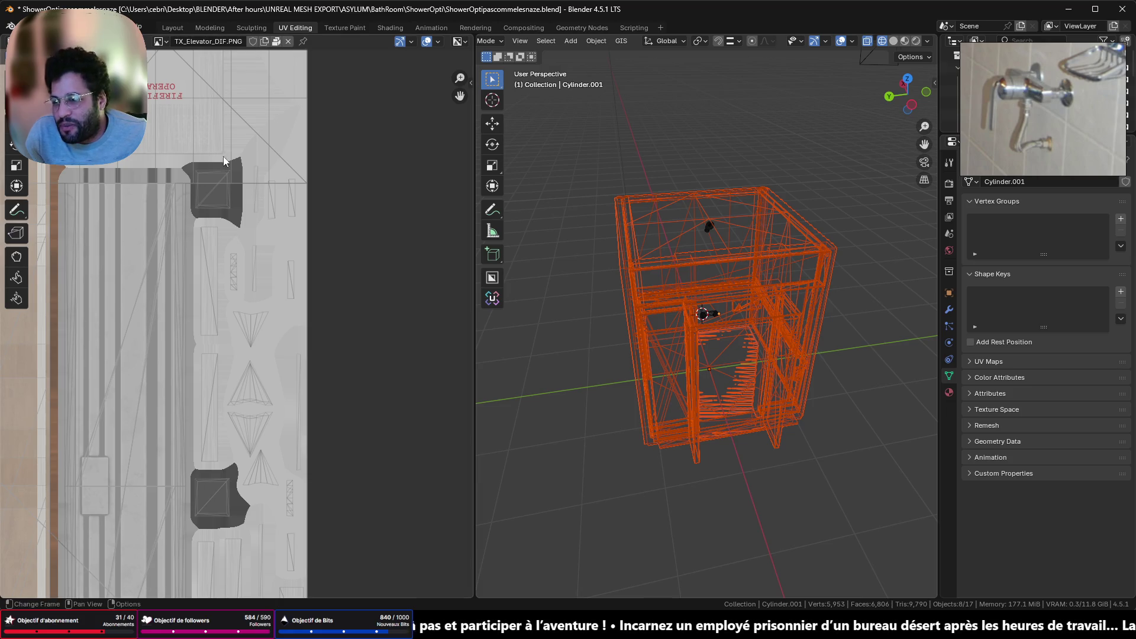
pyautogui.scroll(-5, 228, 165)
pyautogui.moveTo(235, 171)
pyautogui.mouseDown(button='middle')
pyautogui.moveTo(406, 213)
pyautogui.moveTo(413, 248)
pyautogui.moveTo(410, 235)
pyautogui.mouseUp(button='middle')
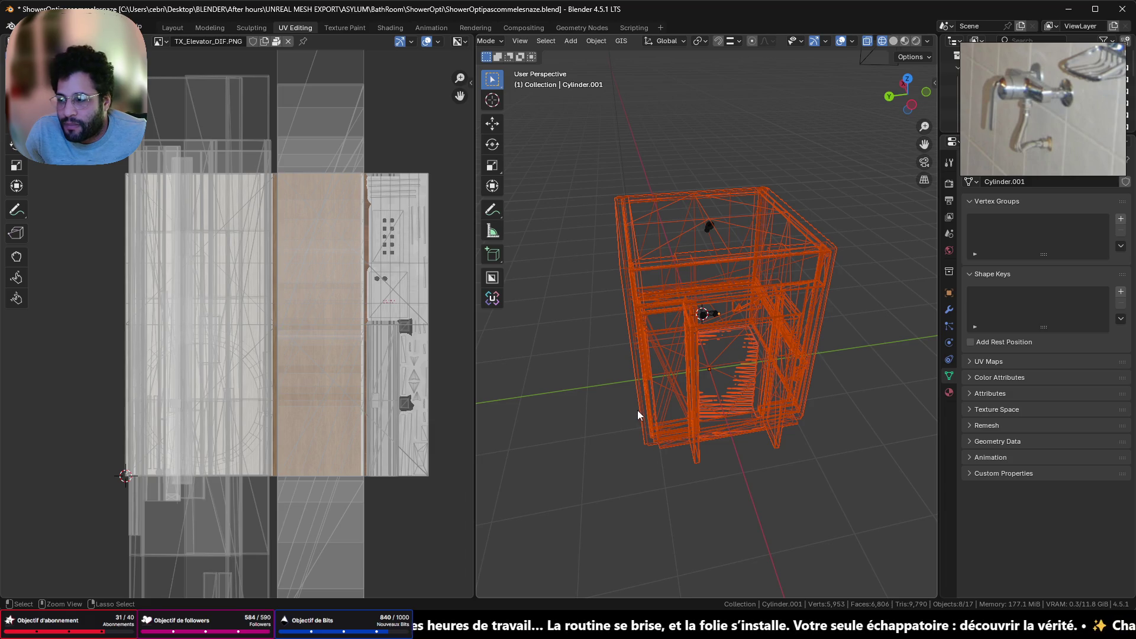
pyautogui.press('Delete')
pyautogui.moveTo(687, 300)
pyautogui.mouseDown(button='middle')
pyautogui.moveTo(830, 286)
pyautogui.moveTo(714, 301)
pyautogui.moveTo(714, 286)
pyautogui.moveTo(845, 212)
pyautogui.moveTo(803, 241)
pyautogui.moveTo(672, 247)
pyautogui.moveTo(643, 200)
pyautogui.mouseUp(button='middle')
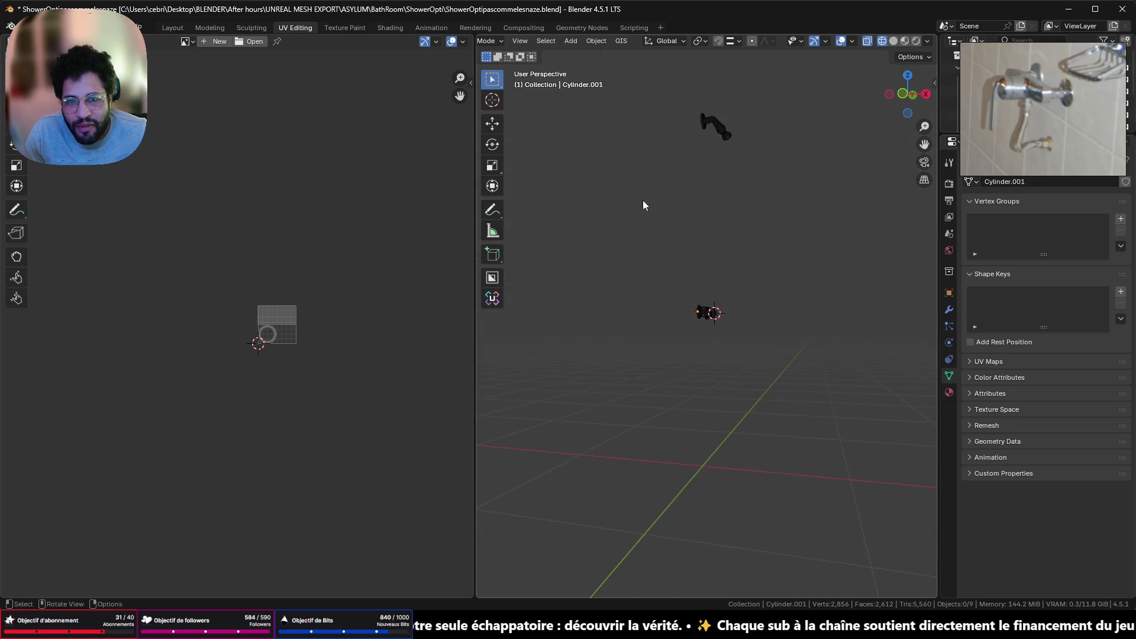
# Select the shower-arm Cylinder, frame it, and enter Edit Mode with the arm upright
pyautogui.click(727, 123)
pyautogui.press('KP_Decimal')
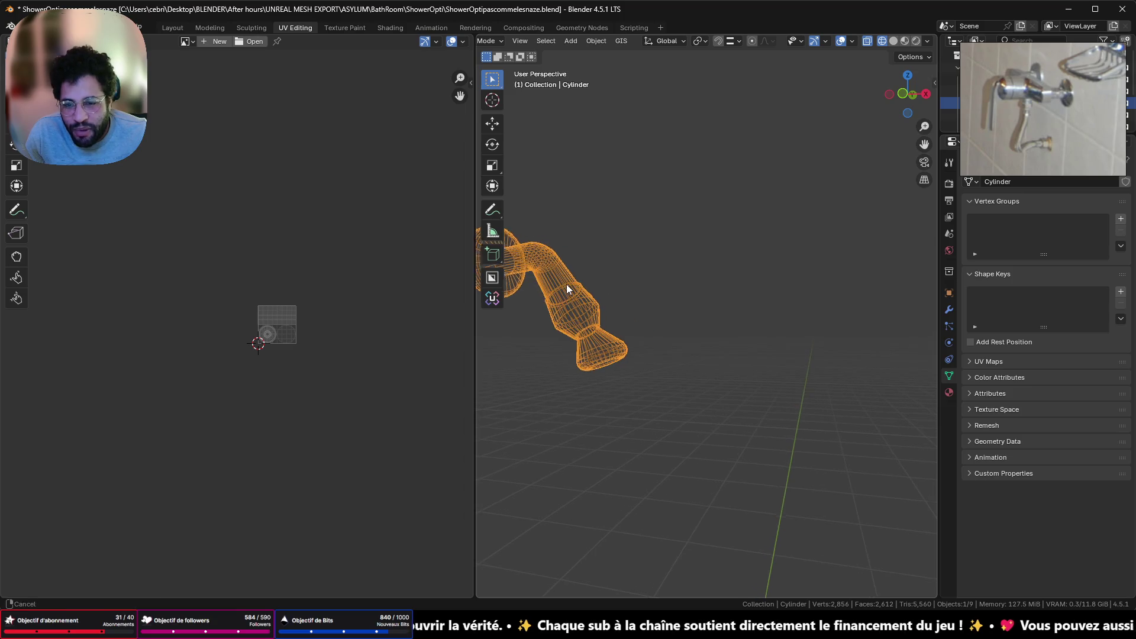
pyautogui.press('Tab')
pyautogui.scroll(2, 566, 289)
pyautogui.moveTo(651, 284)
pyautogui.mouseDown(button='middle')
pyautogui.moveTo(700, 282)
pyautogui.moveTo(669, 291)
pyautogui.moveTo(744, 304)
pyautogui.moveTo(680, 296)
pyautogui.moveTo(641, 418)
pyautogui.moveTo(691, 47)
pyautogui.moveTo(631, 433)
pyautogui.moveTo(644, 96)
pyautogui.mouseUp(button='middle')
pyautogui.scroll(4, 644, 252)
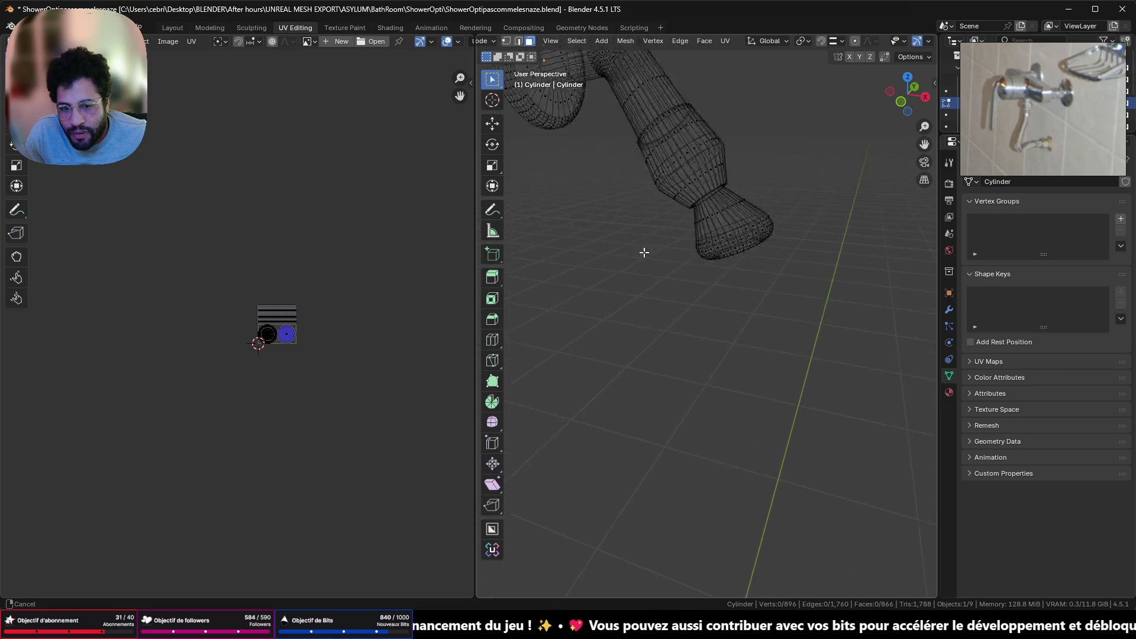
pyautogui.keyDown('shift'); pyautogui.moveTo(644, 252); pyautogui.dragTo(685, 484, button='middle'); pyautogui.keyUp('shift')
pyautogui.scroll(-2, 687, 439)
pyautogui.moveTo(669, 393)
pyautogui.mouseDown(button='middle')
pyautogui.moveTo(776, 375)
pyautogui.moveTo(674, 371)
pyautogui.mouseUp(button='middle')
pyautogui.scroll(5, 673, 371)
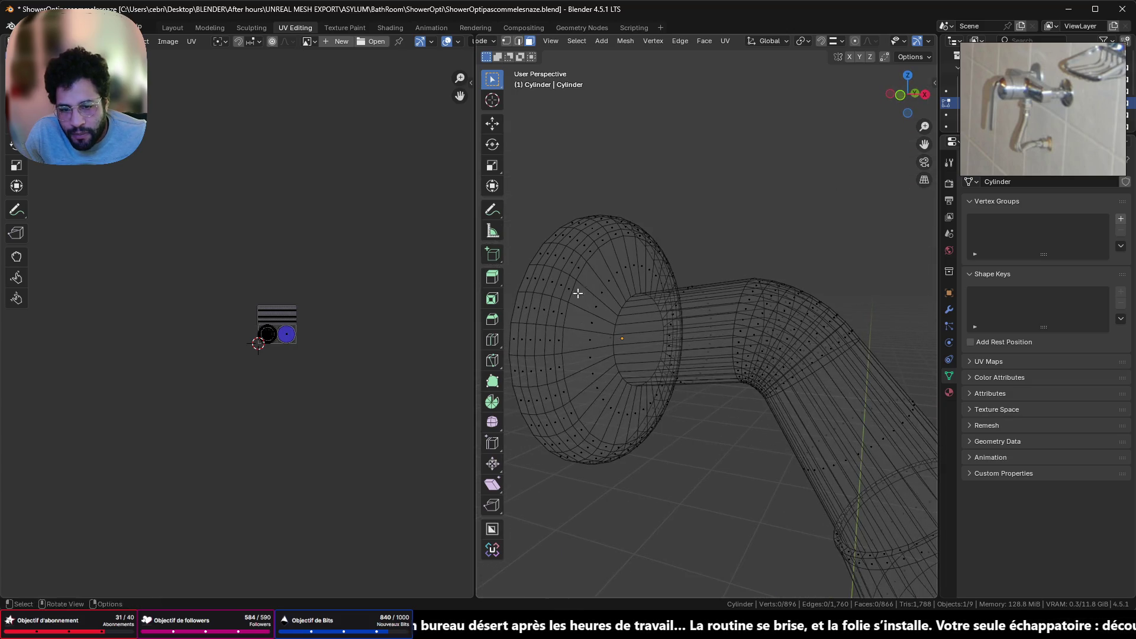
# Switch to Edge select and pick the edge loop at the arm's base
pyautogui.click(519, 41)
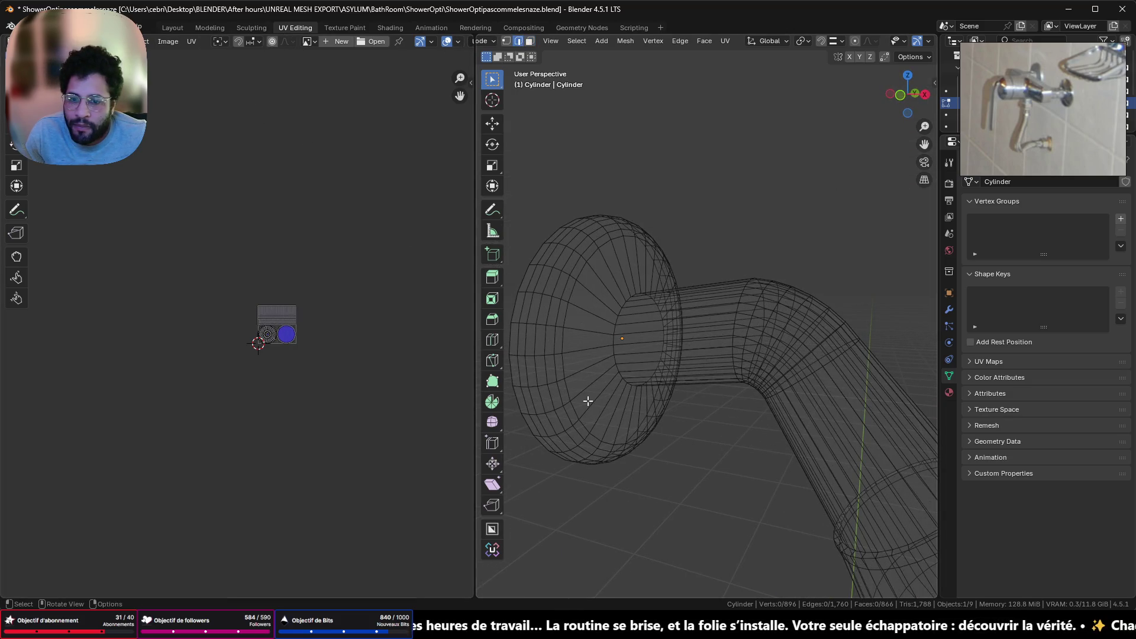
pyautogui.scroll(-6, 649, 379)
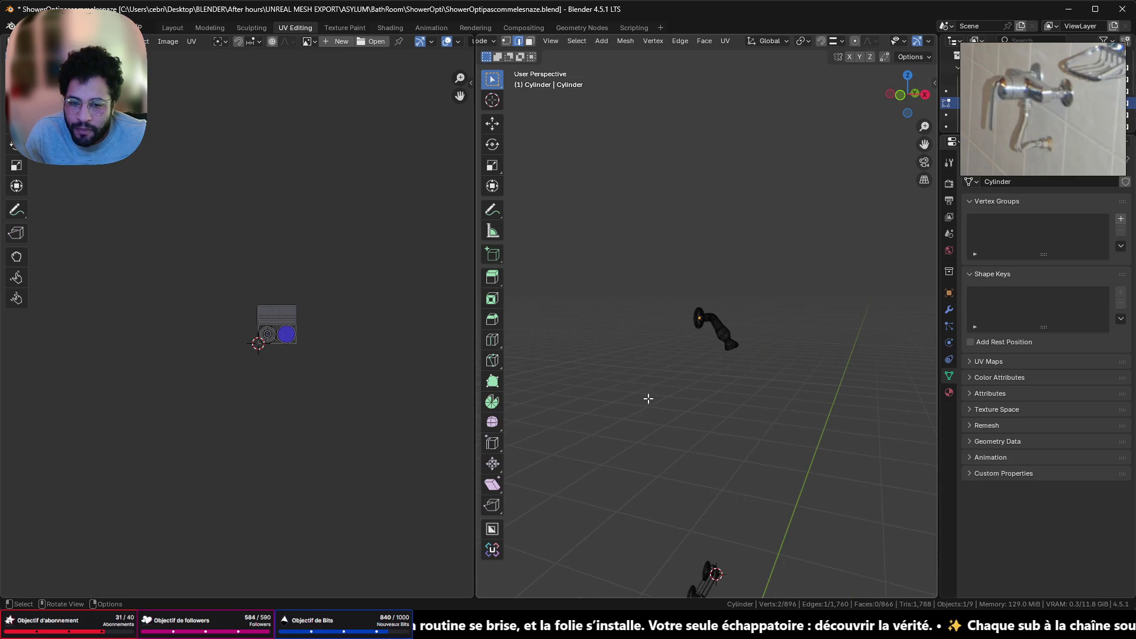
pyautogui.press('Tab')
pyautogui.scroll(10, 705, 322)
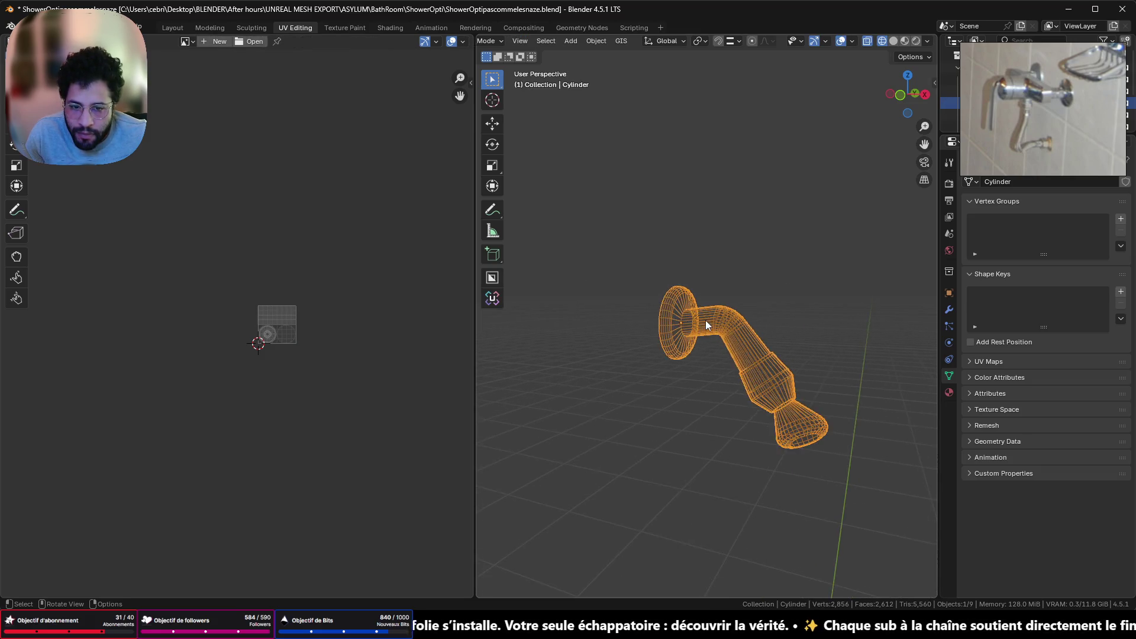
pyautogui.press('Tab')
pyautogui.keyDown('shift'); pyautogui.moveTo(680, 338); pyautogui.dragTo(755, 357, button='middle'); pyautogui.keyUp('shift')
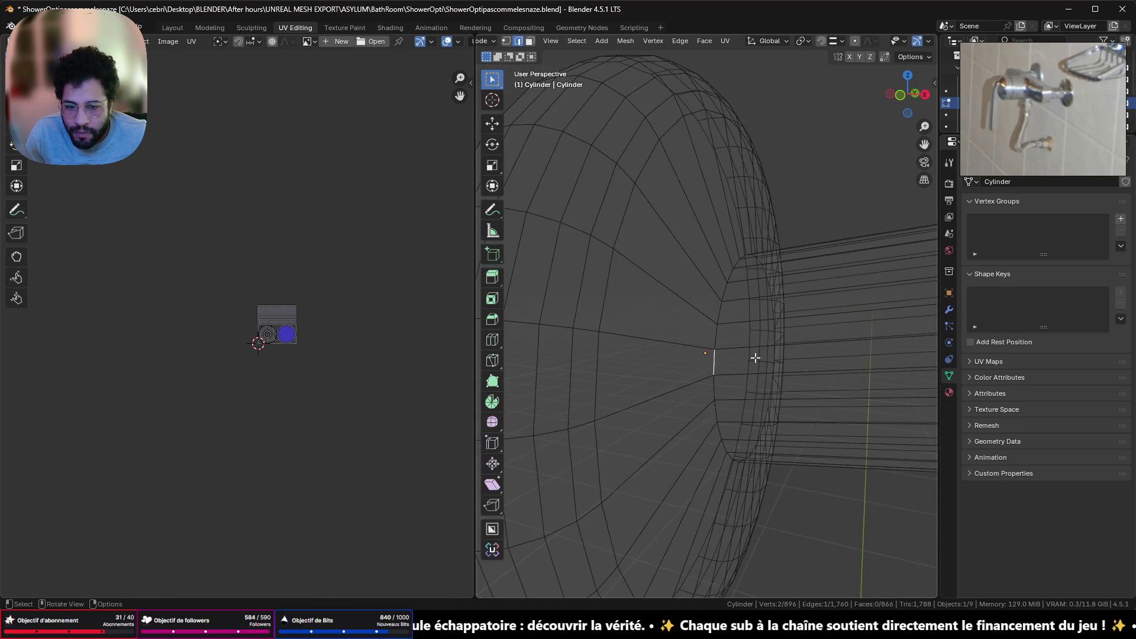
pyautogui.press('Tab')
pyautogui.scroll(-8, 718, 364)
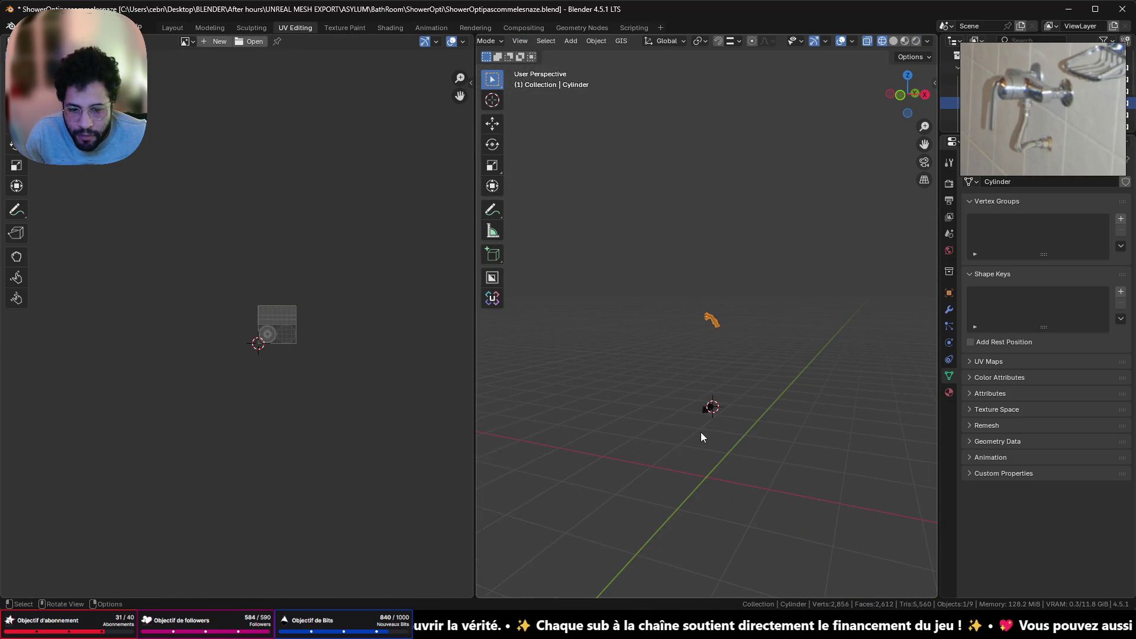
pyautogui.scroll(8, 702, 436)
pyautogui.press('Tab')
pyautogui.keyDown('alt'); pyautogui.click(710, 343); pyautogui.keyUp('alt')
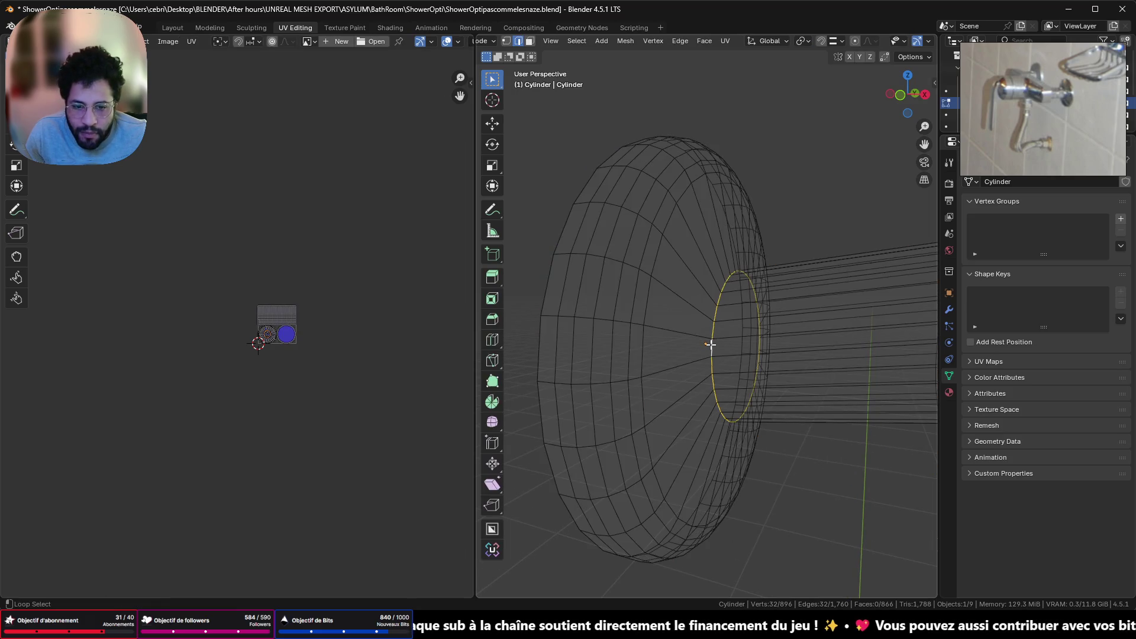
# Mark the selected base edge loop as a UV seam
pyautogui.rightClick(704, 351)
pyautogui.click(704, 355)
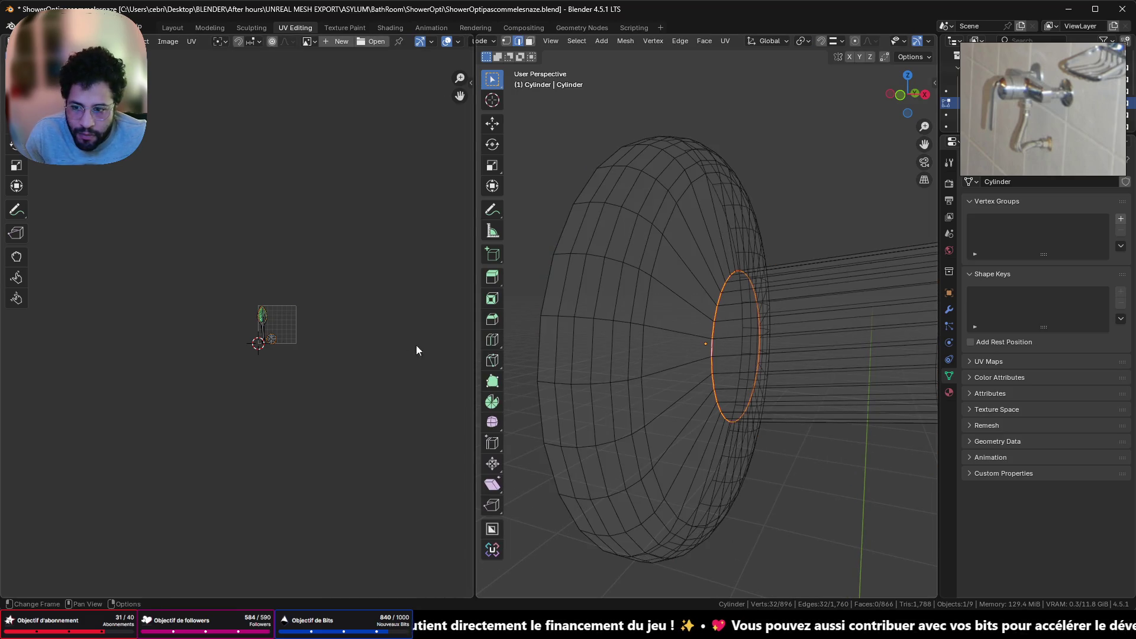
pyautogui.scroll(9, 268, 319)
pyautogui.scroll(-3, 375, 317)
pyautogui.keyDown('ctrl'); pyautogui.moveTo(357, 309); pyautogui.dragTo(220, 309, button='middle'); pyautogui.keyUp('ctrl')
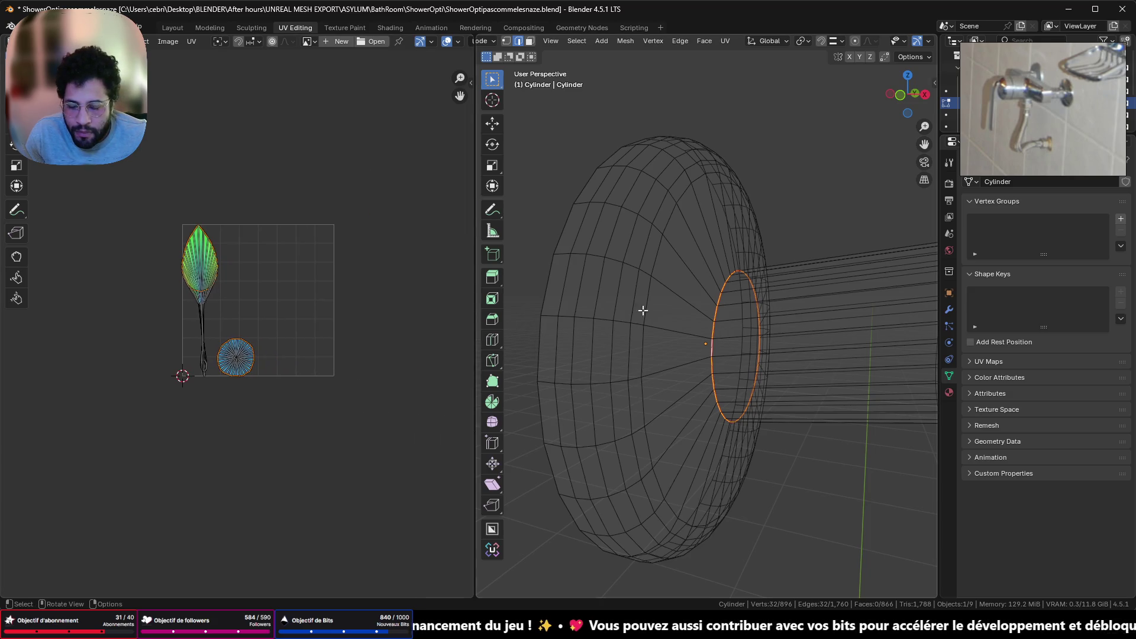
pyautogui.moveTo(668, 322)
pyautogui.mouseDown(button='middle')
pyautogui.moveTo(550, 325)
pyautogui.moveTo(893, 337)
pyautogui.moveTo(852, 330)
pyautogui.moveTo(671, 349)
pyautogui.mouseUp(button='middle')
pyautogui.scroll(12, 275, 410)
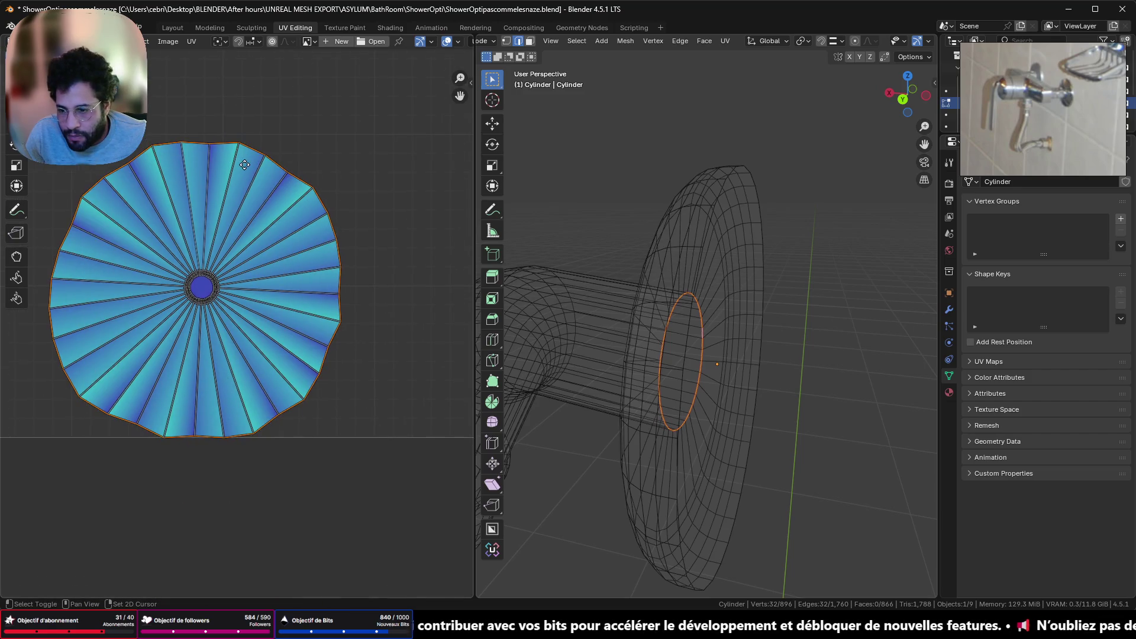
pyautogui.scroll(-8, 710, 331)
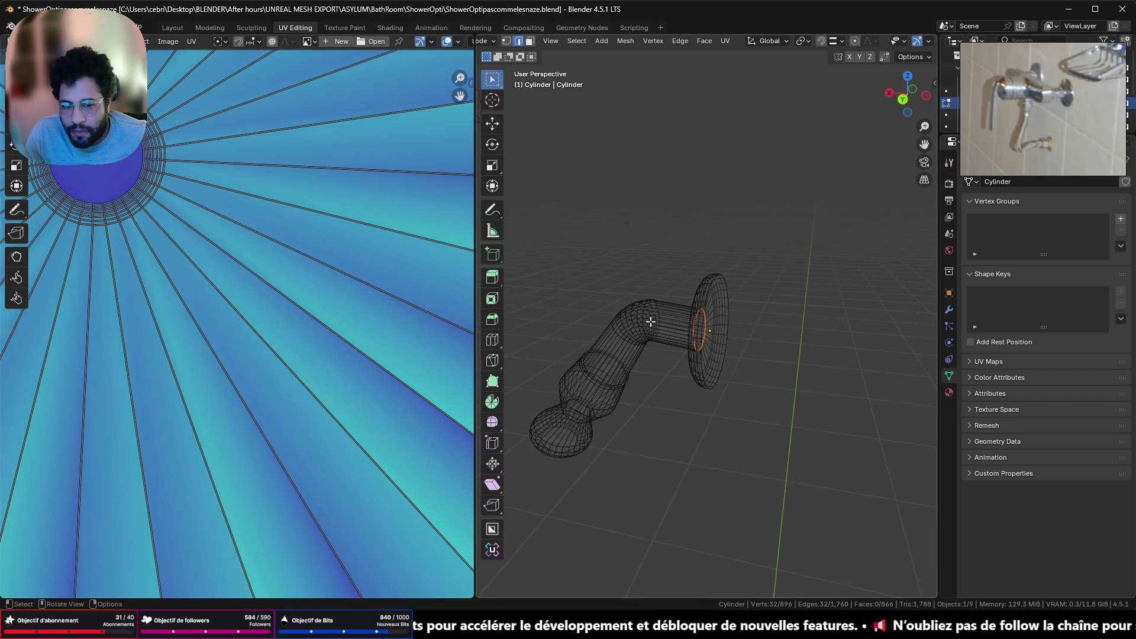
pyautogui.moveTo(748, 325)
pyautogui.mouseDown(button='middle')
pyautogui.moveTo(619, 314)
pyautogui.moveTo(732, 286)
pyautogui.moveTo(824, 299)
pyautogui.mouseUp(button='middle')
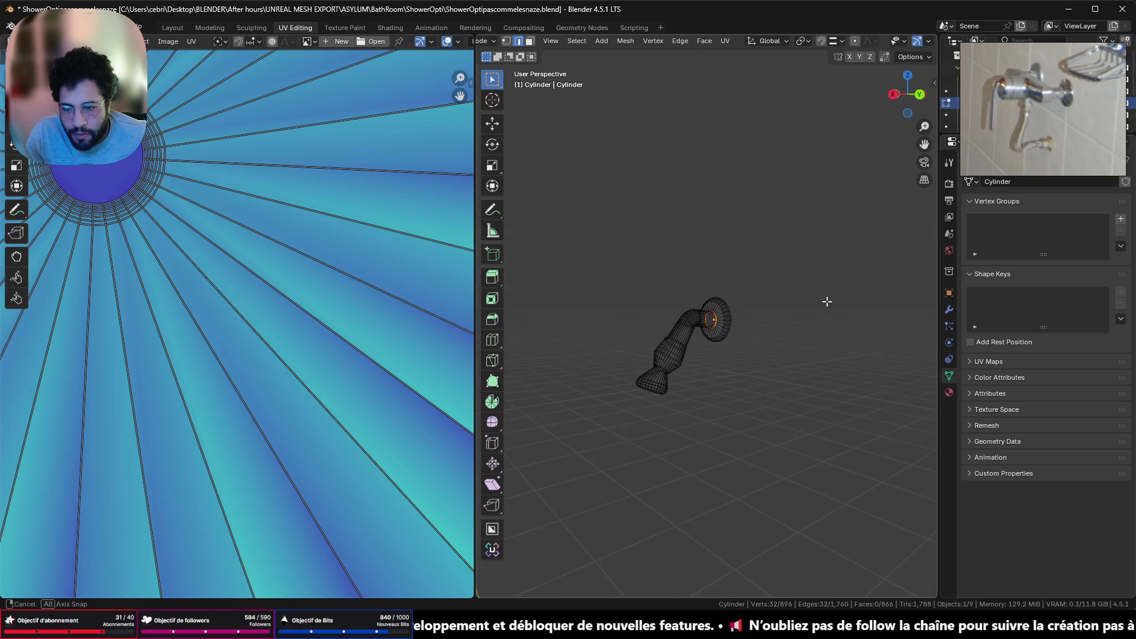
pyautogui.scroll(-5, 238, 212)
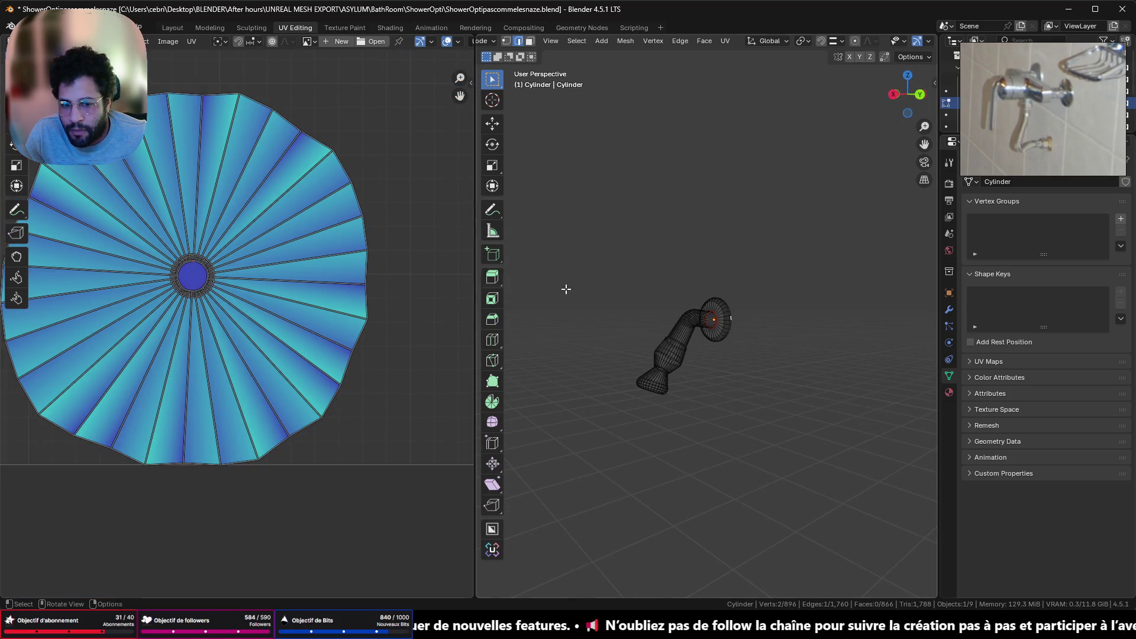
pyautogui.scroll(8, 734, 291)
pyautogui.scroll(-4, 738, 291)
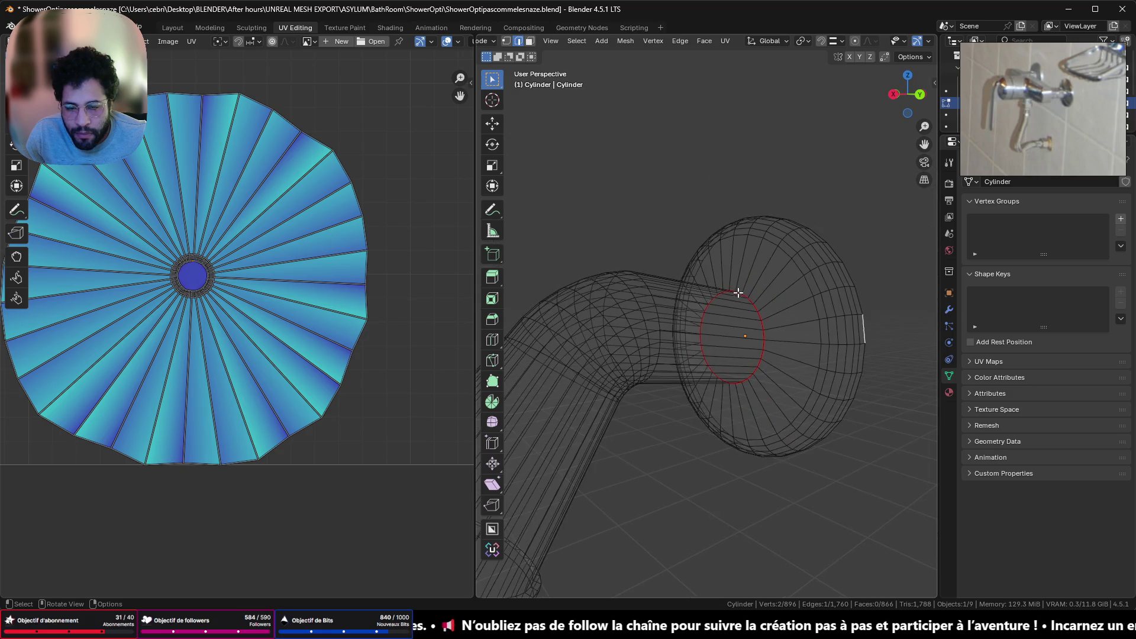
# Select the whole cylinder mesh and unwrap it
pyautogui.press('a')
pyautogui.press('u')
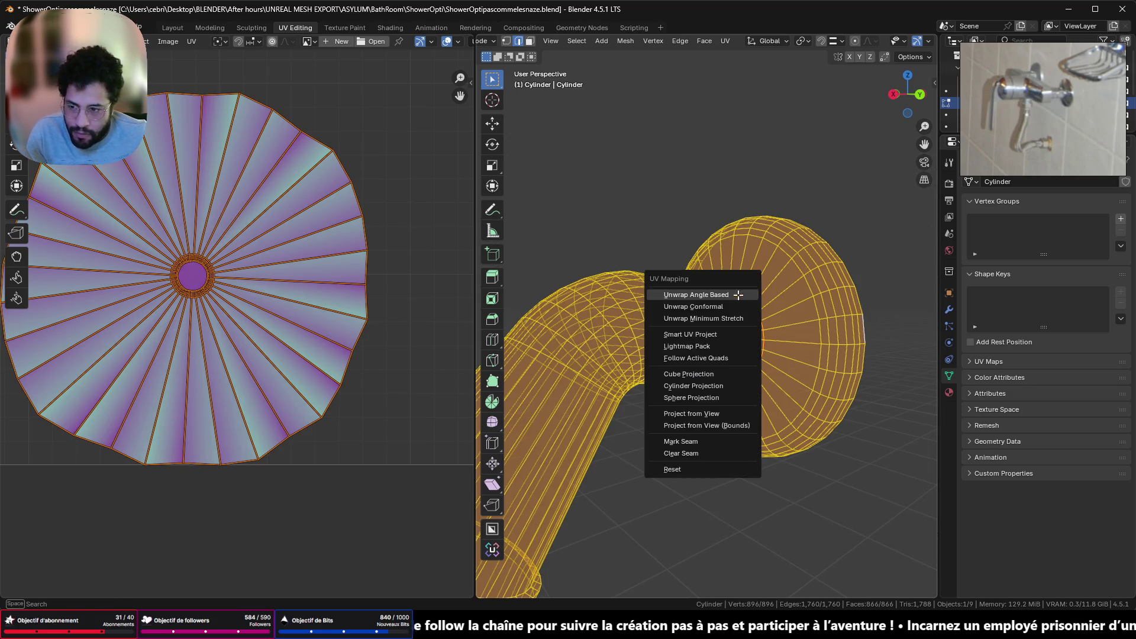
pyautogui.click(738, 294)
pyautogui.moveTo(159, 324); pyautogui.dragTo(170, 338, button='middle')
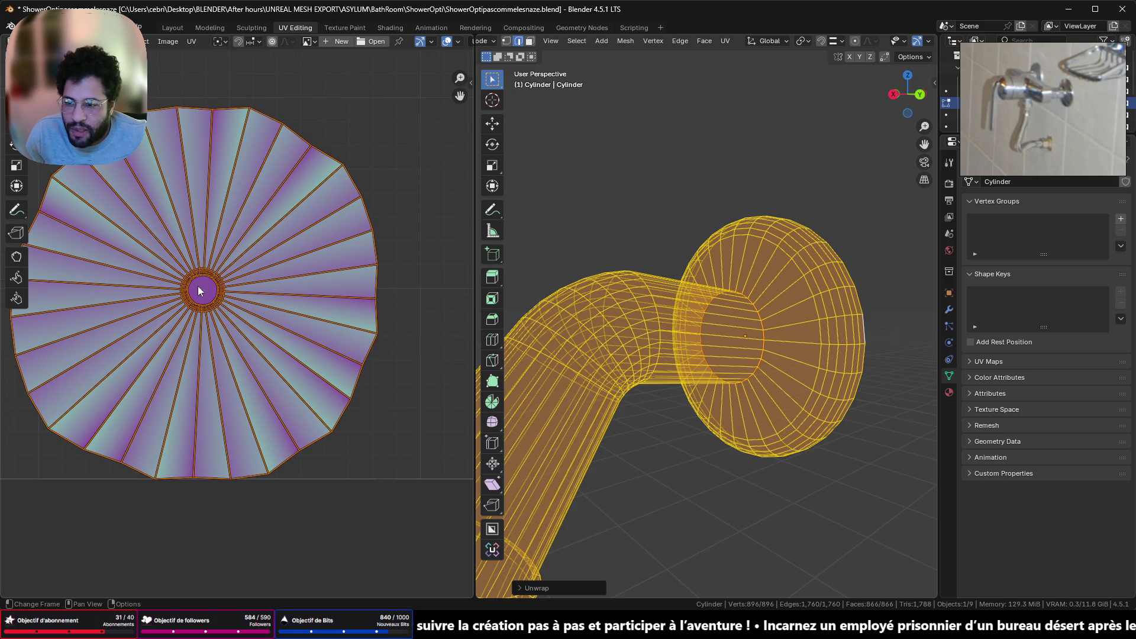
# Select and delete the flared piece's central circular face
pyautogui.click(198, 285)
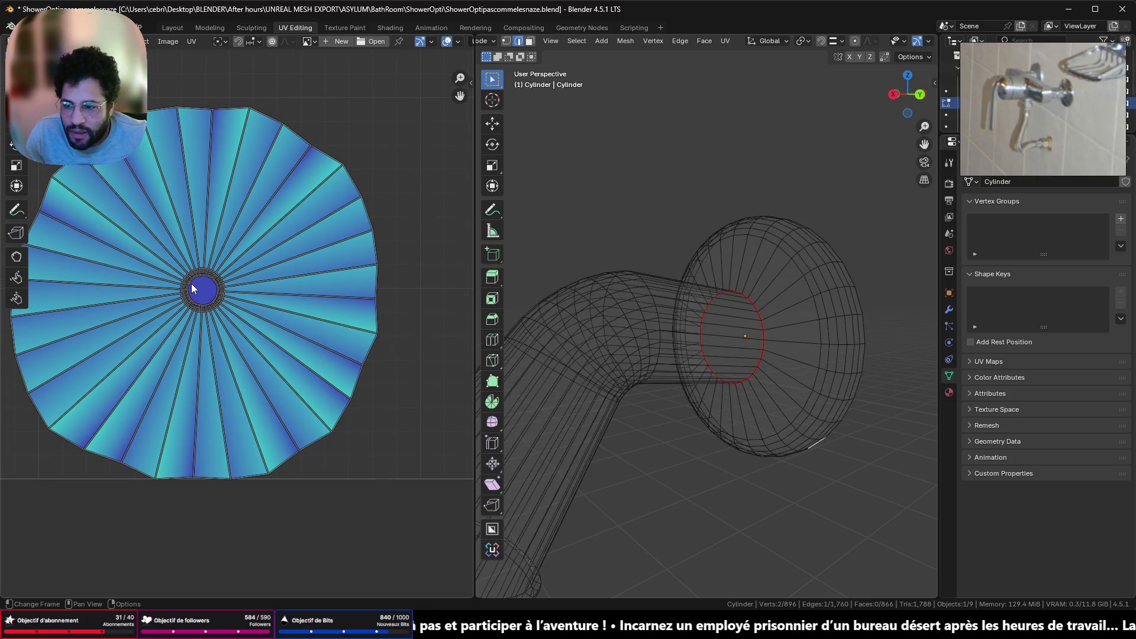
pyautogui.keyDown('shift'); pyautogui.click(191, 285); pyautogui.keyUp('shift')
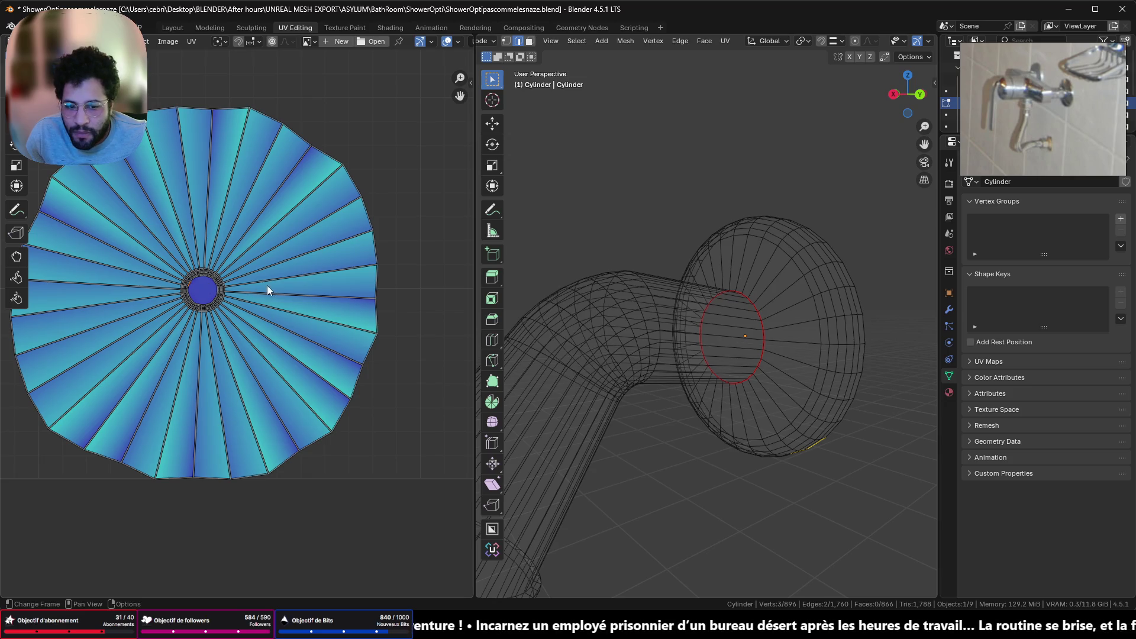
pyautogui.scroll(10, 195, 293)
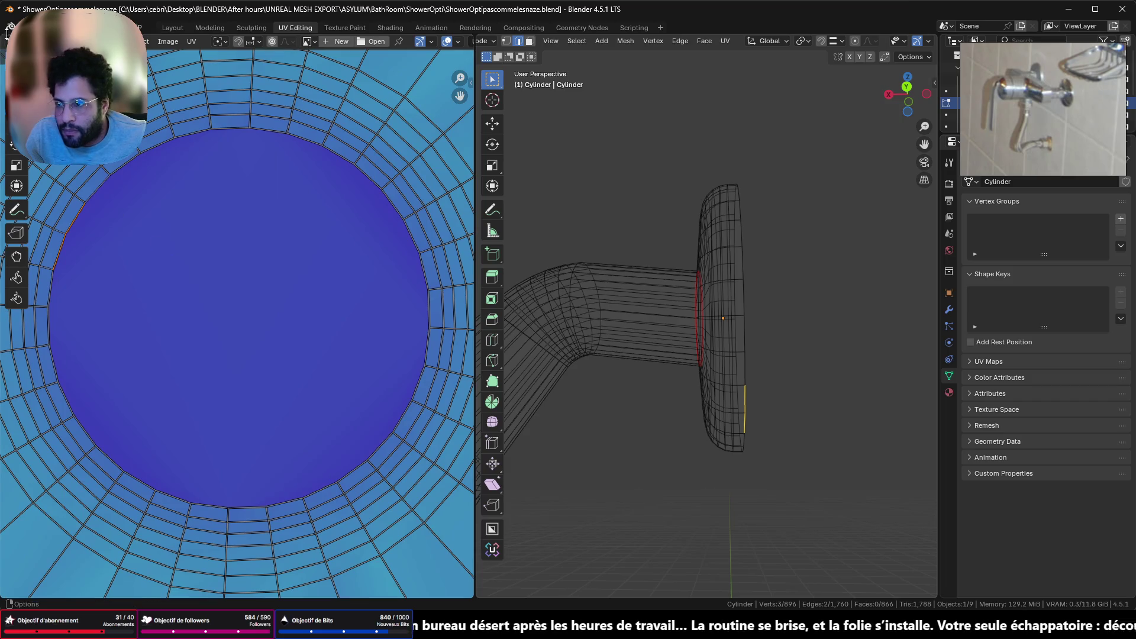
pyautogui.press('3')
pyautogui.click(257, 339)
pyautogui.scroll(-6, 257, 339)
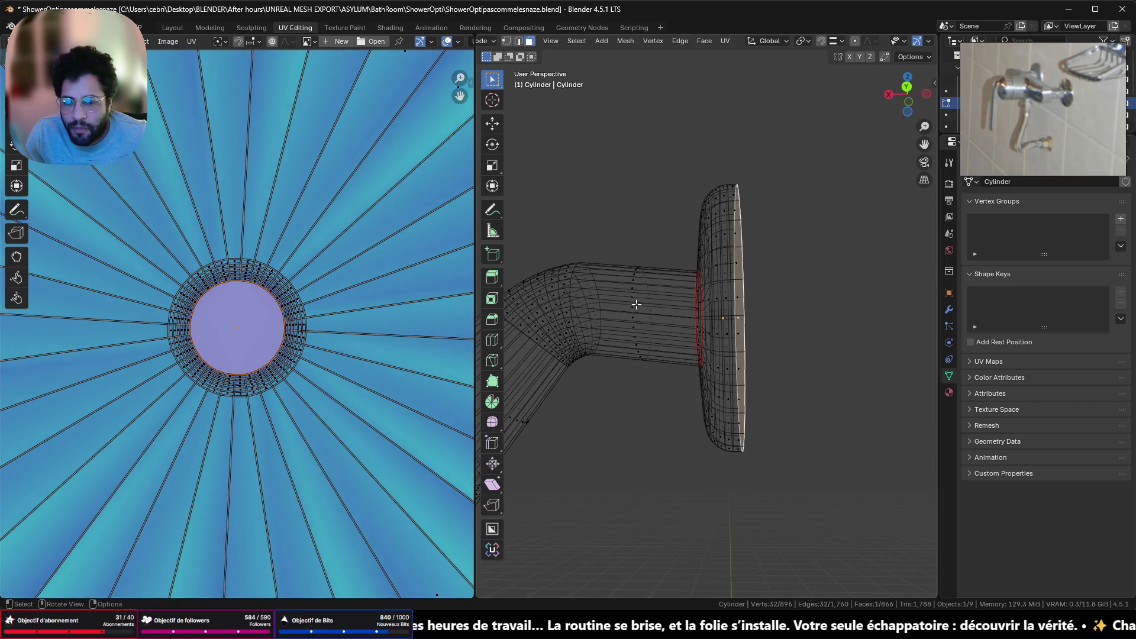
pyautogui.moveTo(591, 296); pyautogui.dragTo(613, 286, button='middle')
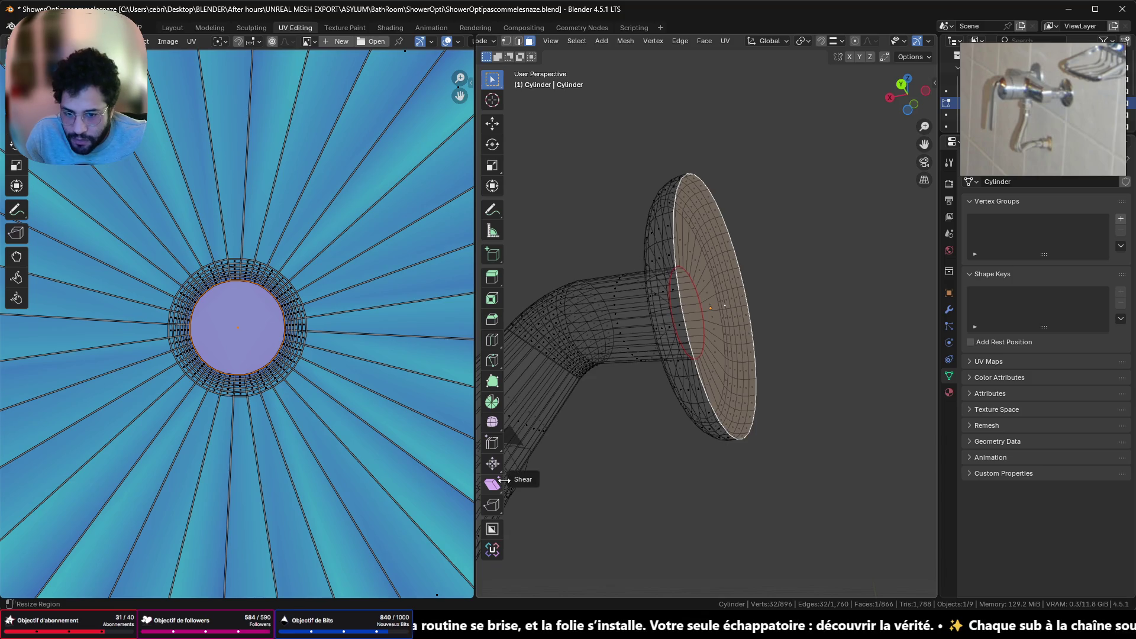
pyautogui.press('x')
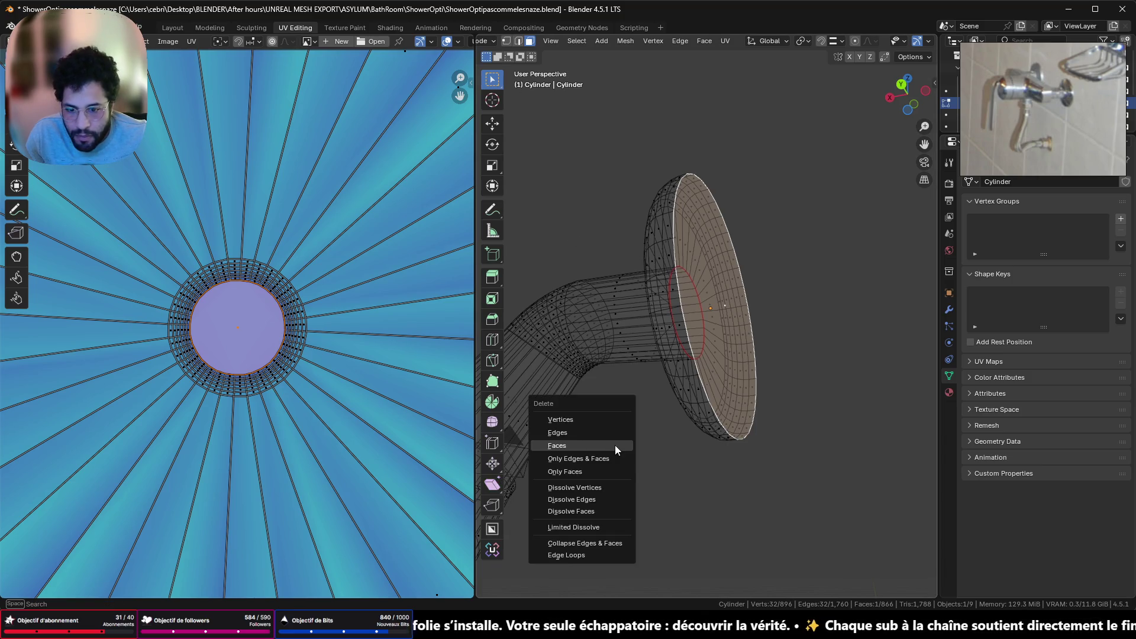
pyautogui.click(613, 443)
# Re-unwrap the entire mesh, now 865 faces, into a strip plus ring island
pyautogui.scroll(-5, 387, 364)
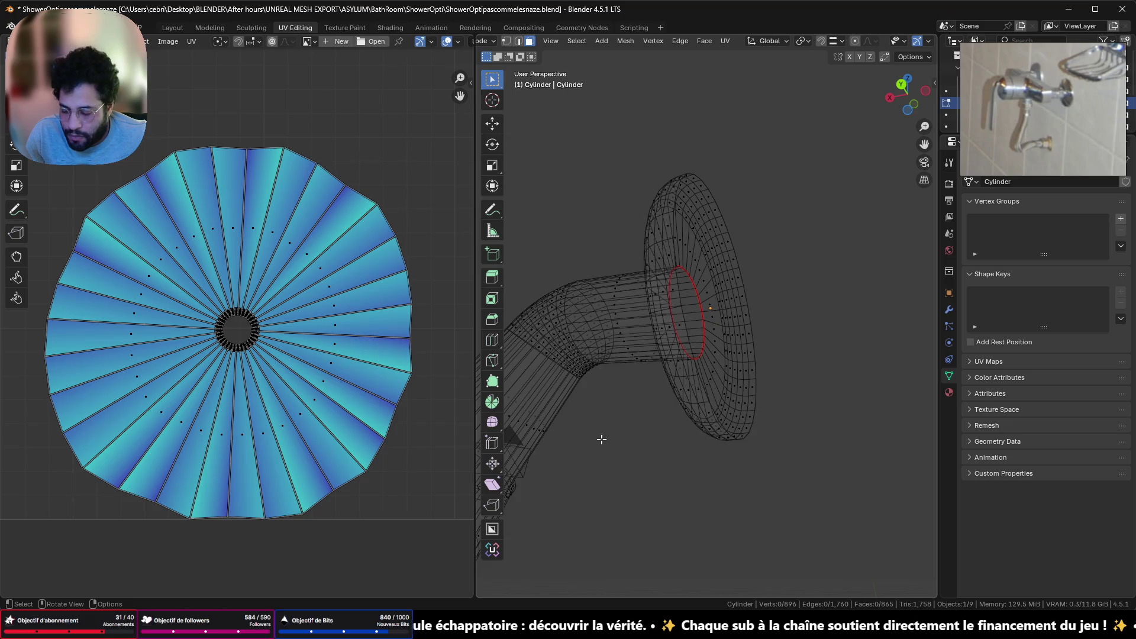
pyautogui.press('a')
pyautogui.press('u')
pyautogui.click(581, 441)
pyautogui.scroll(-5, 323, 372)
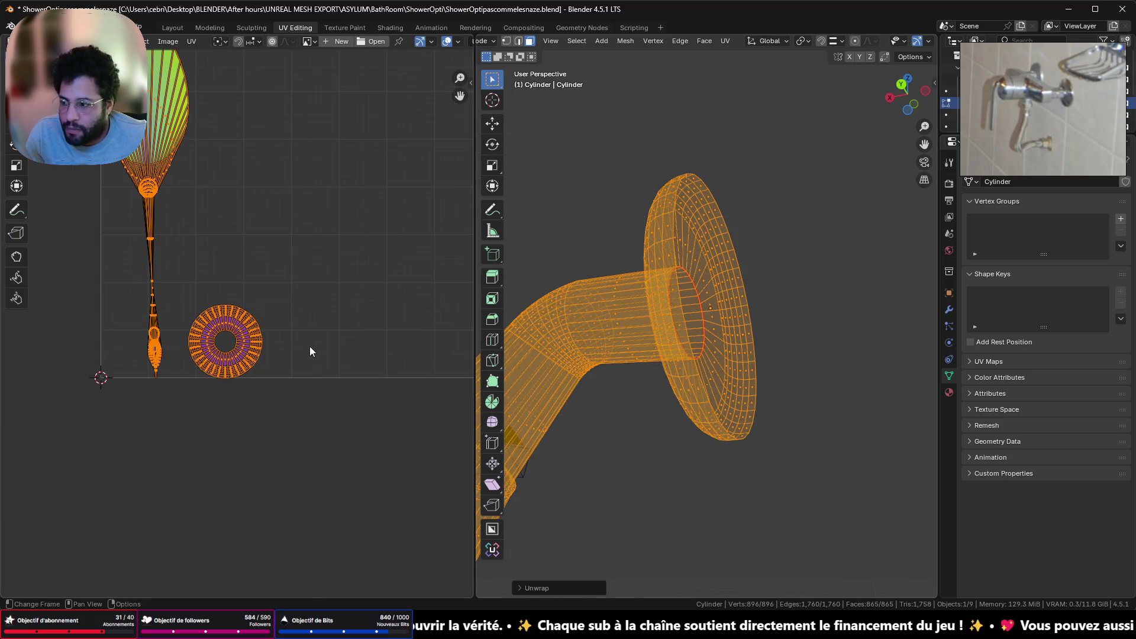
# Mark the edge ring around the pipe below its flared end as a seam
pyautogui.scroll(3, 310, 345)
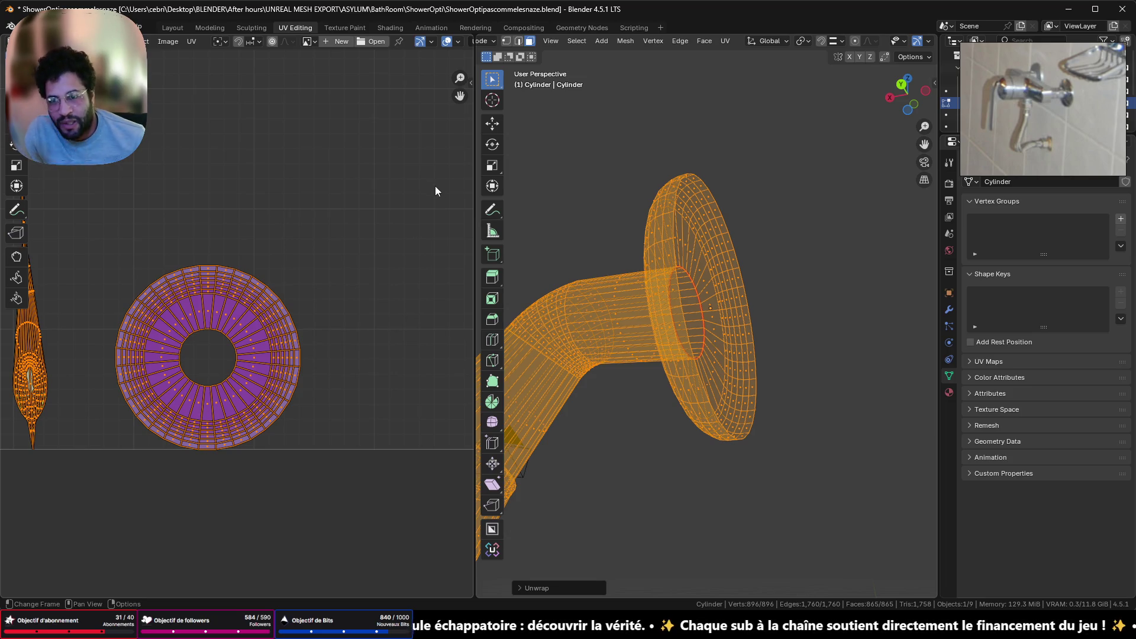
pyautogui.moveTo(592, 296)
pyautogui.mouseDown(button='middle')
pyautogui.moveTo(803, 381)
pyautogui.moveTo(517, 459)
pyautogui.moveTo(639, 338)
pyautogui.mouseUp(button='middle')
pyautogui.scroll(10, 752, 357)
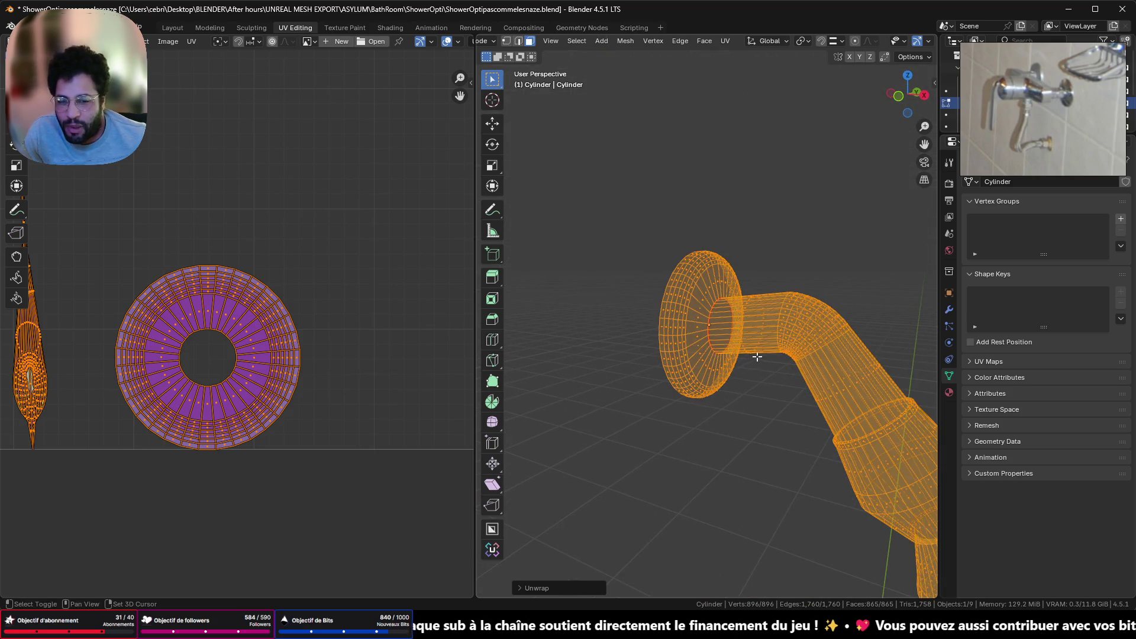
pyautogui.moveTo(752, 358); pyautogui.dragTo(562, 398, button='middle')
pyautogui.press('Tab')
pyautogui.press('Tab')
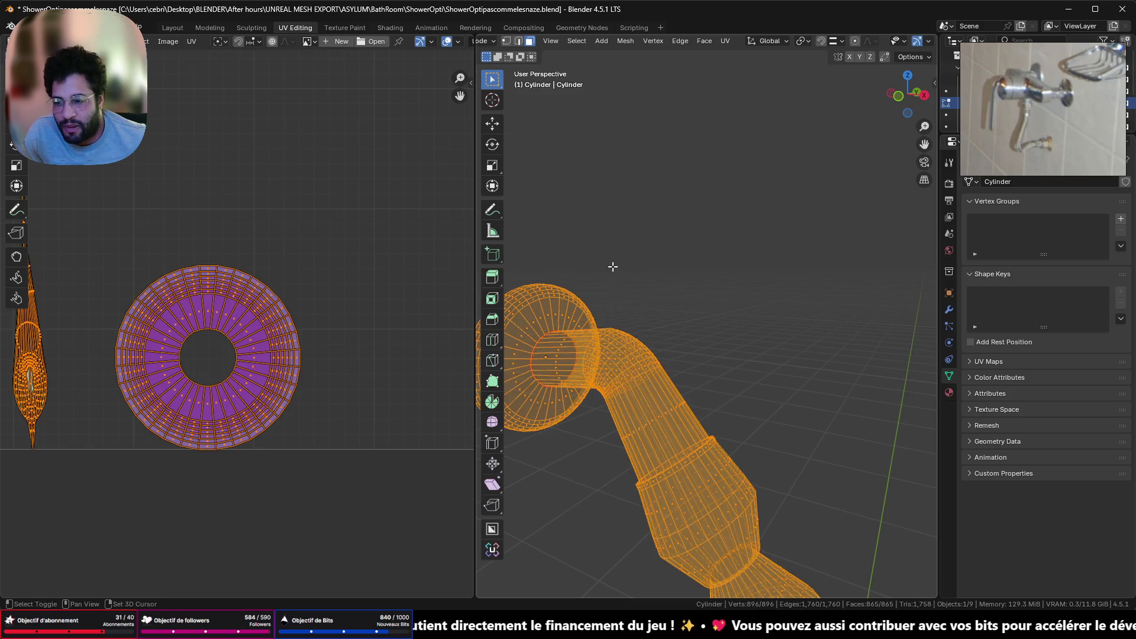
pyautogui.moveTo(614, 267); pyautogui.dragTo(624, 144, button='middle')
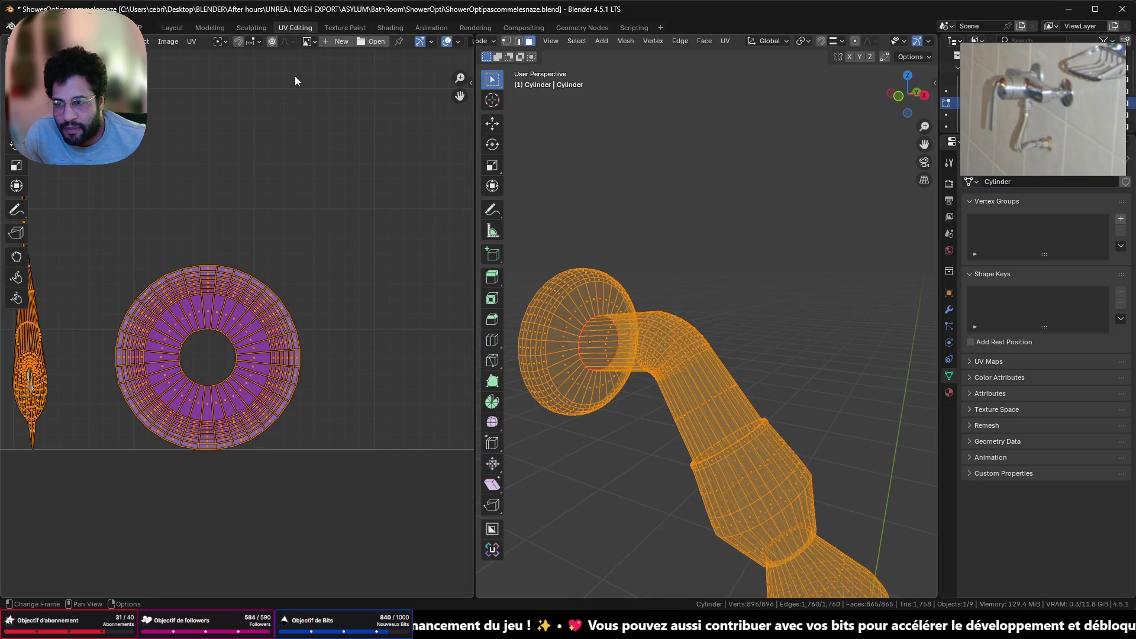
pyautogui.moveTo(609, 423)
pyautogui.mouseDown(button='middle')
pyautogui.moveTo(781, 509)
pyautogui.moveTo(814, 406)
pyautogui.moveTo(773, 495)
pyautogui.moveTo(654, 507)
pyautogui.moveTo(623, 542)
pyautogui.moveTo(844, 467)
pyautogui.moveTo(809, 453)
pyautogui.moveTo(681, 343)
pyautogui.moveTo(702, 388)
pyautogui.moveTo(736, 398)
pyautogui.mouseUp(button='middle')
pyautogui.click(741, 397)
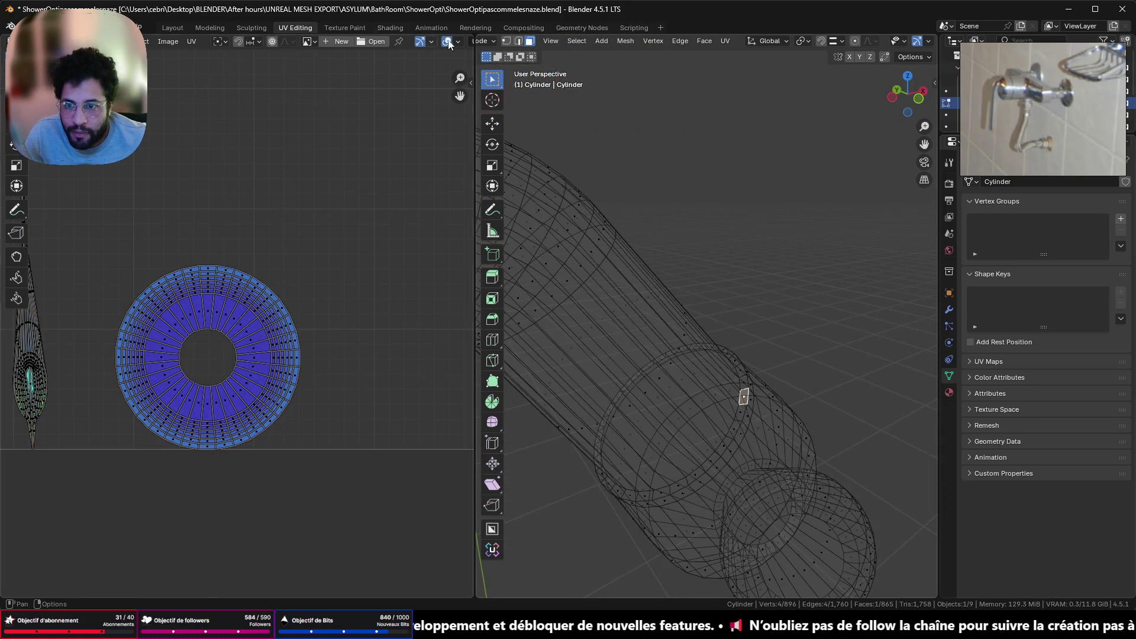
pyautogui.click(517, 41)
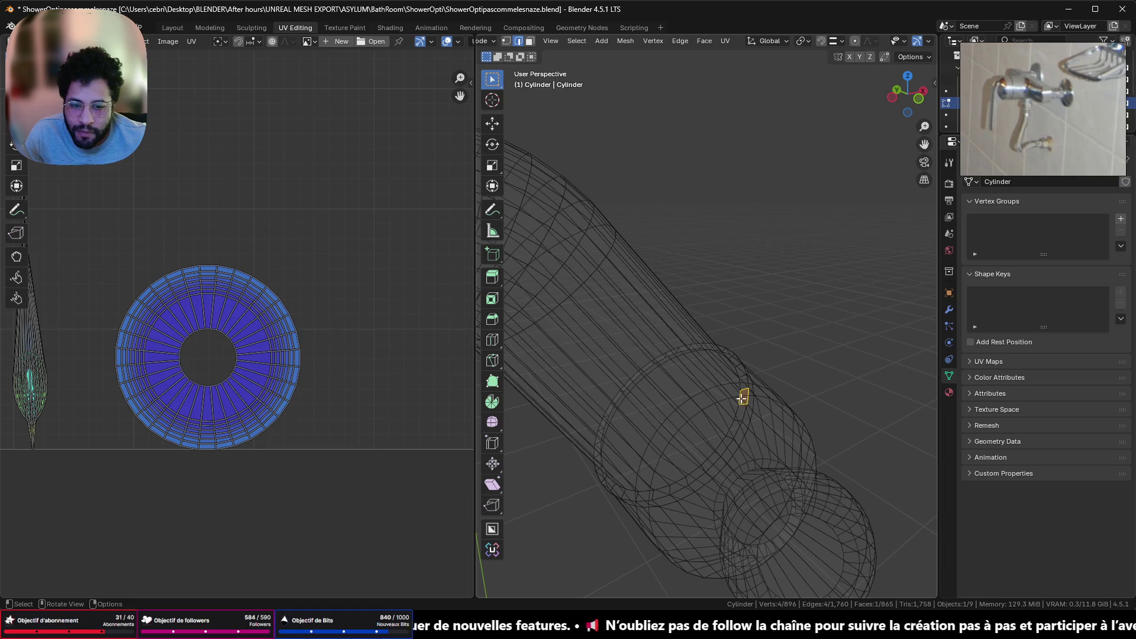
pyautogui.keyDown('alt'); pyautogui.click(739, 398); pyautogui.keyUp('alt')
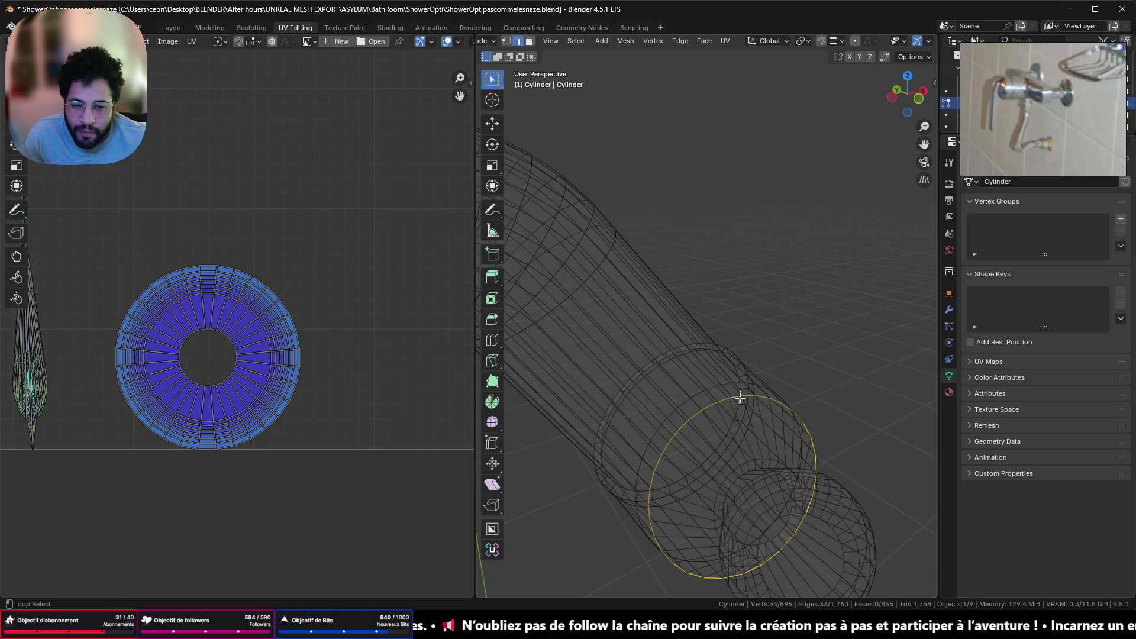
pyautogui.moveTo(739, 398)
pyautogui.mouseDown(button='middle')
pyautogui.moveTo(819, 398)
pyautogui.moveTo(749, 376)
pyautogui.moveTo(776, 436)
pyautogui.moveTo(654, 369)
pyautogui.mouseUp(button='middle')
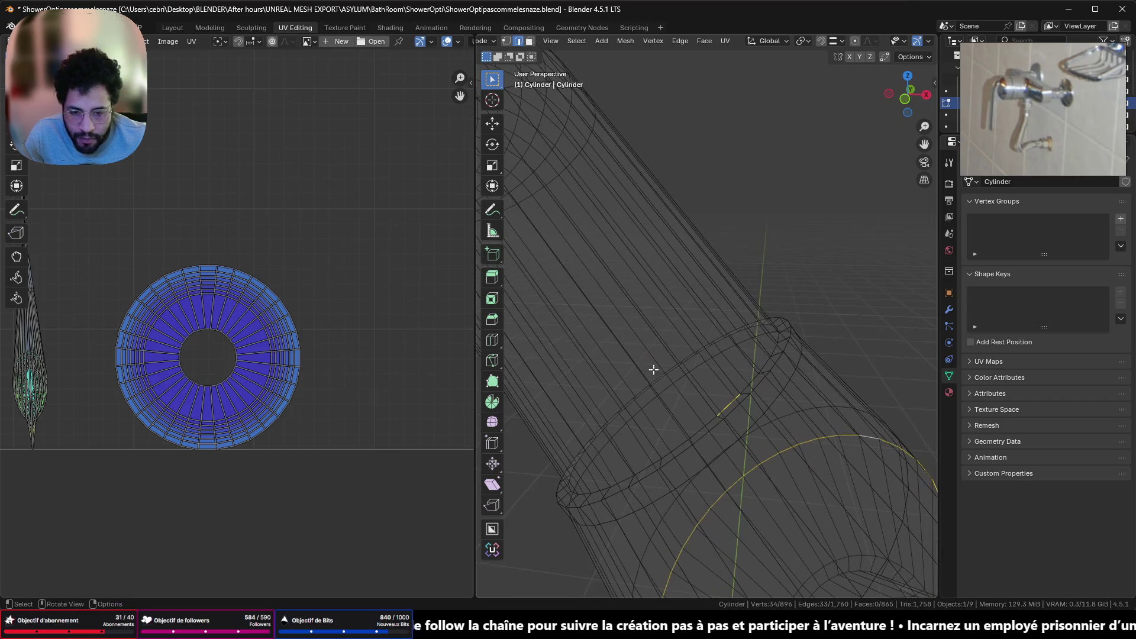
pyautogui.keyDown('alt'); pyautogui.click(741, 402); pyautogui.keyUp('alt')
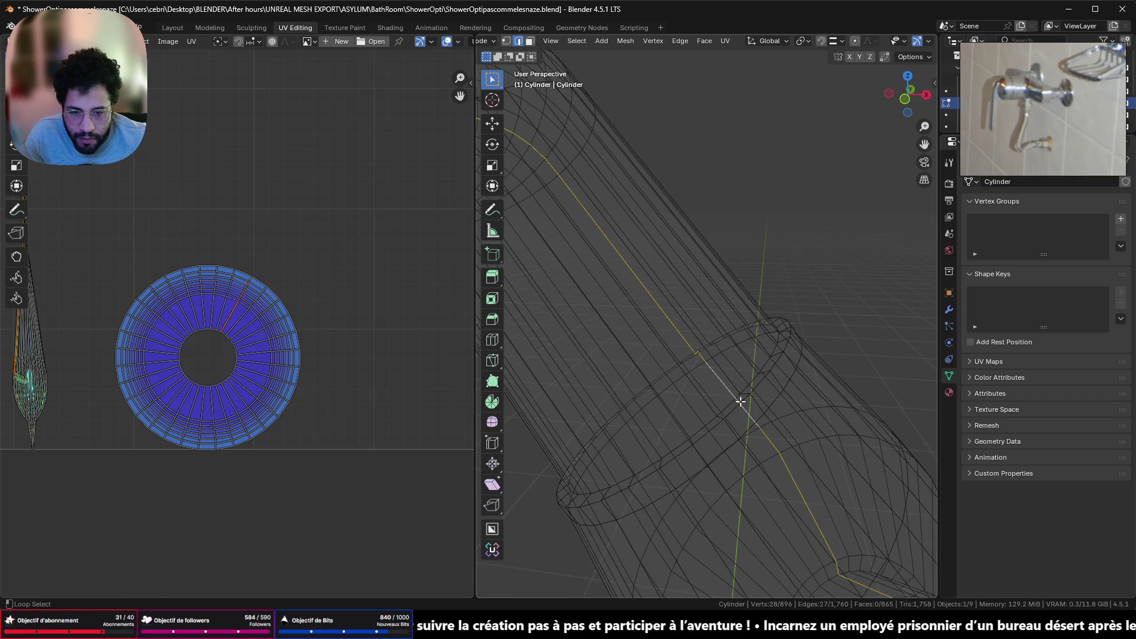
pyautogui.keyDown('alt'); pyautogui.click(757, 382); pyautogui.keyUp('alt')
pyautogui.hotkey('ctrl', 'e')
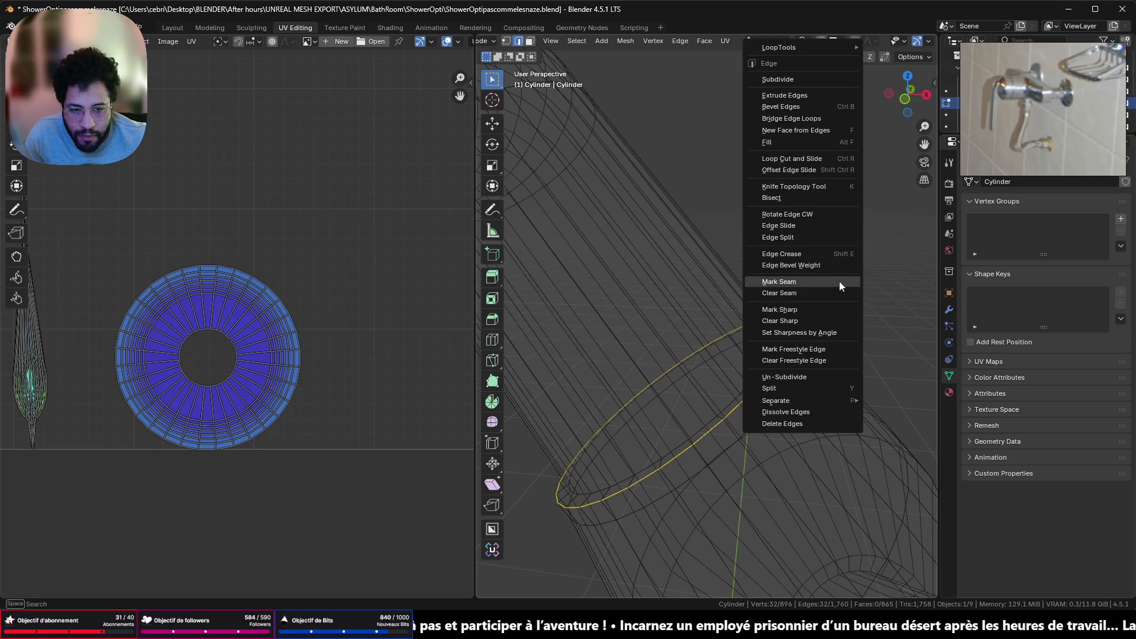
pyautogui.click(839, 281)
# Check the new seam from the bottom view and turn off X-ray
pyautogui.moveTo(730, 359); pyautogui.dragTo(683, 393, button='middle')
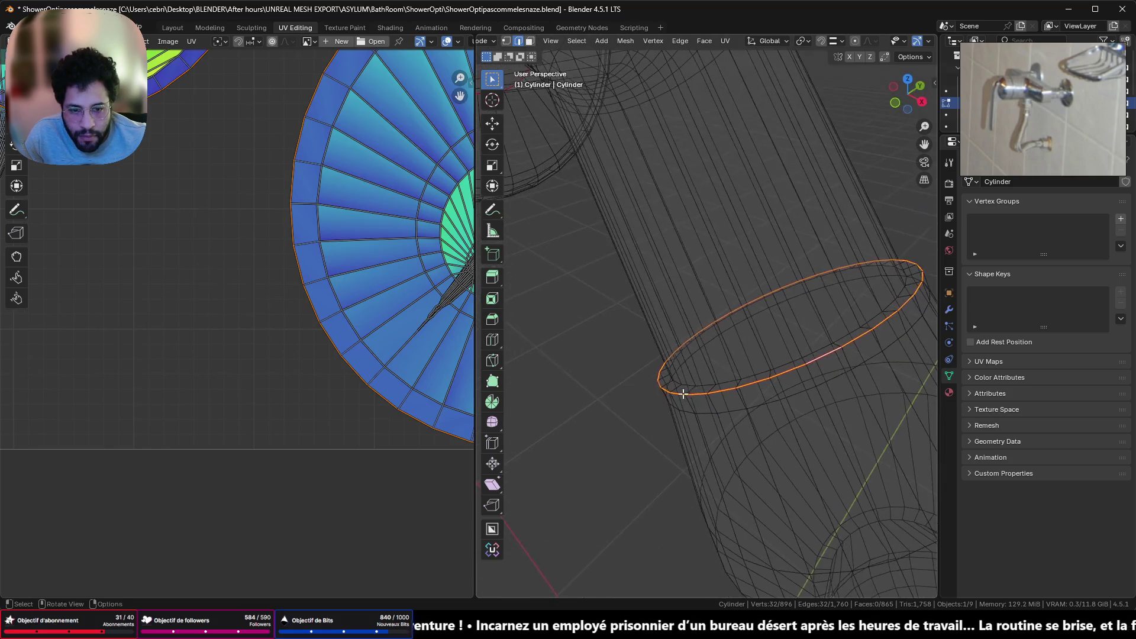
pyautogui.scroll(-4, 861, 263)
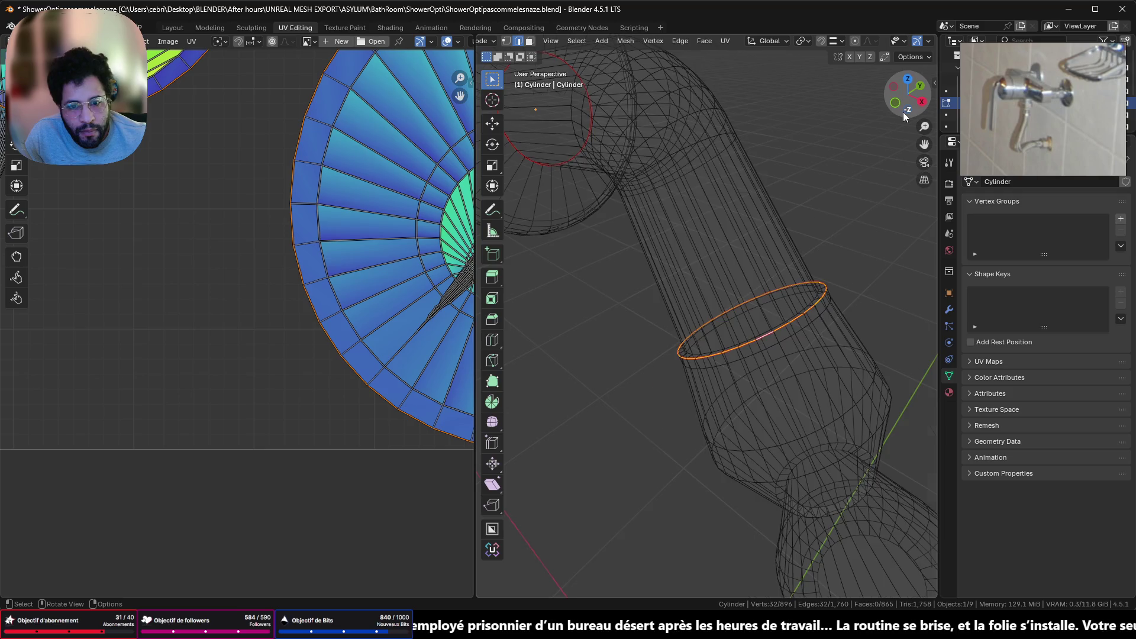
pyautogui.click(902, 112)
pyautogui.keyDown('shift'); pyautogui.moveTo(568, 331); pyautogui.dragTo(565, 243, button='middle'); pyautogui.keyUp('shift')
pyautogui.scroll(-1, 577, 371)
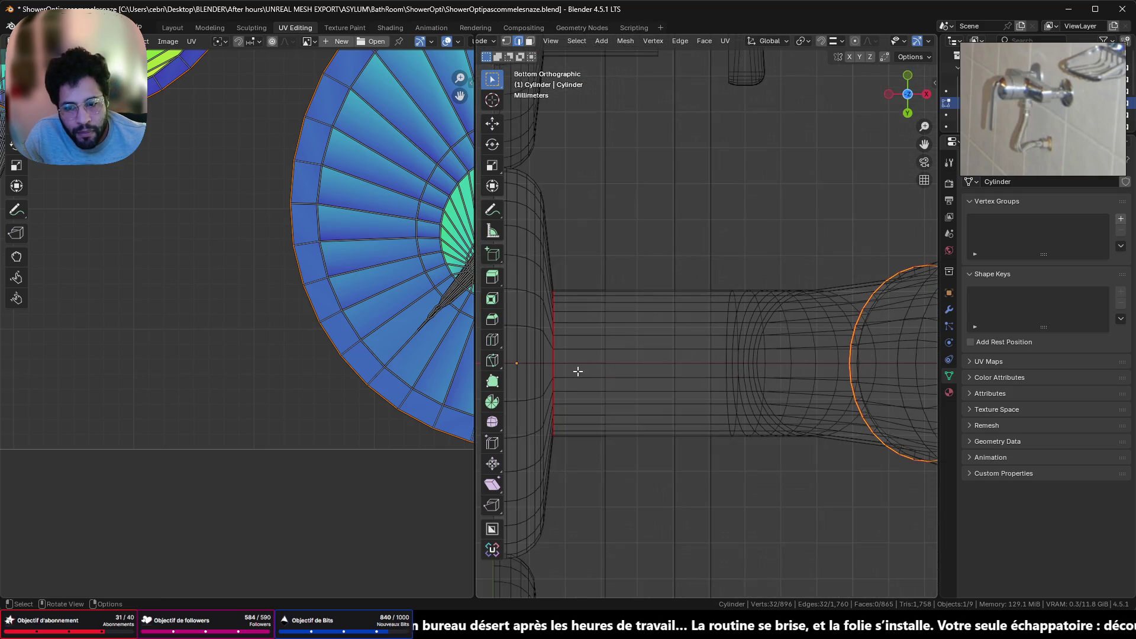
pyautogui.scroll(-6, 588, 368)
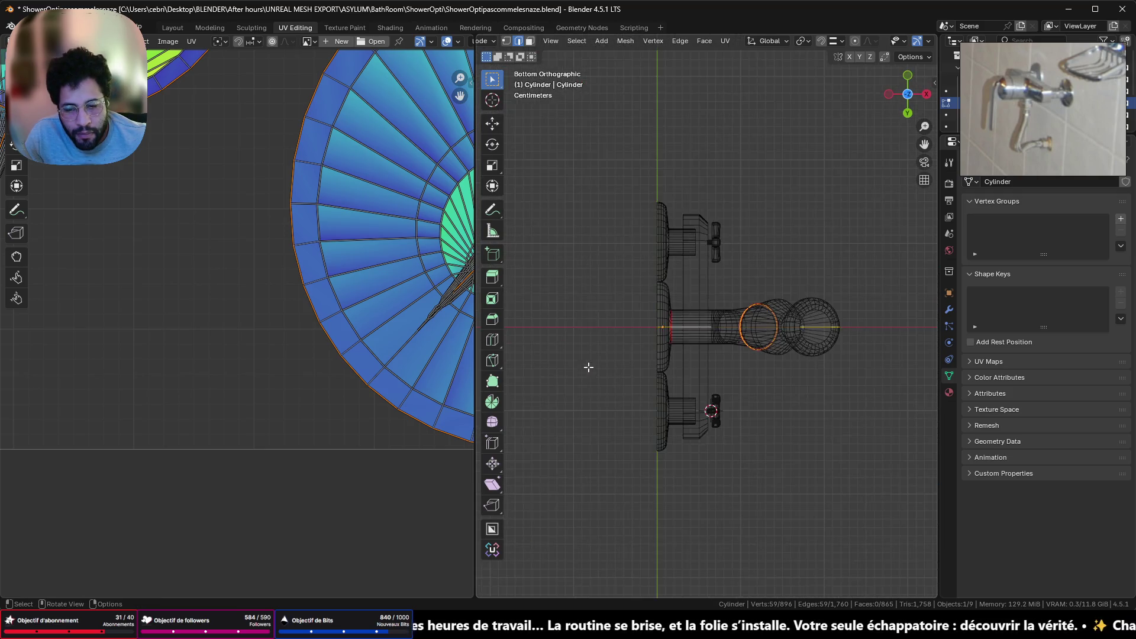
pyautogui.moveTo(588, 368)
pyautogui.mouseDown(button='middle')
pyautogui.moveTo(607, 387)
pyautogui.moveTo(633, 507)
pyautogui.moveTo(585, 393)
pyautogui.mouseUp(button='middle')
pyautogui.scroll(6, 654, 343)
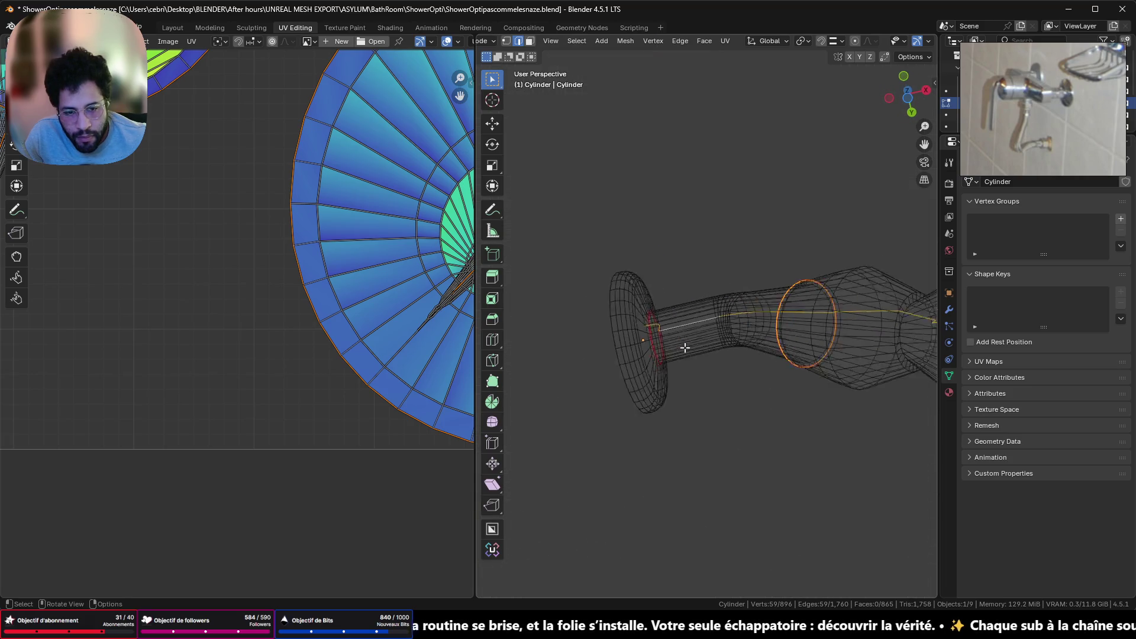
pyautogui.scroll(-4, 883, 42)
pyautogui.click(868, 41)
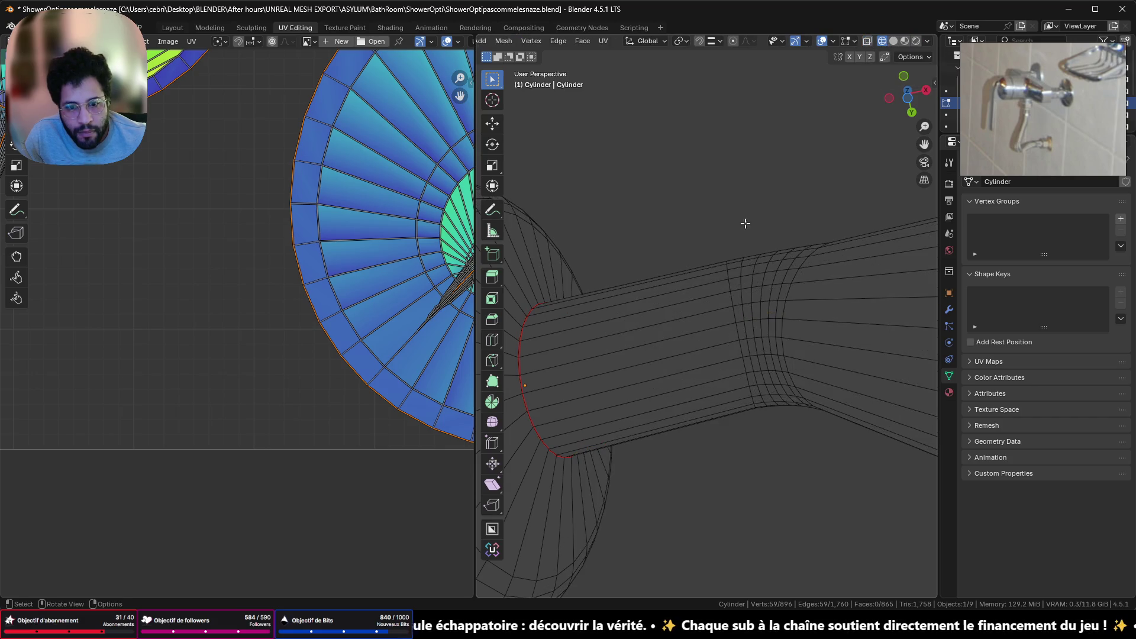
# Select a shortest edge path along the pipe leading to the seam ring
pyautogui.scroll(-5, 563, 402)
pyautogui.moveTo(562, 401)
pyautogui.mouseDown(button='middle')
pyautogui.moveTo(555, 380)
pyautogui.moveTo(649, 359)
pyautogui.mouseUp(button='middle')
pyautogui.click(652, 359)
pyautogui.scroll(3, 736, 355)
pyautogui.moveTo(735, 355)
pyautogui.mouseDown(button='middle')
pyautogui.moveTo(594, 327)
pyautogui.moveTo(753, 335)
pyautogui.moveTo(821, 286)
pyautogui.moveTo(742, 211)
pyautogui.moveTo(663, 560)
pyautogui.moveTo(675, 446)
pyautogui.mouseUp(button='middle')
pyautogui.scroll(-4, 698, 338)
pyautogui.keyDown('ctrl'); pyautogui.click(734, 202); pyautogui.keyUp('ctrl')
pyautogui.scroll(3, 739, 198)
pyautogui.keyDown('shift'); pyautogui.click(700, 302); pyautogui.keyUp('shift')
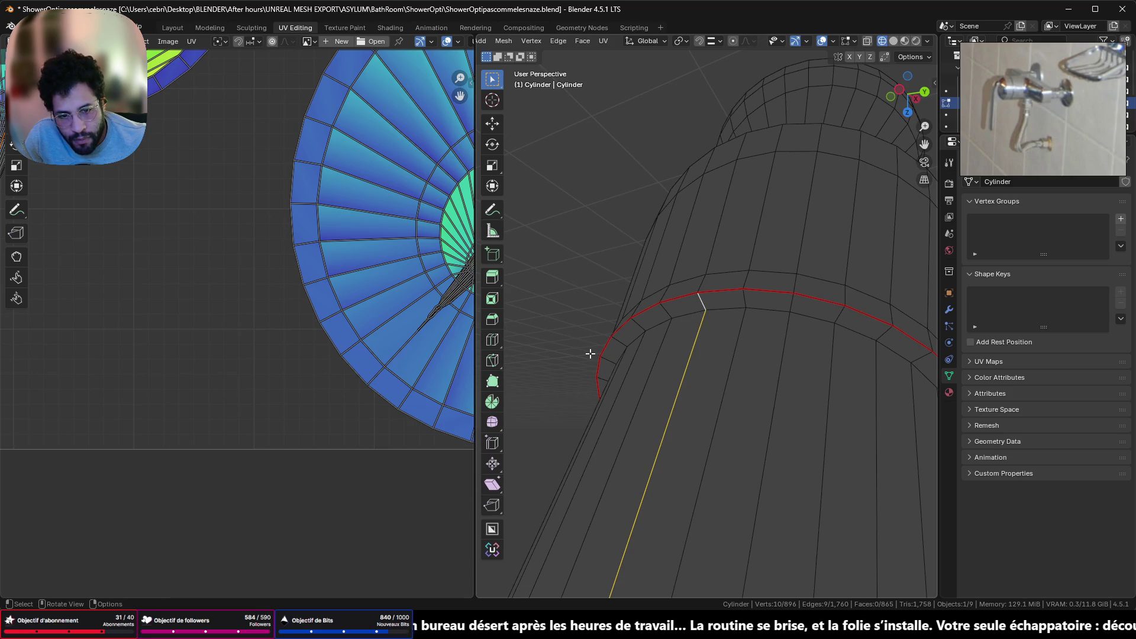
# Mark the selected lengthwise edge path along the pipe as a seam
pyautogui.hotkey('ctrl', 'e')
pyautogui.click(565, 276)
pyautogui.scroll(-5, 338, 283)
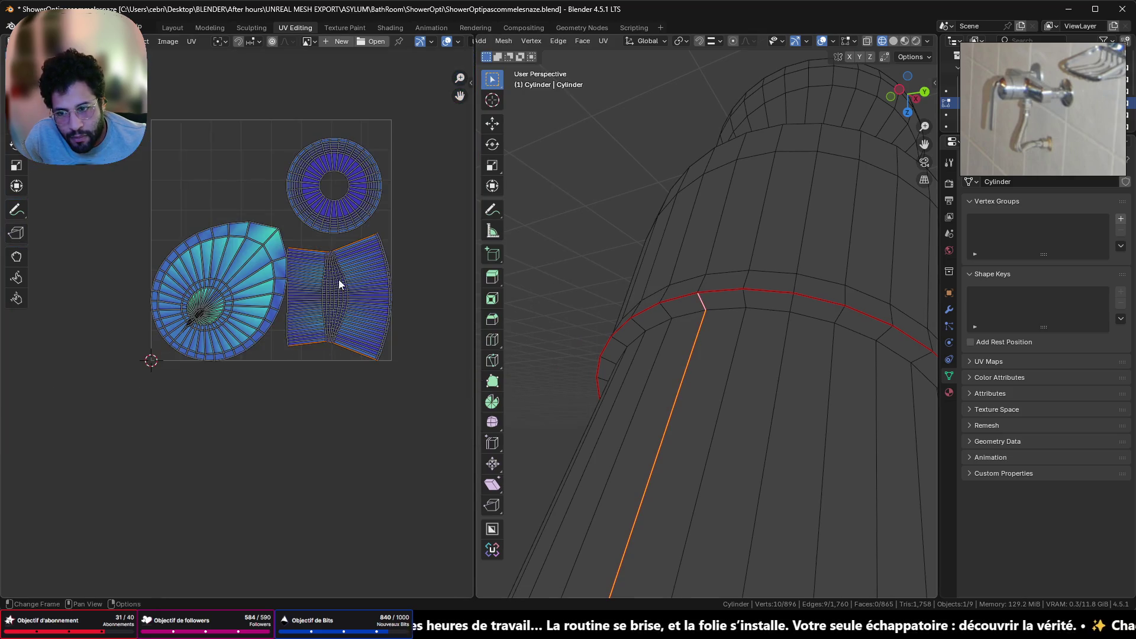
pyautogui.scroll(4, 349, 292)
pyautogui.moveTo(698, 302)
pyautogui.mouseDown(button='middle')
pyautogui.moveTo(714, 292)
pyautogui.moveTo(753, 355)
pyautogui.moveTo(741, 252)
pyautogui.mouseUp(button='middle')
pyautogui.scroll(-3, 714, 292)
pyautogui.scroll(2, 731, 317)
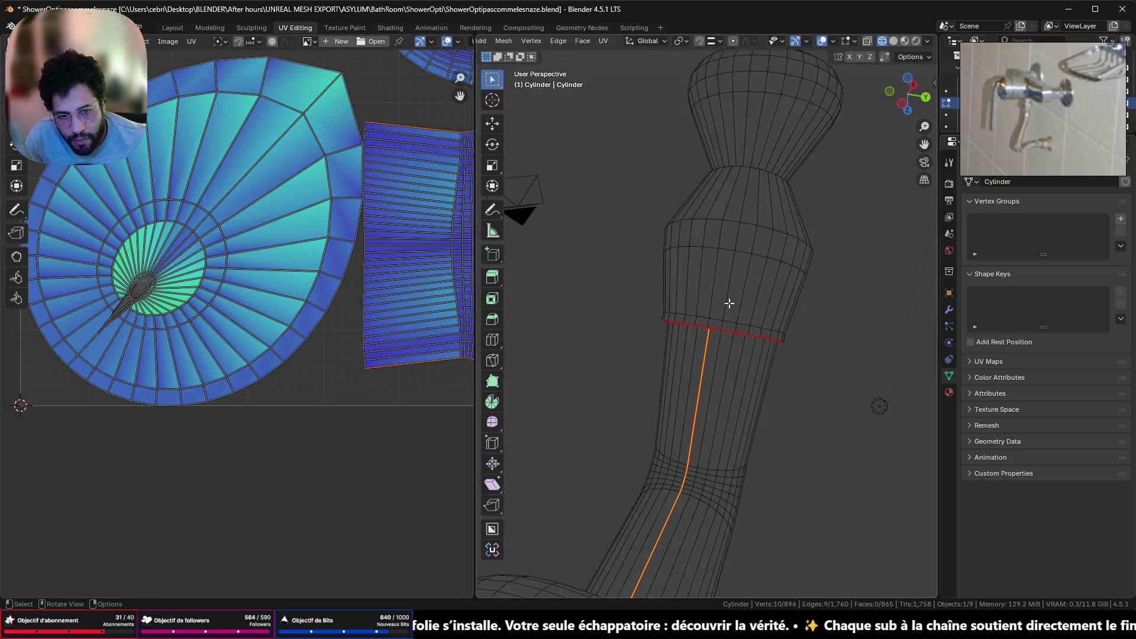
pyautogui.scroll(1, 721, 309)
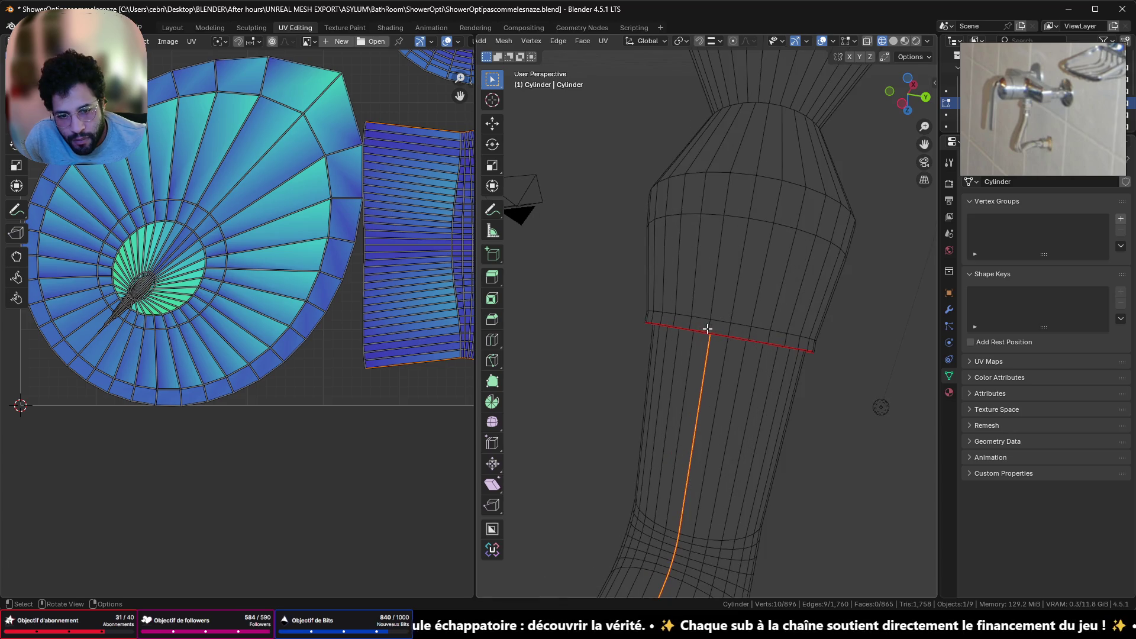
# Select an edge column up the neck and mark it as a seam too
pyautogui.click(707, 329)
pyautogui.moveTo(728, 213)
pyautogui.mouseDown(button='middle')
pyautogui.moveTo(692, 469)
pyautogui.moveTo(715, 457)
pyautogui.mouseUp(button='middle')
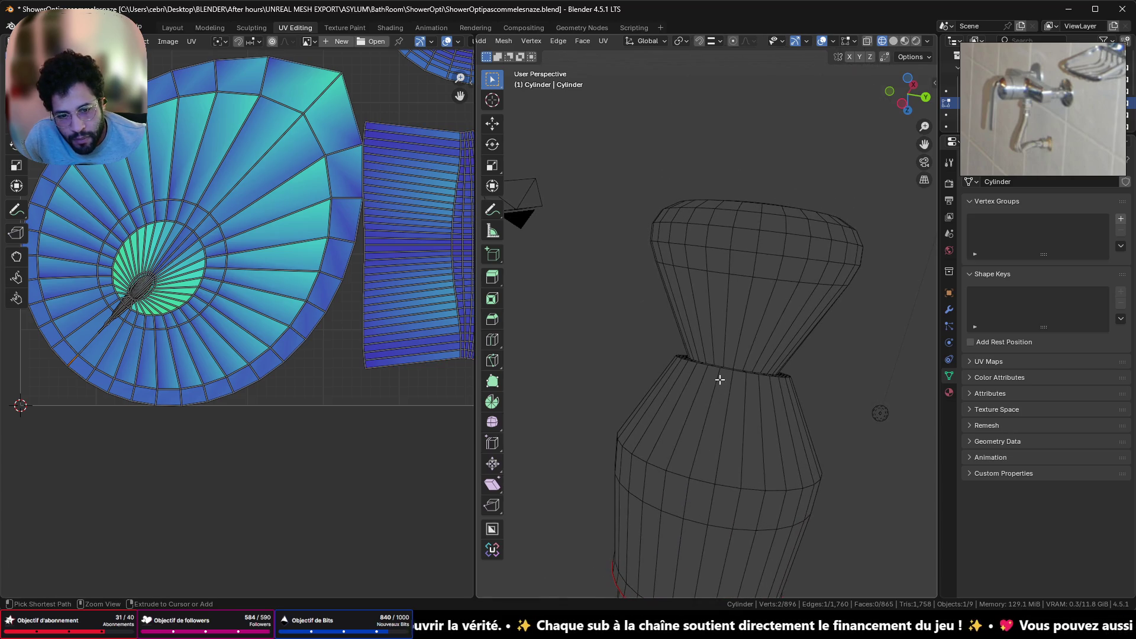
pyautogui.moveTo(720, 379); pyautogui.dragTo(715, 419, button='middle')
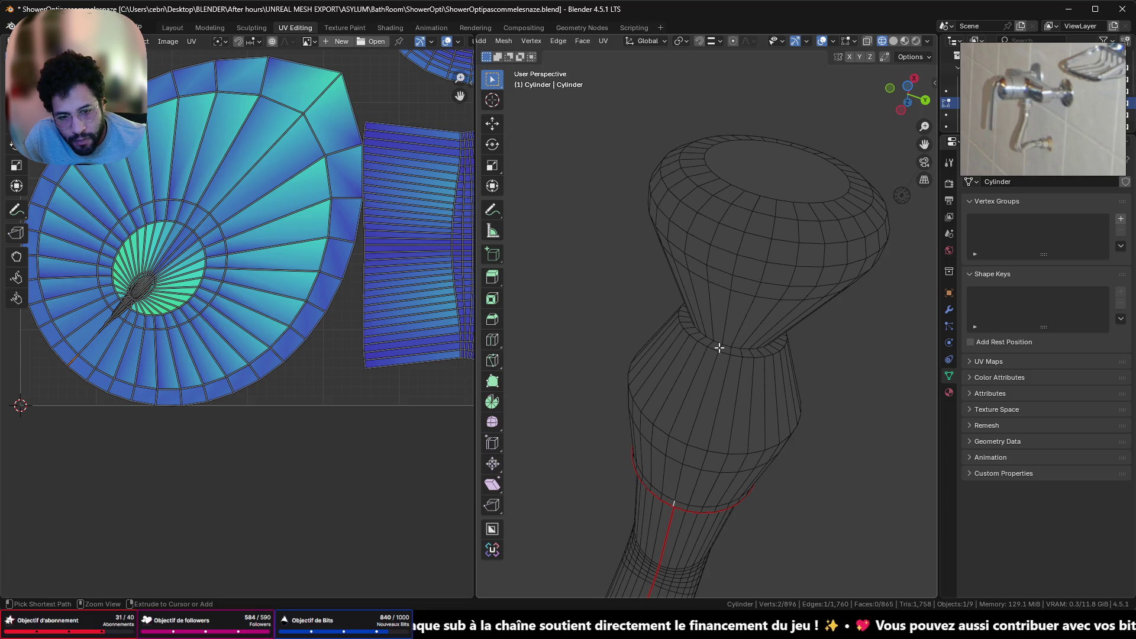
pyautogui.keyDown('ctrl'); pyautogui.click(719, 348); pyautogui.keyUp('ctrl')
pyautogui.rightClick(867, 386)
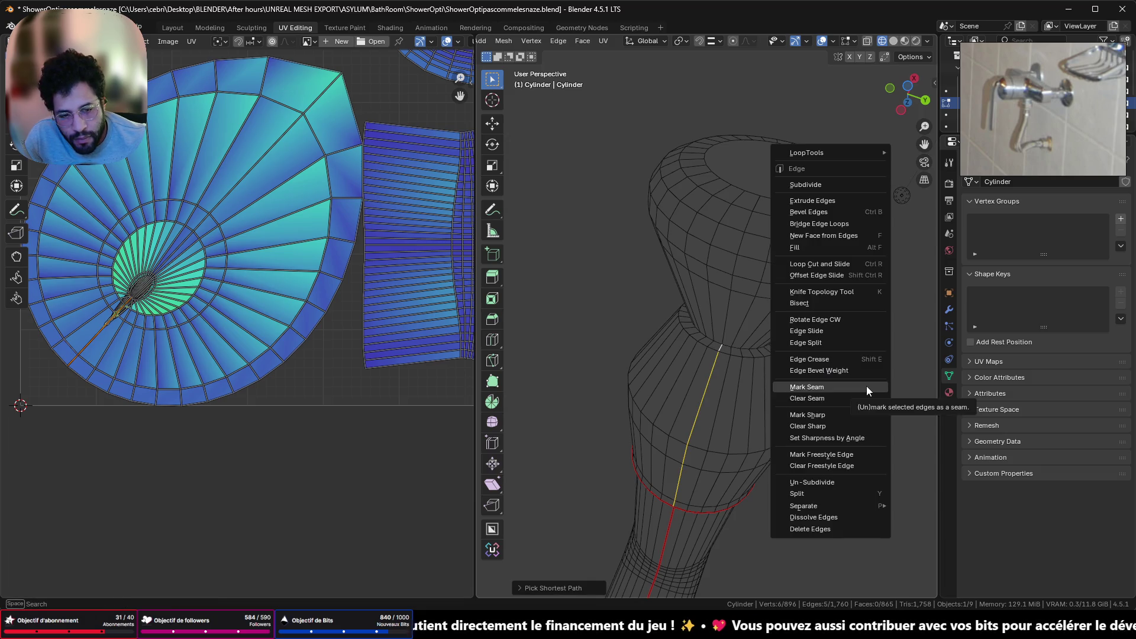
pyautogui.click(865, 386)
pyautogui.scroll(-3, 418, 324)
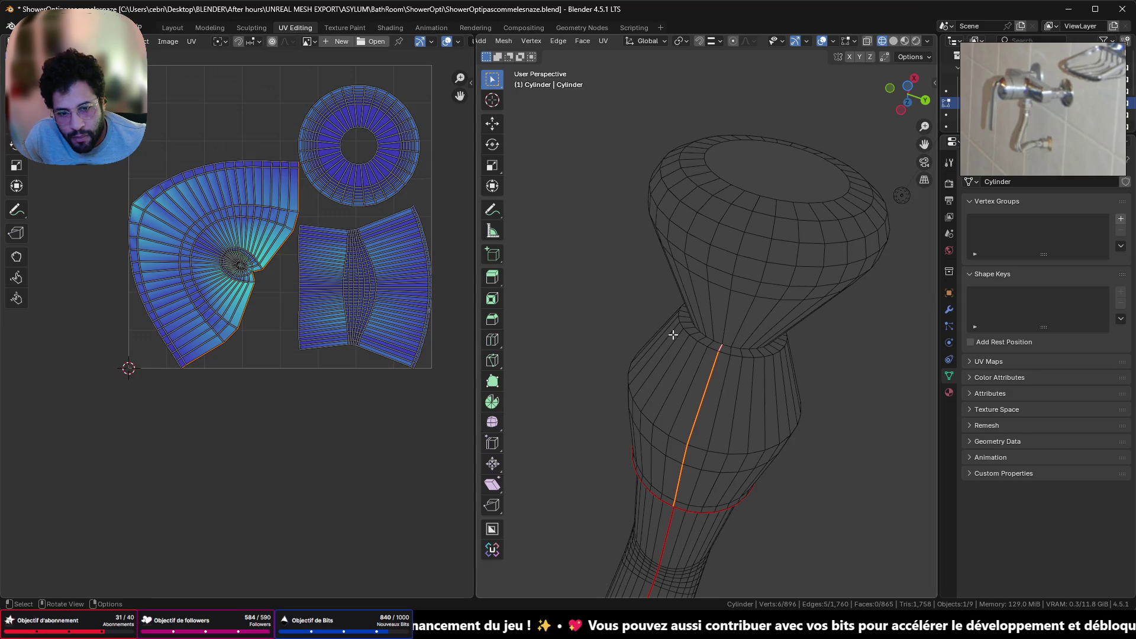
pyautogui.scroll(3, 804, 398)
pyautogui.moveTo(776, 393)
pyautogui.mouseDown(button='middle')
pyautogui.moveTo(768, 327)
pyautogui.moveTo(859, 372)
pyautogui.moveTo(530, 373)
pyautogui.moveTo(811, 380)
pyautogui.moveTo(791, 340)
pyautogui.moveTo(791, 373)
pyautogui.moveTo(716, 408)
pyautogui.moveTo(638, 507)
pyautogui.moveTo(669, 435)
pyautogui.moveTo(718, 366)
pyautogui.mouseUp(button='middle')
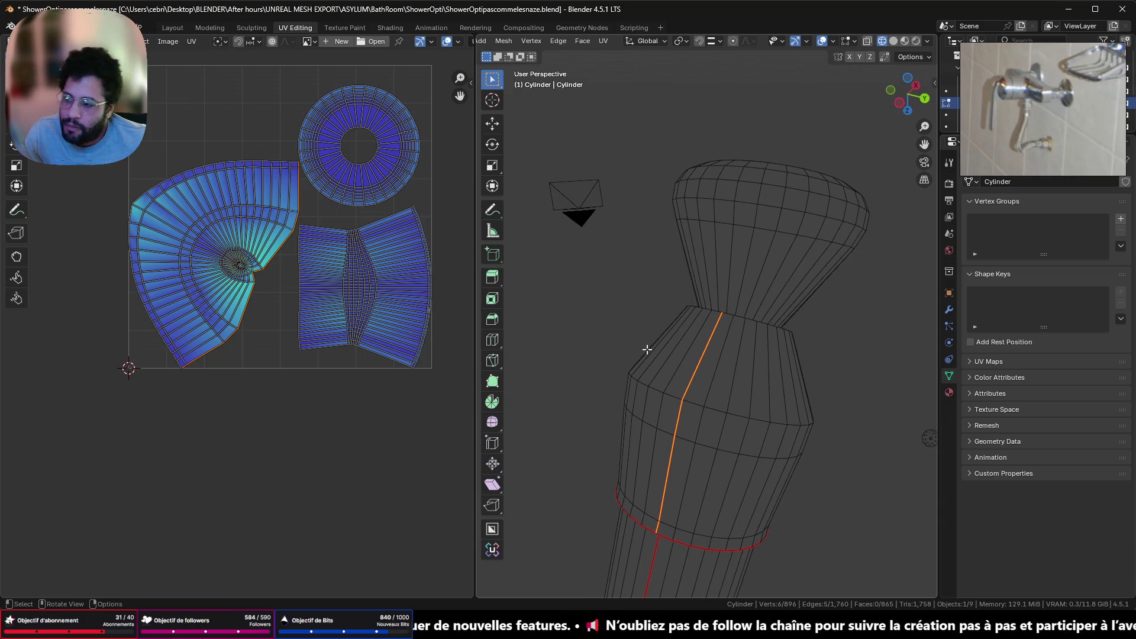
pyautogui.moveTo(744, 307)
pyautogui.mouseDown(button='middle')
pyautogui.moveTo(723, 355)
pyautogui.moveTo(611, 363)
pyautogui.moveTo(646, 445)
pyautogui.moveTo(786, 355)
pyautogui.moveTo(766, 254)
pyautogui.moveTo(744, 223)
pyautogui.moveTo(738, 288)
pyautogui.moveTo(719, 241)
pyautogui.mouseUp(button='middle')
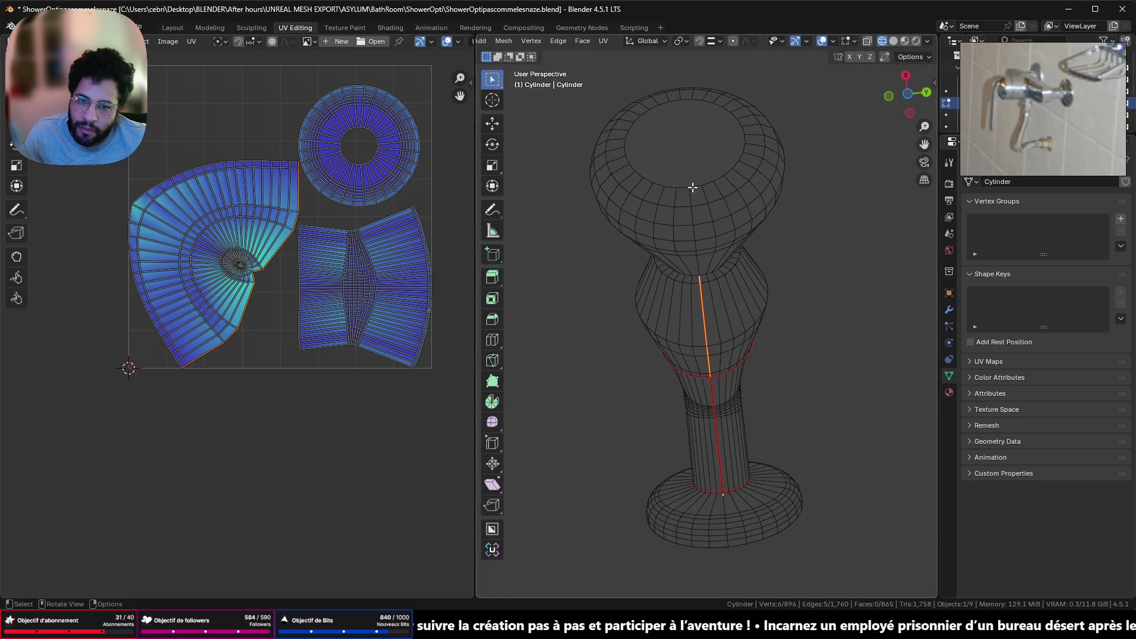
# Mark the top cap's rim and the edge loop around the knob's neck as seams
pyautogui.keyDown('alt'); pyautogui.click(692, 187); pyautogui.keyUp('alt')
pyautogui.hotkey('ctrl', 'e')
pyautogui.click(786, 302)
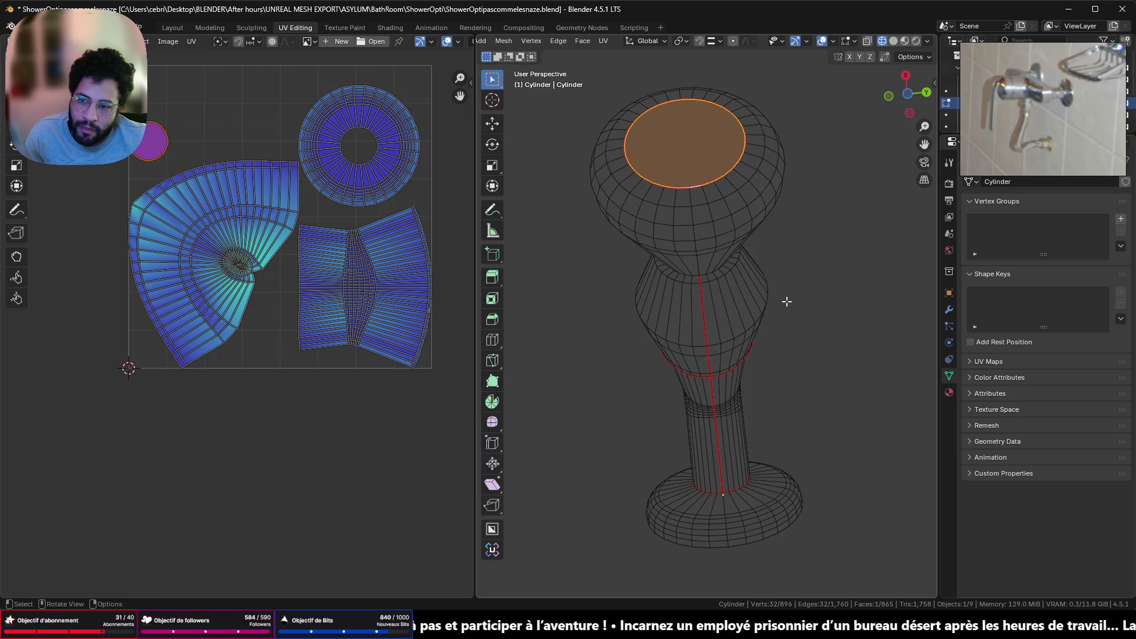
pyautogui.scroll(10, 308, 293)
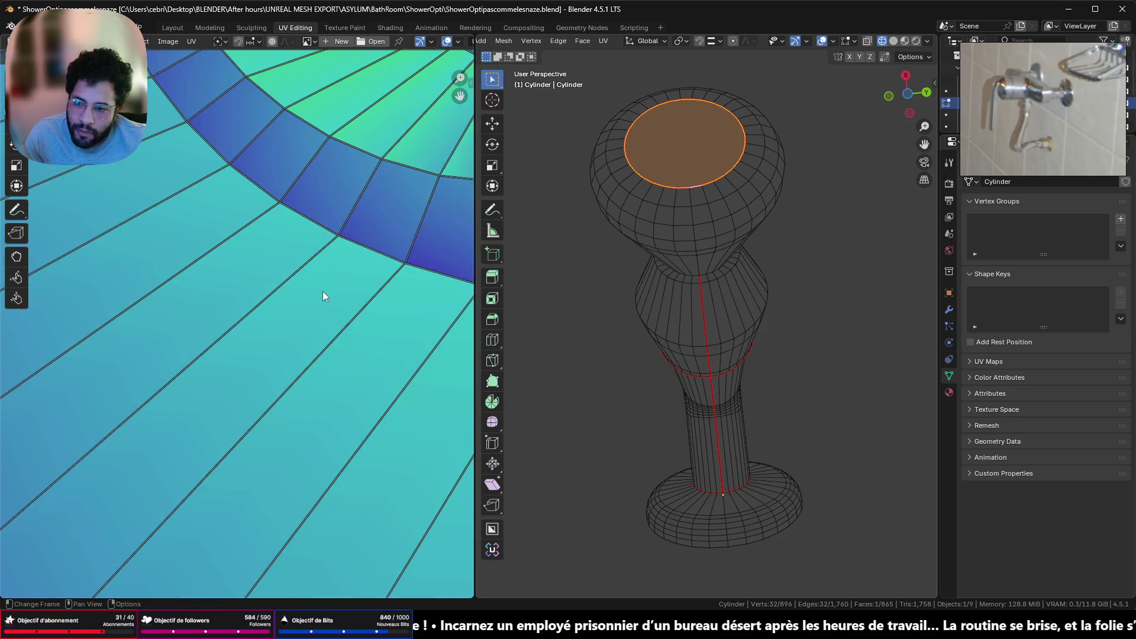
pyautogui.scroll(-5, 322, 291)
pyautogui.moveTo(322, 291)
pyautogui.mouseDown(button='middle')
pyautogui.moveTo(188, 477)
pyautogui.moveTo(309, 399)
pyautogui.mouseUp(button='middle')
pyautogui.keyDown('alt'); pyautogui.click(310, 400); pyautogui.keyUp('alt')
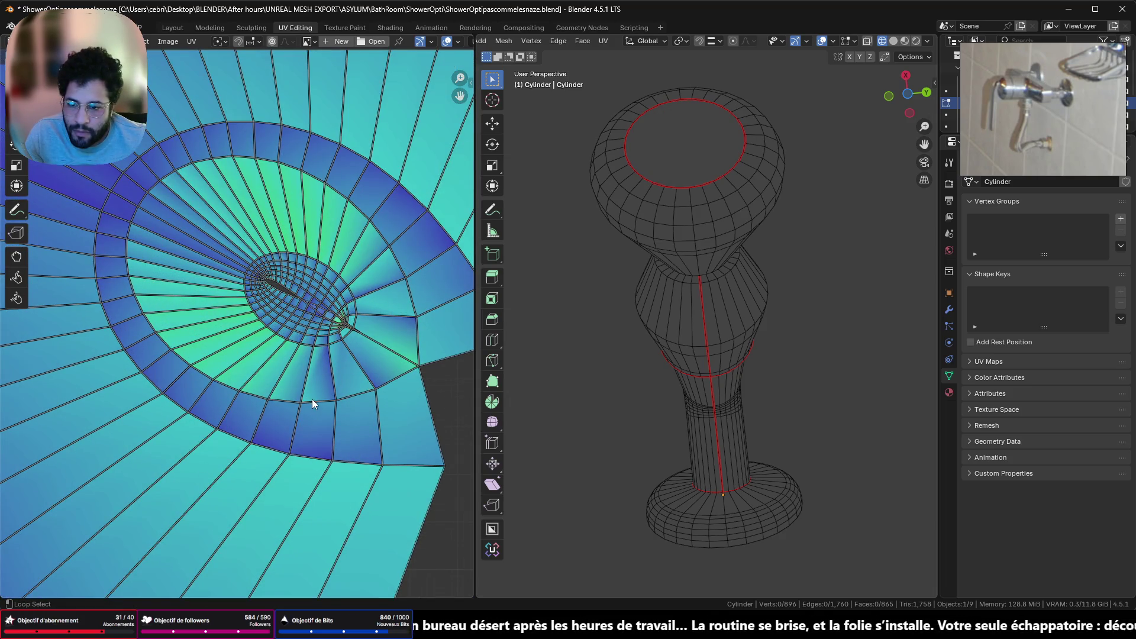
pyautogui.keyDown('alt'); pyautogui.click(311, 399); pyautogui.keyUp('alt')
pyautogui.rightClick(864, 326)
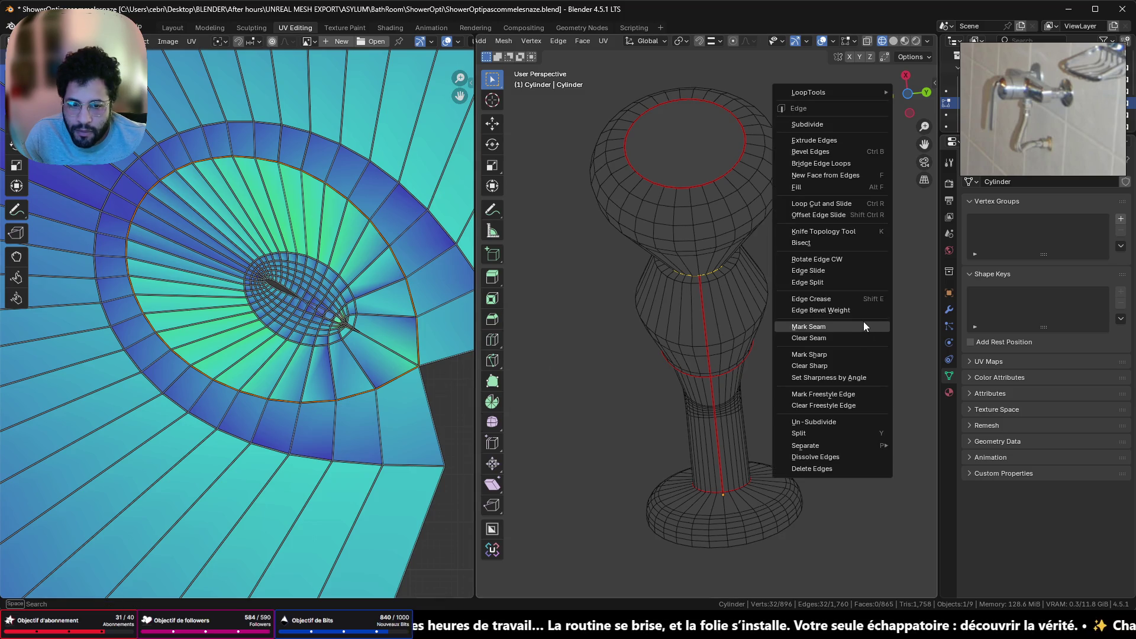
pyautogui.click(864, 326)
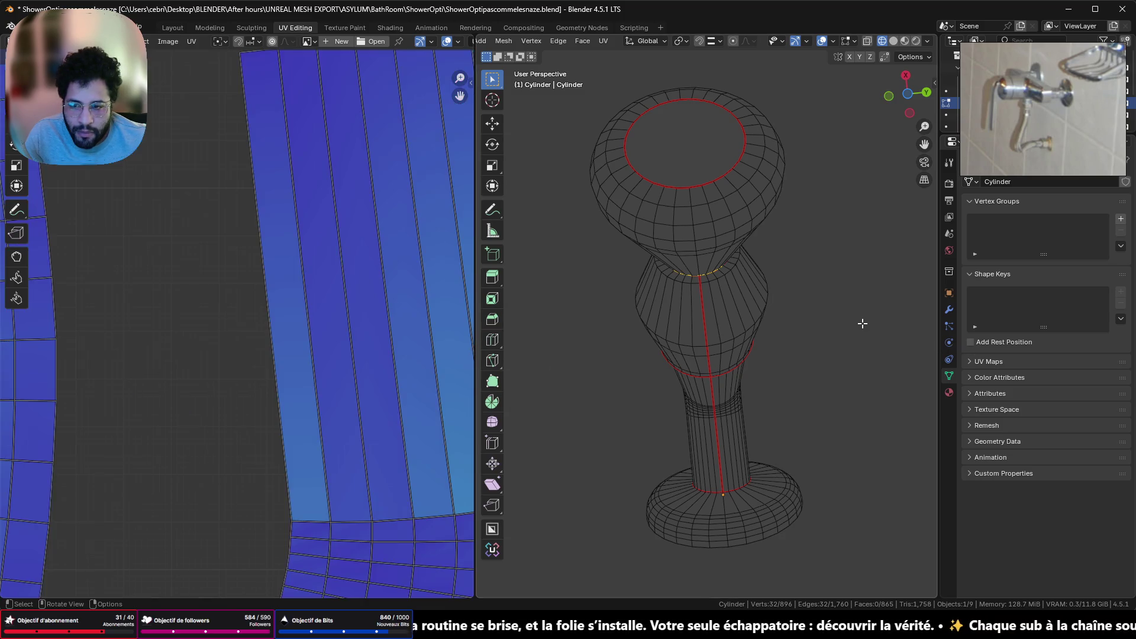
# Select the whole cylinder mesh and inspect its fan-shaped UV strips and round cap island
pyautogui.scroll(-5, 219, 337)
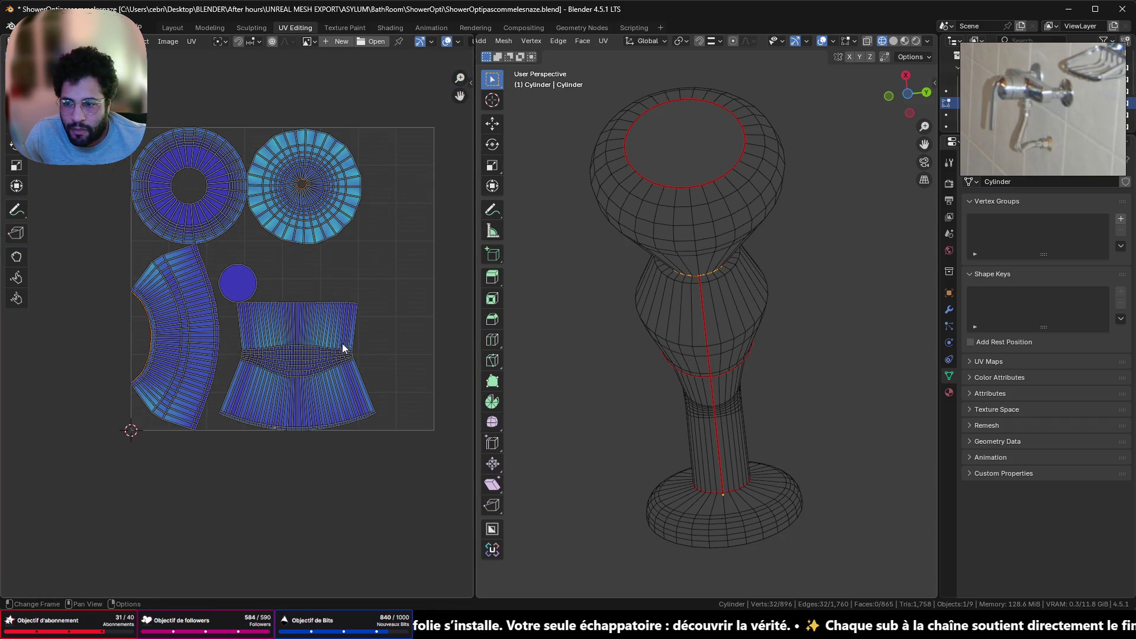
pyautogui.scroll(3, 322, 180)
pyautogui.scroll(-3, 322, 180)
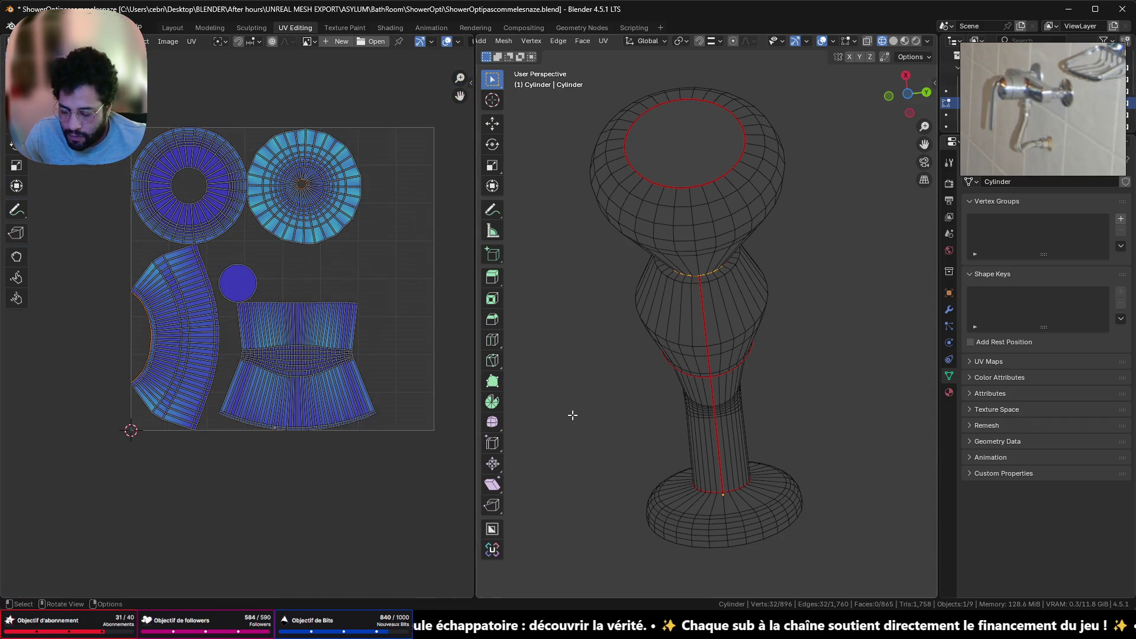
pyautogui.press('a')
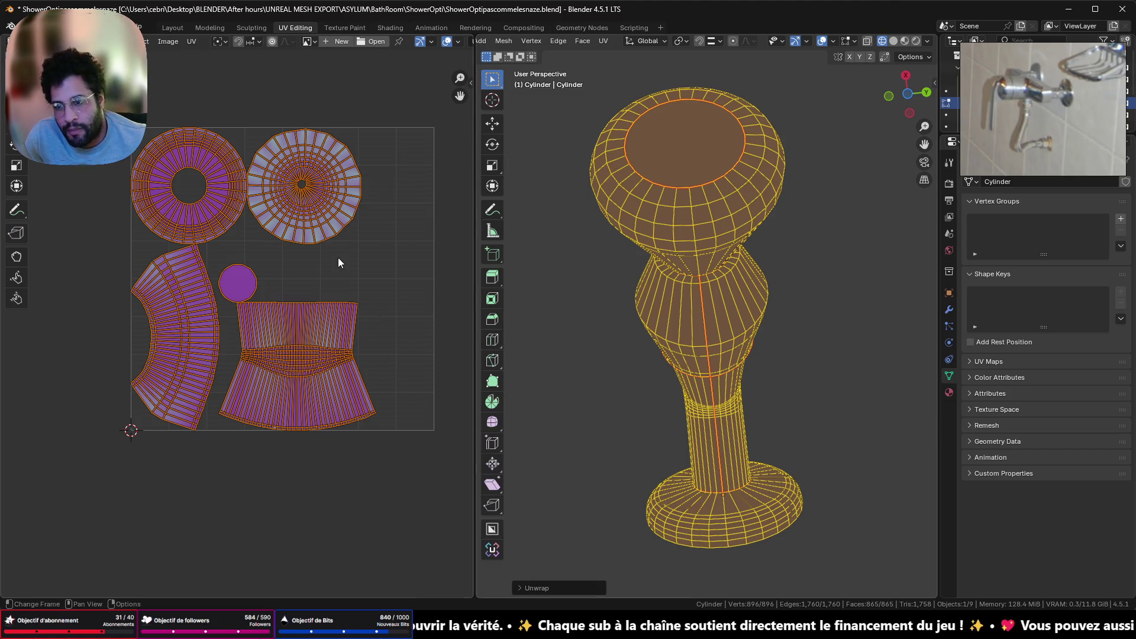
pyautogui.scroll(4, 337, 259)
pyautogui.moveTo(335, 257)
pyautogui.keyDown('shift'); pyautogui.mouseDown(button='middle')
pyautogui.moveTo(259, 479)
pyautogui.moveTo(406, 562)
pyautogui.mouseUp(button='middle'); pyautogui.keyUp('shift')
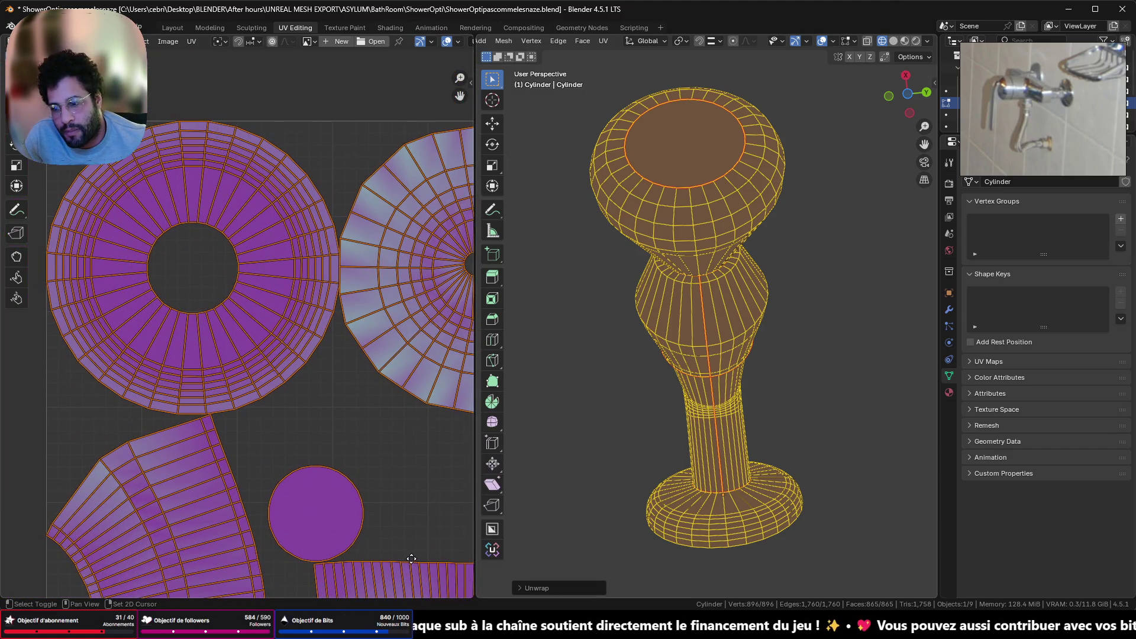
pyautogui.scroll(-5, 312, 285)
pyautogui.click(340, 265)
pyautogui.scroll(4, 378, 381)
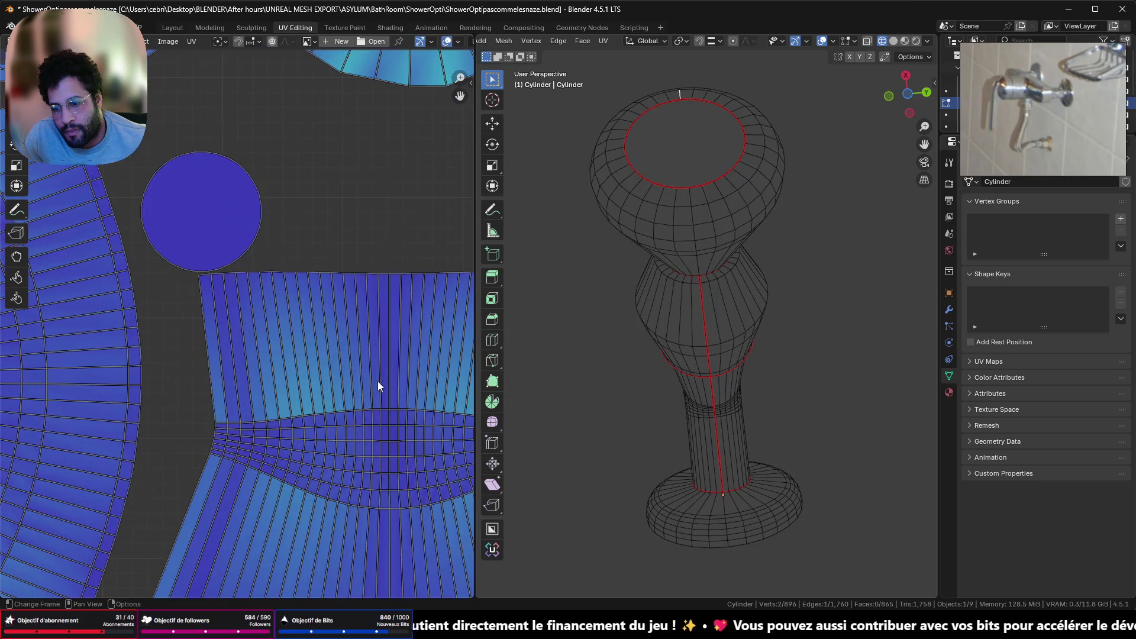
pyautogui.moveTo(374, 416); pyautogui.dragTo(189, 236, button='middle')
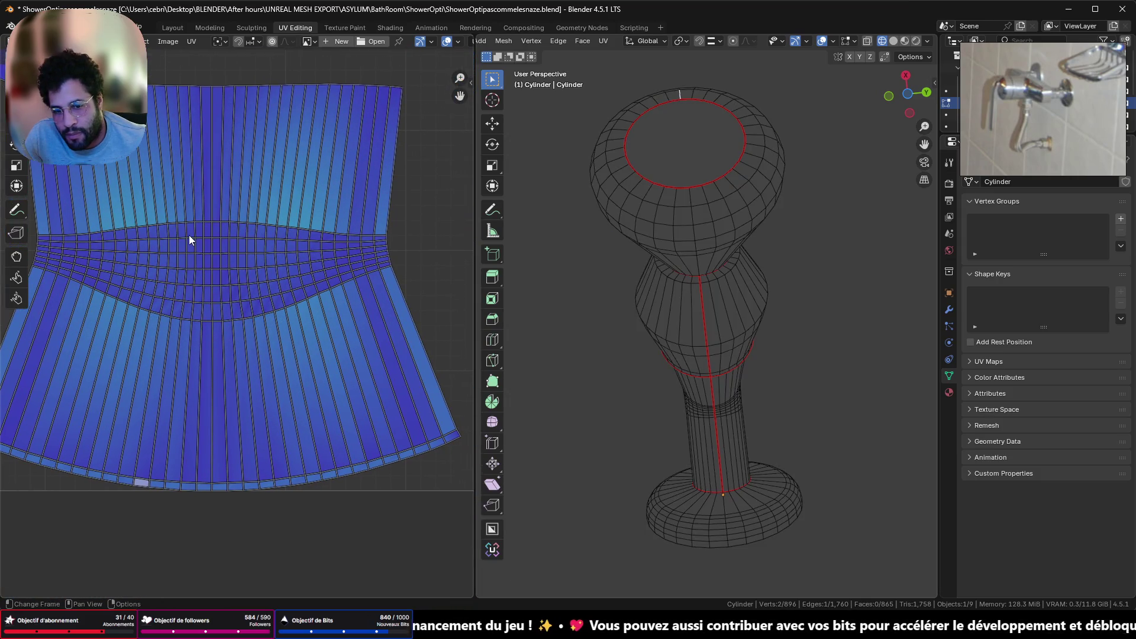
pyautogui.scroll(-4, 189, 249)
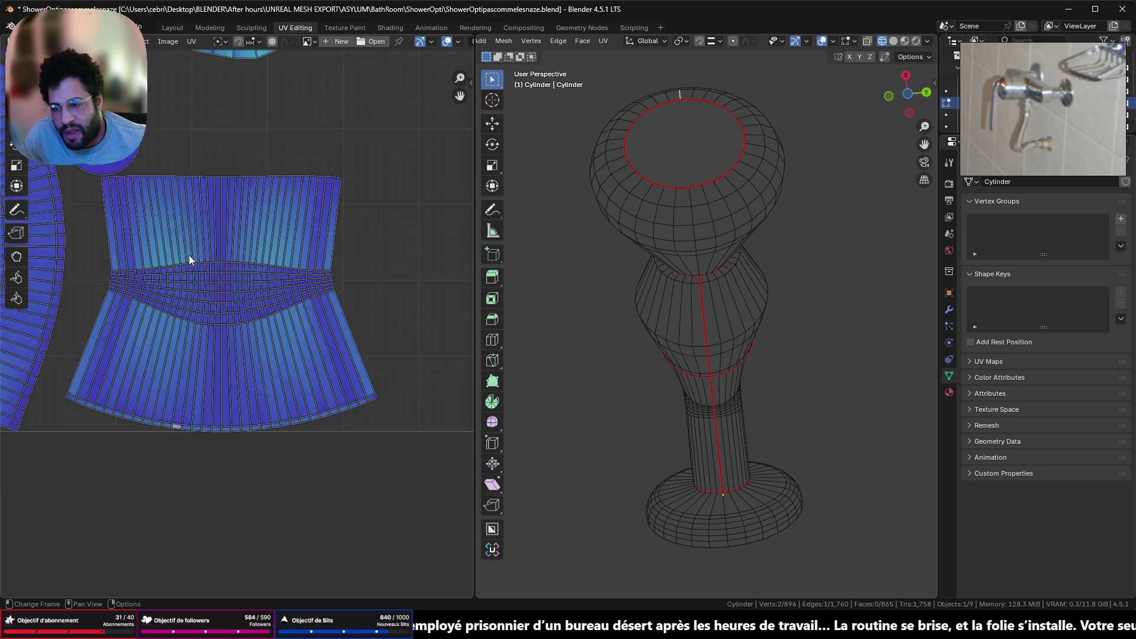
pyautogui.keyDown('shift'); pyautogui.moveTo(189, 255); pyautogui.dragTo(364, 258, button='middle'); pyautogui.keyUp('shift')
pyautogui.scroll(3, 279, 289)
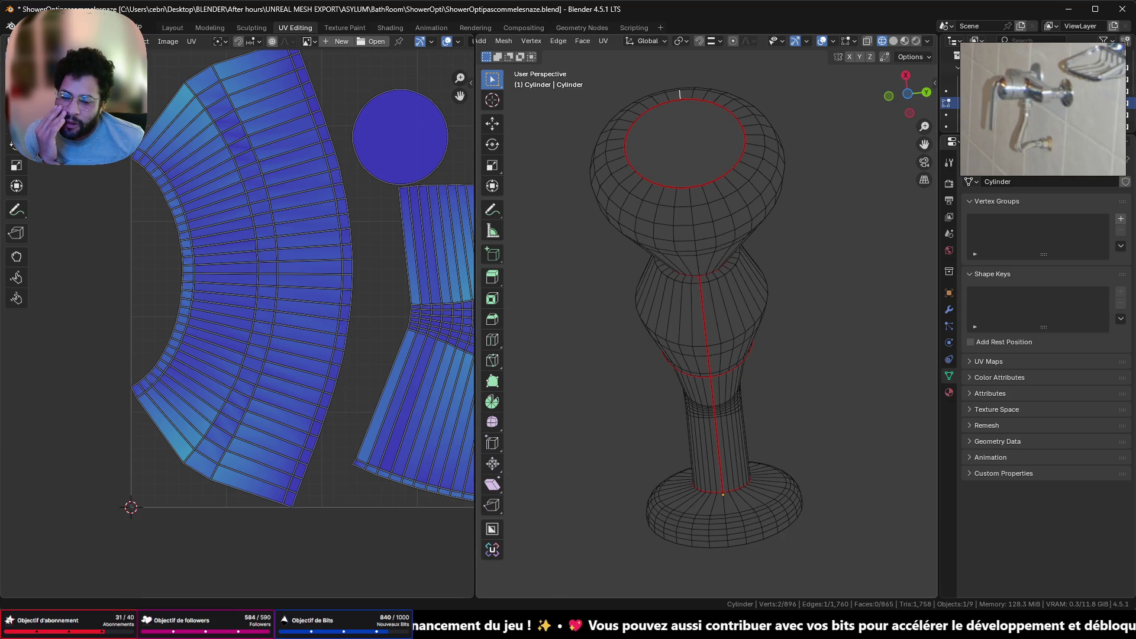
# Switch to Discord, open another private conversation and view a shared screenshot full-size
pyautogui.hotkey('alt', 'Tab')
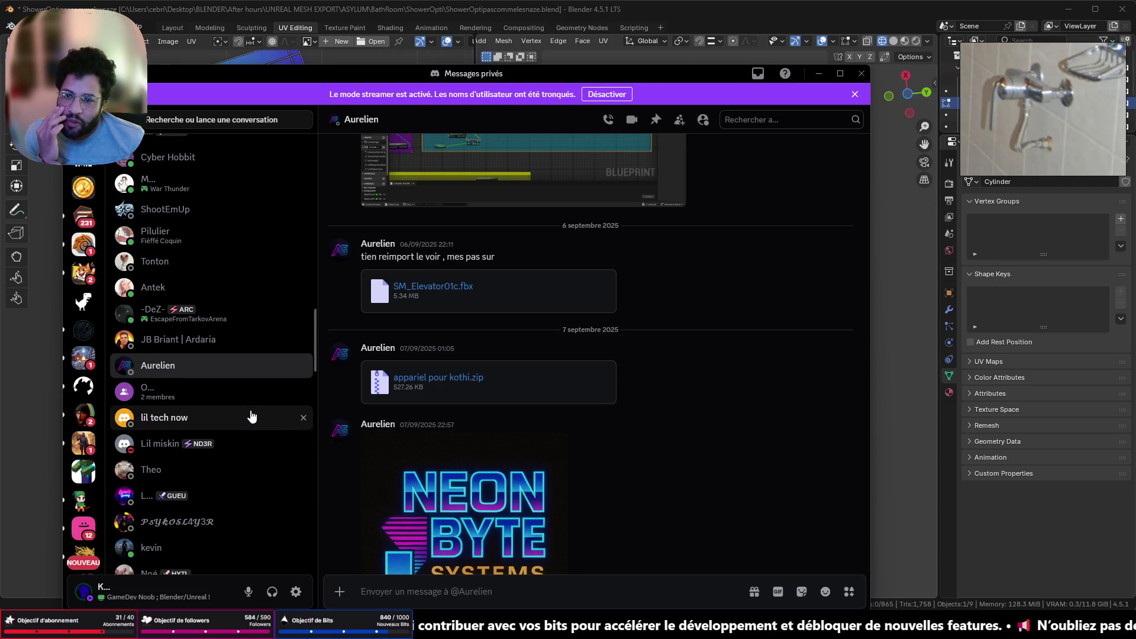
pyautogui.scroll(10, 125, 198)
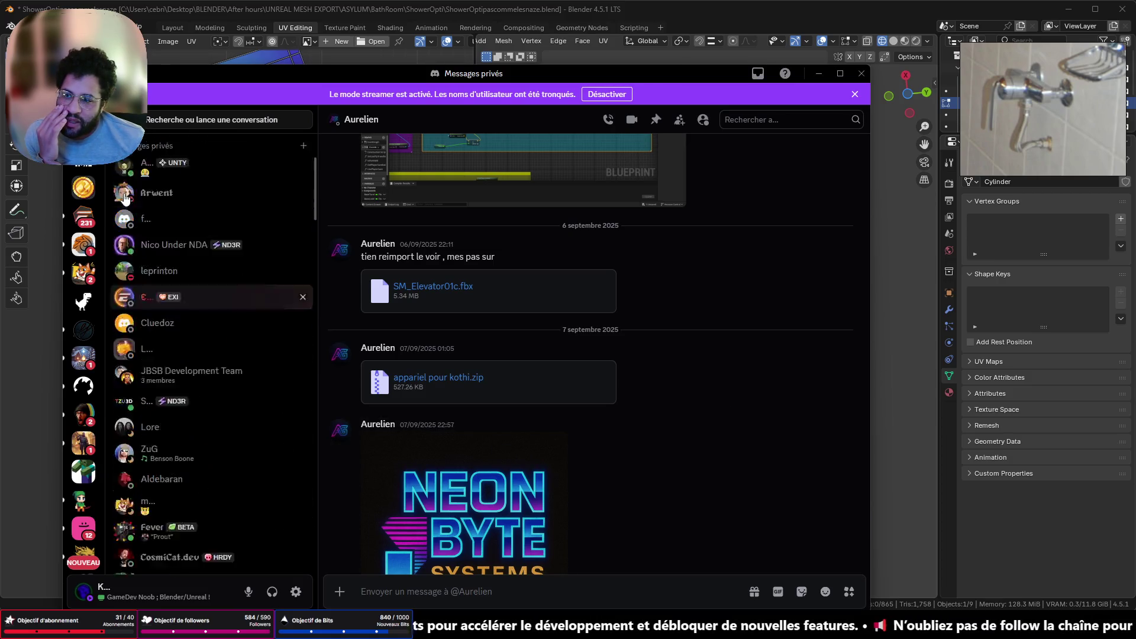
pyautogui.scroll(3, 124, 198)
pyautogui.click(165, 297)
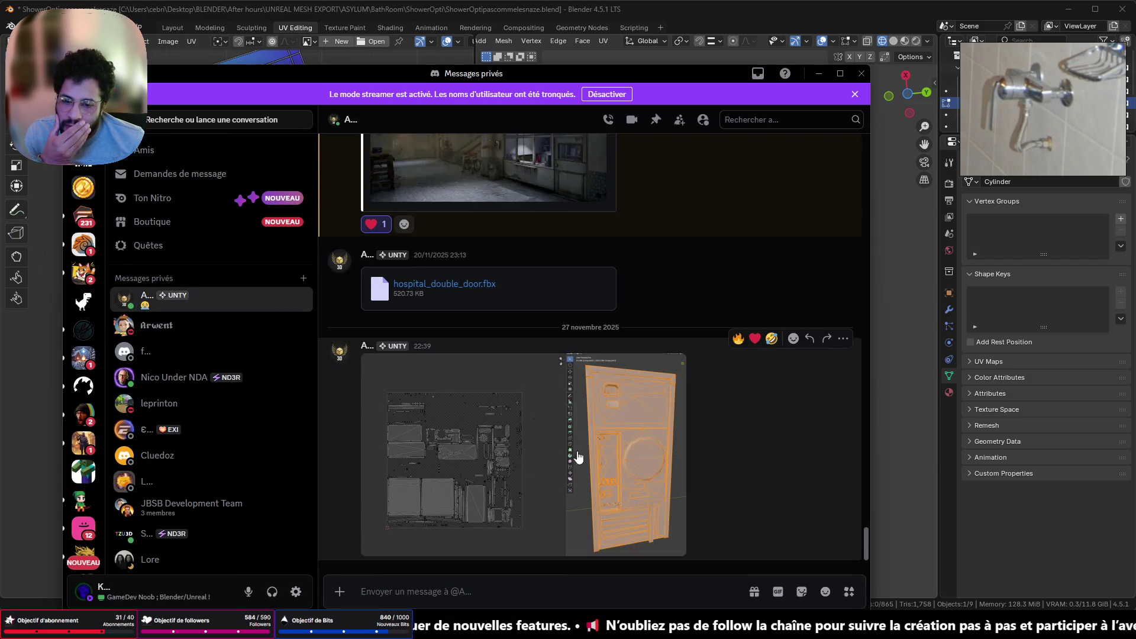
pyautogui.click(604, 448)
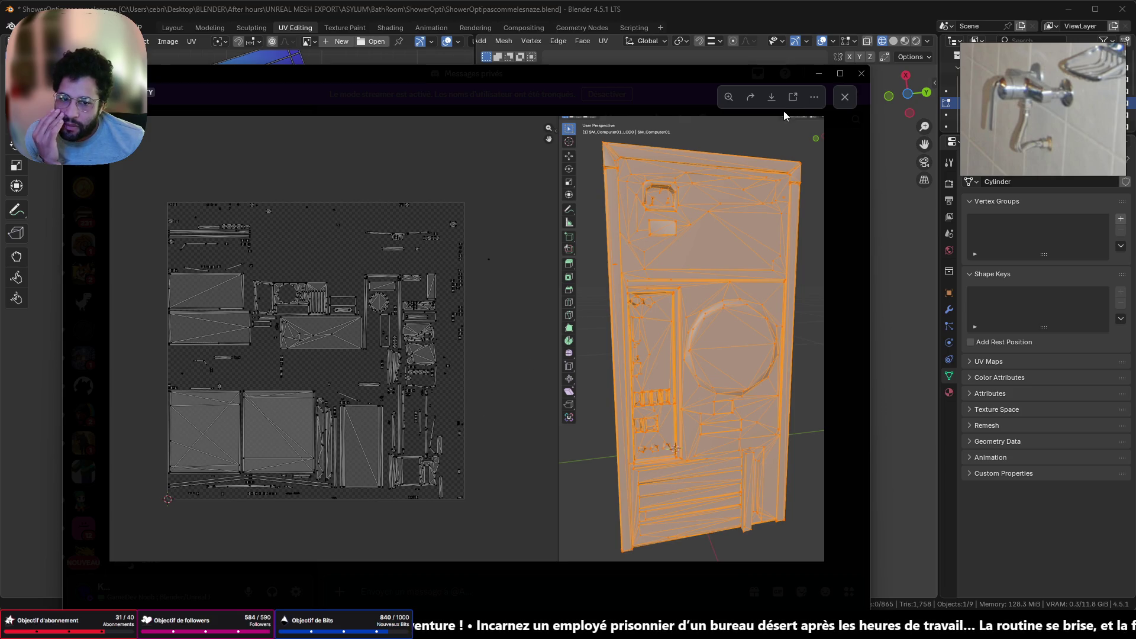
# Close that image, minimize and restore Discord, then view the next shared screenshot full-size
pyautogui.click(837, 105)
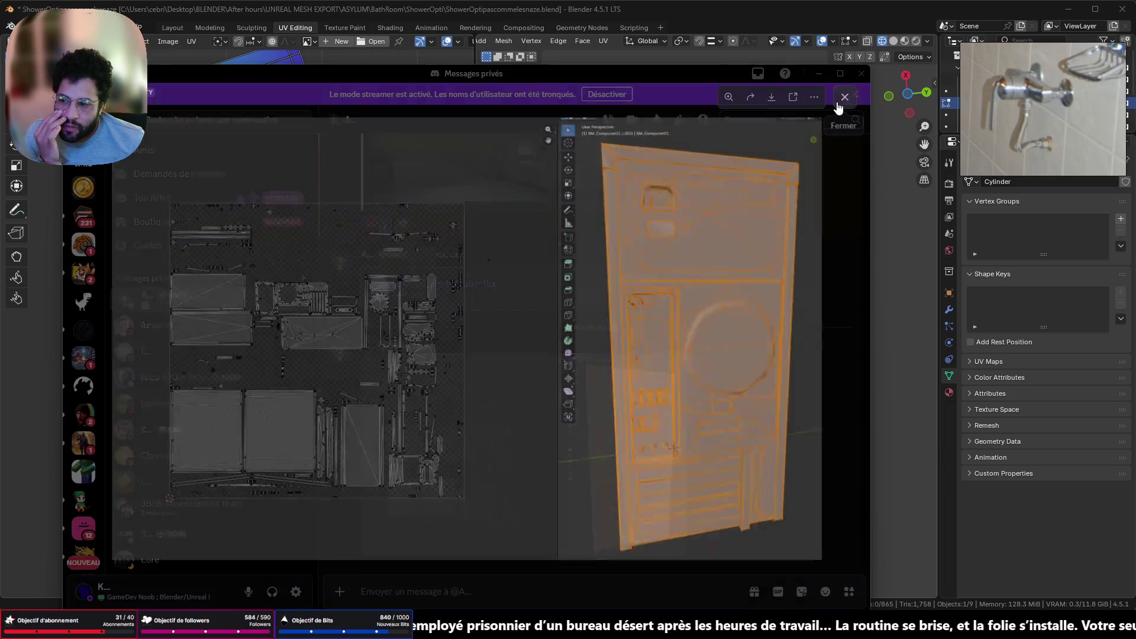
pyautogui.scroll(-3, 787, 221)
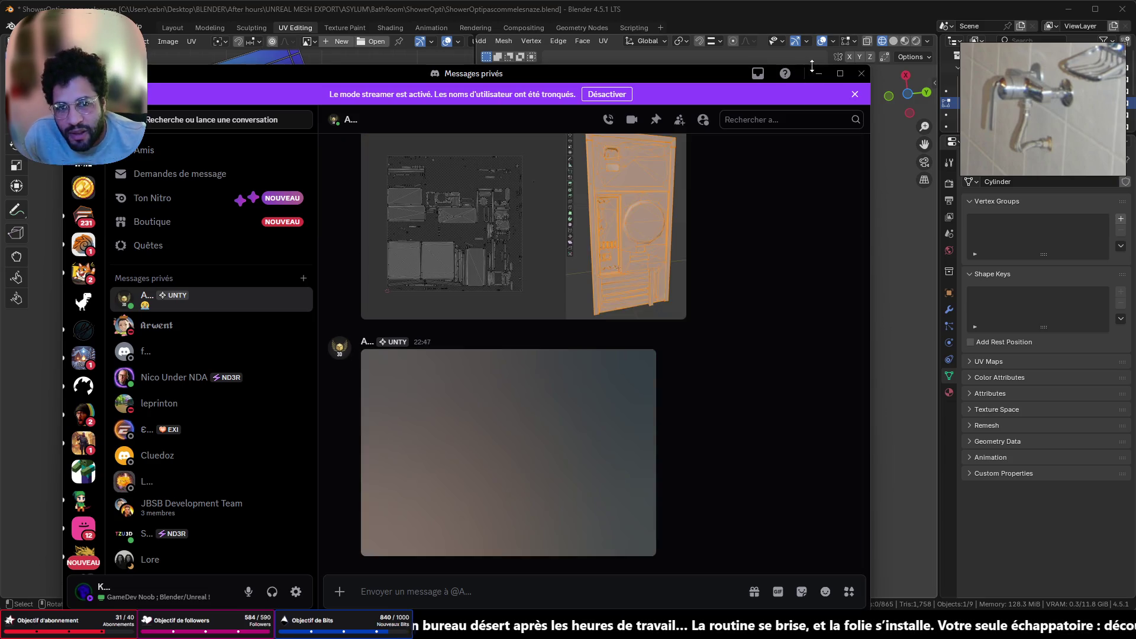
pyautogui.click(818, 73)
pyautogui.hotkey('alt', 'Tab')
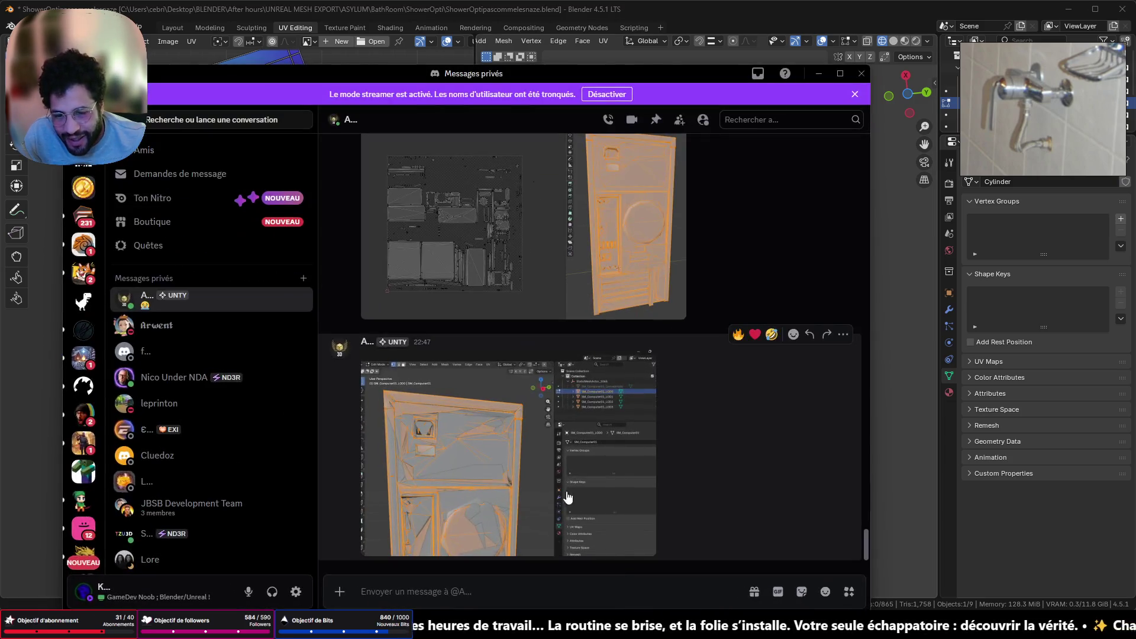
pyautogui.click(473, 489)
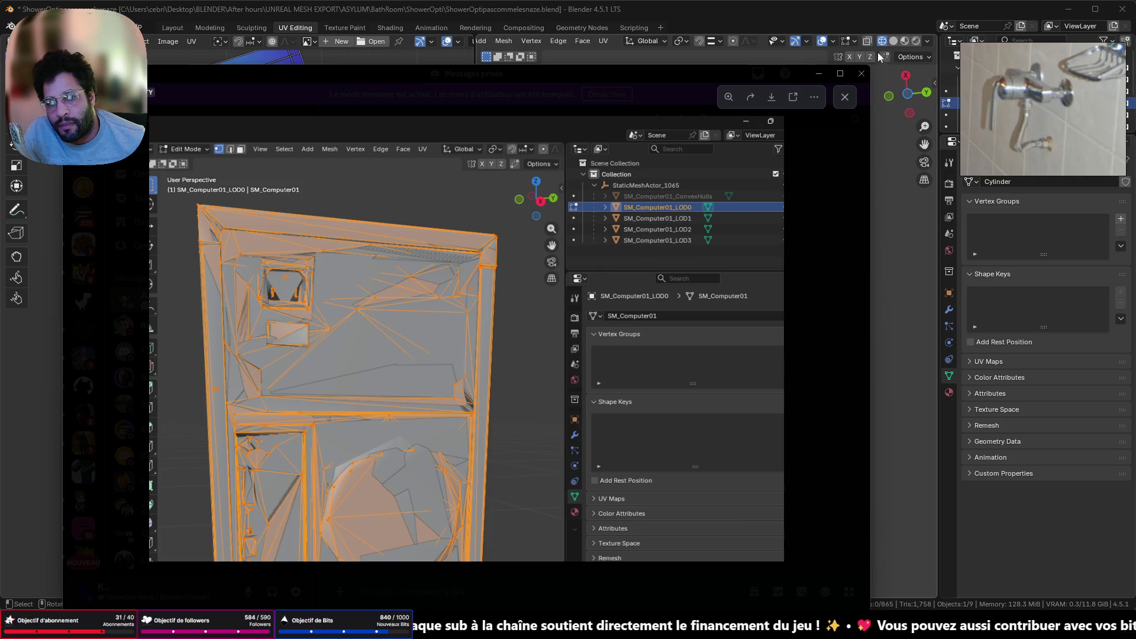
# Return to Blender and orbit to a low side-on view of the knob
pyautogui.click(825, 77)
pyautogui.scroll(-3, 675, 213)
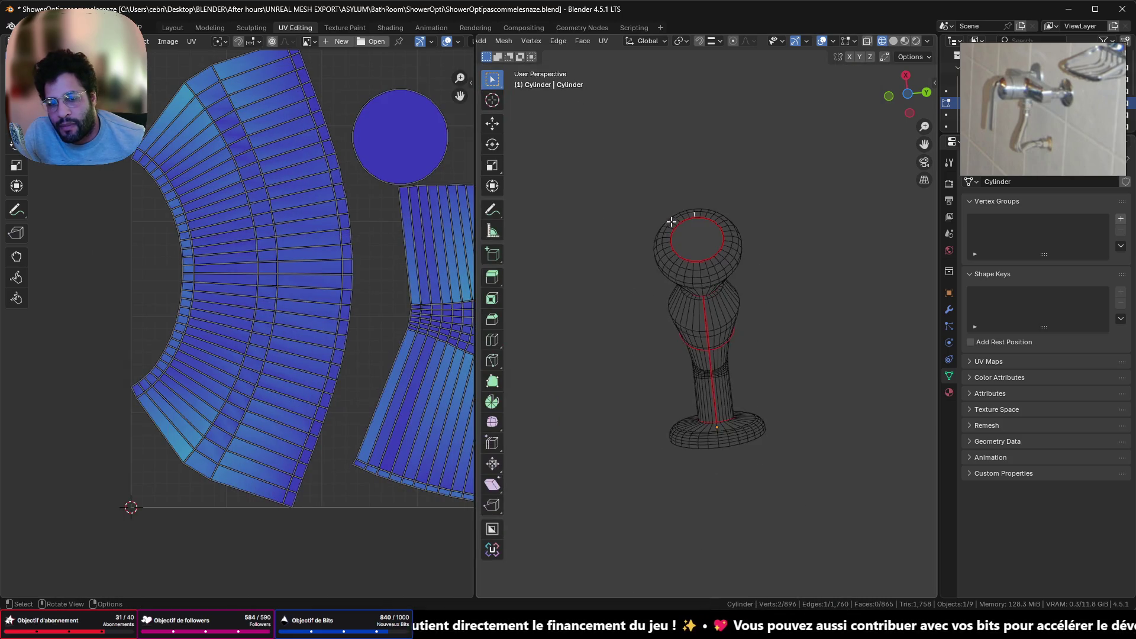
pyautogui.moveTo(672, 223)
pyautogui.mouseDown(button='middle')
pyautogui.moveTo(730, 377)
pyautogui.moveTo(931, 433)
pyautogui.moveTo(675, 451)
pyautogui.moveTo(659, 131)
pyautogui.moveTo(647, 101)
pyautogui.moveTo(603, 125)
pyautogui.mouseUp(button='middle')
pyautogui.scroll(3, 663, 297)
pyautogui.scroll(4, 660, 193)
pyautogui.scroll(-4, 675, 222)
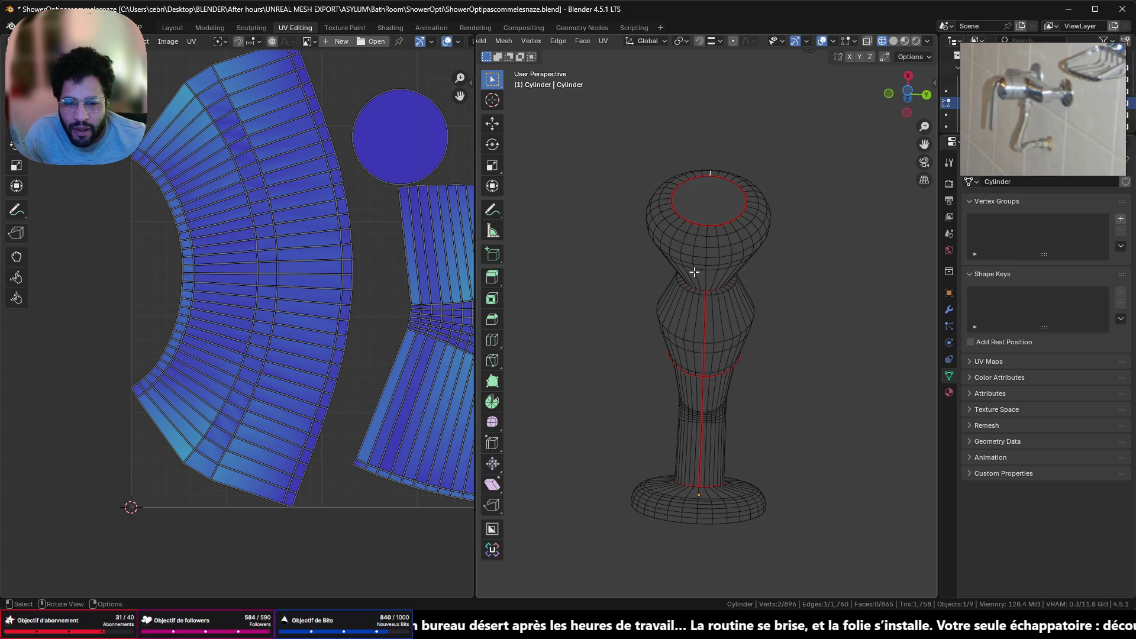
pyautogui.scroll(5, 694, 272)
pyautogui.scroll(-2, 687, 216)
pyautogui.scroll(-5, 407, 349)
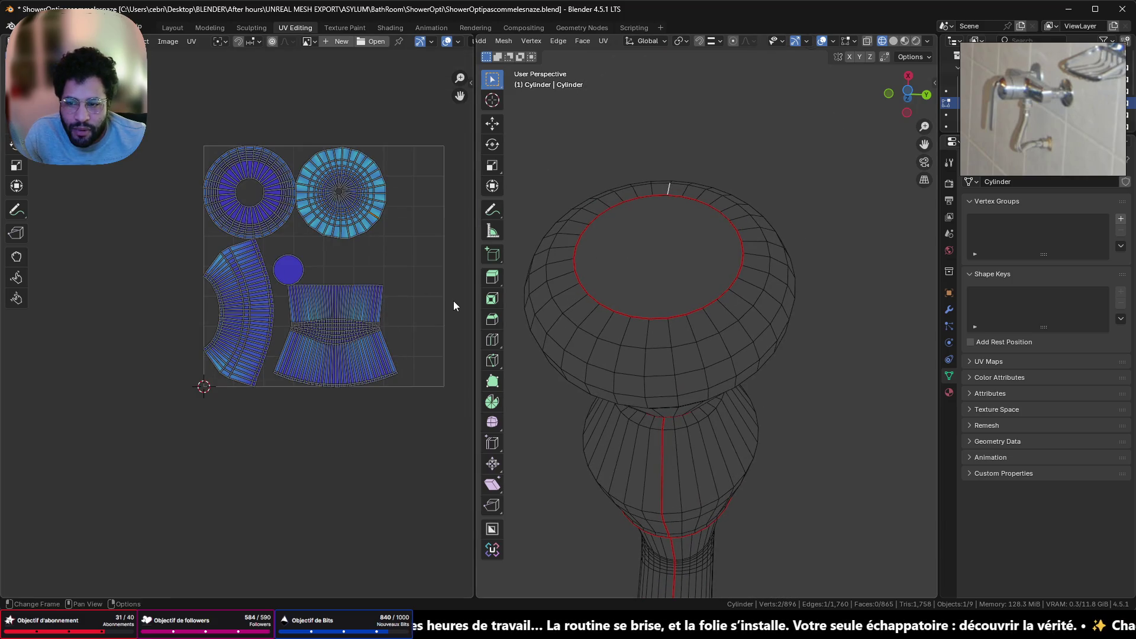
pyautogui.scroll(2, 735, 380)
pyautogui.scroll(2, 707, 381)
pyautogui.moveTo(665, 414); pyautogui.dragTo(671, 361, button='middle')
# Select the vertical edge column up the bulb to the top ring and mark it as a seam
pyautogui.click(631, 507)
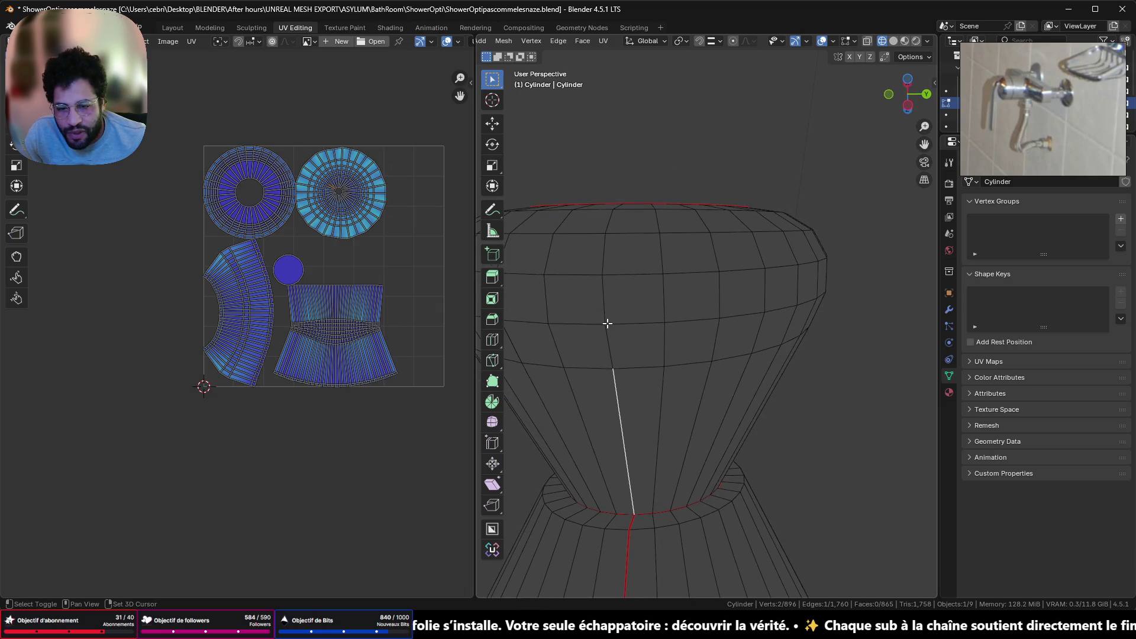
pyautogui.keyDown('shift'); pyautogui.click(607, 324); pyautogui.keyUp('shift')
pyautogui.keyDown('shift'); pyautogui.click(609, 343); pyautogui.keyUp('shift')
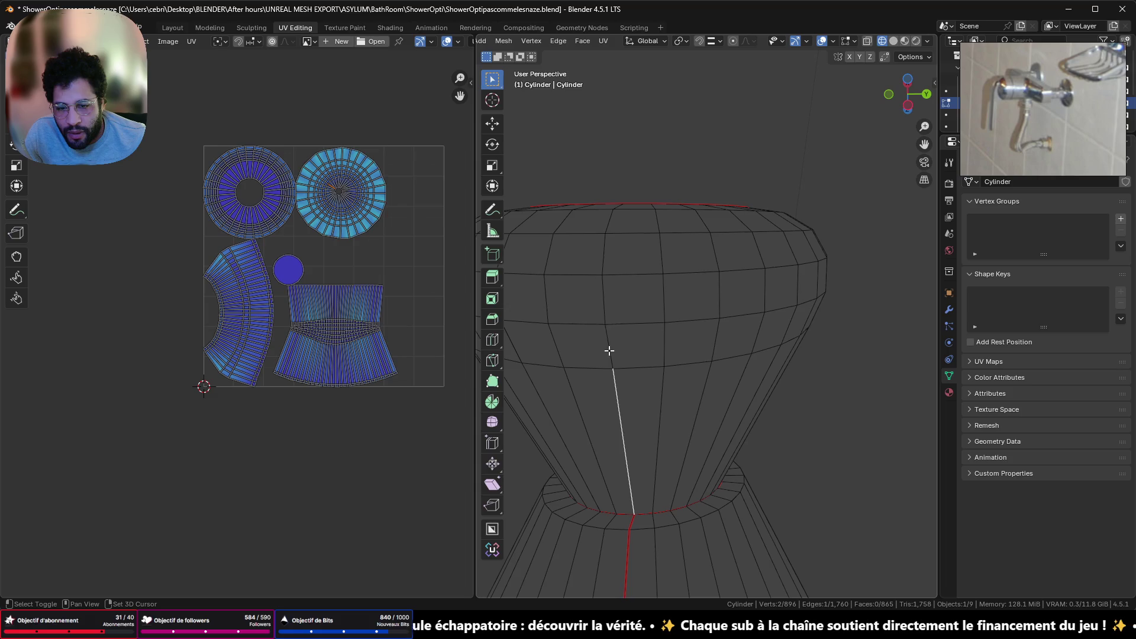
pyautogui.keyDown('shift'); pyautogui.click(610, 350); pyautogui.keyUp('shift')
pyautogui.keyDown('shift'); pyautogui.click(607, 288); pyautogui.keyUp('shift')
pyautogui.keyDown('shift'); pyautogui.click(604, 254); pyautogui.keyUp('shift')
pyautogui.keyDown('shift'); pyautogui.click(606, 223); pyautogui.keyUp('shift')
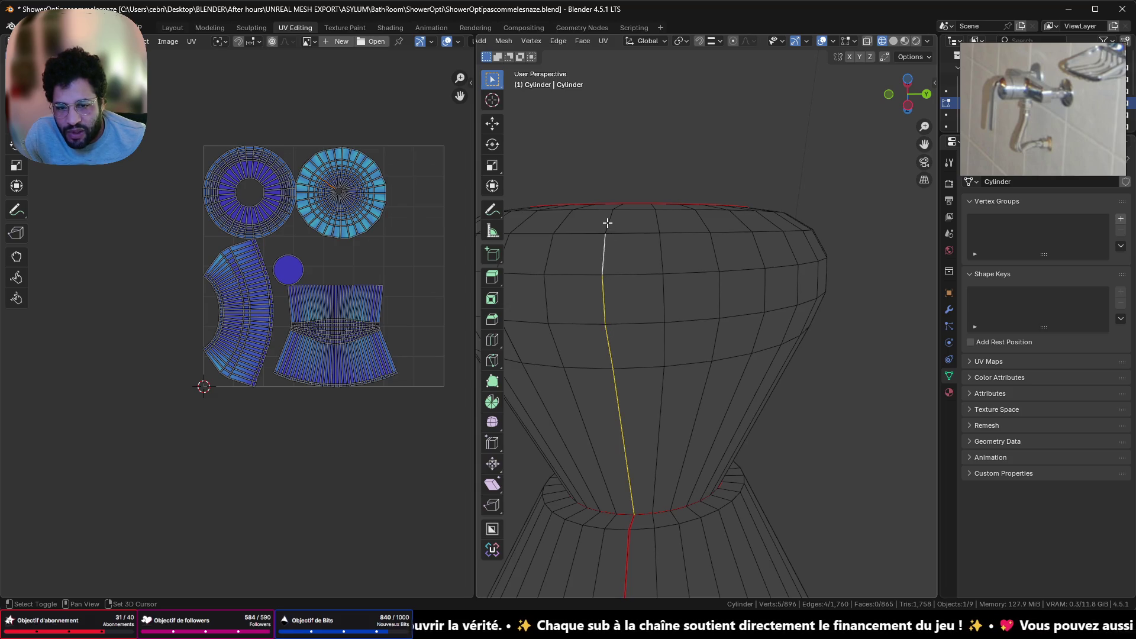
pyautogui.moveTo(606, 223)
pyautogui.mouseDown(button='middle')
pyautogui.moveTo(598, 274)
pyautogui.moveTo(617, 343)
pyautogui.mouseUp(button='middle')
pyautogui.keyDown('shift'); pyautogui.click(612, 341); pyautogui.keyUp('shift')
pyautogui.scroll(-5, 613, 332)
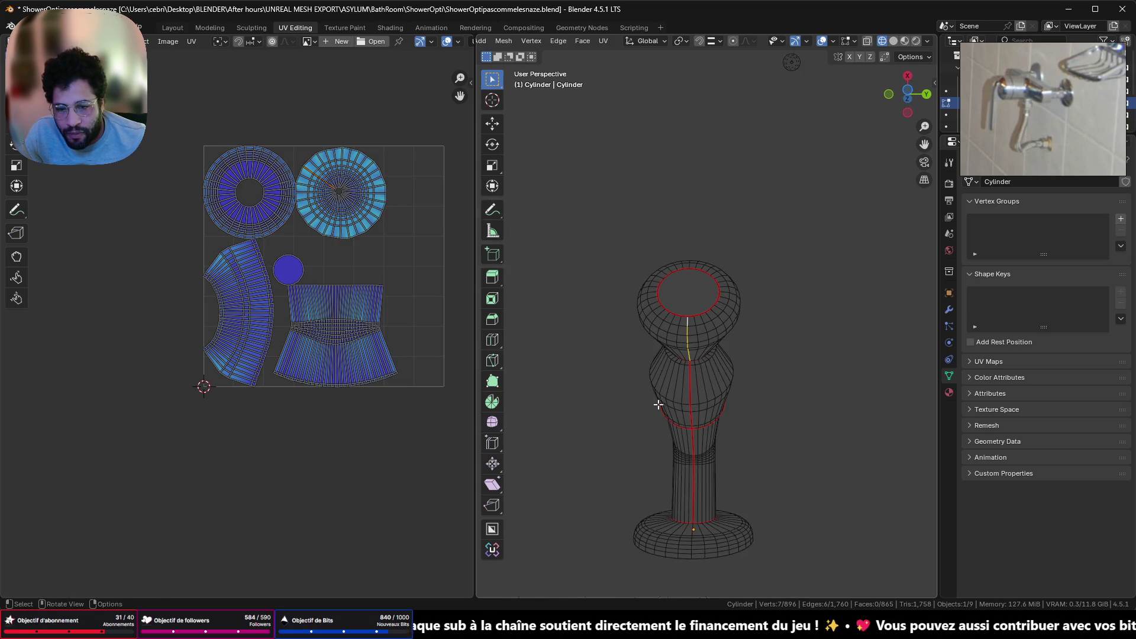
pyautogui.rightClick(781, 453)
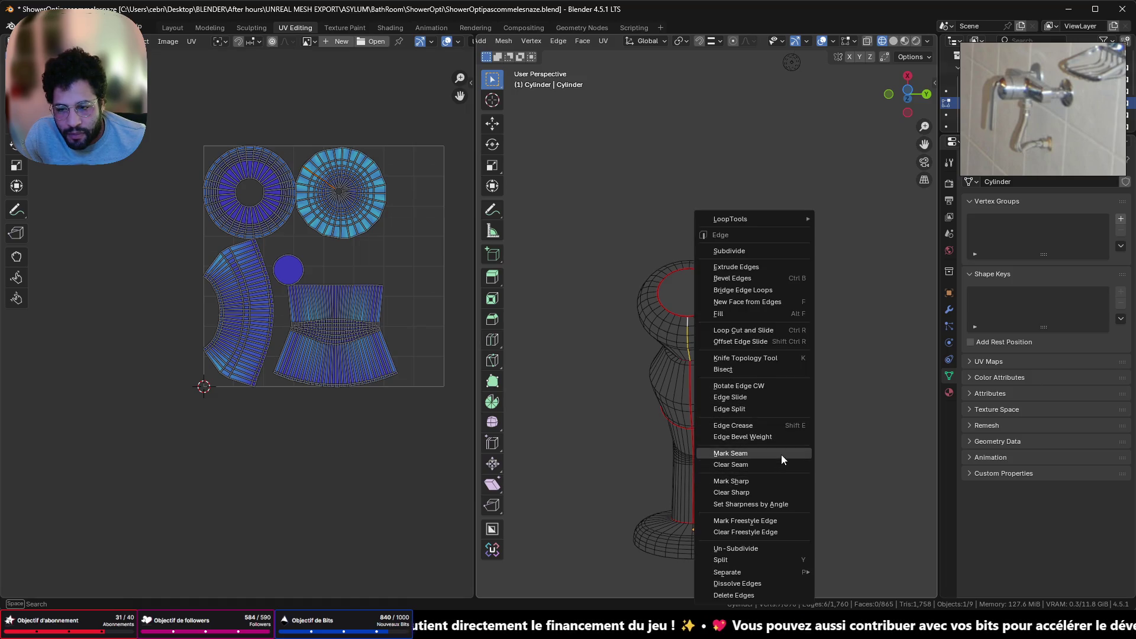
pyautogui.click(783, 458)
pyautogui.scroll(5, 369, 319)
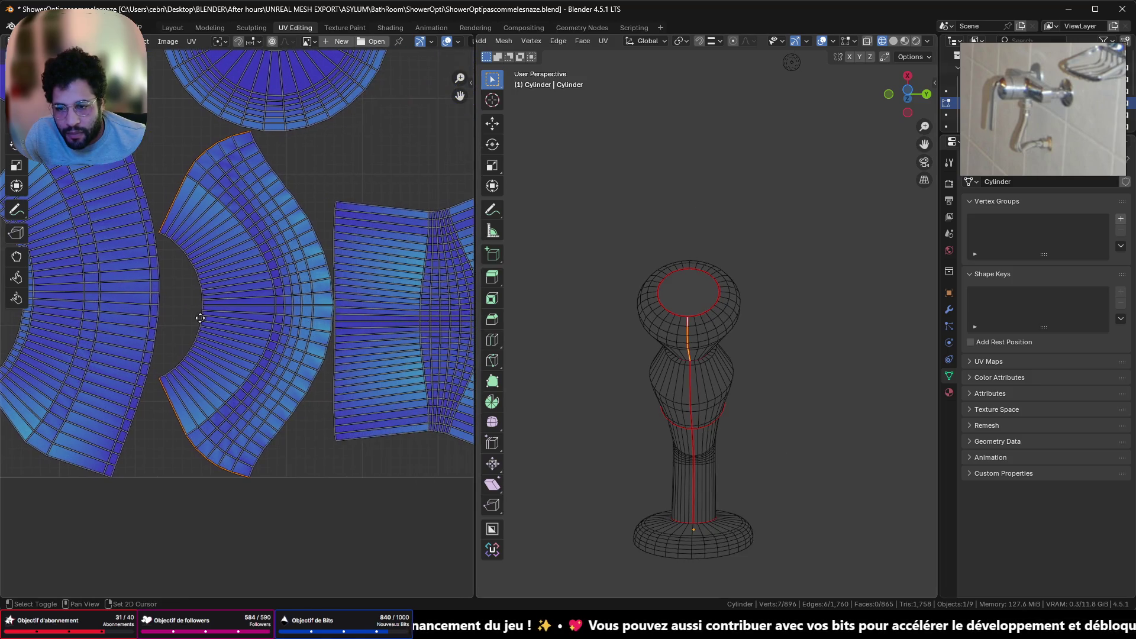
pyautogui.scroll(-3, 285, 271)
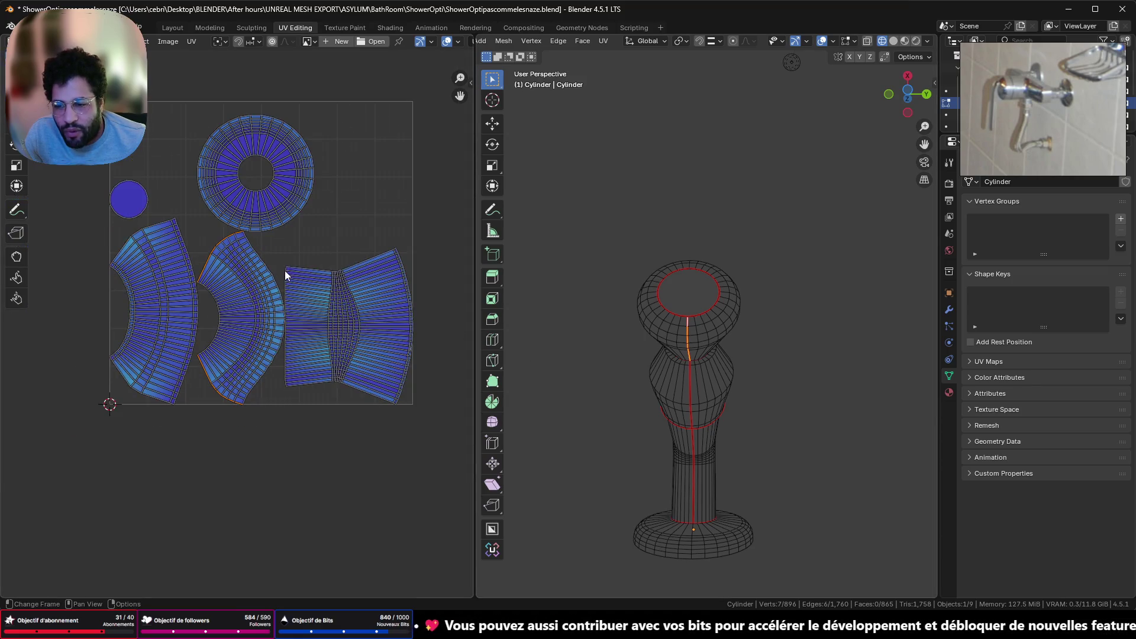
# Switch to face select mode and select all of the part's UV faces
pyautogui.scroll(1, 271, 275)
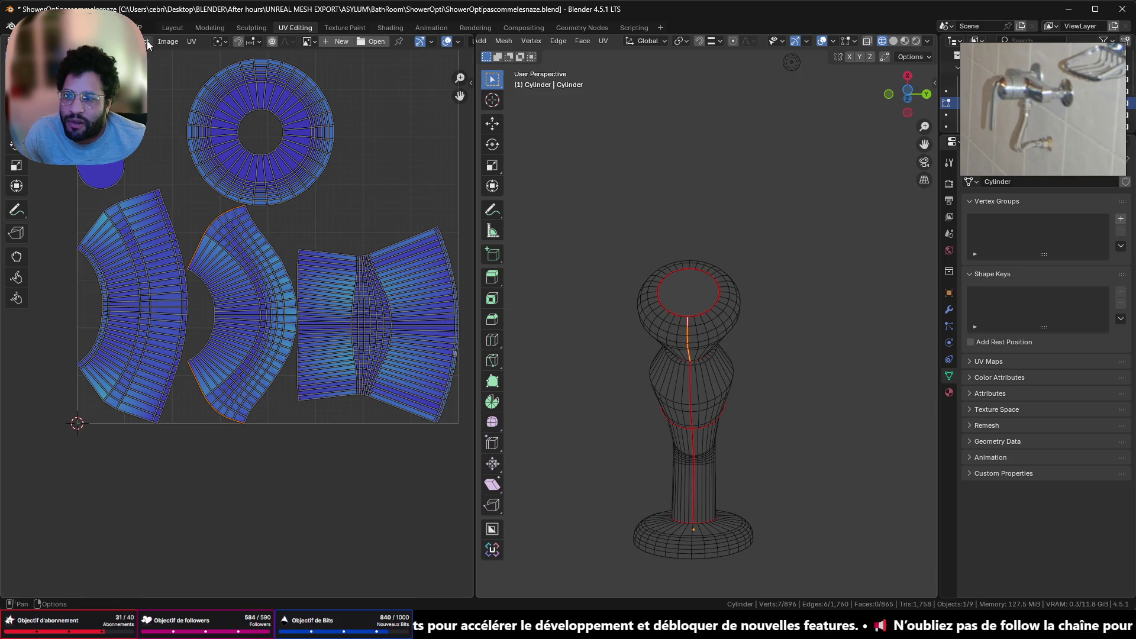
pyautogui.press('3')
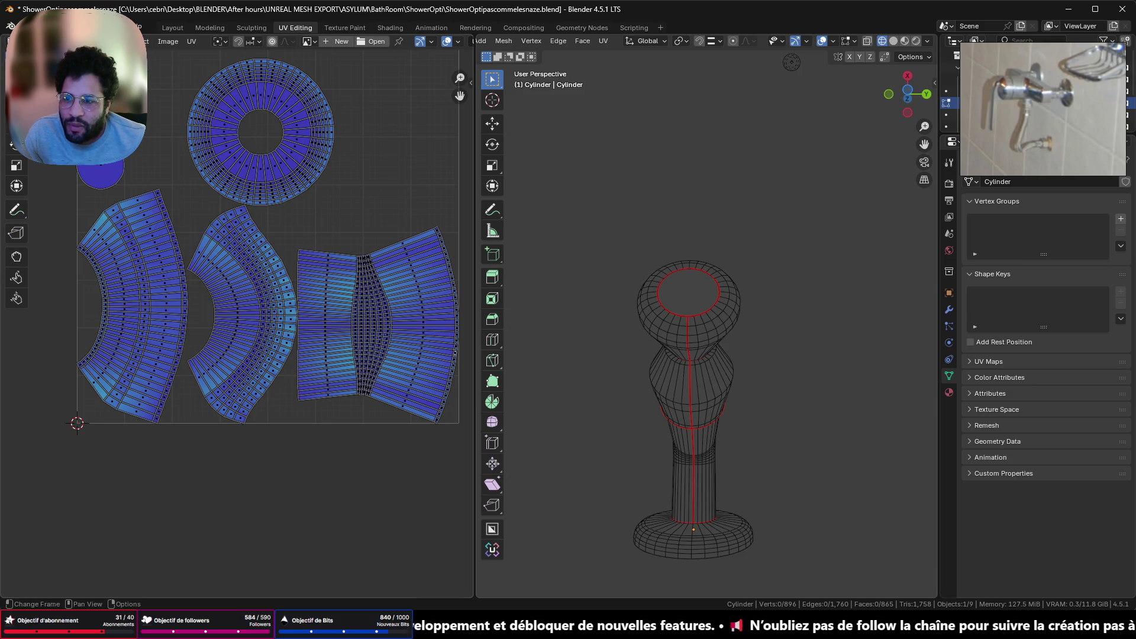
pyautogui.press('a')
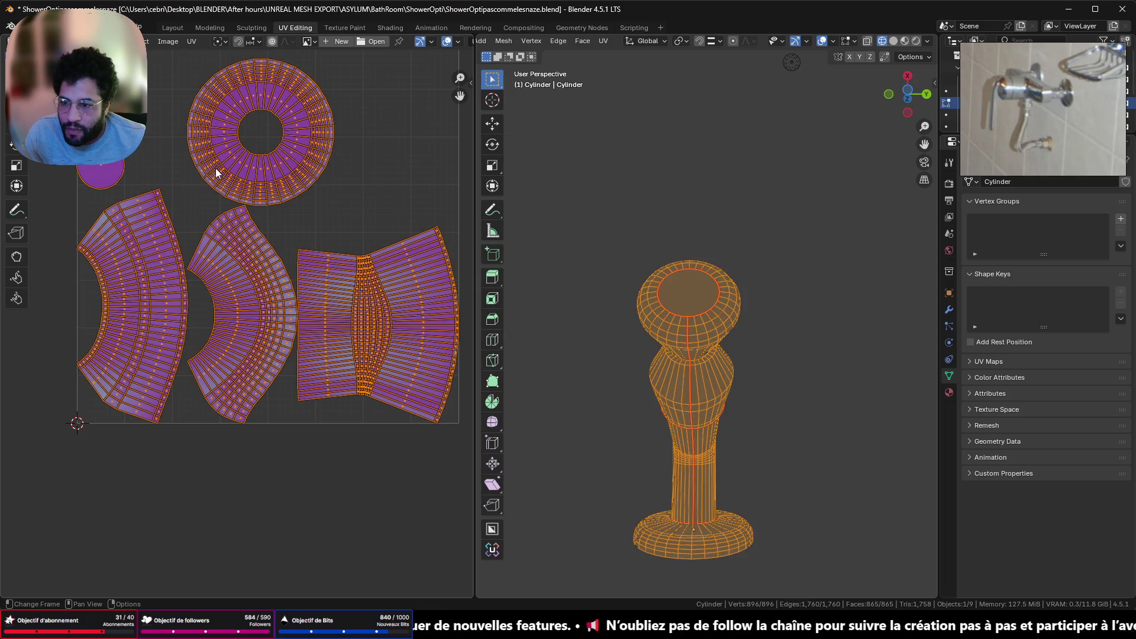
pyautogui.hotkey('alt', 'a')
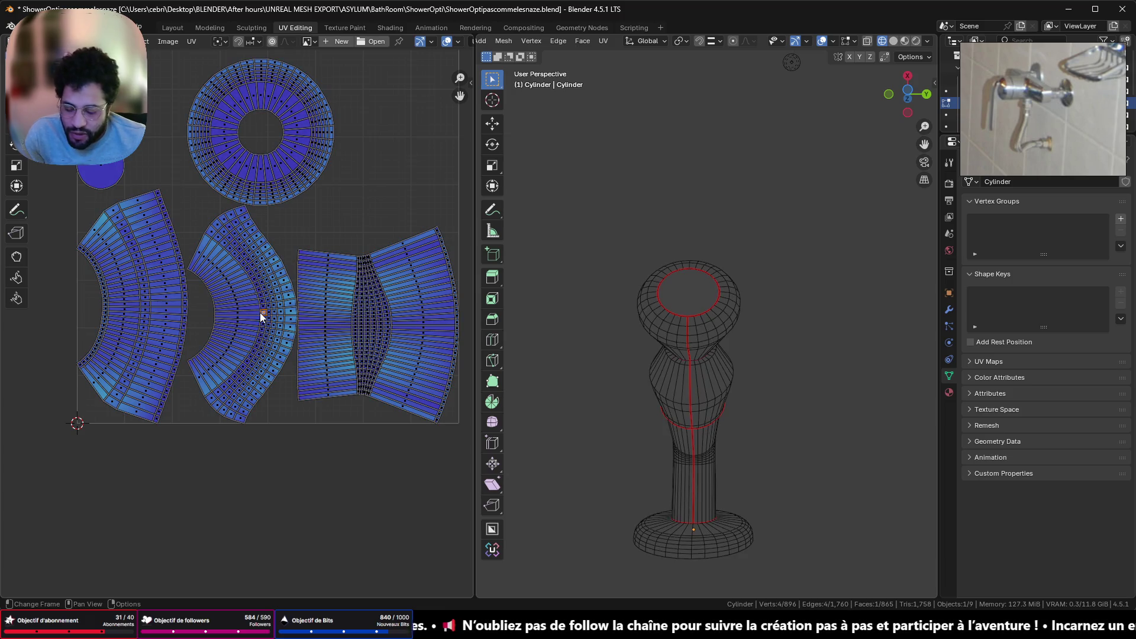
pyautogui.press('l')
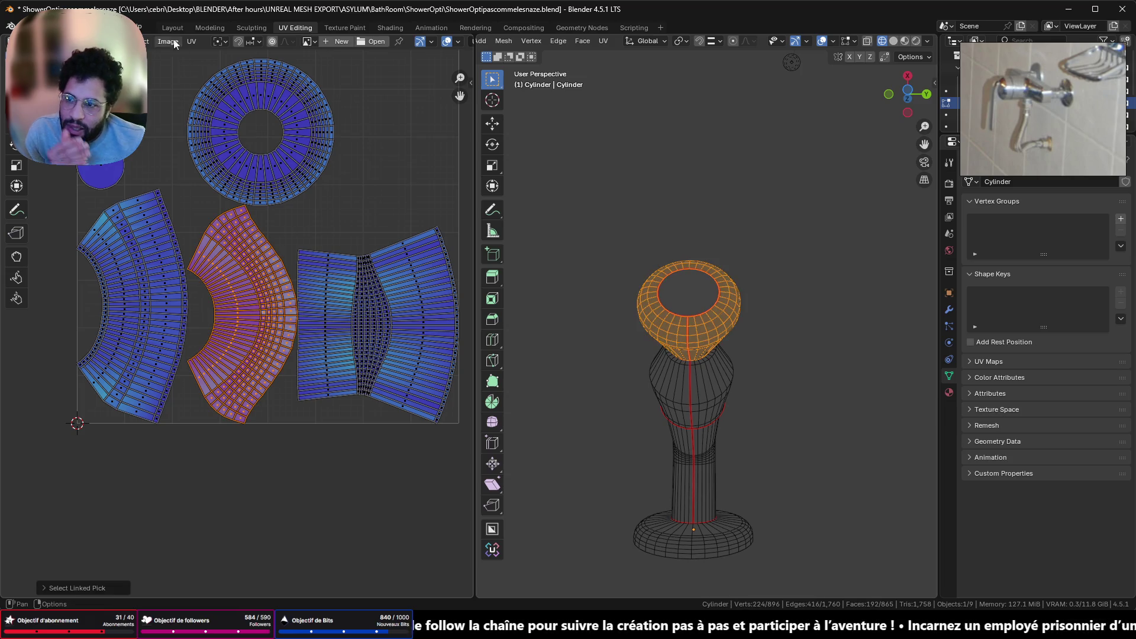
pyautogui.click(137, 40)
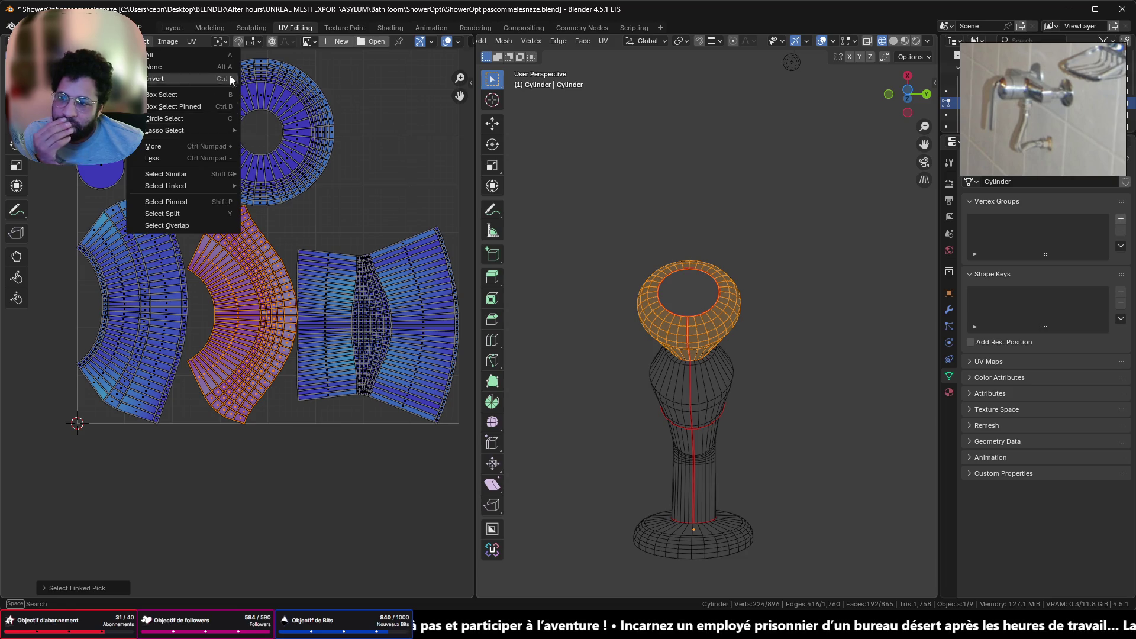
pyautogui.press('Escape')
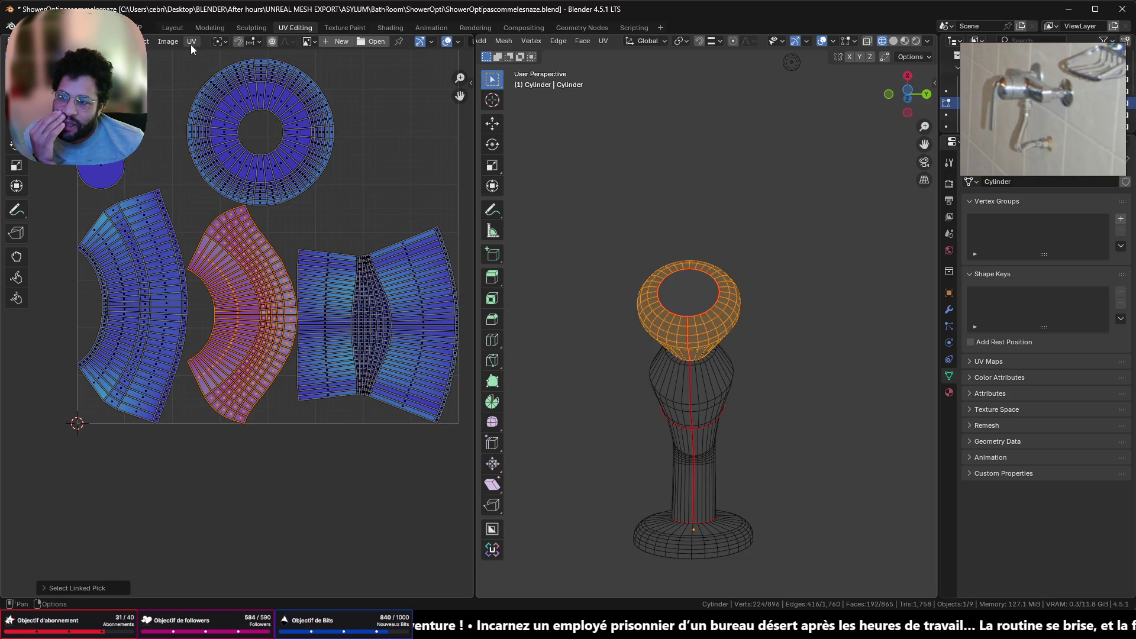
# Run UV > Average Islands Scale to even out the islands' relative sizes
pyautogui.click(190, 42)
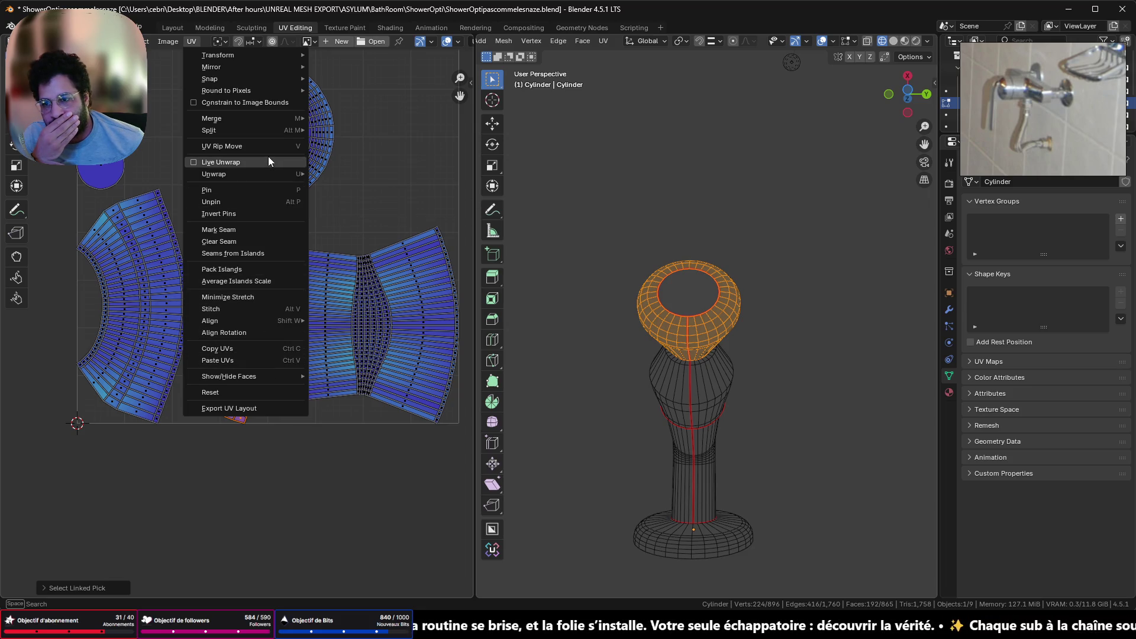
pyautogui.moveTo(257, 95)
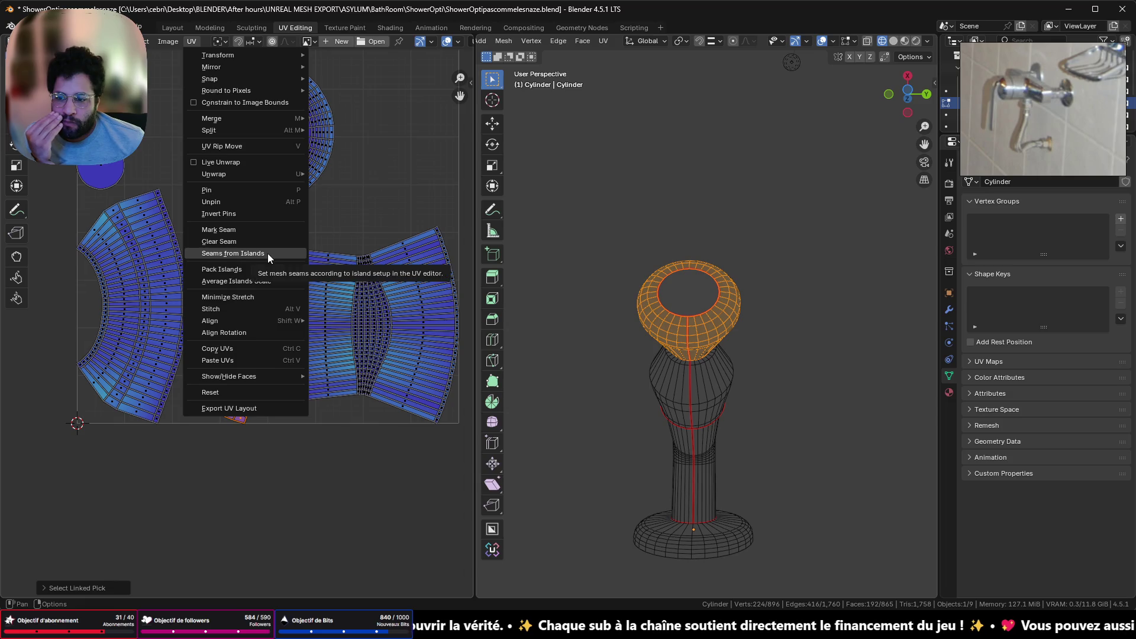
pyautogui.click(232, 282)
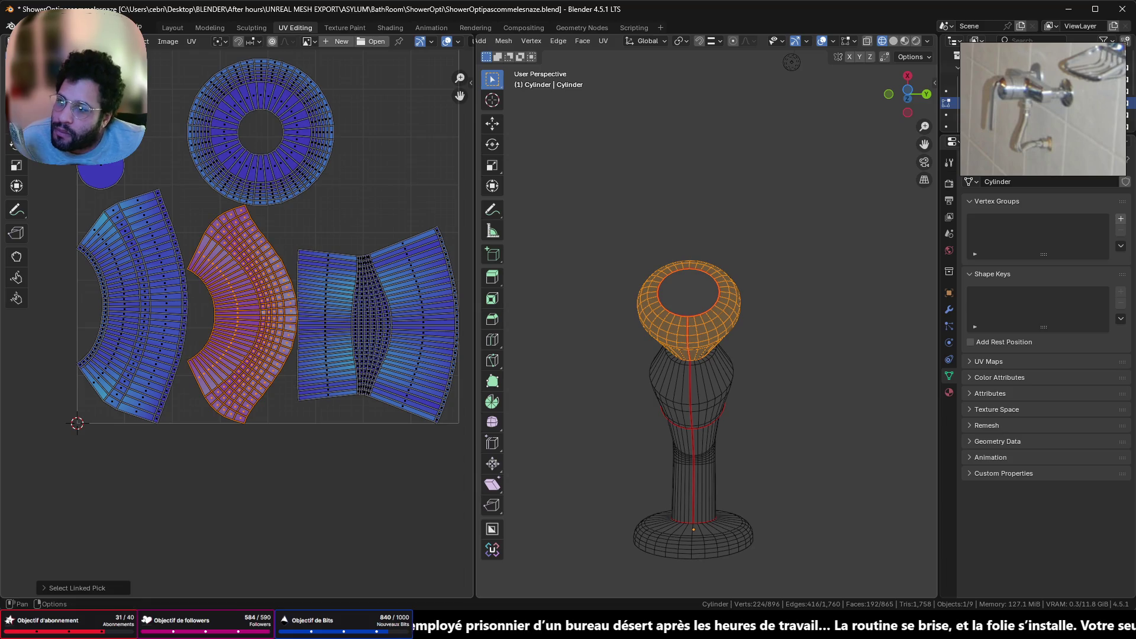
pyautogui.click(140, 41)
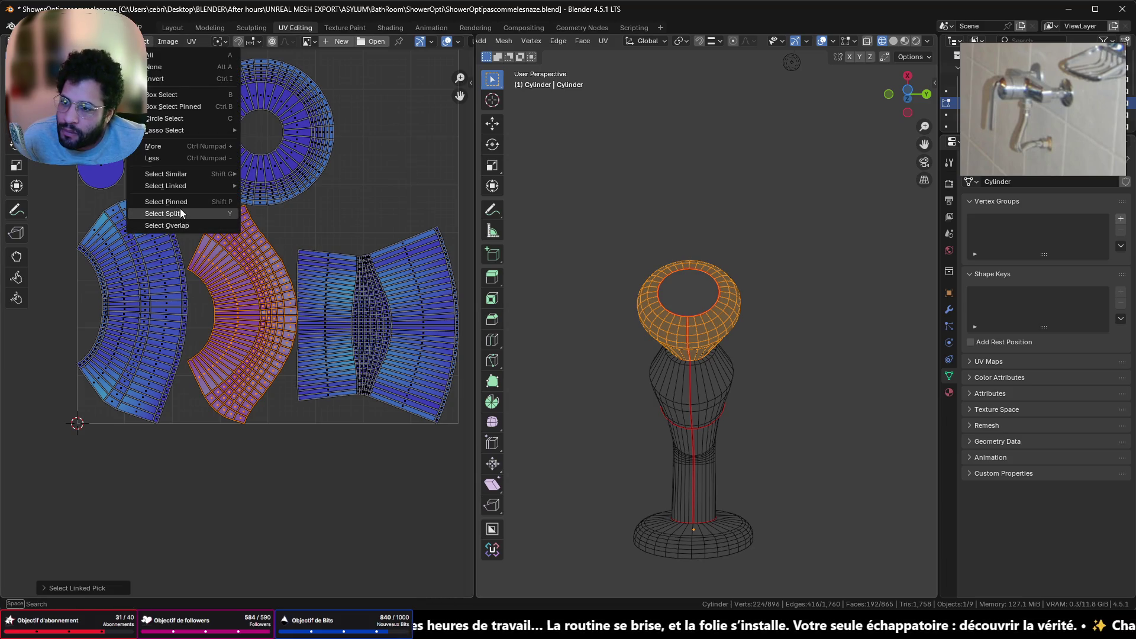
pyautogui.press('u')
pyautogui.moveTo(364, 215)
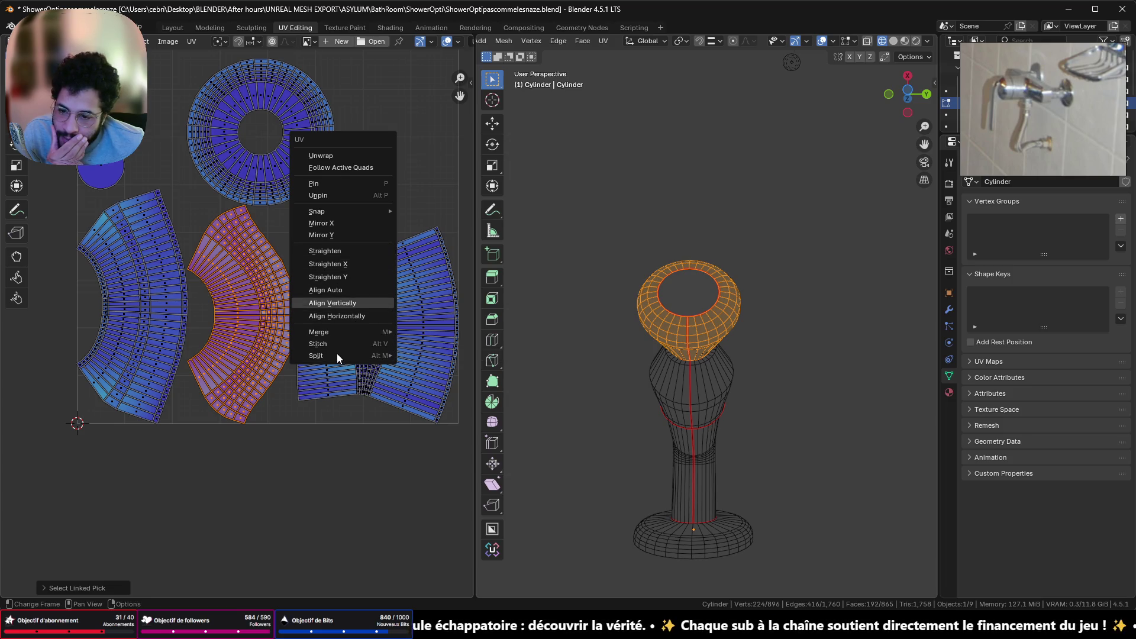
pyautogui.press('Escape')
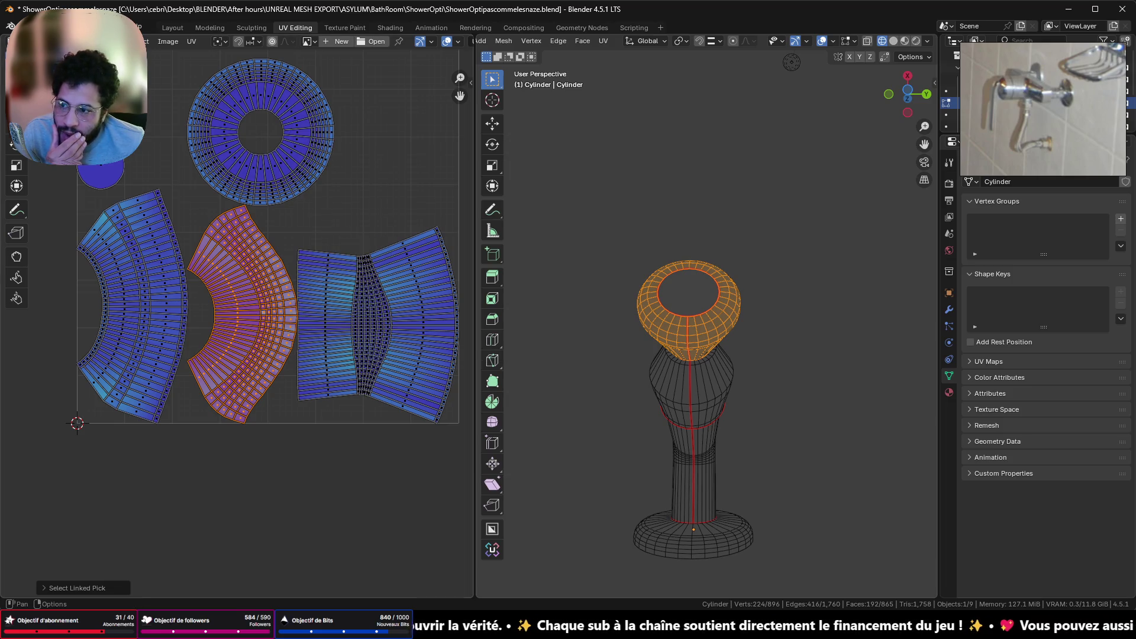
pyautogui.scroll(5, 204, 189)
pyautogui.scroll(-2, 204, 189)
pyautogui.scroll(-3, 342, 240)
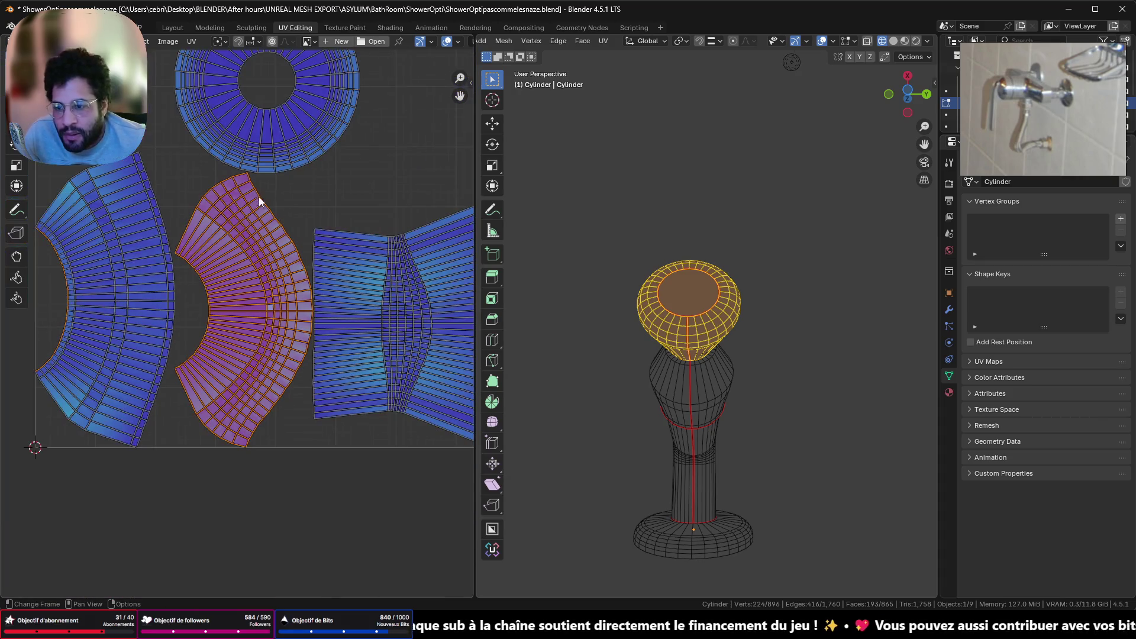
# Select a single outer face on the cap's UV island
pyautogui.click(233, 181)
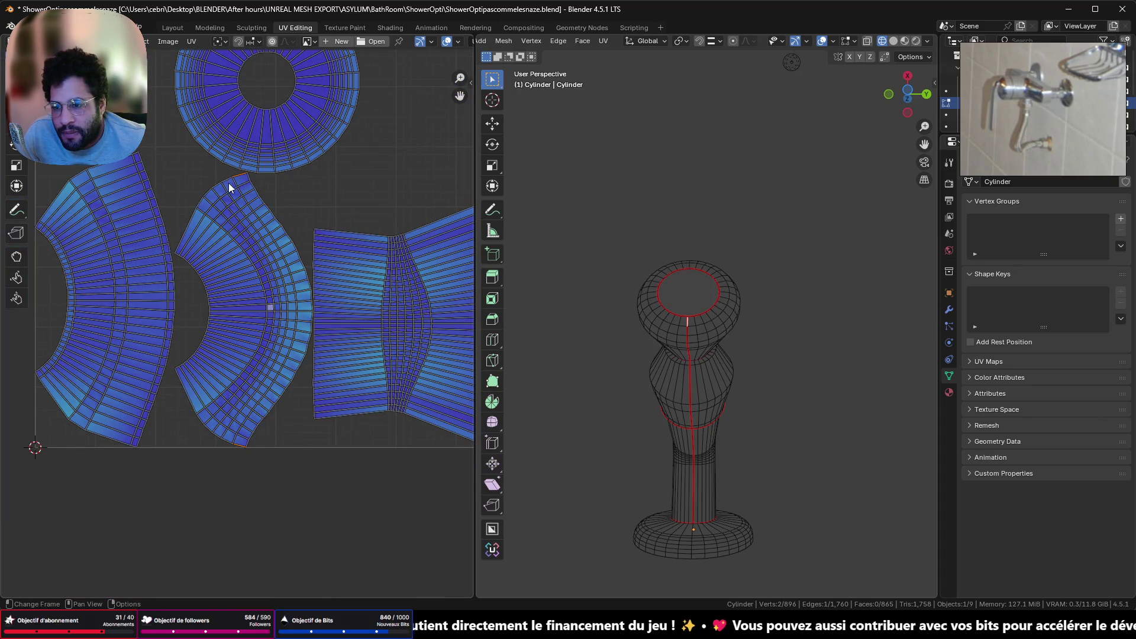
pyautogui.keyDown('alt'); pyautogui.click(208, 196); pyautogui.keyUp('alt')
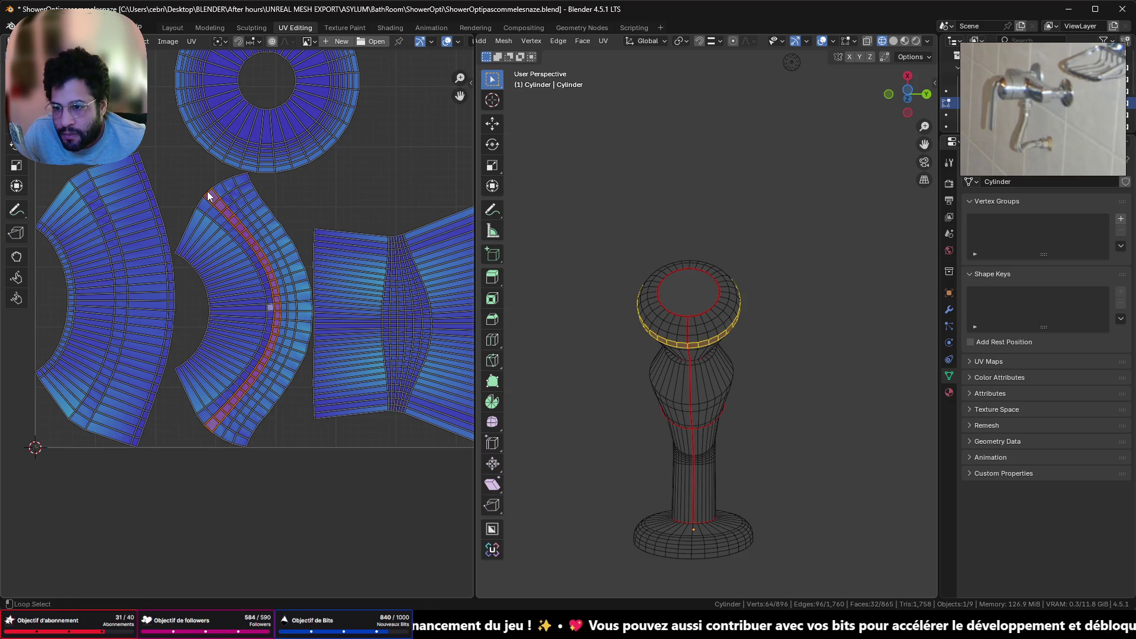
pyautogui.hotkey('ctrl', 'z')
pyautogui.keyDown('alt'); pyautogui.click(208, 196); pyautogui.keyUp('alt')
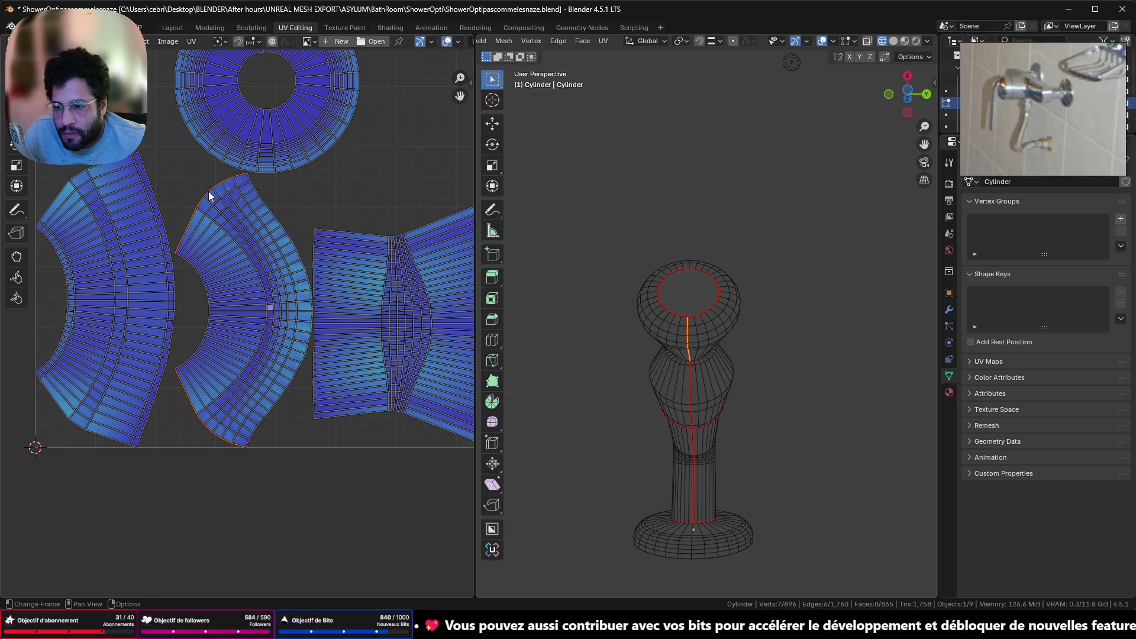
pyautogui.rightClick(326, 188)
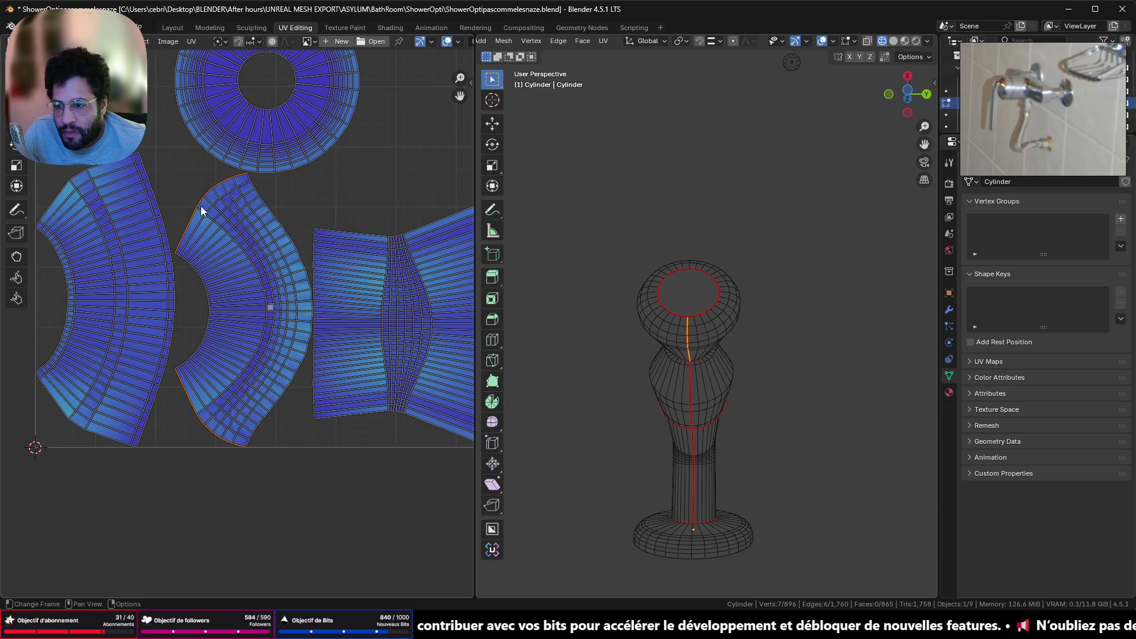
pyautogui.scroll(5, 197, 235)
pyautogui.moveTo(227, 147); pyautogui.dragTo(162, 232, button='middle')
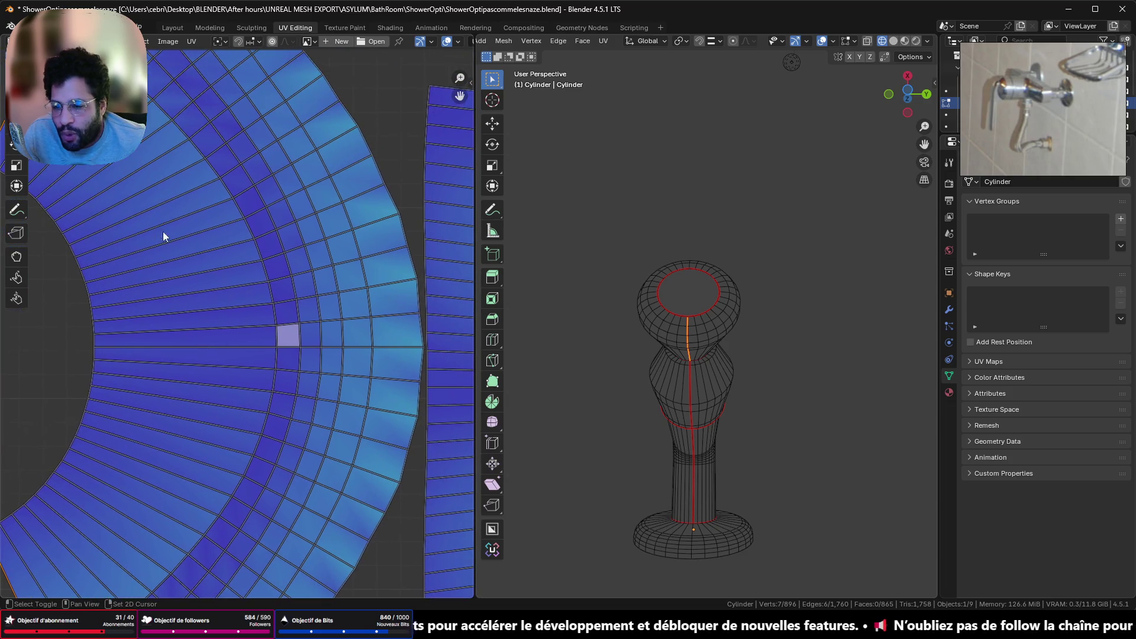
pyautogui.scroll(-4, 321, 304)
pyautogui.scroll(2, 310, 314)
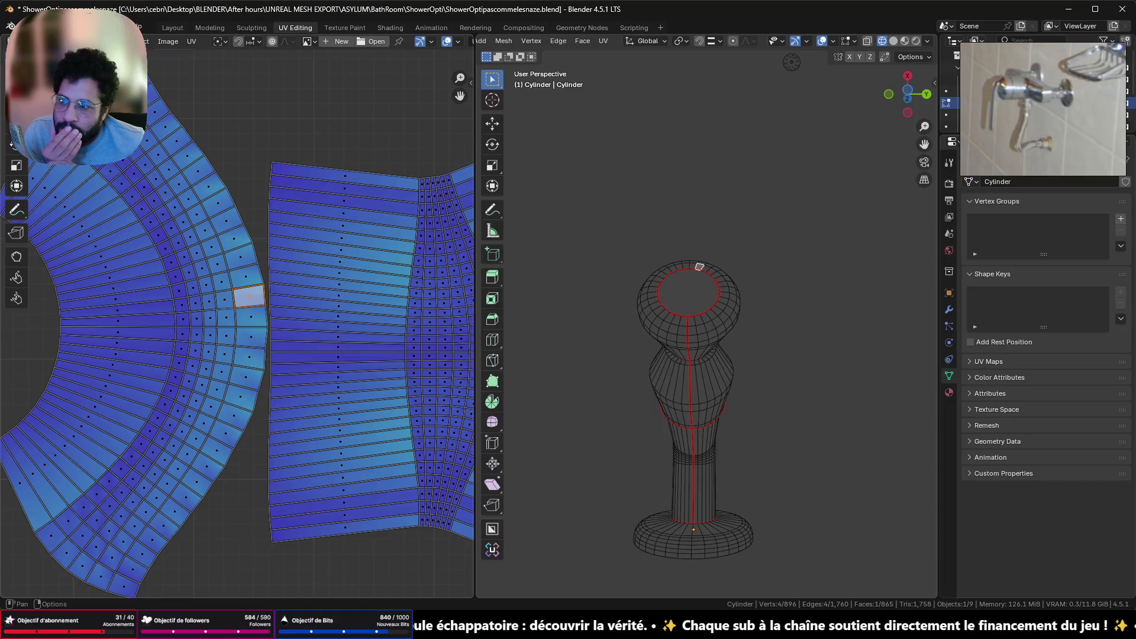
pyautogui.click(248, 296)
pyautogui.scroll(4, 241, 287)
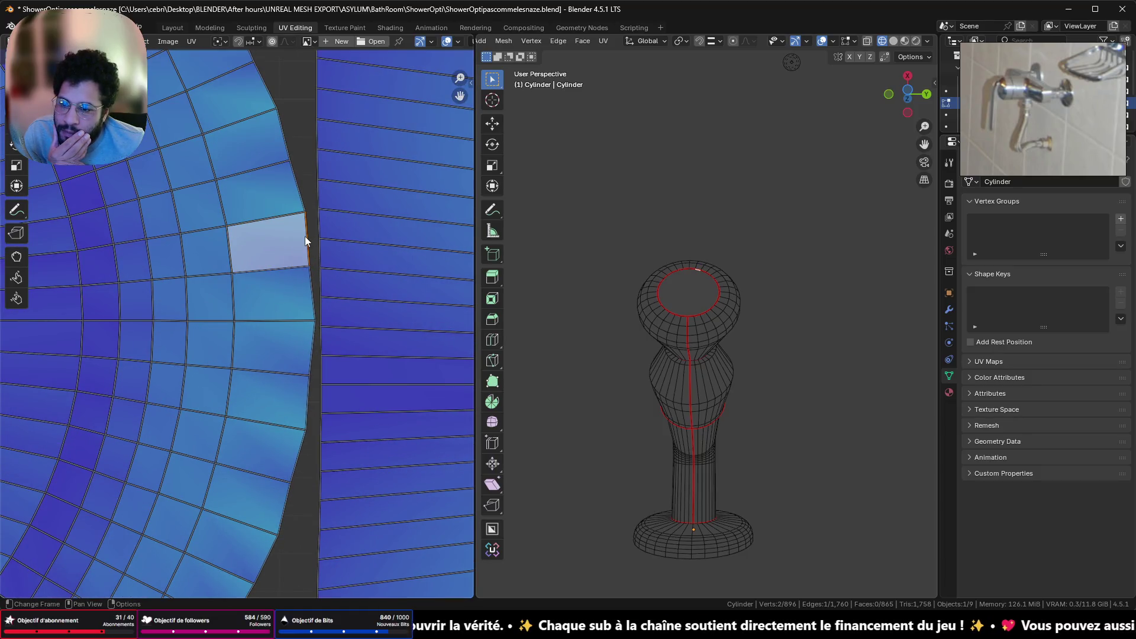
# Mirror the face's UVs on Y, undo it, and check the Live Unwrap option
pyautogui.rightClick(309, 190)
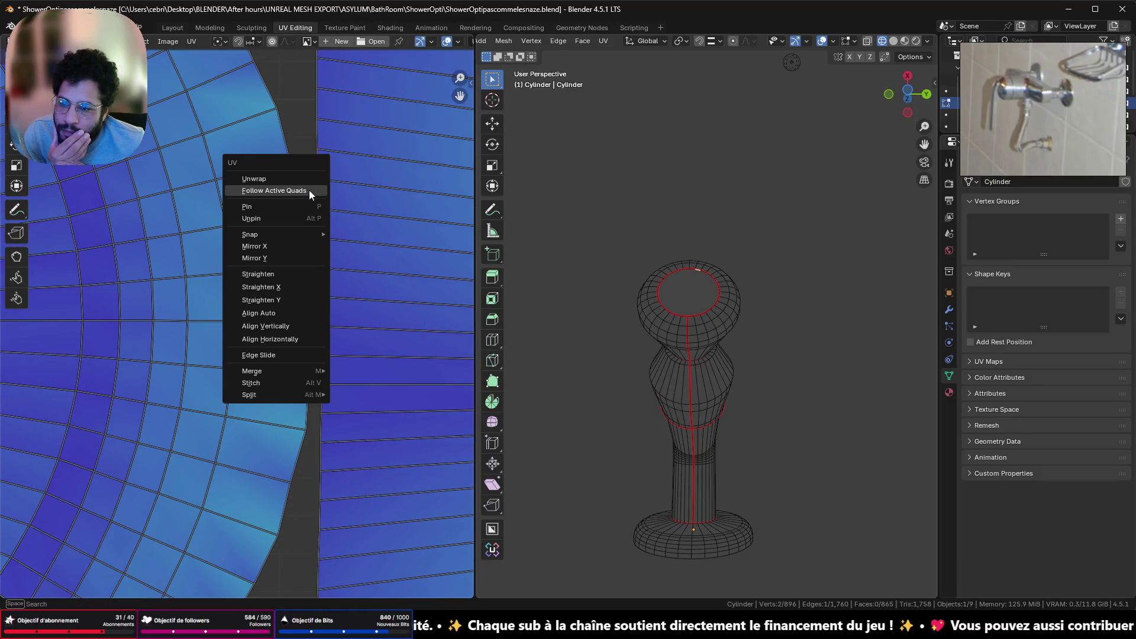
pyautogui.click(235, 257)
pyautogui.hotkey('ctrl', 'z')
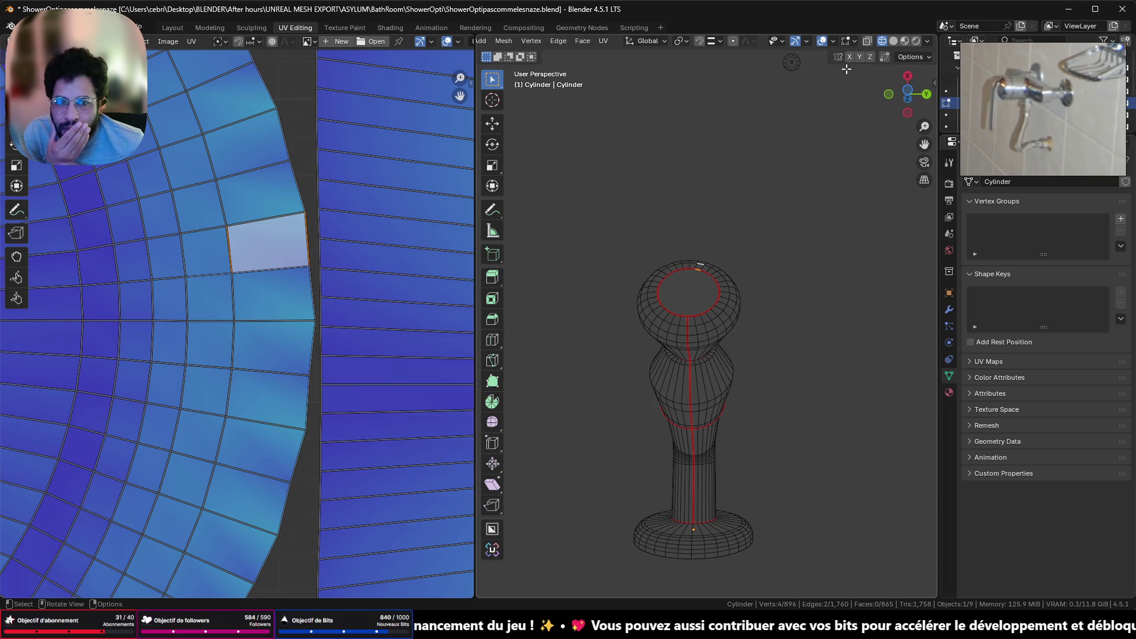
pyautogui.click(908, 58)
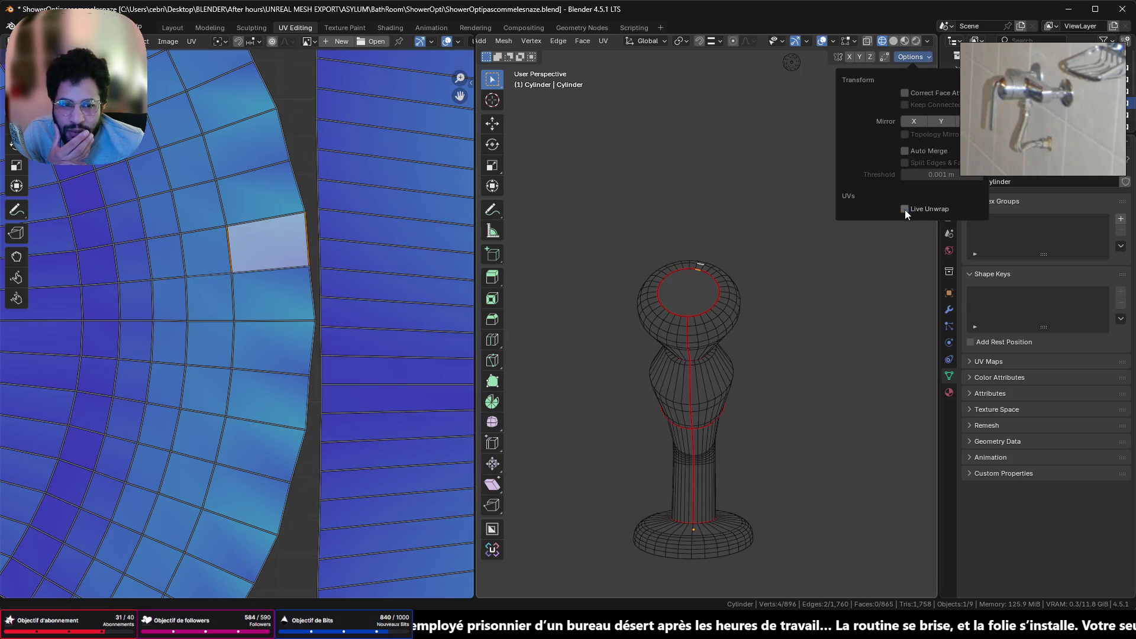
pyautogui.scroll(4, 300, 242)
pyautogui.scroll(-2, 352, 193)
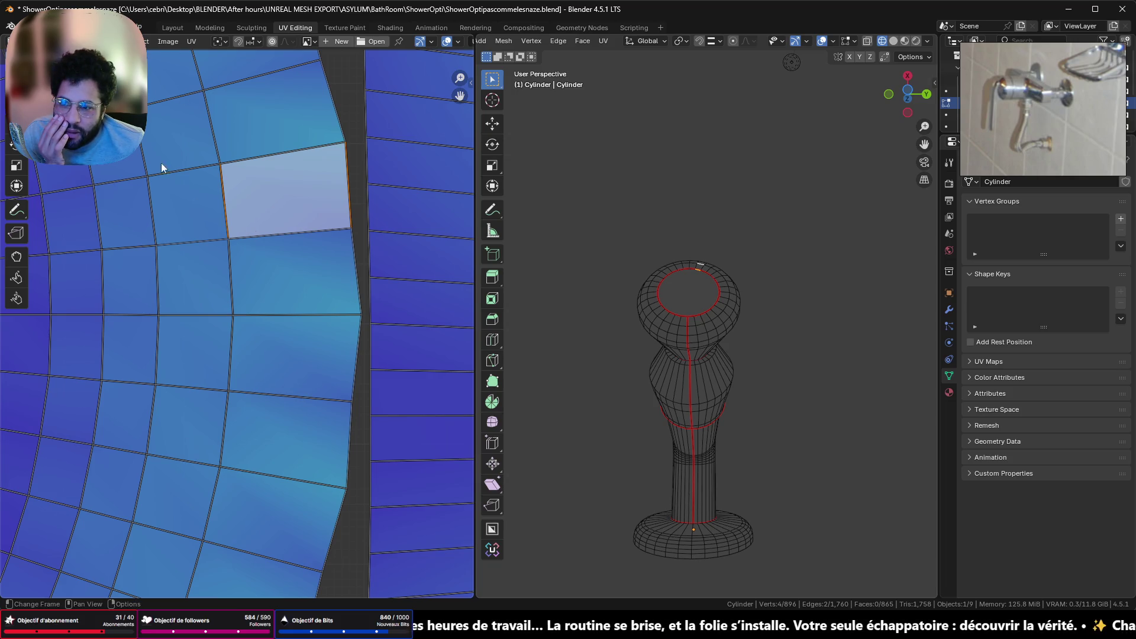
pyautogui.press('u')
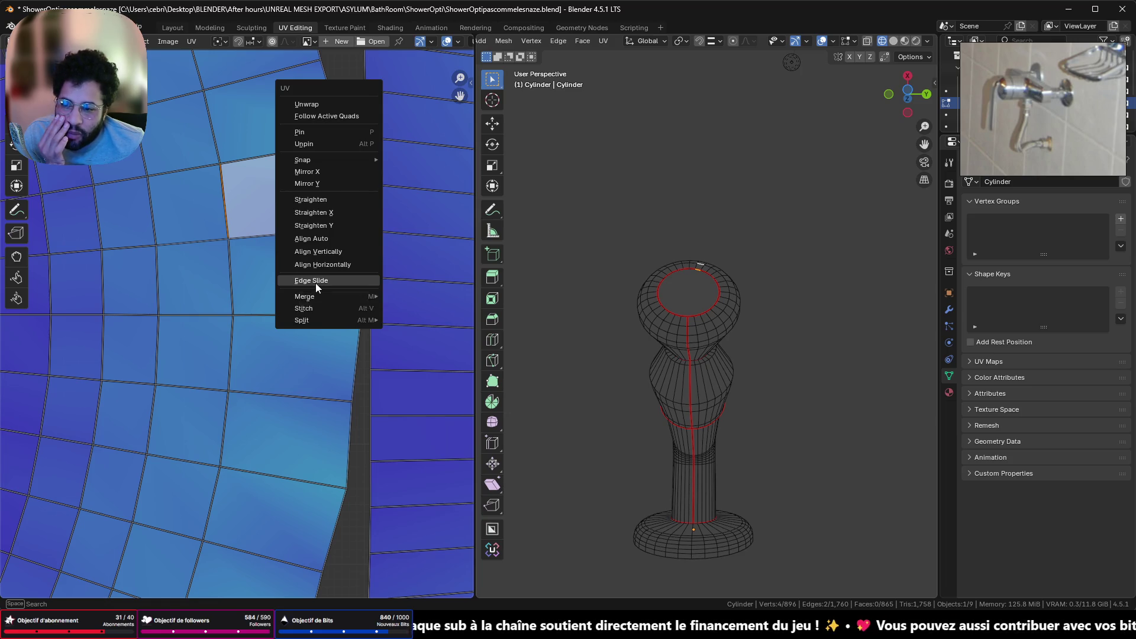
pyautogui.click(314, 282)
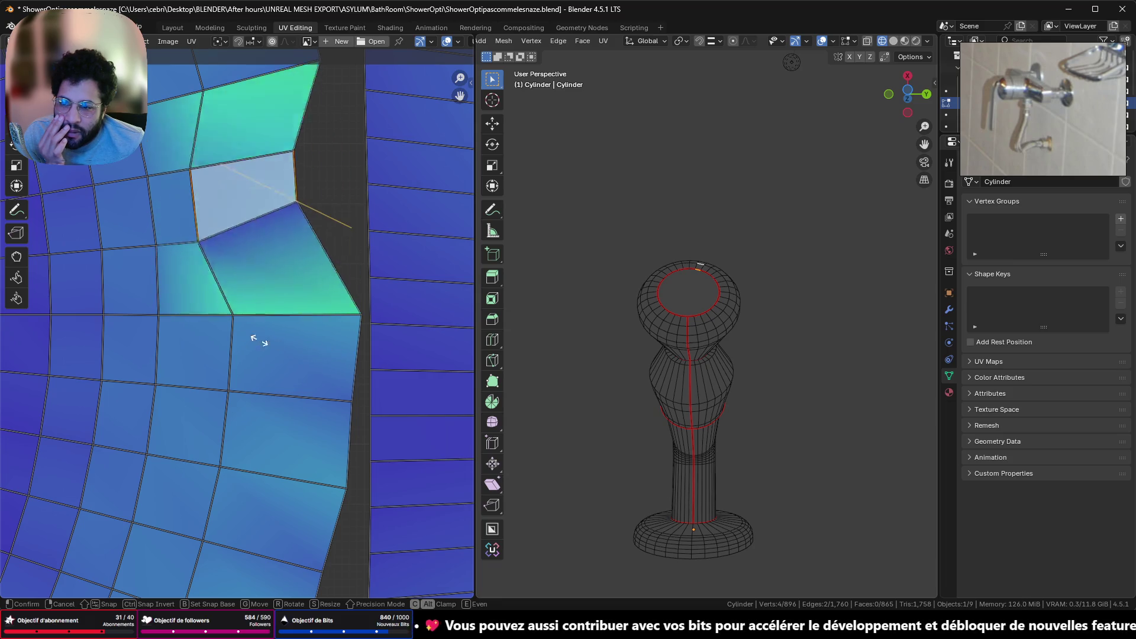
pyautogui.press('Escape')
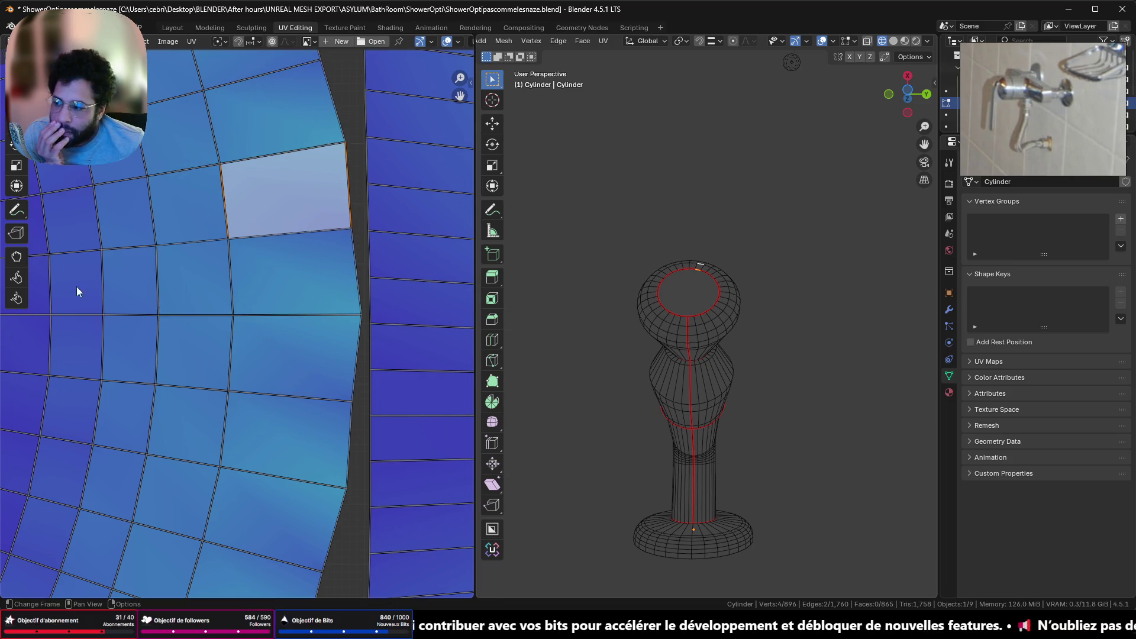
pyautogui.press('n')
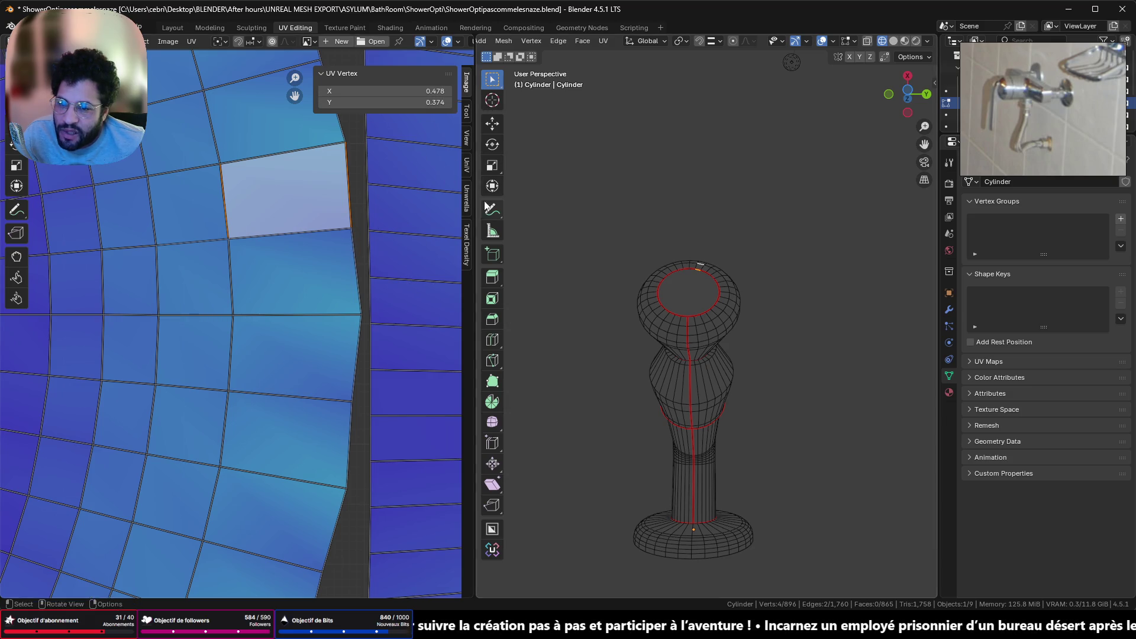
pyautogui.press('u')
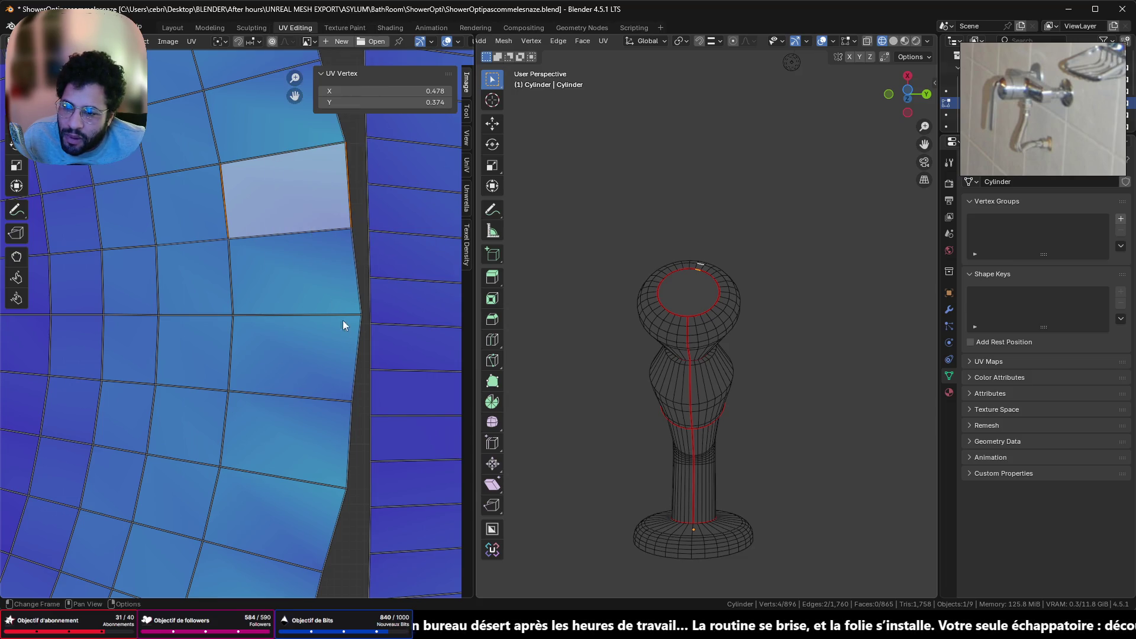
pyautogui.press('m')
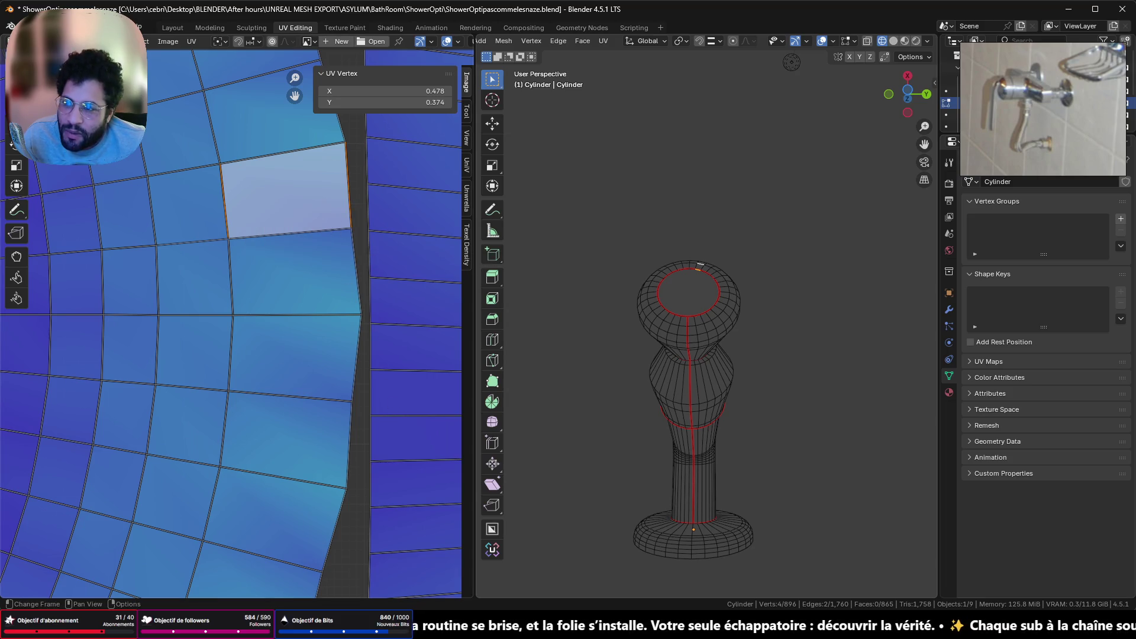
pyautogui.scroll(-8, 281, 199)
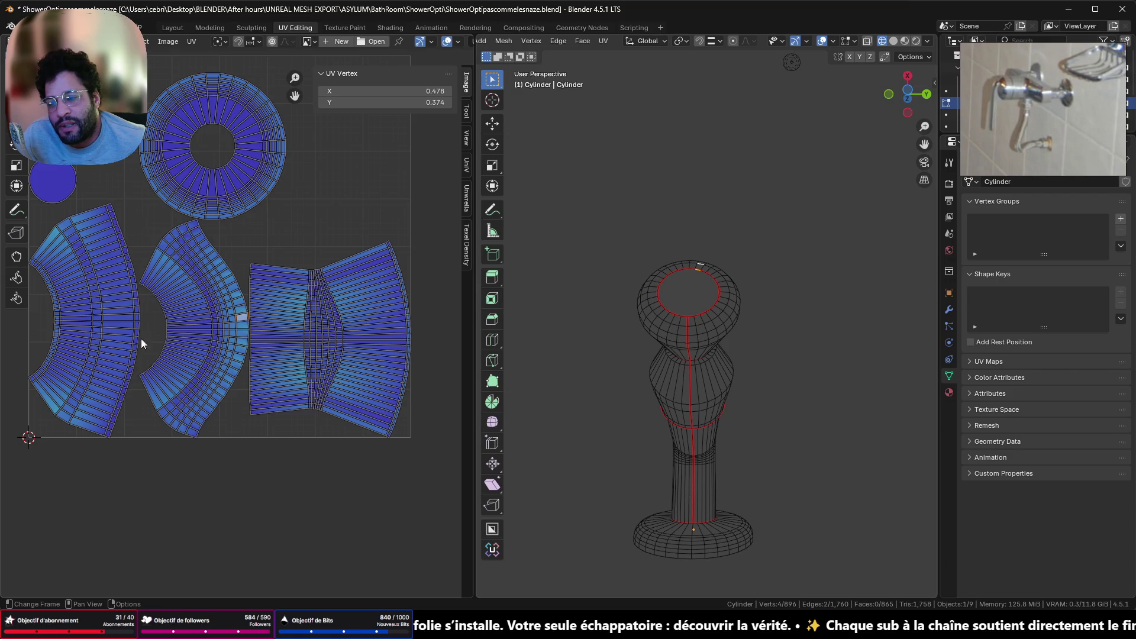
# Center the middle UV island and try Circle Select on it
pyautogui.scroll(4, 243, 316)
pyautogui.scroll(-1, 243, 316)
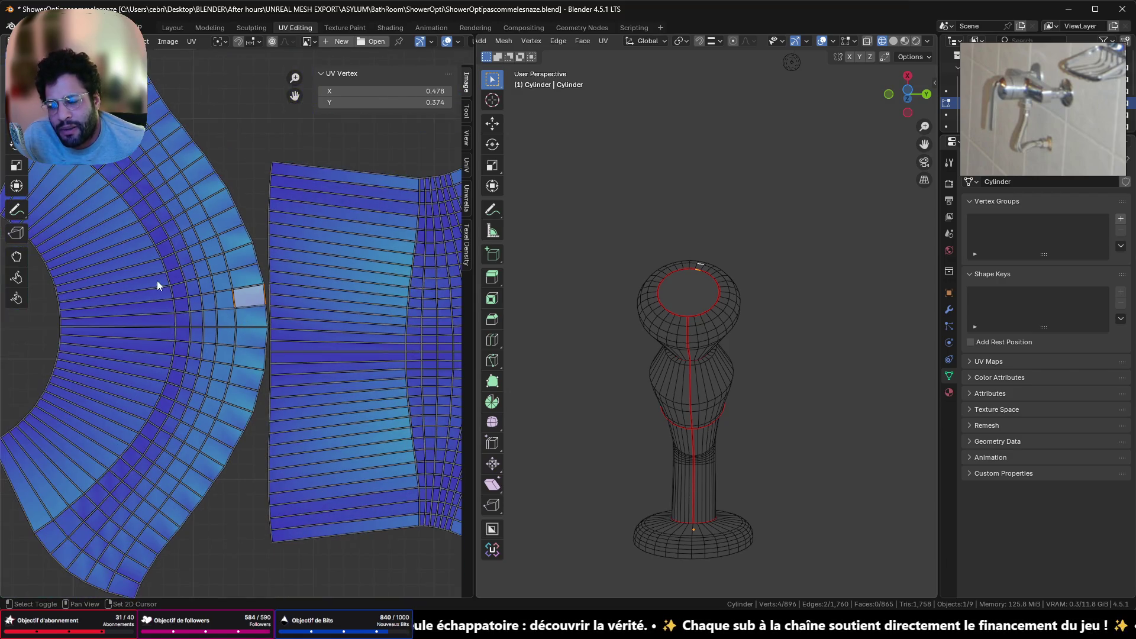
pyautogui.moveTo(159, 284); pyautogui.dragTo(290, 265, button='middle')
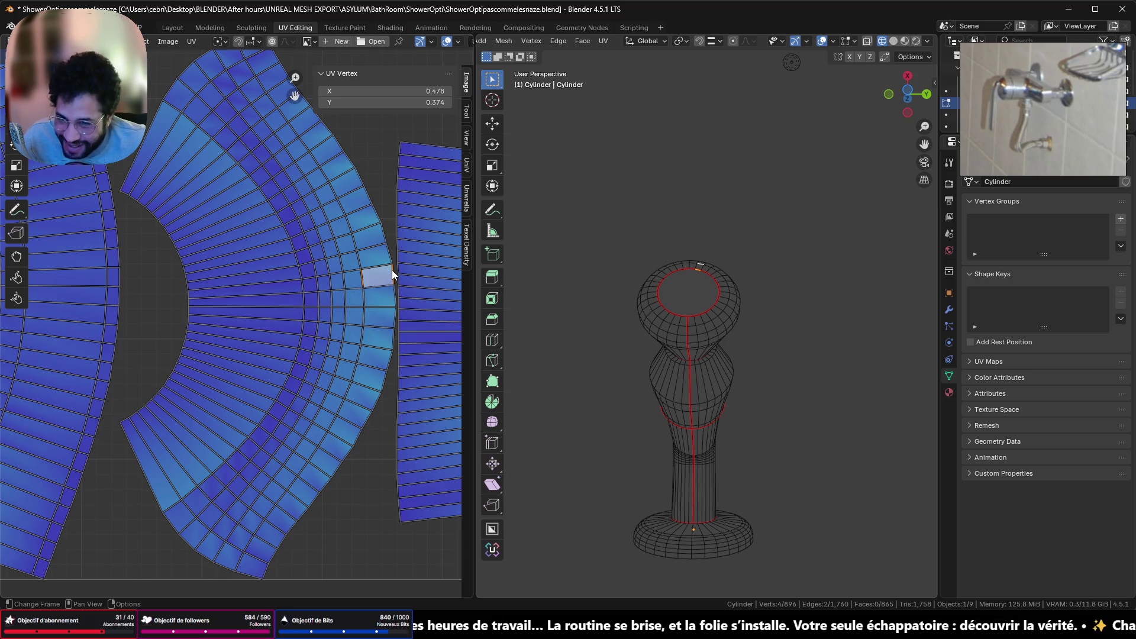
pyautogui.rightClick(391, 270)
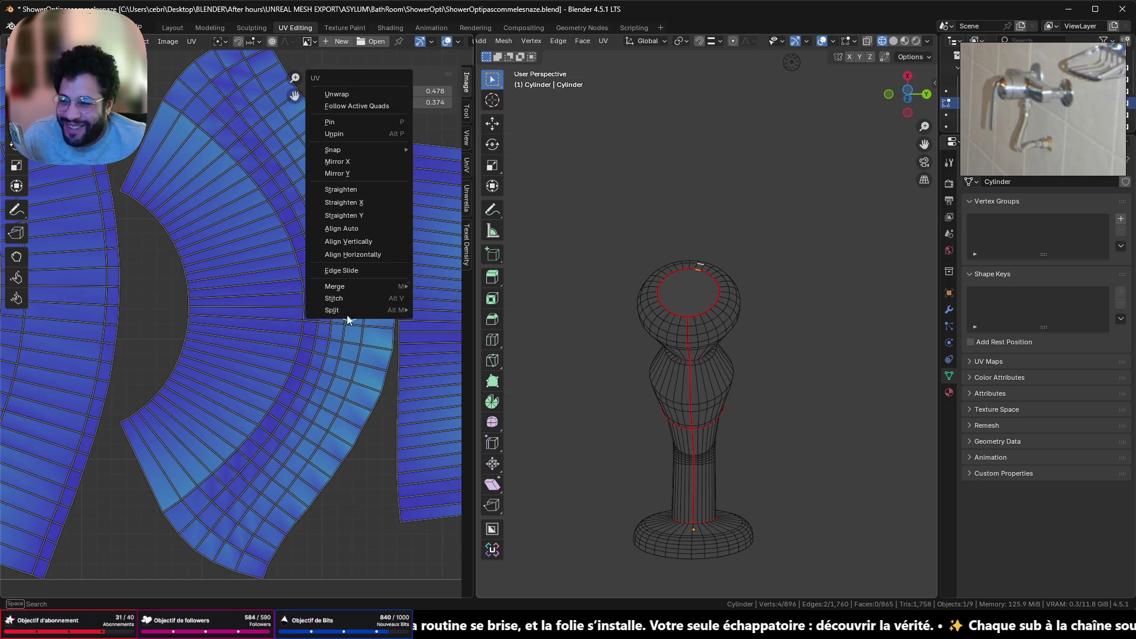
pyautogui.press('c')
pyautogui.click(359, 489)
pyautogui.rightClick(362, 476)
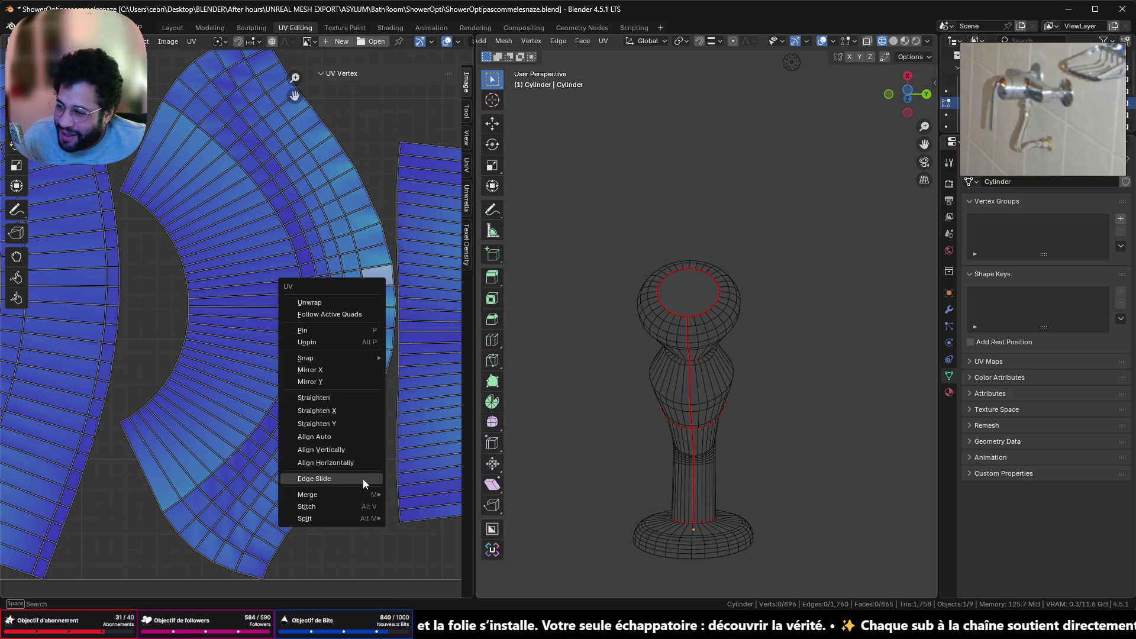
pyautogui.rightClick(372, 541)
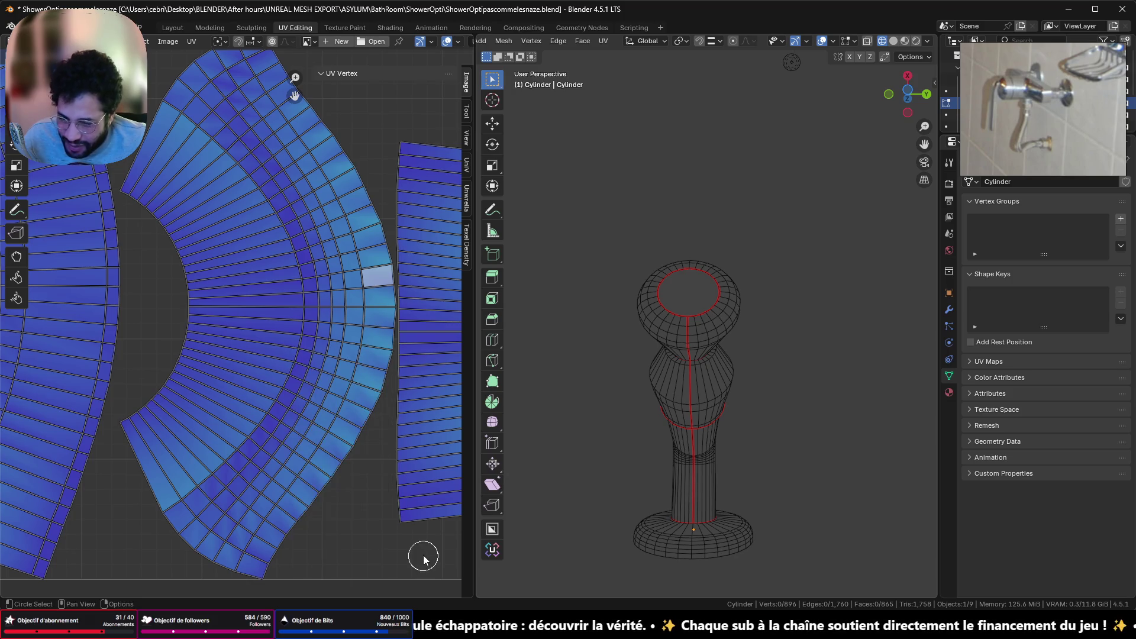
pyautogui.rightClick(372, 522)
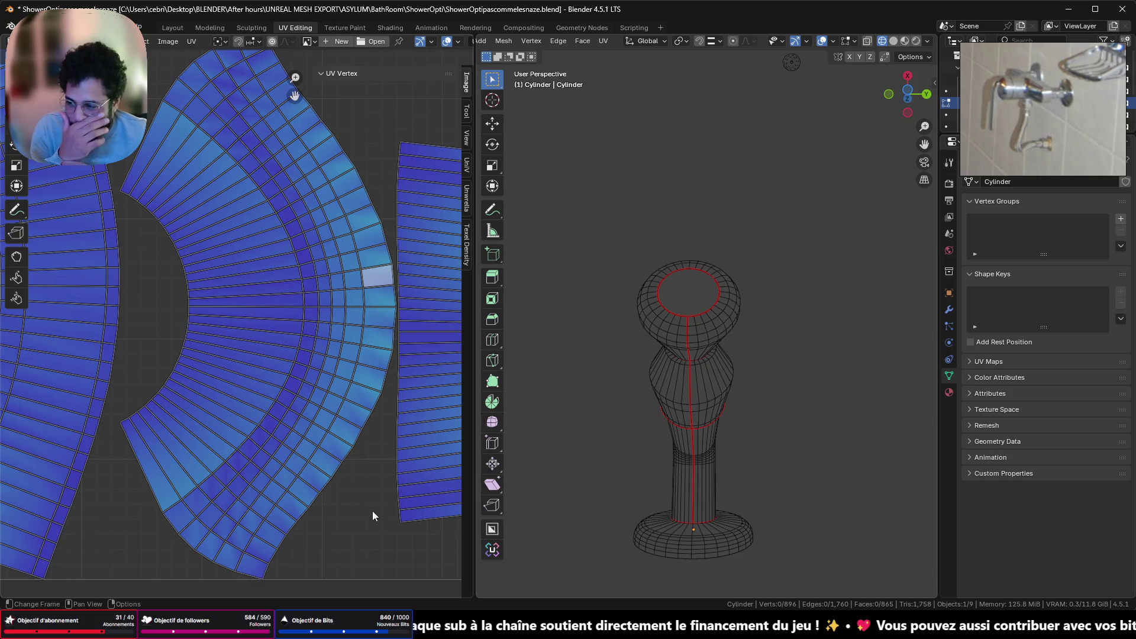
# Save the scene as ShowerOptipascommelesnaze.blend
pyautogui.hotkey('ctrl', 's')
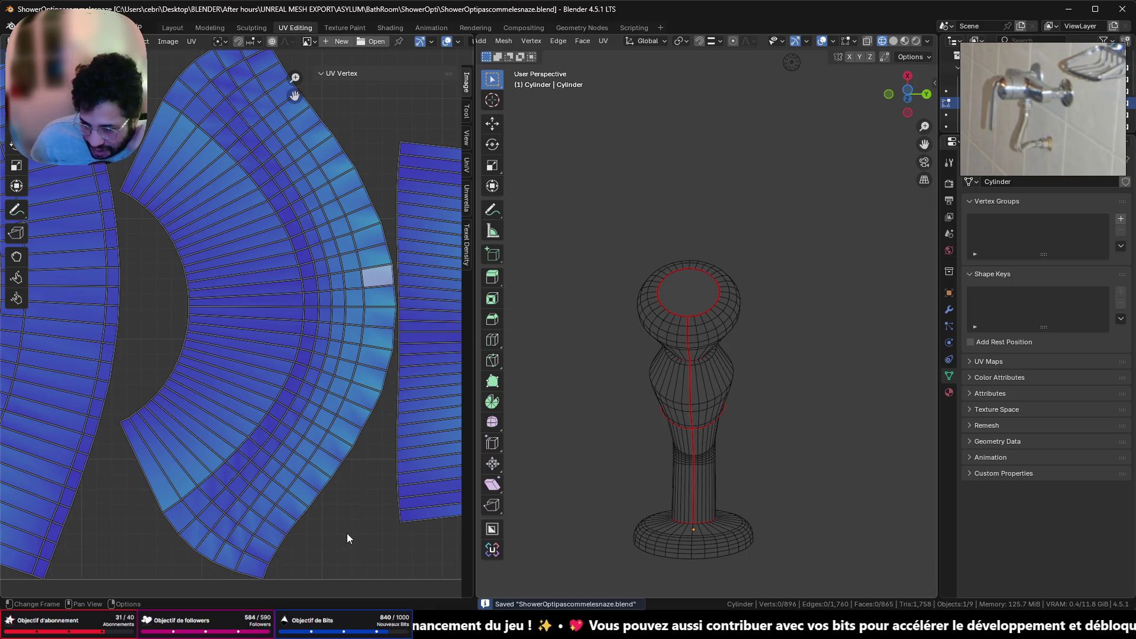
pyautogui.scroll(-5, 346, 258)
pyautogui.scroll(8, 335, 259)
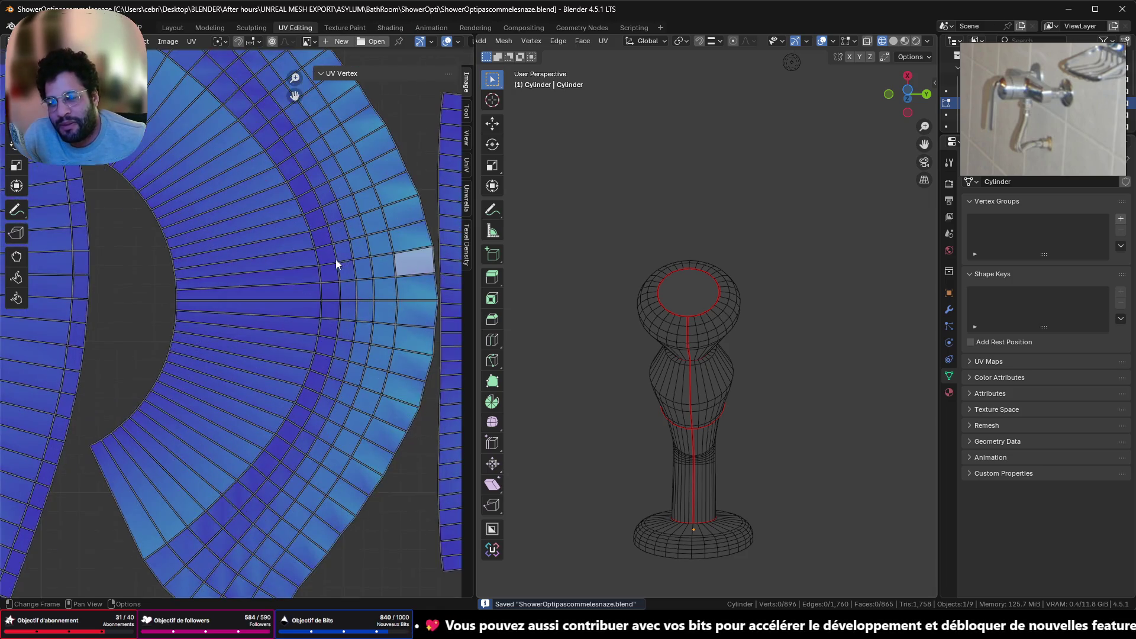
pyautogui.scroll(2, 253, 297)
pyautogui.scroll(-2, 278, 269)
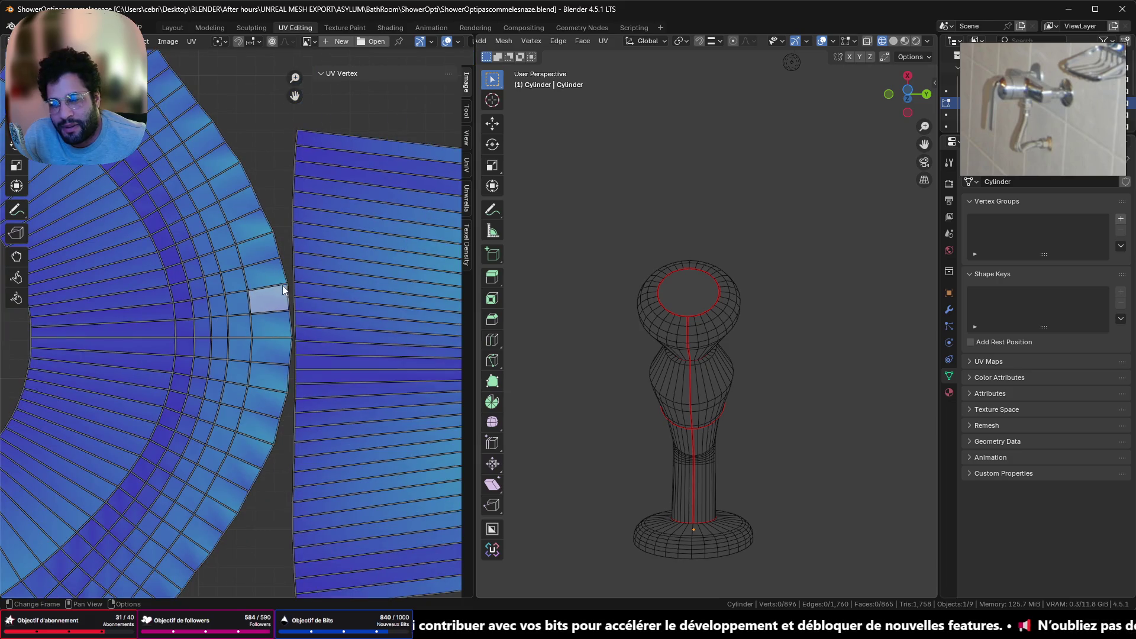
# Select two border edges of the island and browse the UV and Image commands
pyautogui.click(282, 289)
pyautogui.scroll(5, 277, 296)
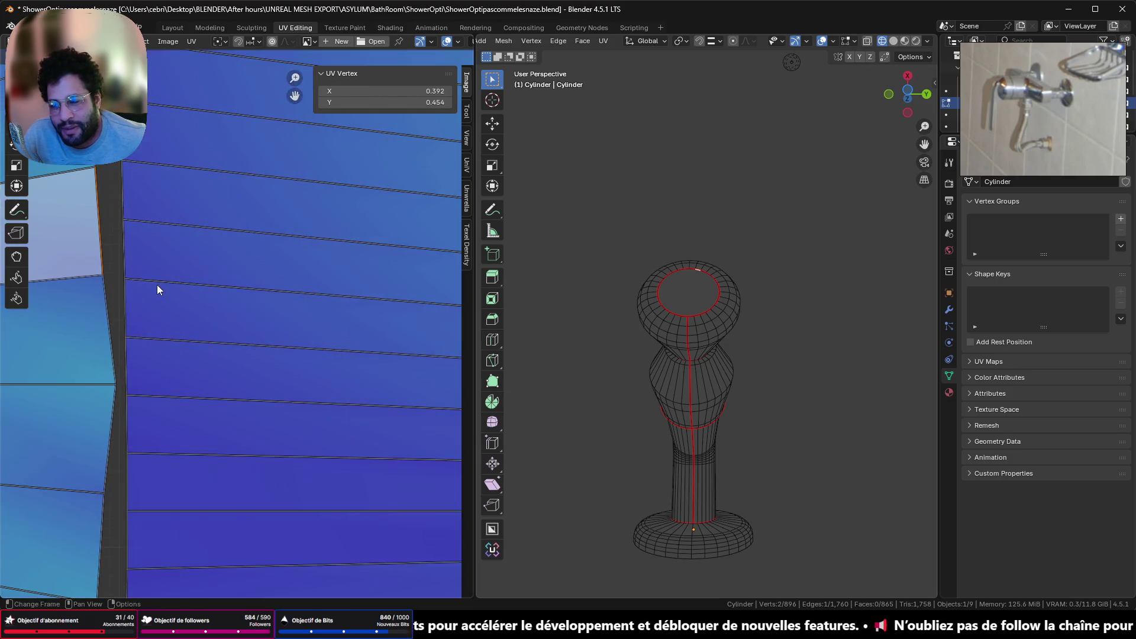
pyautogui.scroll(-3, 157, 285)
pyautogui.keyDown('shift'); pyautogui.click(107, 285); pyautogui.keyUp('shift')
pyautogui.rightClick(256, 149)
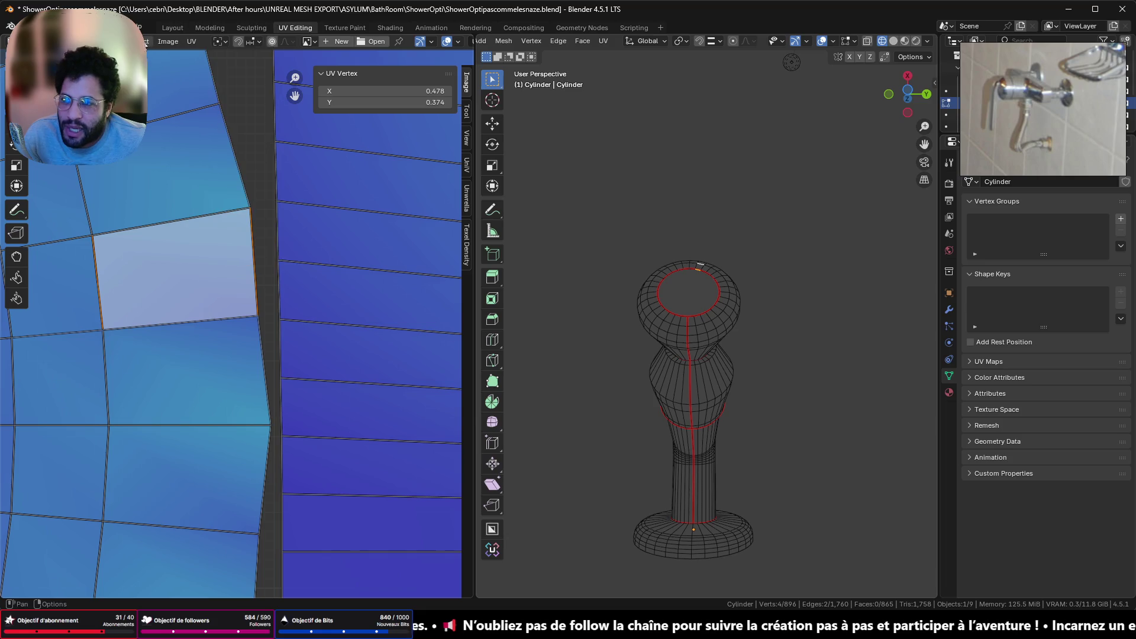
pyautogui.click(167, 43)
pyautogui.moveTo(191, 41)
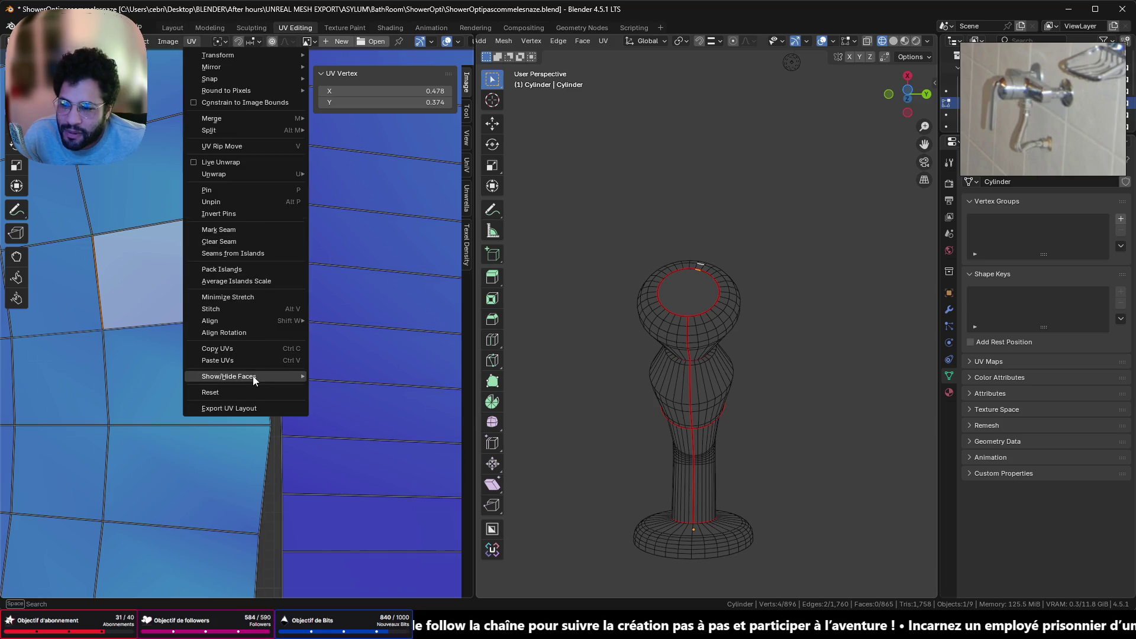
pyautogui.moveTo(248, 374)
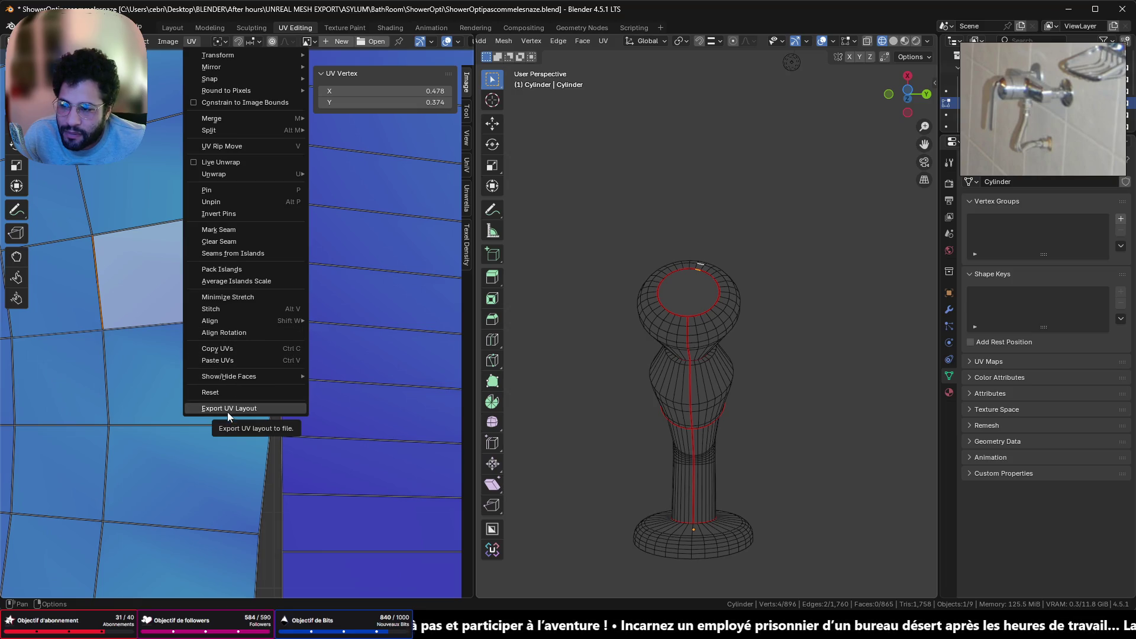
pyautogui.press('Escape')
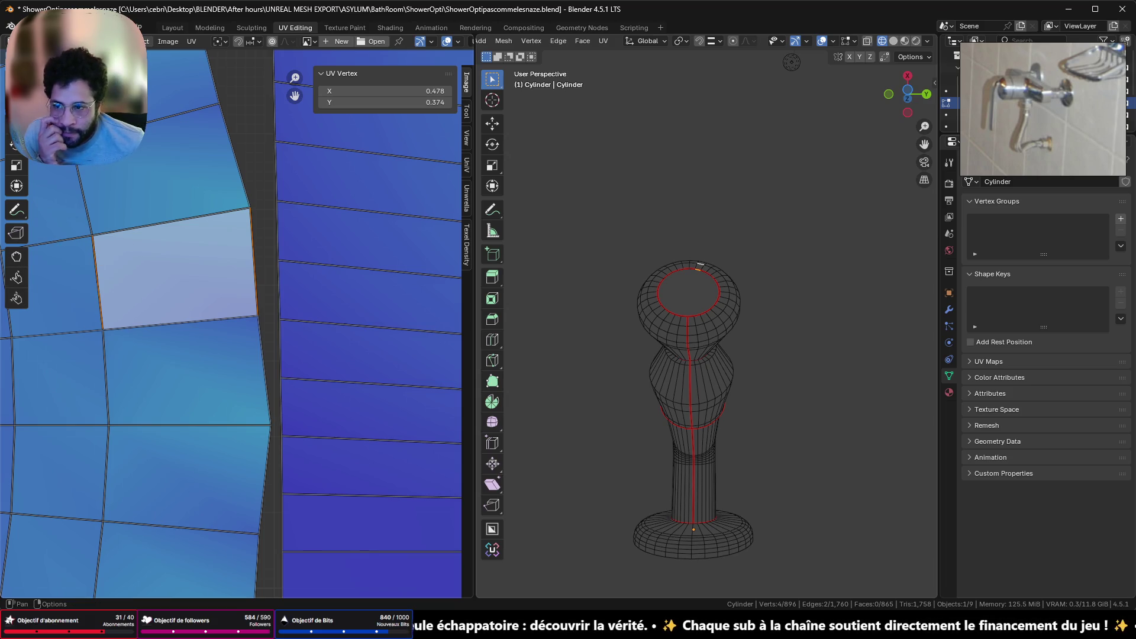
pyautogui.click(134, 40)
pyautogui.click(142, 84)
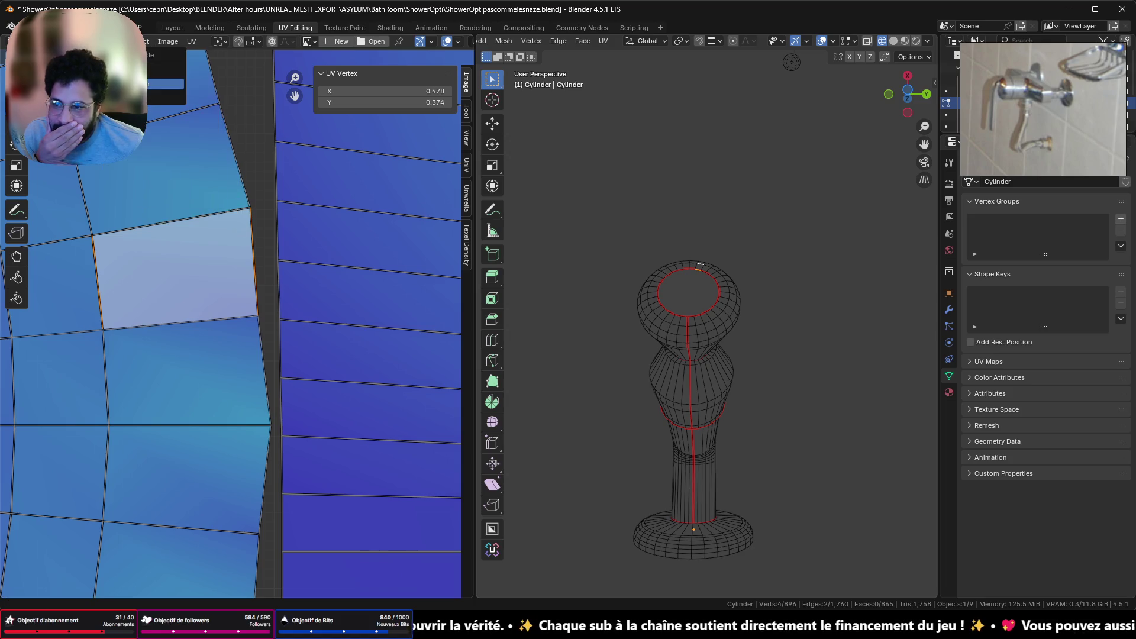
pyautogui.click(121, 41)
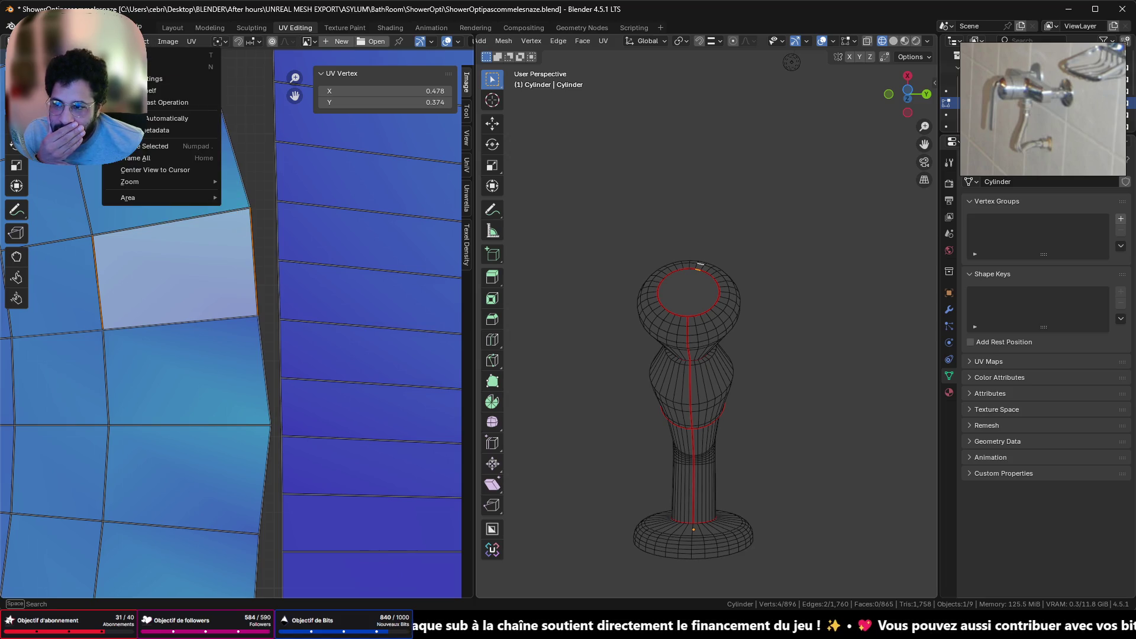
pyautogui.moveTo(134, 41)
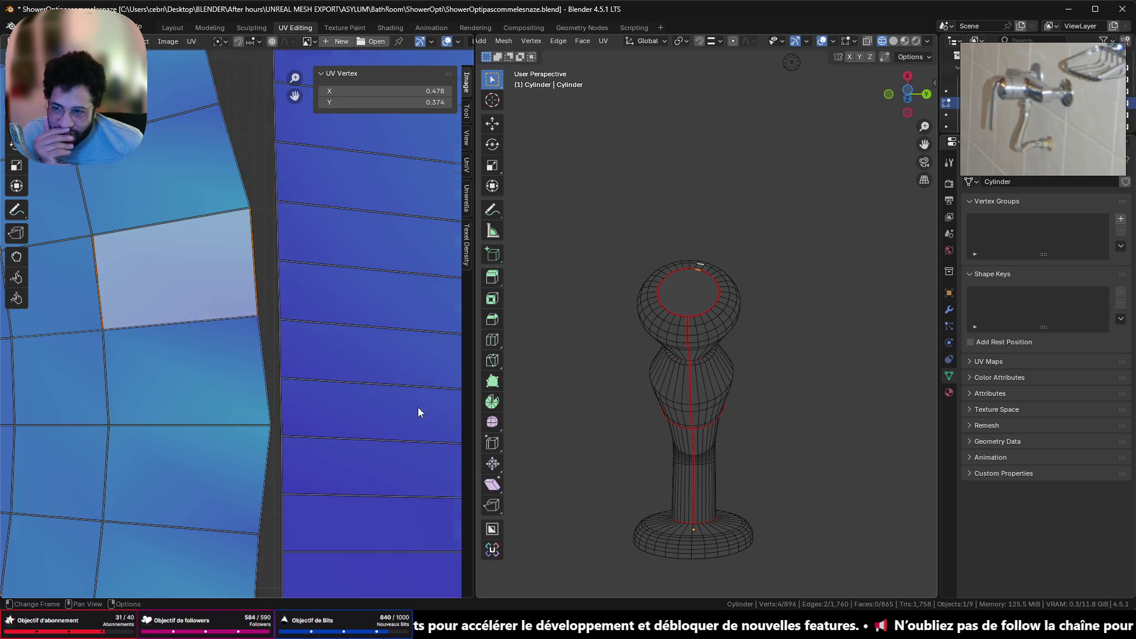
pyautogui.scroll(-10, 418, 407)
pyautogui.scroll(5, 355, 337)
pyautogui.scroll(-5, 374, 268)
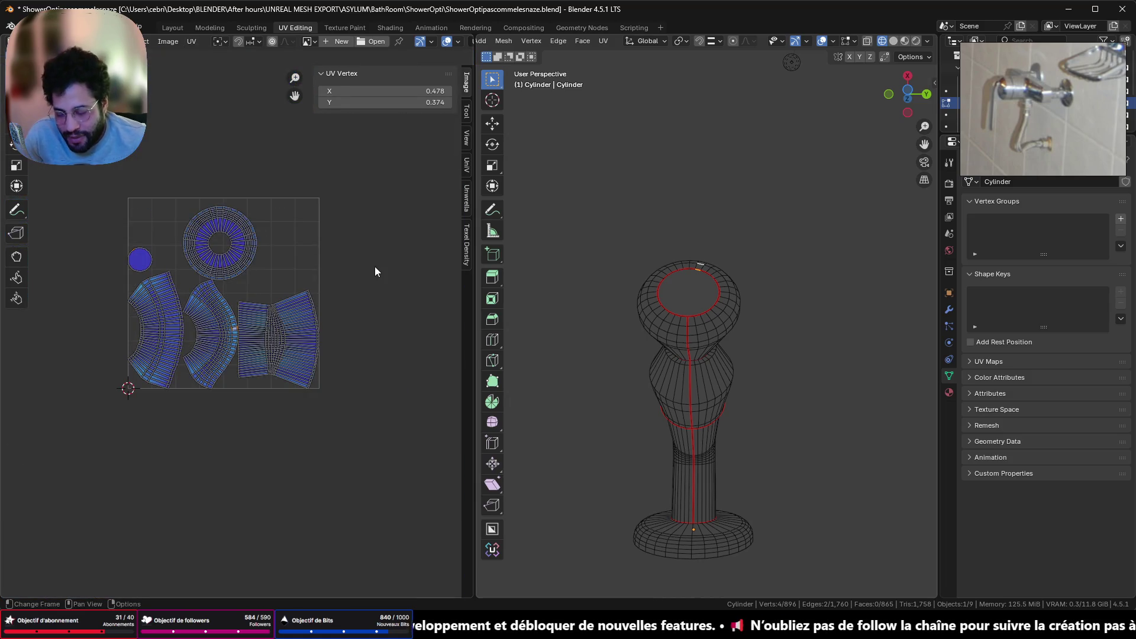
# Repack all UV islands in Unwrella at 2048 resolution with padding 8
pyautogui.click(467, 200)
pyautogui.press('a')
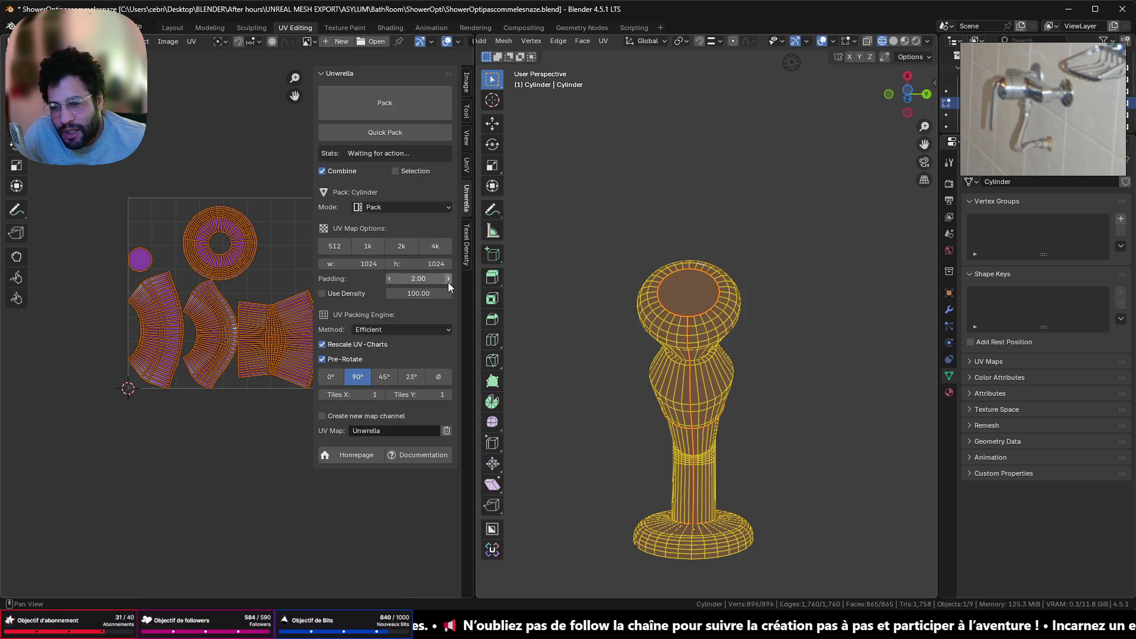
pyautogui.click(418, 279)
pyautogui.write('8')
pyautogui.press('Return')
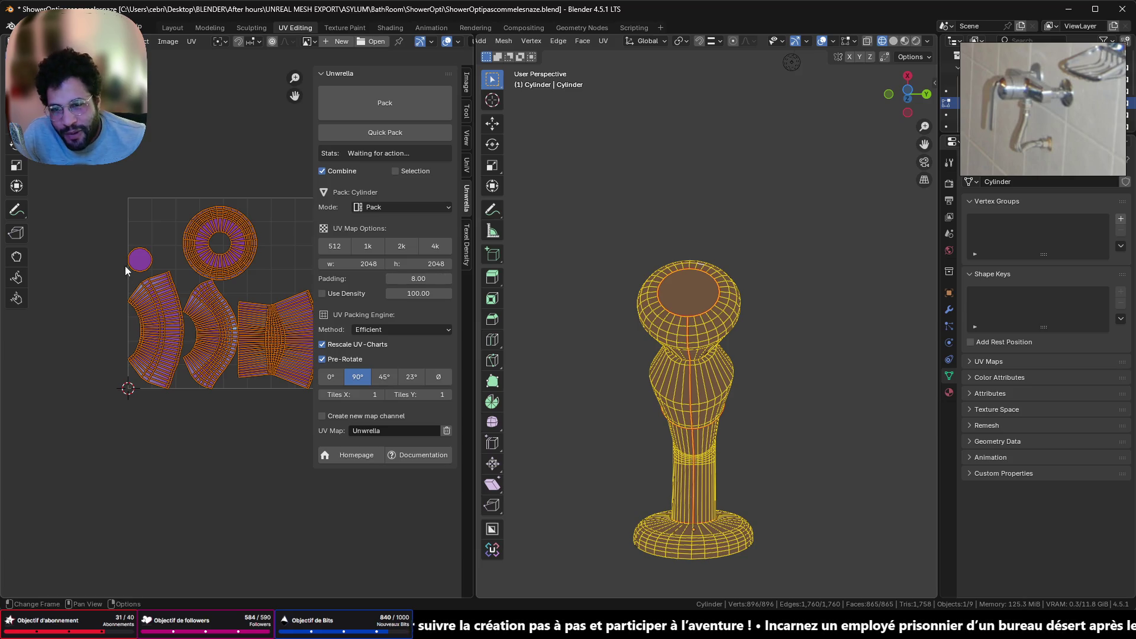
pyautogui.click(414, 105)
pyautogui.scroll(8, 255, 287)
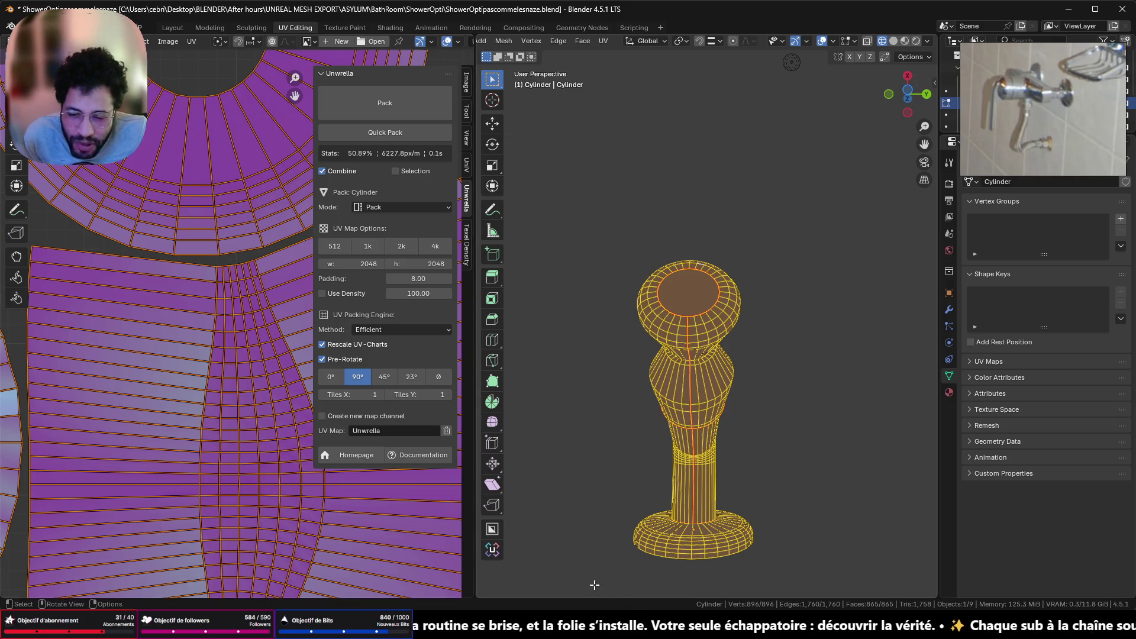
pyautogui.scroll(-4, 255, 350)
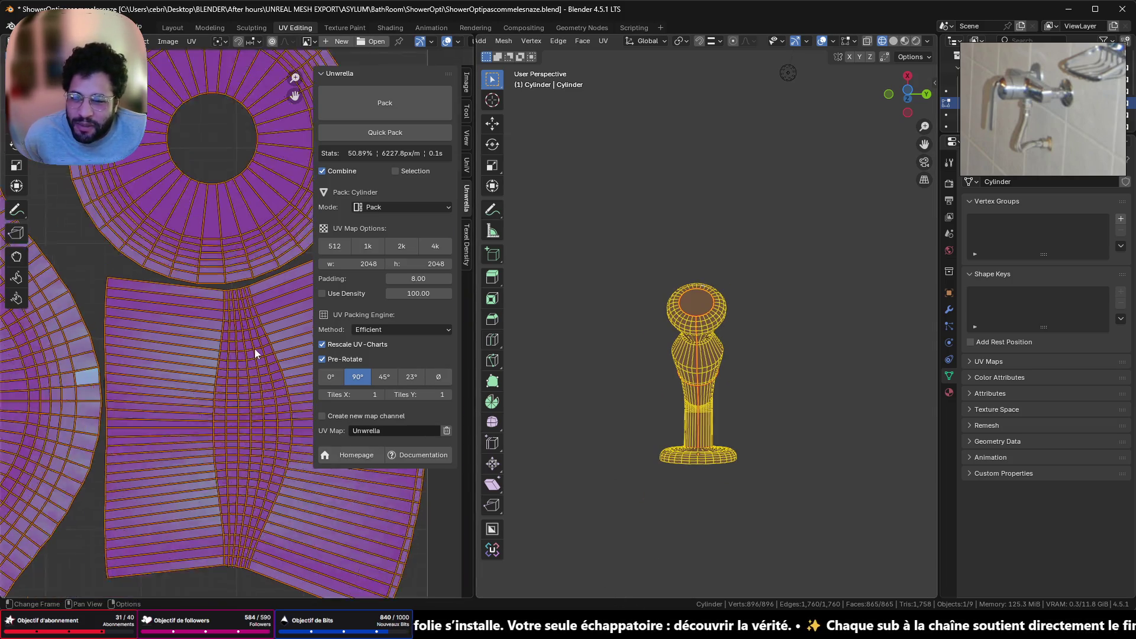
# Hide the sidebar, switch to solid shading and return to Object Mode
pyautogui.press('n')
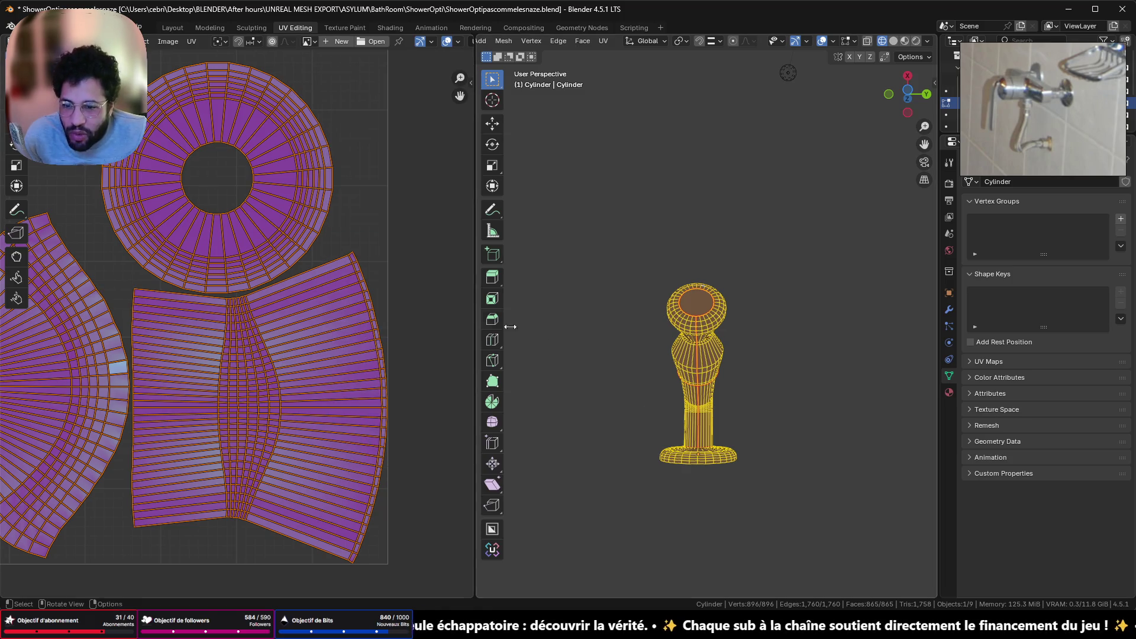
pyautogui.moveTo(608, 284)
pyautogui.mouseDown(button='middle')
pyautogui.moveTo(905, 482)
pyautogui.moveTo(543, 451)
pyautogui.moveTo(710, 317)
pyautogui.mouseUp(button='middle')
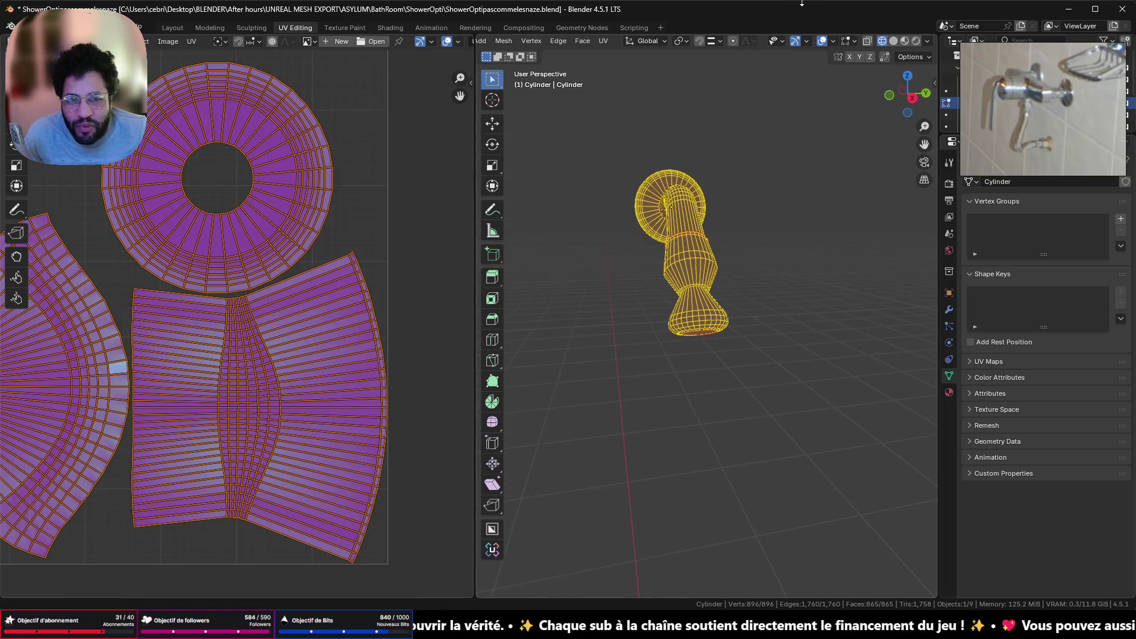
pyautogui.hotkey('shift', 'z')
pyautogui.press('Tab')
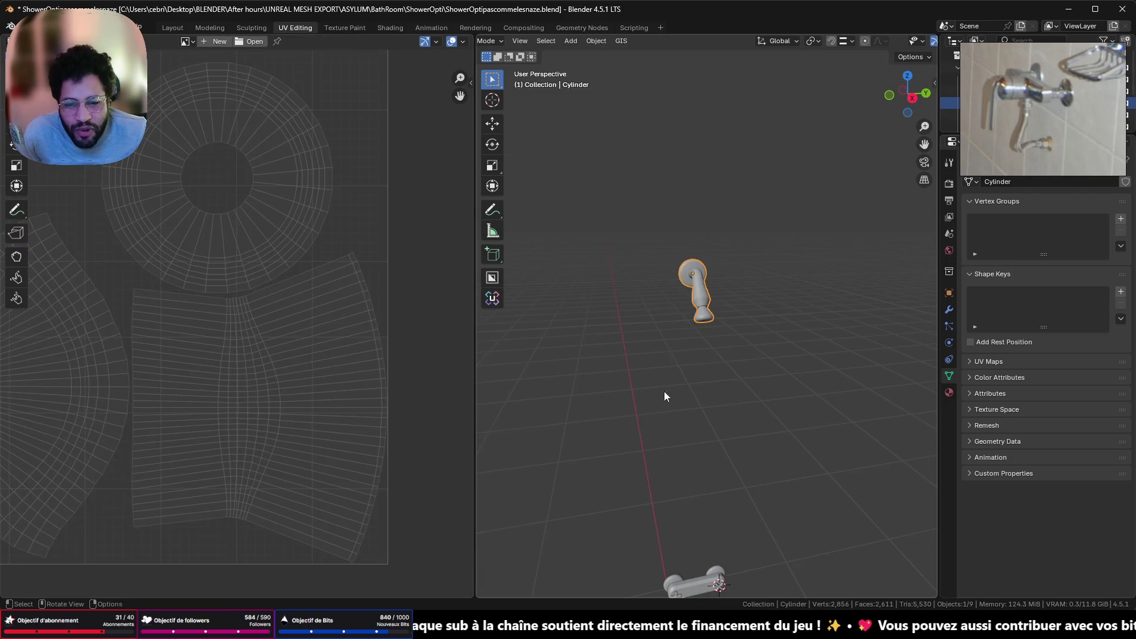
# Select the rounded bar Cube and isolate it in Local View
pyautogui.moveTo(663, 392)
pyautogui.mouseDown(button='middle')
pyautogui.moveTo(776, 495)
pyautogui.moveTo(743, 448)
pyautogui.moveTo(666, 95)
pyautogui.mouseUp(button='middle')
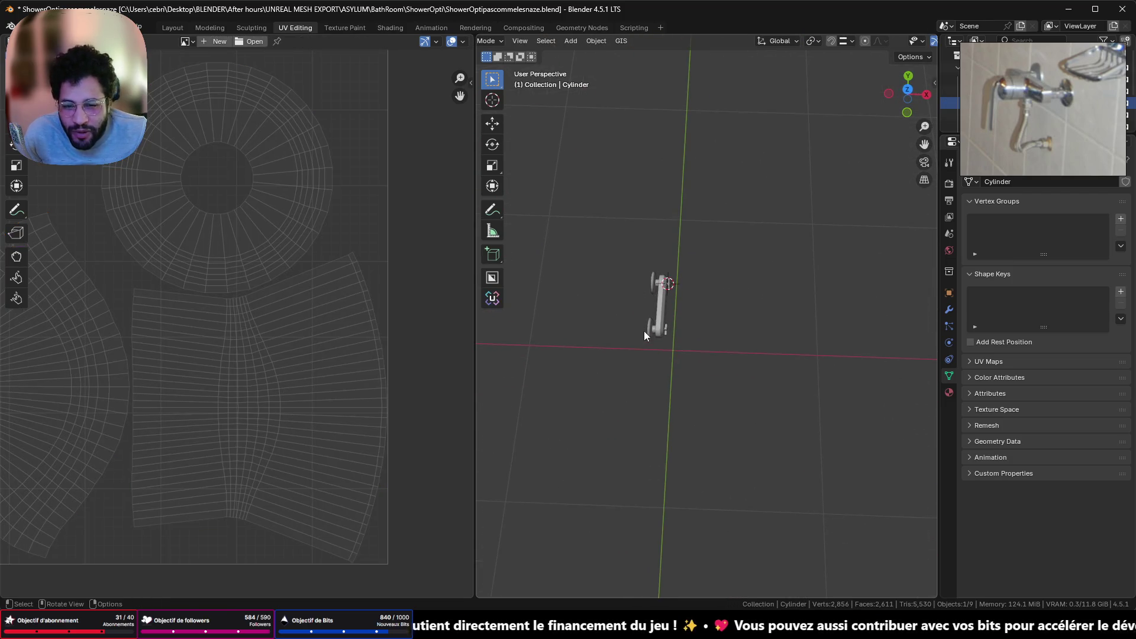
pyautogui.click(664, 332)
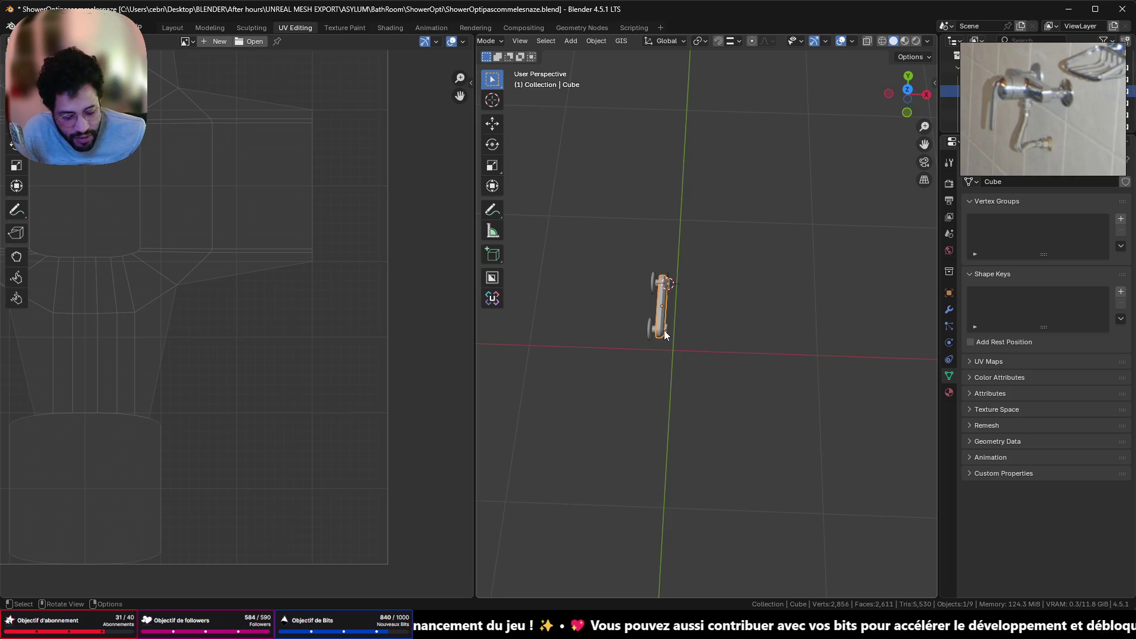
pyautogui.press('KP_Divide')
pyautogui.moveTo(641, 335)
pyautogui.mouseDown(button='middle')
pyautogui.moveTo(702, 420)
pyautogui.moveTo(653, 353)
pyautogui.moveTo(665, 343)
pyautogui.mouseUp(button='middle')
# Apply Shade Auto Smooth to the bar and enter Edit Mode
pyautogui.rightClick(653, 353)
pyautogui.click(653, 351)
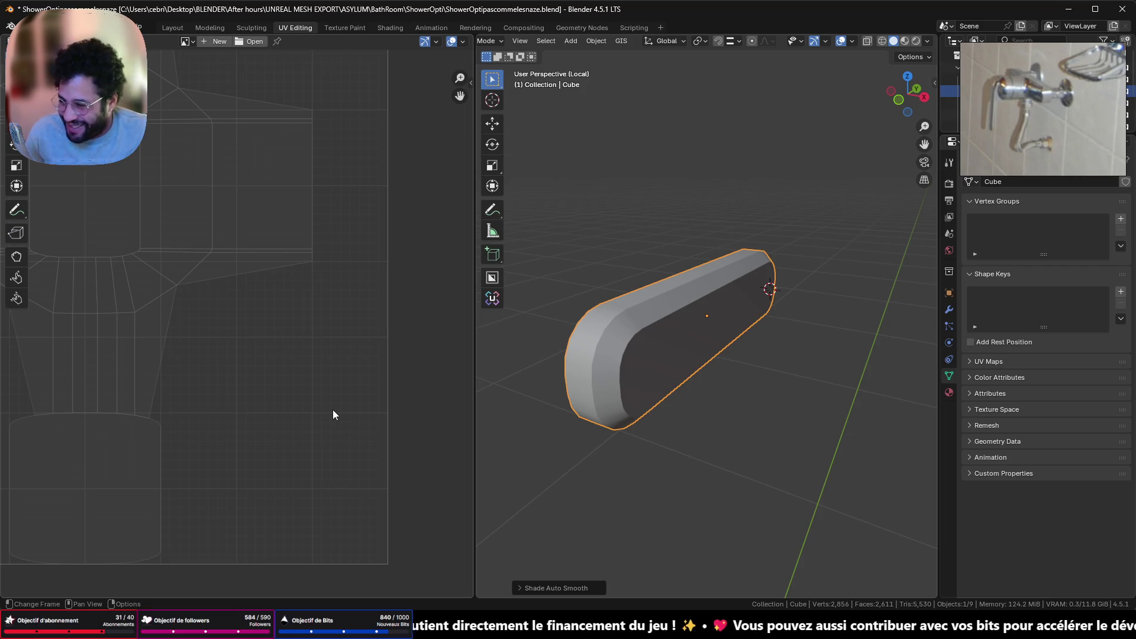
pyautogui.press('Tab')
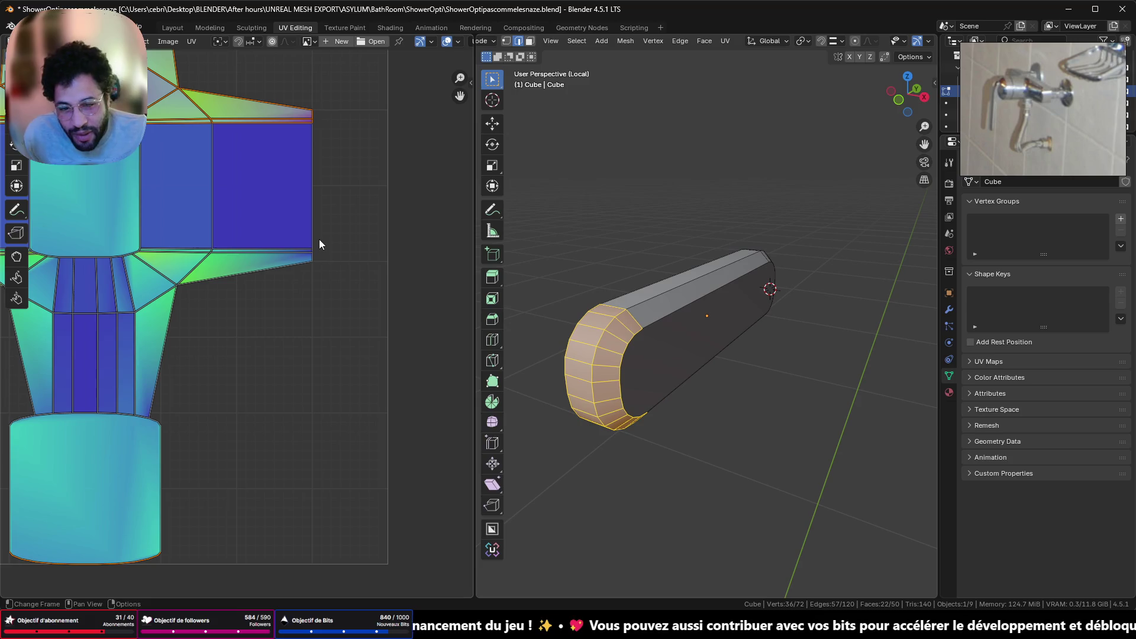
# Re-enter Edit Mode on the rounded bar and clear the current selection
pyautogui.press('Tab')
pyautogui.moveTo(582, 279); pyautogui.dragTo(686, 311, button='middle')
pyautogui.press('Tab')
pyautogui.hotkey('alt', 'a')
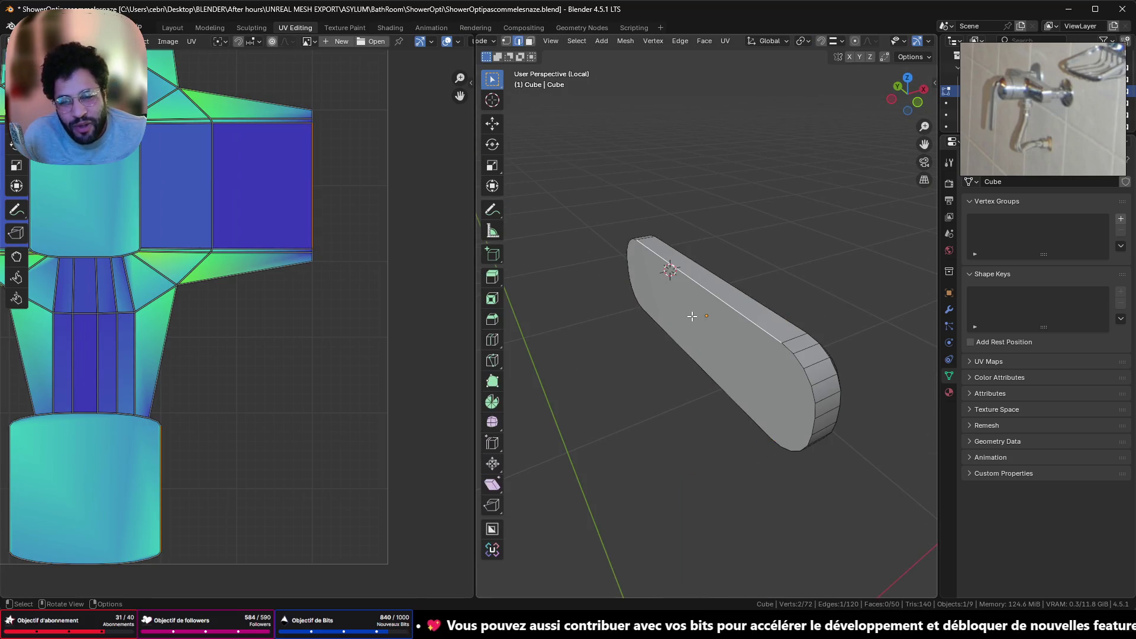
pyautogui.click(663, 261)
# Delete the bar's large flat side face in face select mode, then switch to Unreal Engine
pyautogui.click(530, 41)
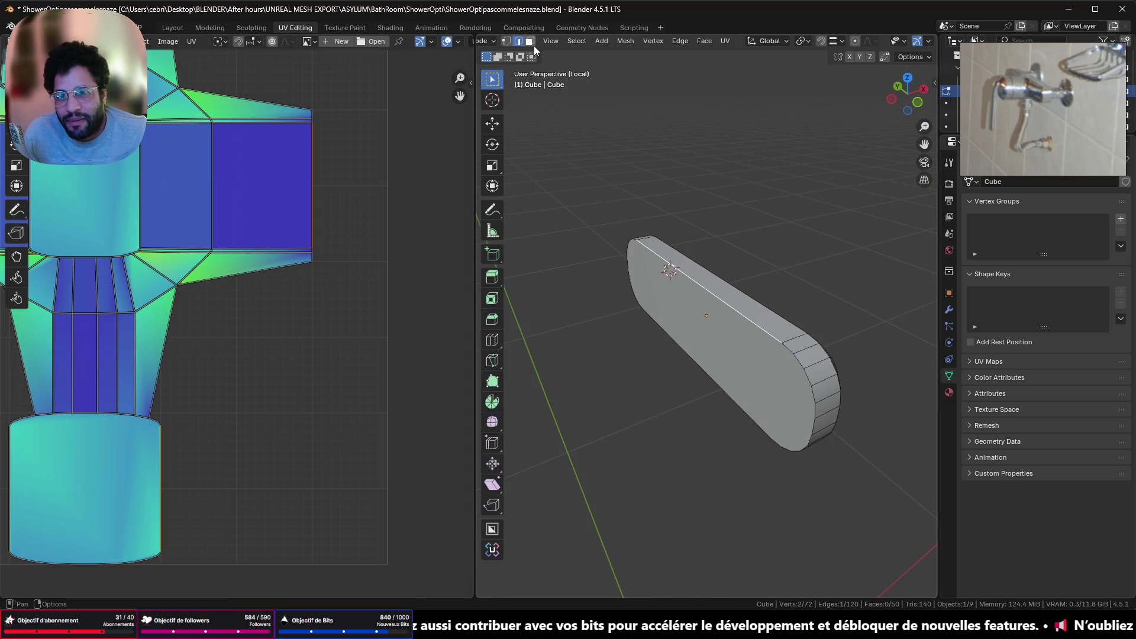
pyautogui.click(692, 316)
pyautogui.press('x')
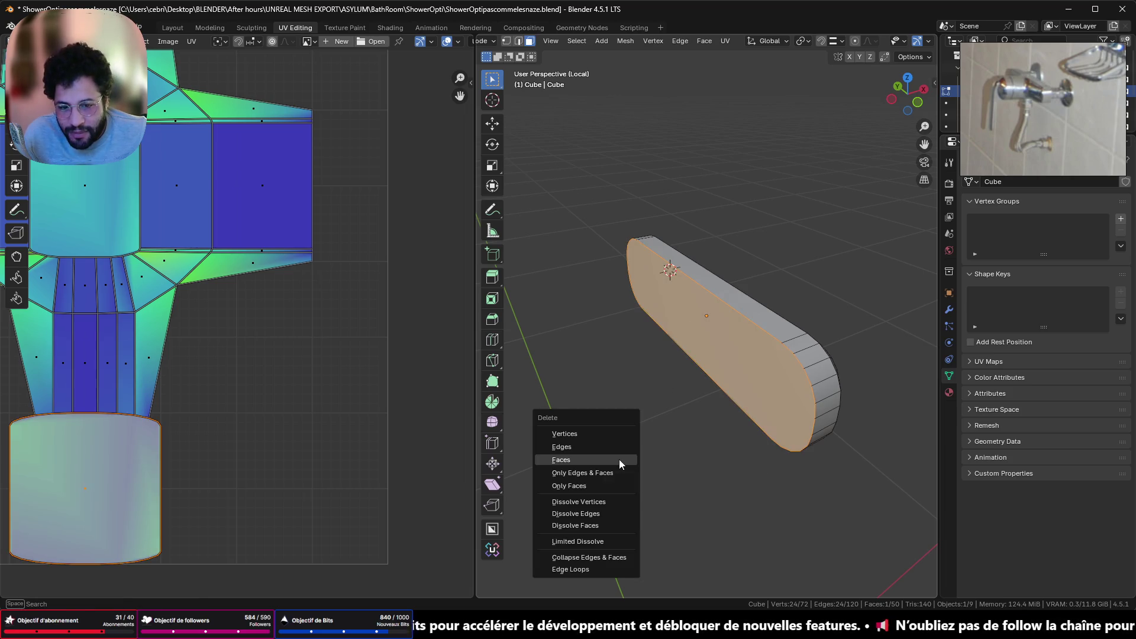
pyautogui.click(619, 461)
pyautogui.press('Tab')
pyautogui.moveTo(694, 335); pyautogui.dragTo(587, 323, button='middle')
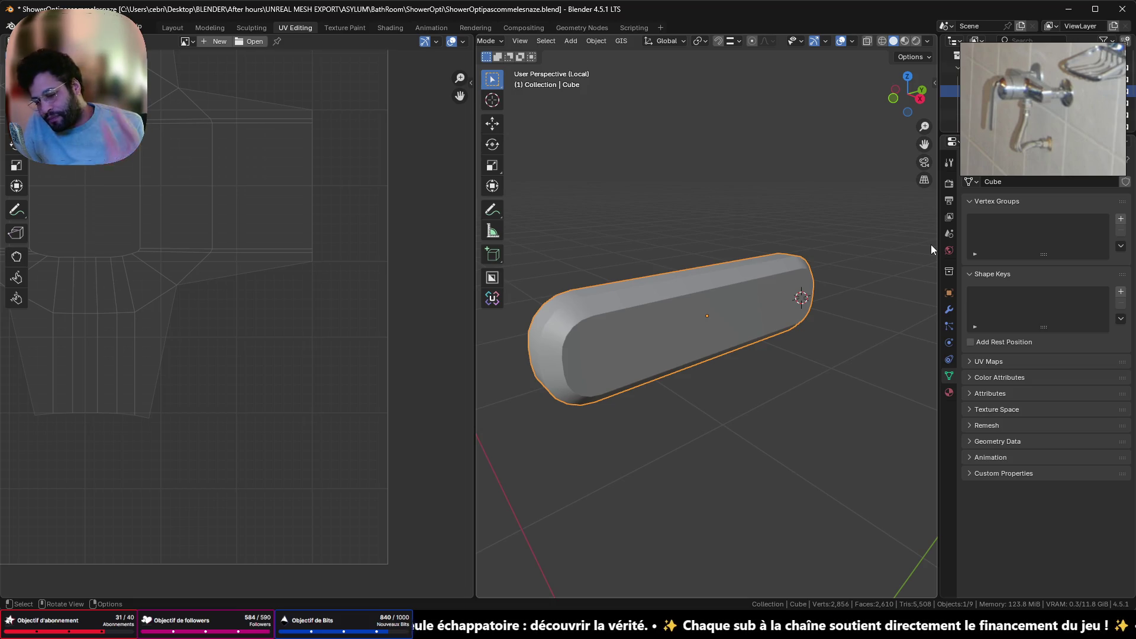
pyautogui.hotkey('alt', 'Tab')
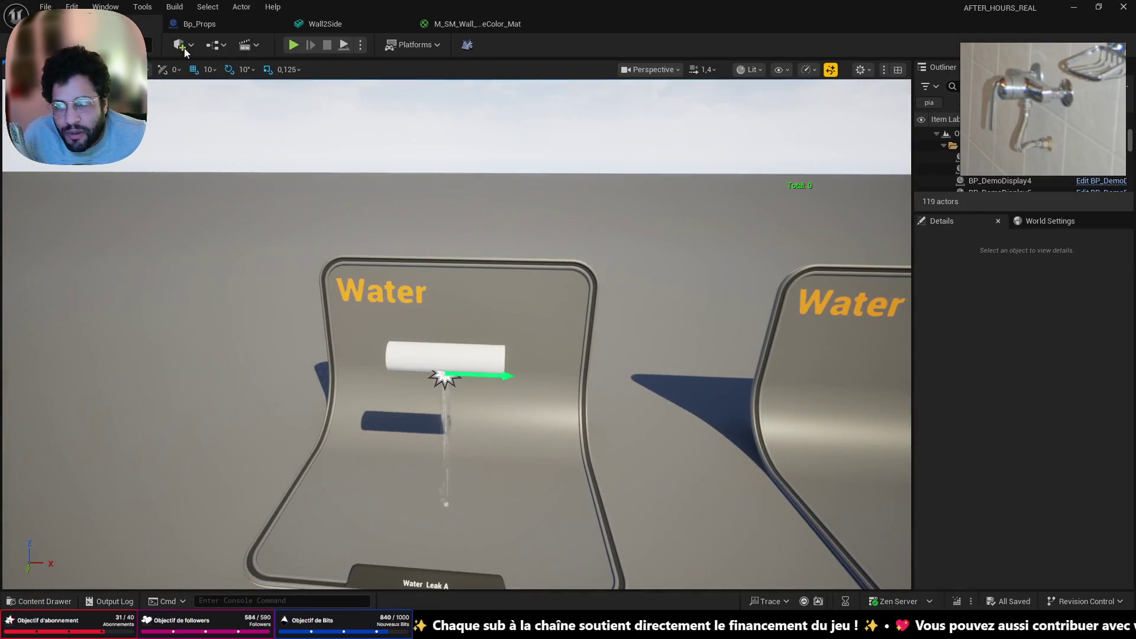
# Load the Office level from File > Recent Levels
pyautogui.click(46, 7)
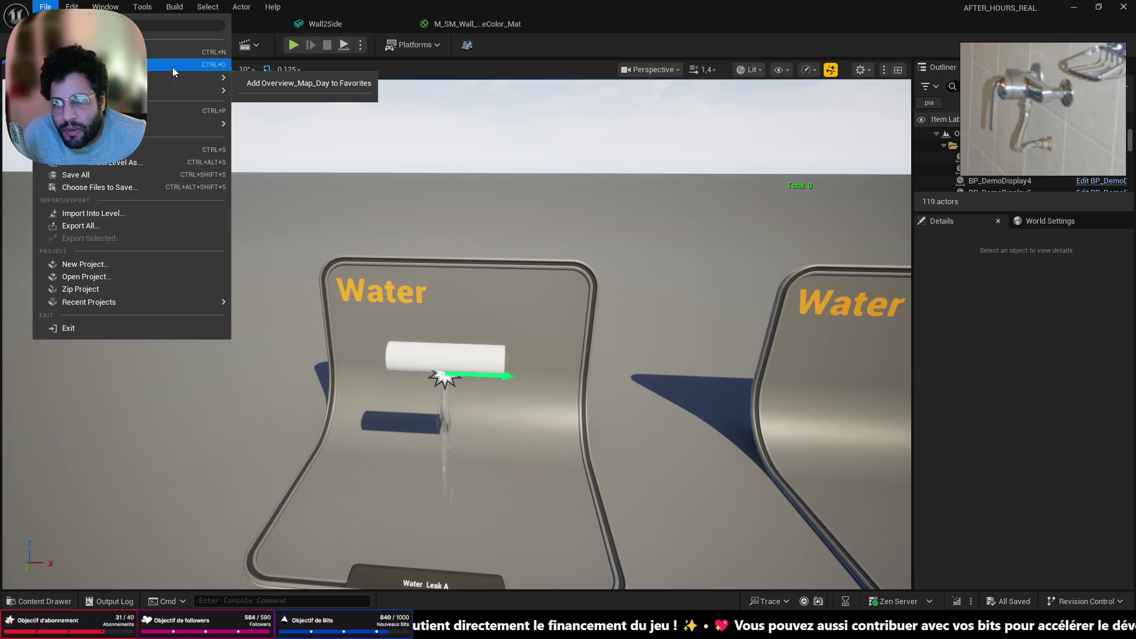
pyautogui.moveTo(157, 91)
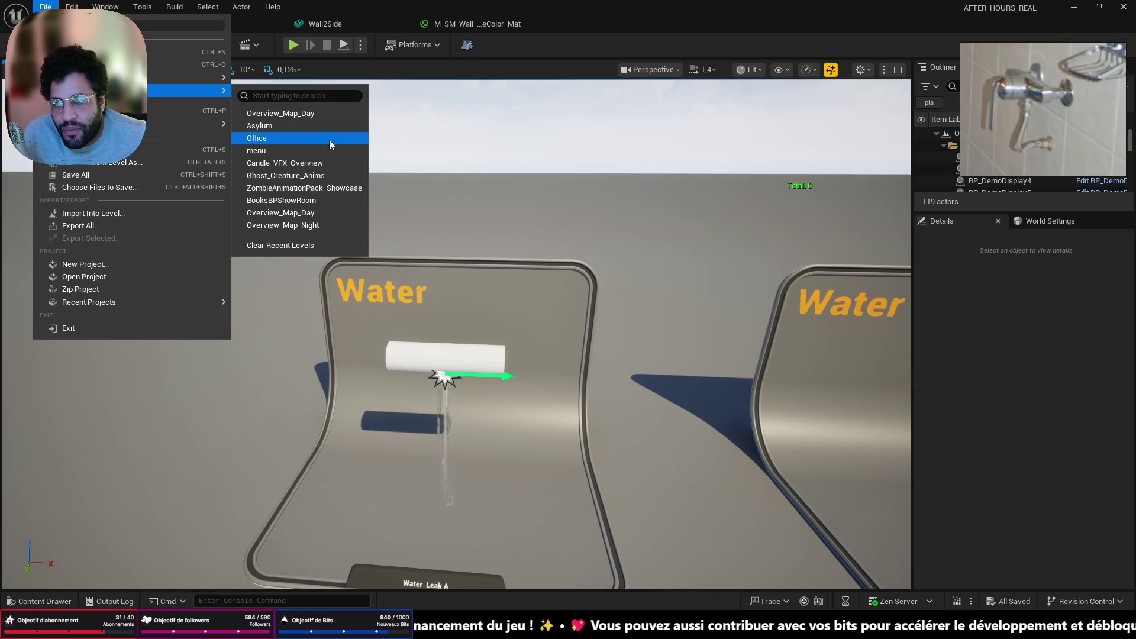
pyautogui.press('Escape')
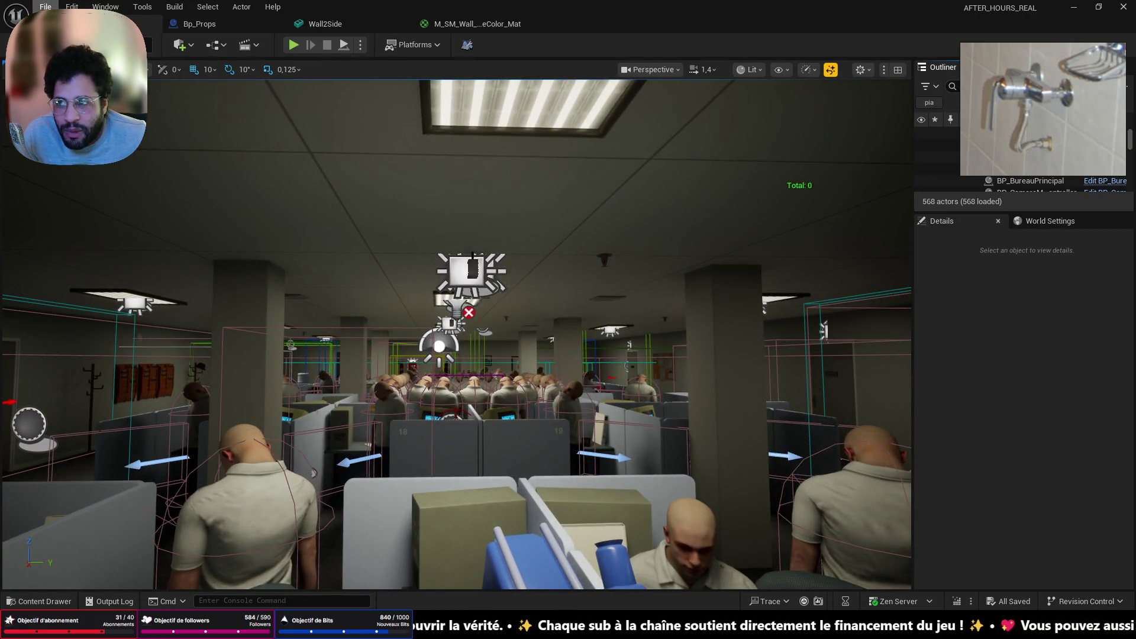
# Load the tiled bathroom level from Recent Levels and delete a ceiling PointLight
pyautogui.click(46, 7)
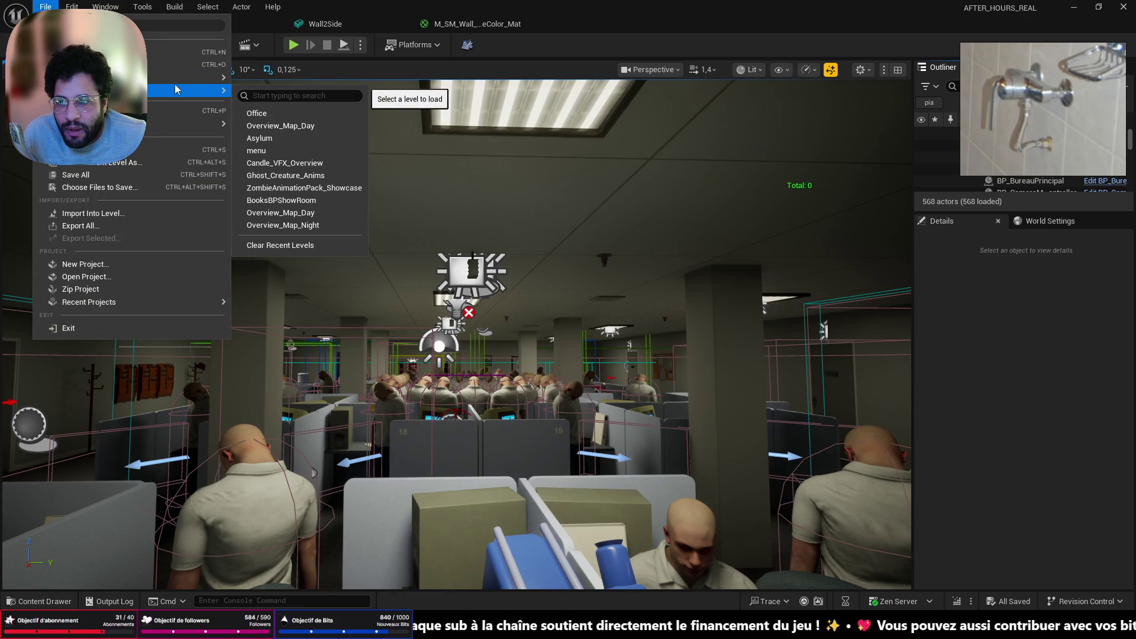
pyautogui.click(280, 126)
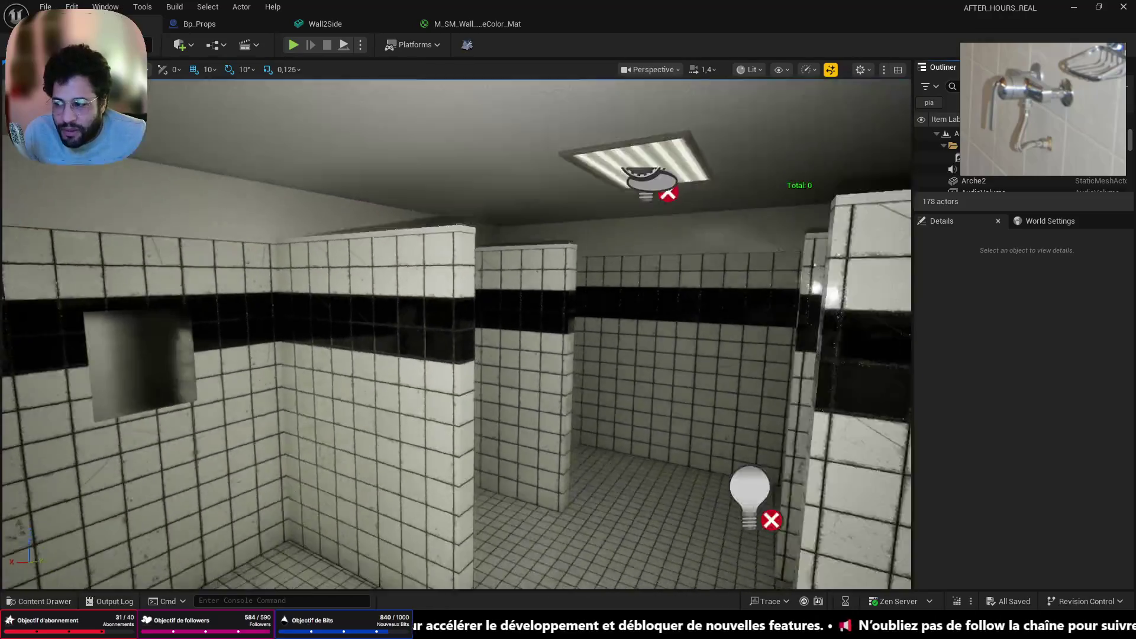
pyautogui.moveTo(456, 335)
pyautogui.mouseDown(button='right')
pyautogui.moveTo(441, 335)
pyautogui.moveTo(441, 319)
pyautogui.moveTo(378, 334)
pyautogui.moveTo(264, 248)
pyautogui.mouseUp(button='right')
pyautogui.click(223, 195)
pyautogui.press('Delete')
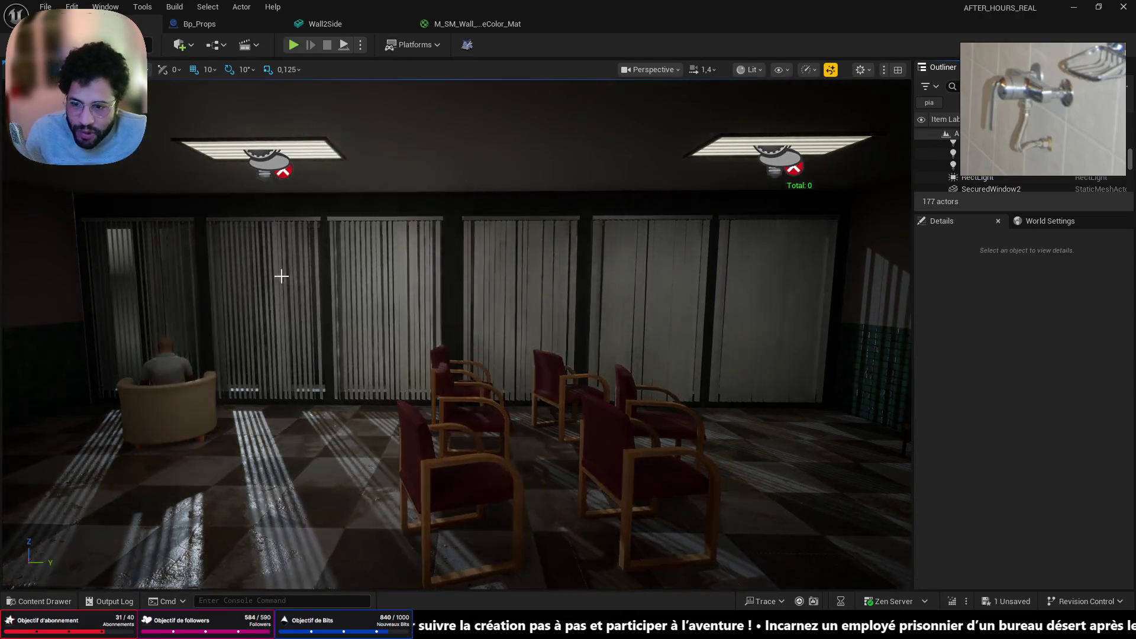
# Fly through the level to face the shower stalls, then bring up the shared Blender screenshot
pyautogui.moveTo(223, 194)
pyautogui.mouseDown(button='right')
pyautogui.moveTo(474, 204)
pyautogui.moveTo(414, 201)
pyautogui.moveTo(396, 213)
pyautogui.moveTo(393, 369)
pyautogui.mouseUp(button='right')
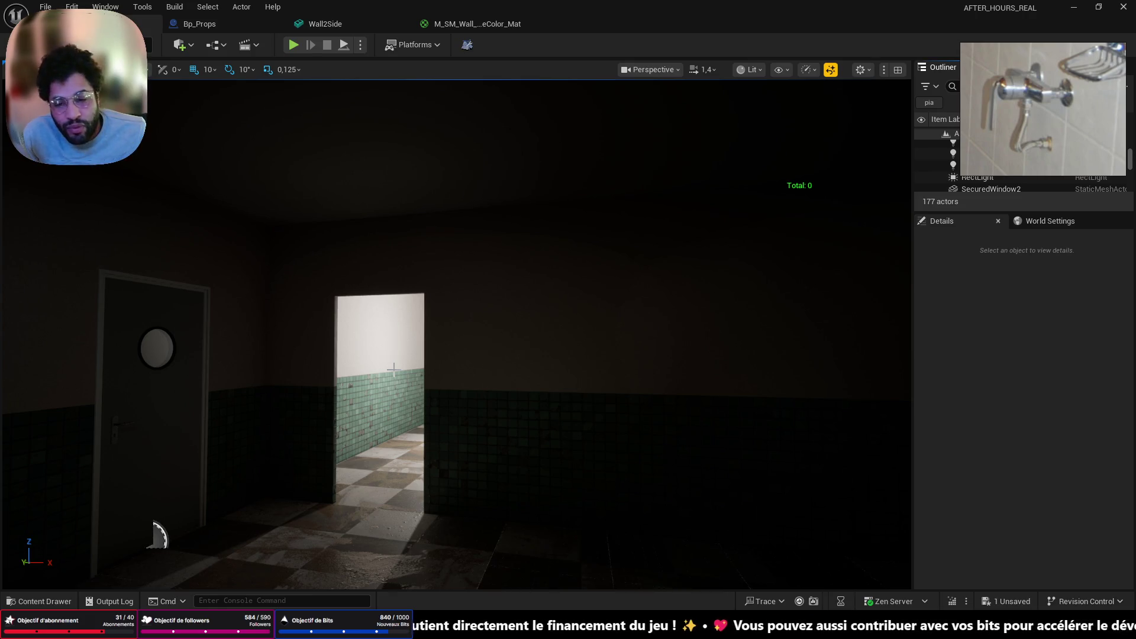
pyautogui.moveTo(471, 446); pyautogui.dragTo(491, 445, button='right')
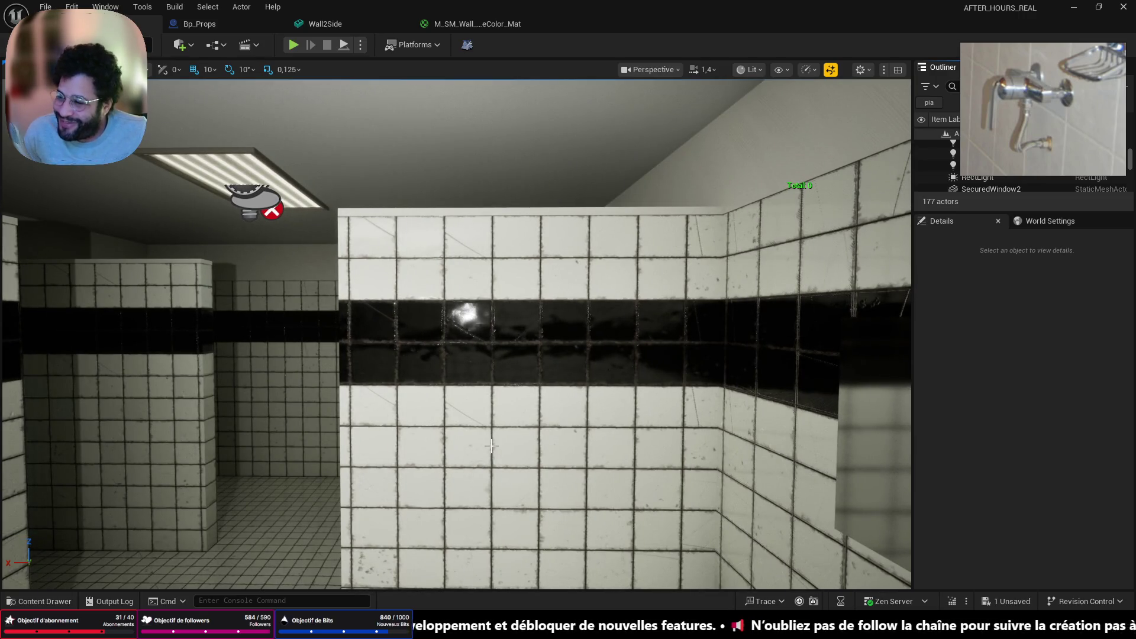
pyautogui.moveTo(491, 444); pyautogui.dragTo(491, 444, button='right')
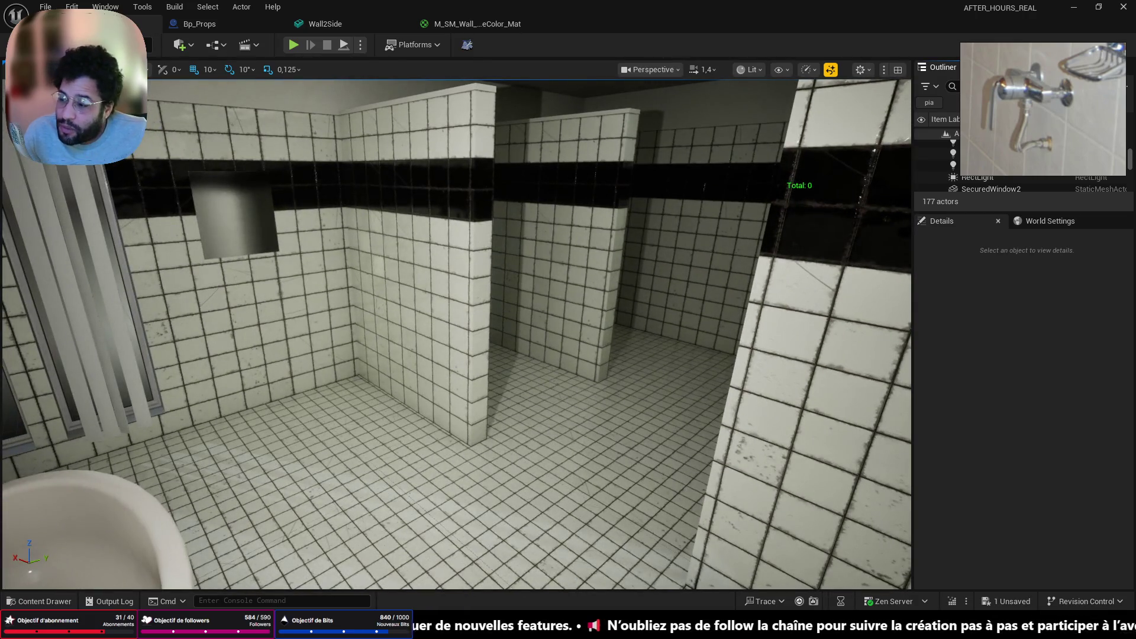
pyautogui.hotkey('alt', 'Tab')
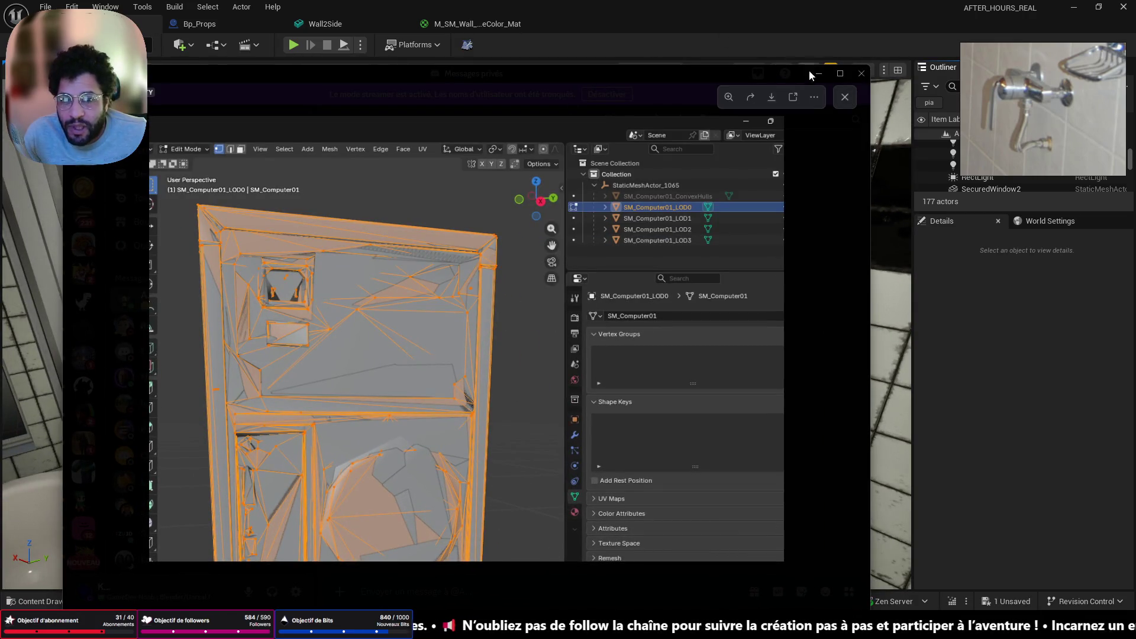
pyautogui.press('Escape')
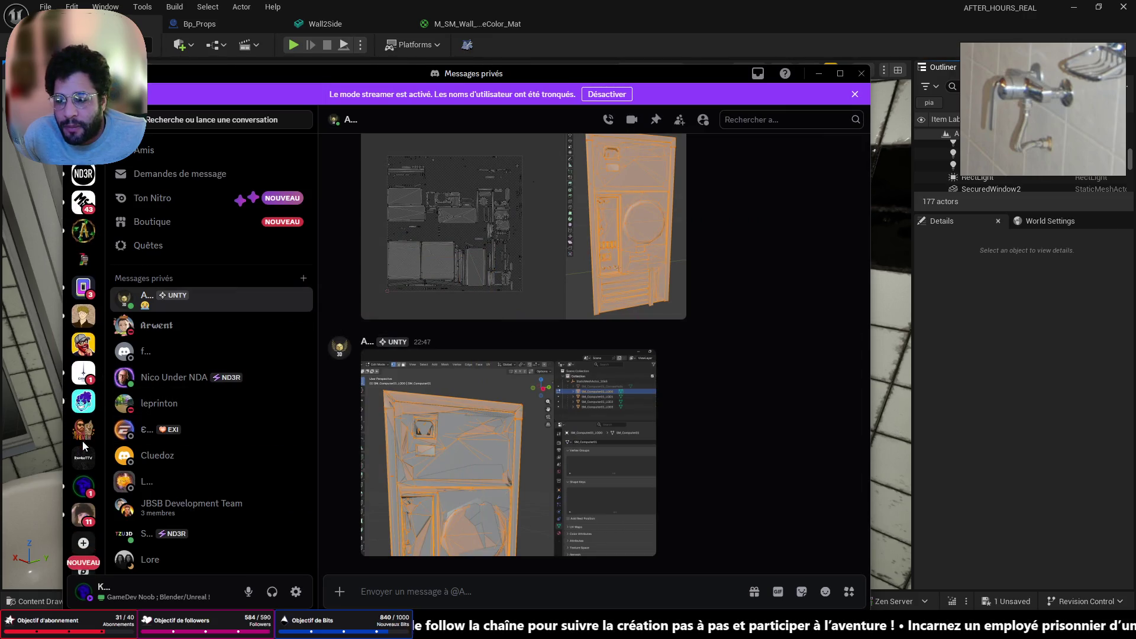
pyautogui.scroll(-1, 83, 440)
pyautogui.click(83, 472)
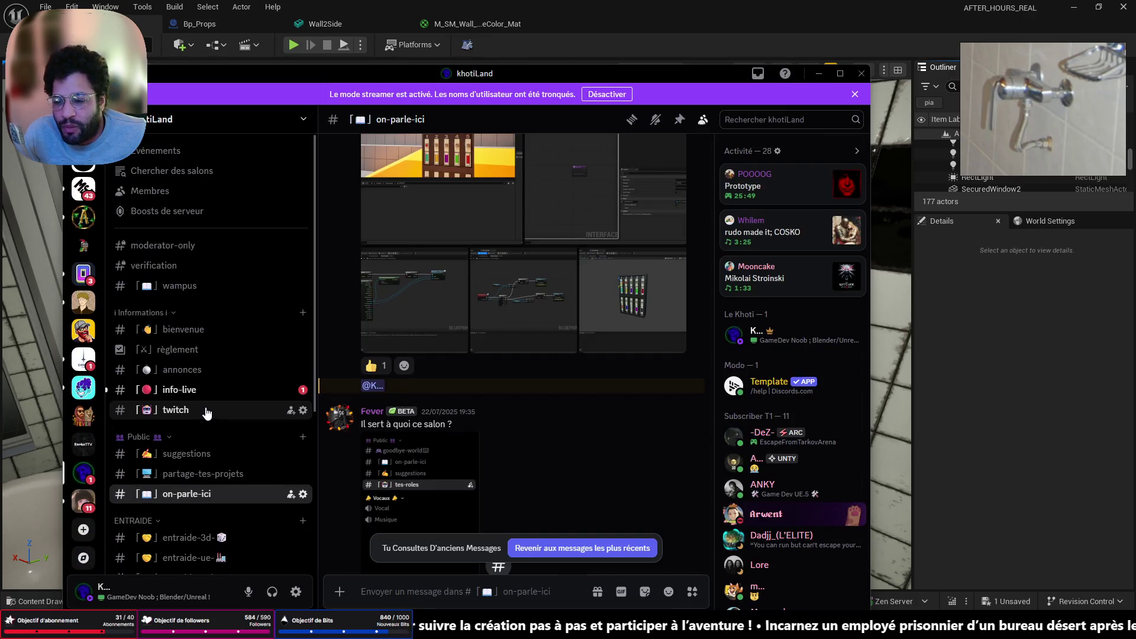
pyautogui.scroll(-10, 503, 479)
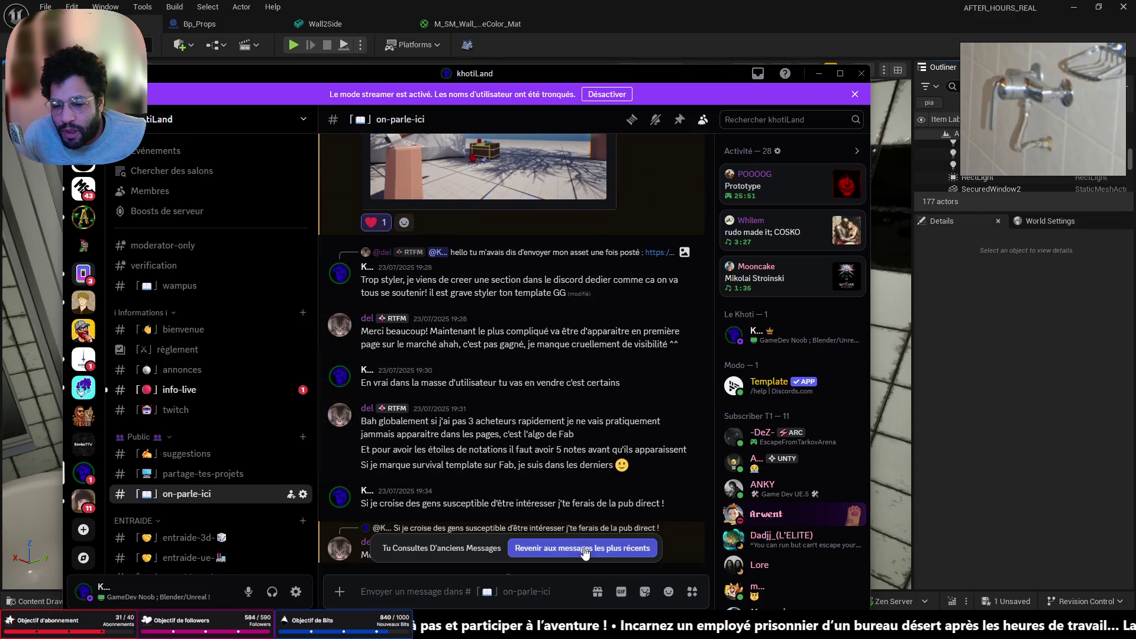
pyautogui.click(584, 550)
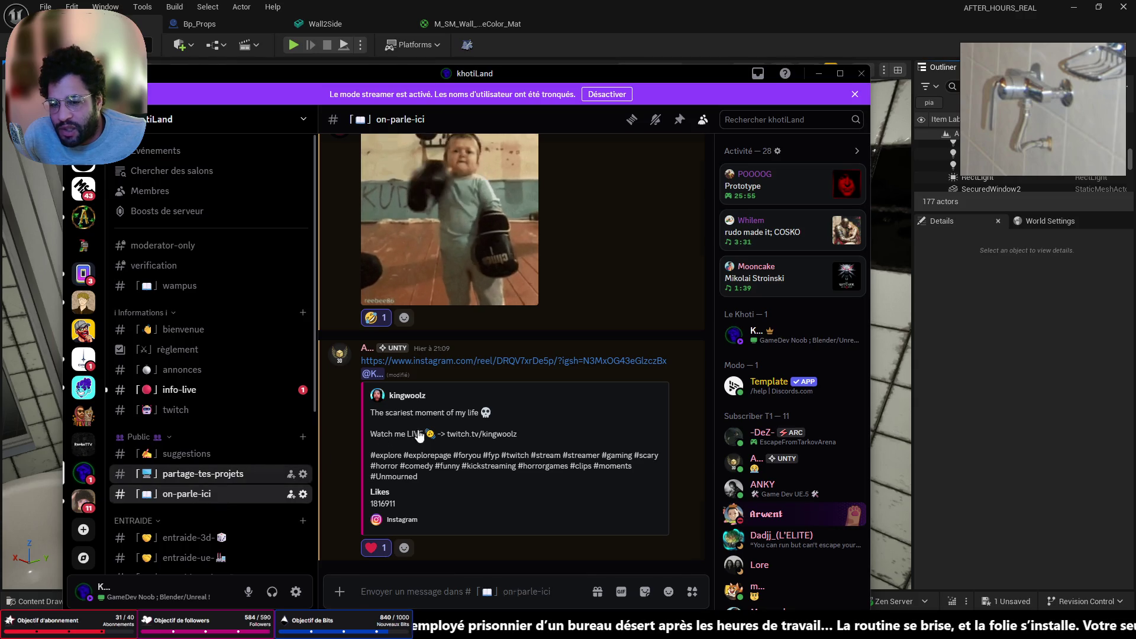
pyautogui.hotkey('alt', 'Up')
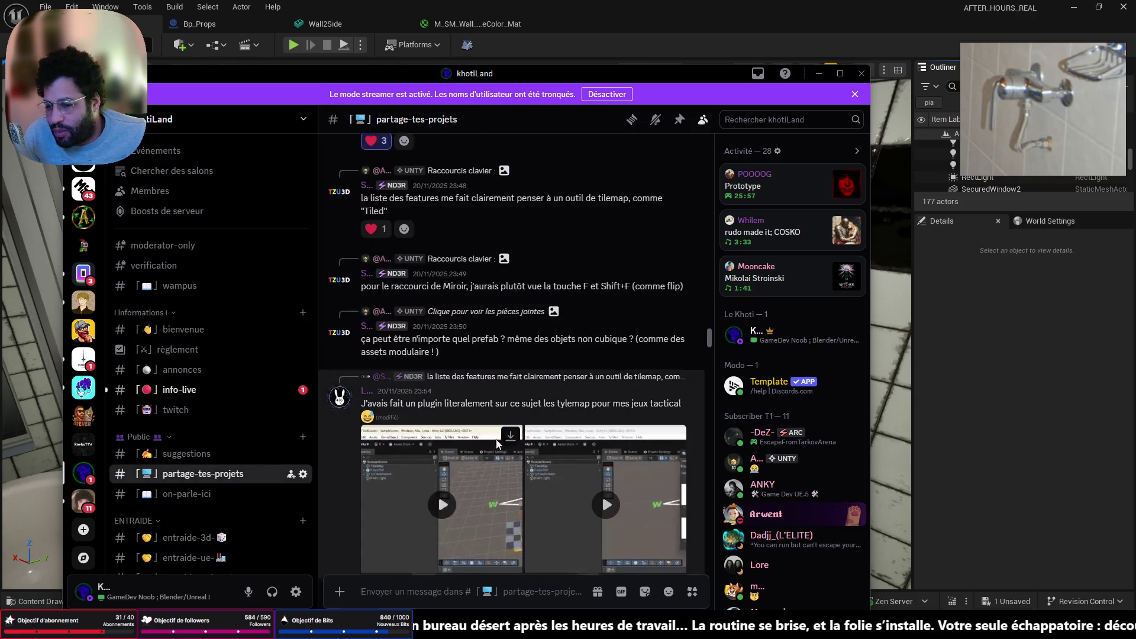
pyautogui.scroll(-15, 496, 442)
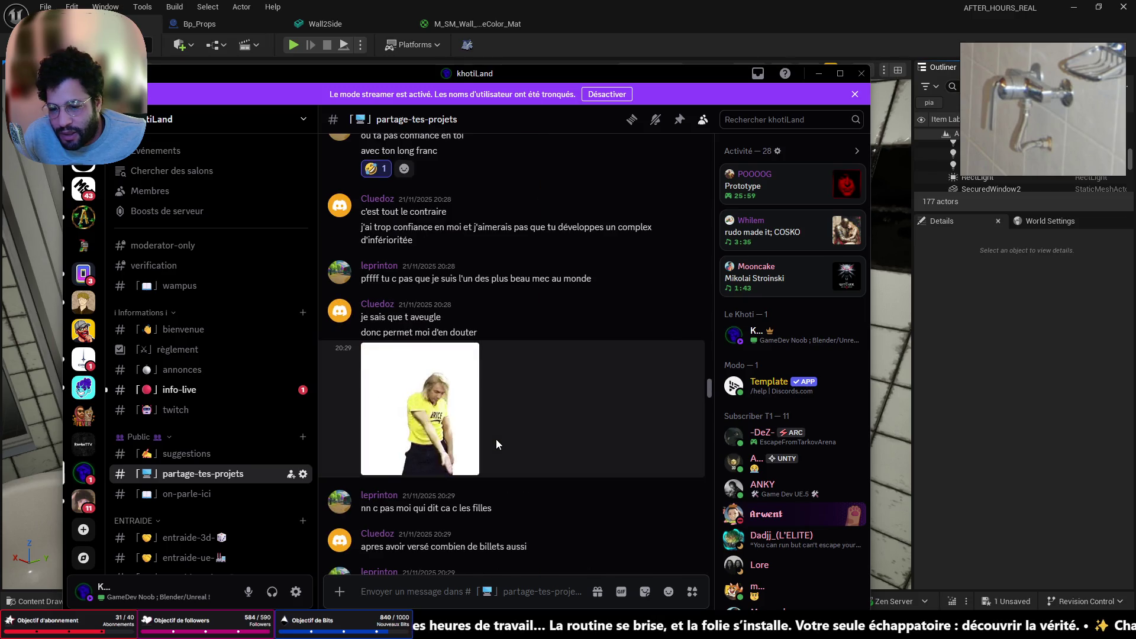
pyautogui.scroll(-10, 482, 395)
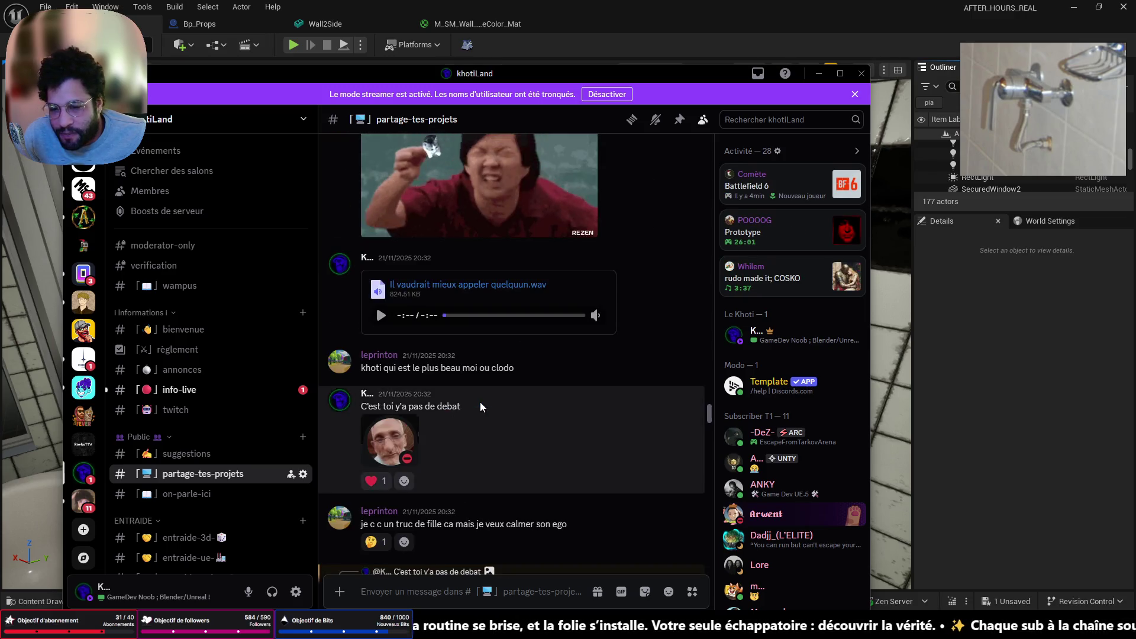
pyautogui.scroll(-15, 480, 407)
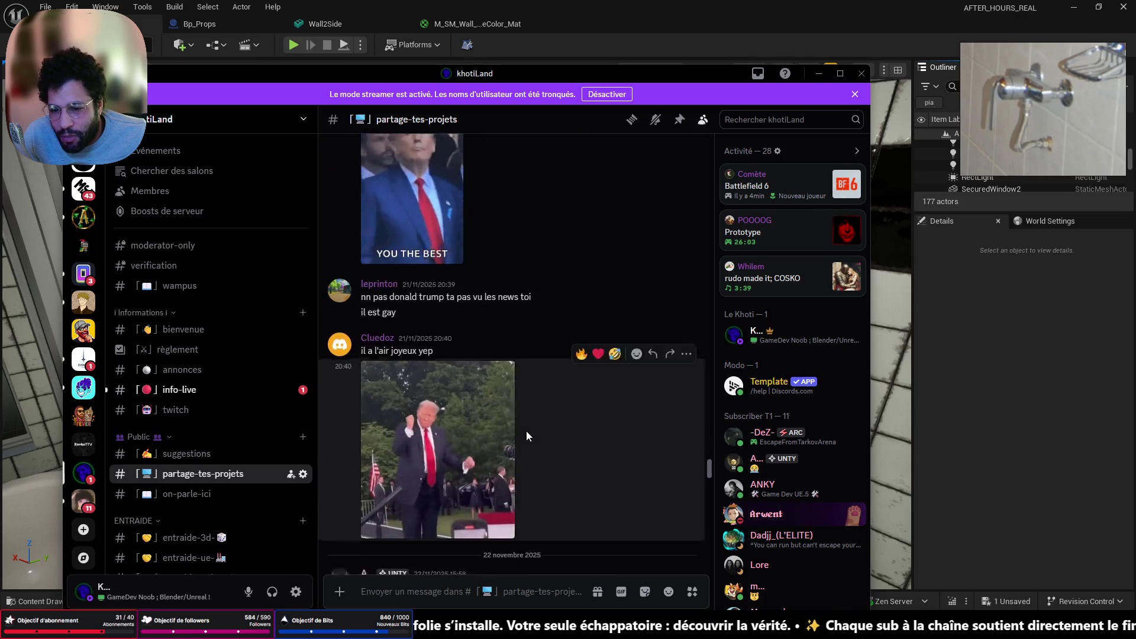
pyautogui.scroll(-5, 527, 436)
pyautogui.scroll(10, 533, 484)
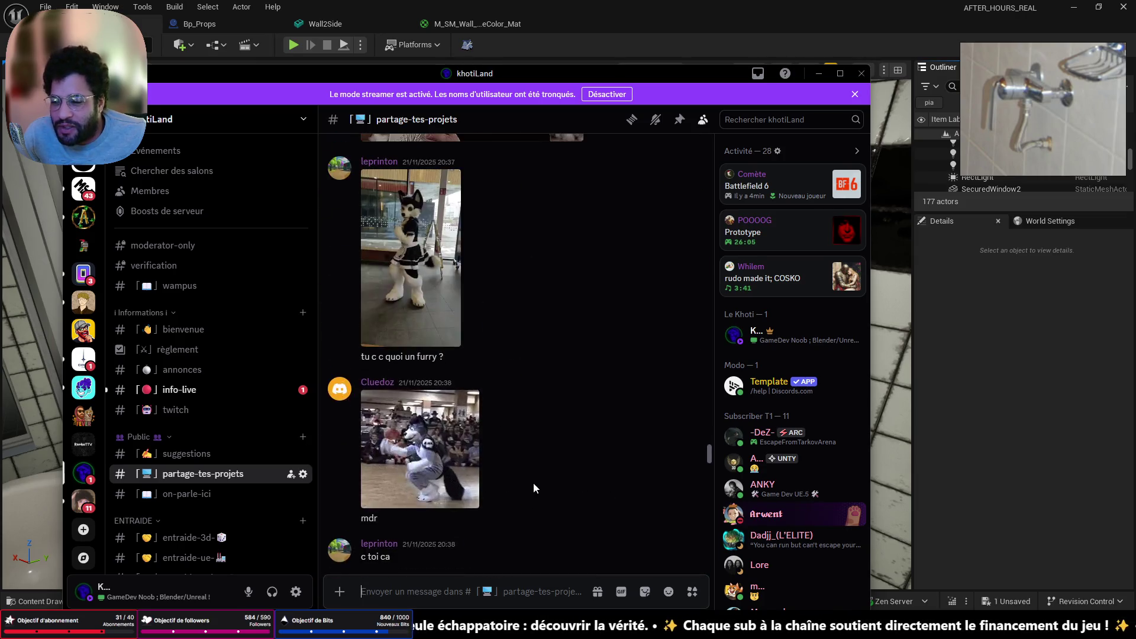
pyautogui.scroll(10, 534, 482)
pyautogui.scroll(5, 534, 481)
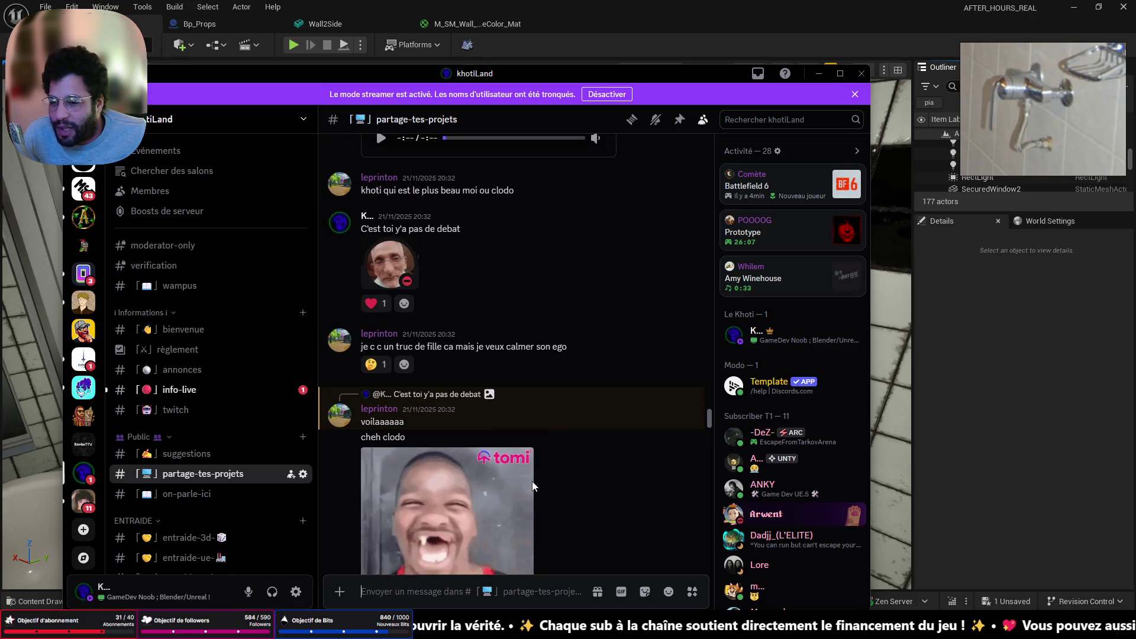
pyautogui.scroll(-3, 531, 481)
pyautogui.scroll(-15, 524, 483)
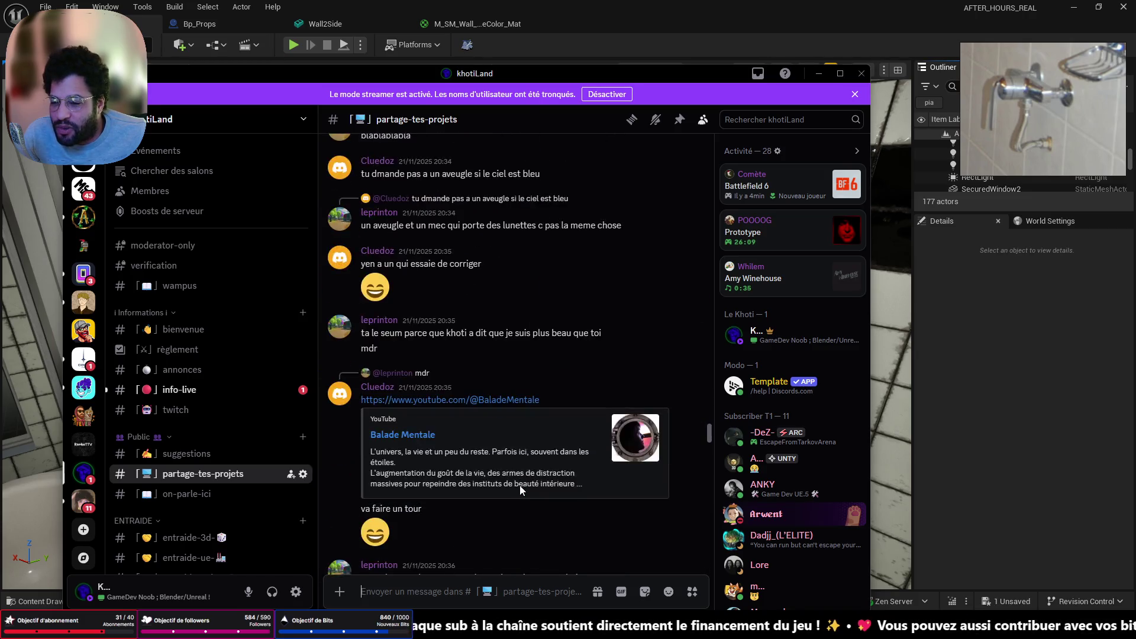
pyautogui.scroll(-15, 516, 490)
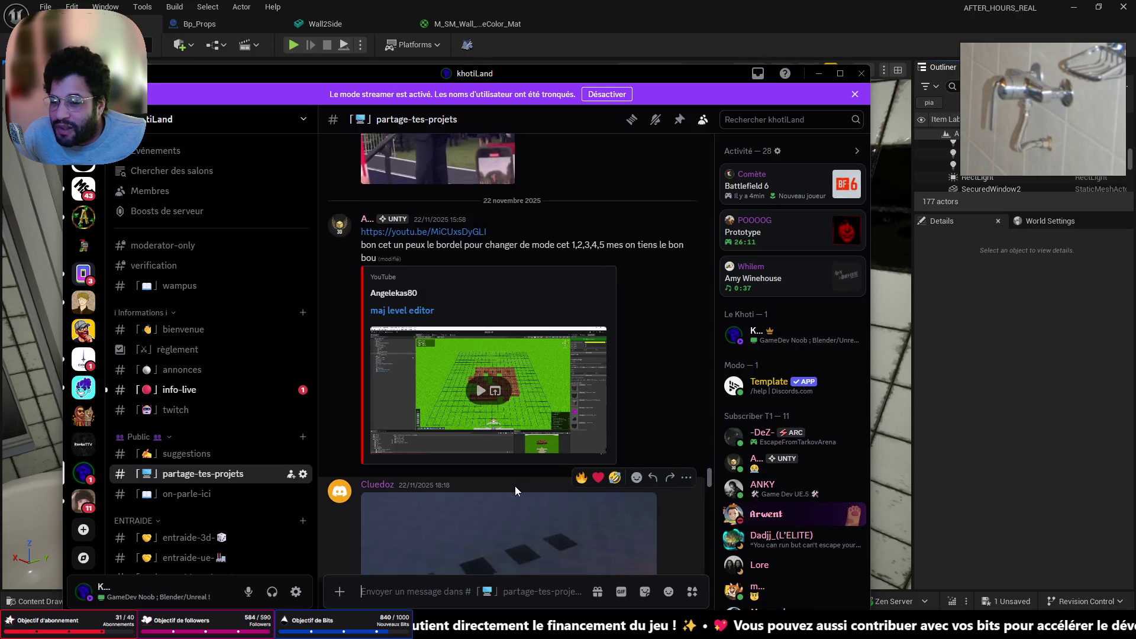
pyautogui.scroll(-15, 515, 485)
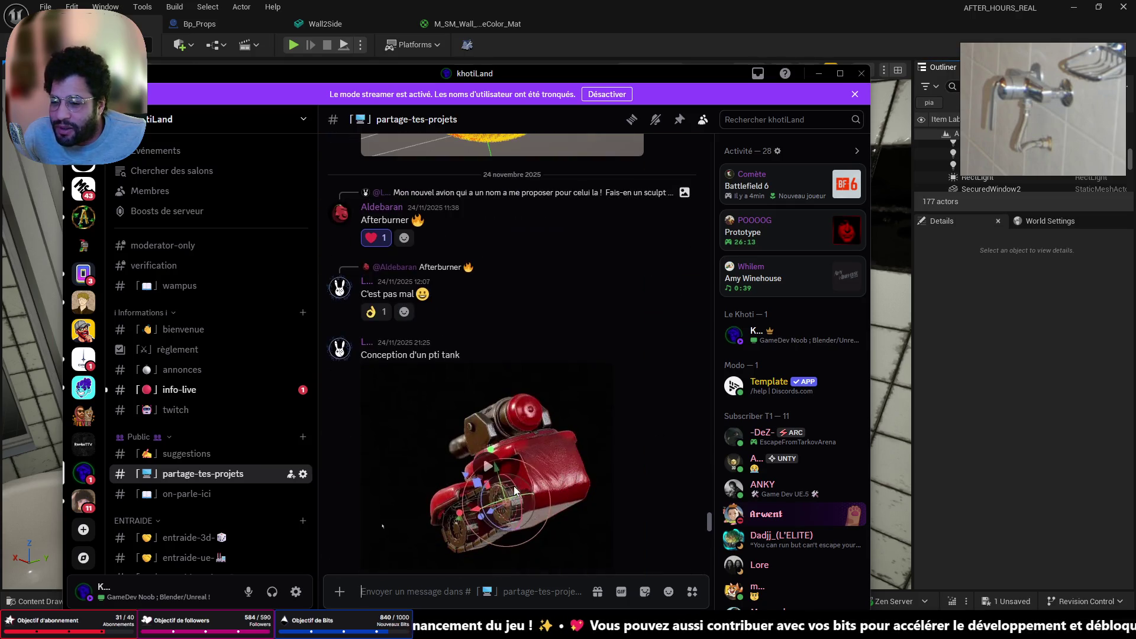
pyautogui.scroll(-2, 513, 490)
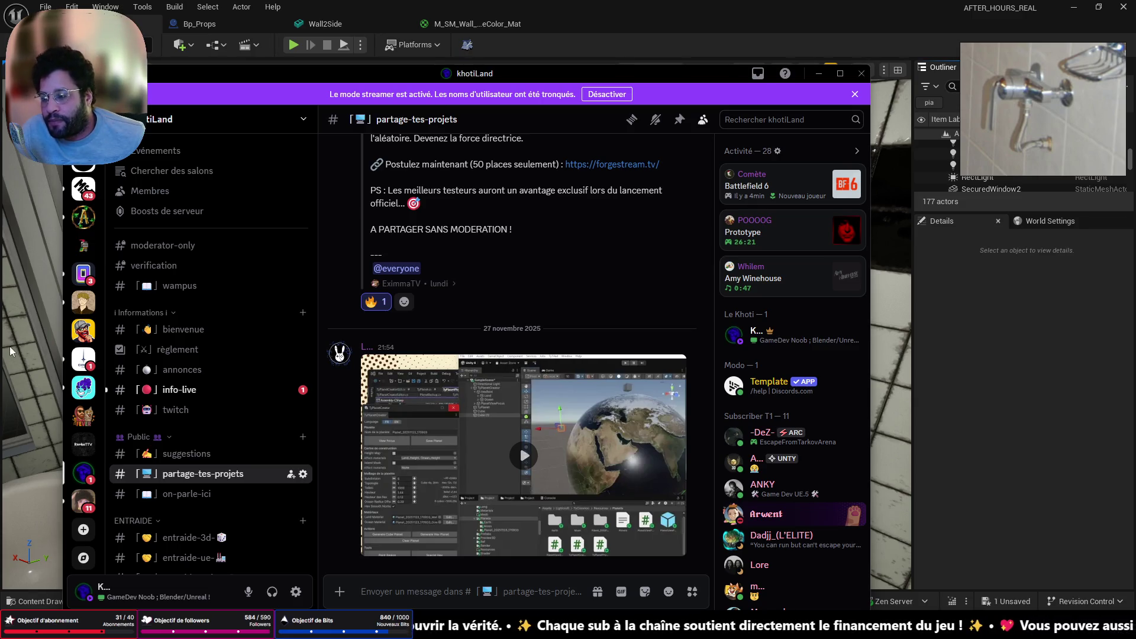
# Fly the camera from the bathroom into the dark green-tiled corridor, then return to the faucet file in Blender
pyautogui.click(819, 73)
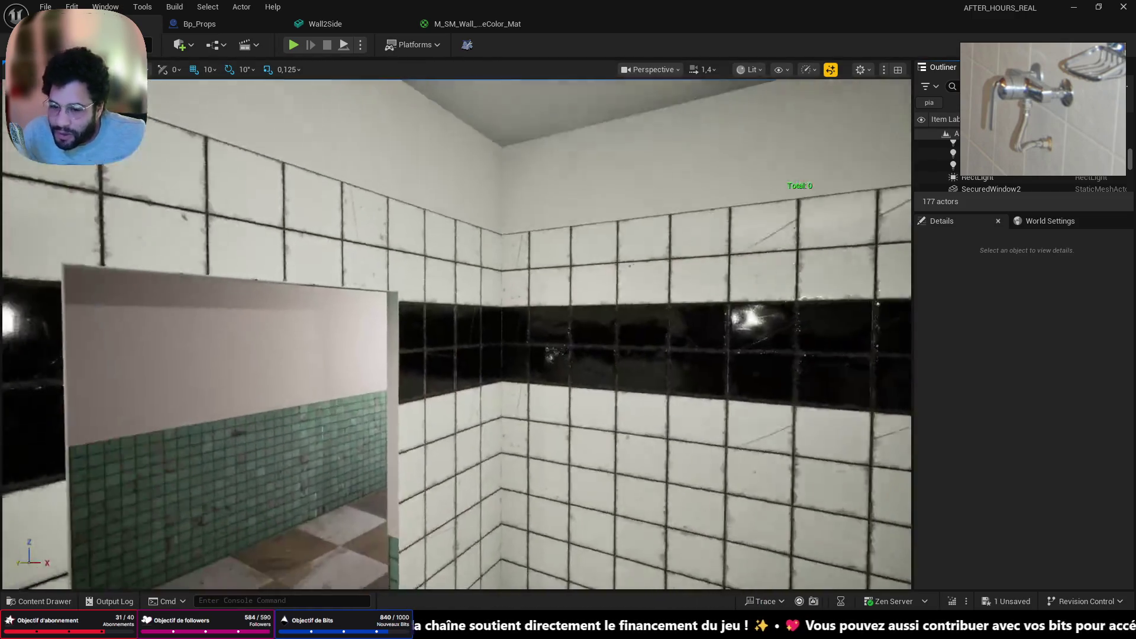
pyautogui.moveTo(456, 332); pyautogui.dragTo(370, 334, button='right')
pyautogui.press('w')
pyautogui.moveTo(298, 424); pyautogui.dragTo(416, 436, button='right')
pyautogui.press('w')
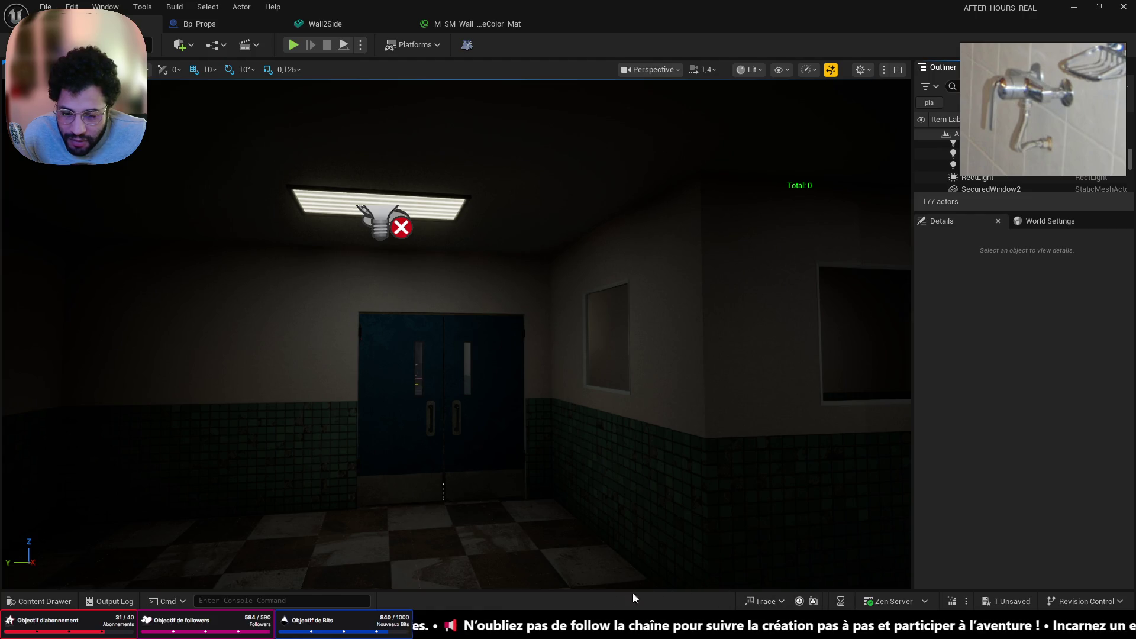
pyautogui.hotkey('alt', 'Tab')
pyautogui.moveTo(754, 371)
pyautogui.mouseDown(button='middle')
pyautogui.moveTo(537, 293)
pyautogui.moveTo(553, 318)
pyautogui.moveTo(665, 346)
pyautogui.moveTo(660, 402)
pyautogui.moveTo(659, 311)
pyautogui.moveTo(645, 312)
pyautogui.moveTo(676, 321)
pyautogui.mouseUp(button='middle')
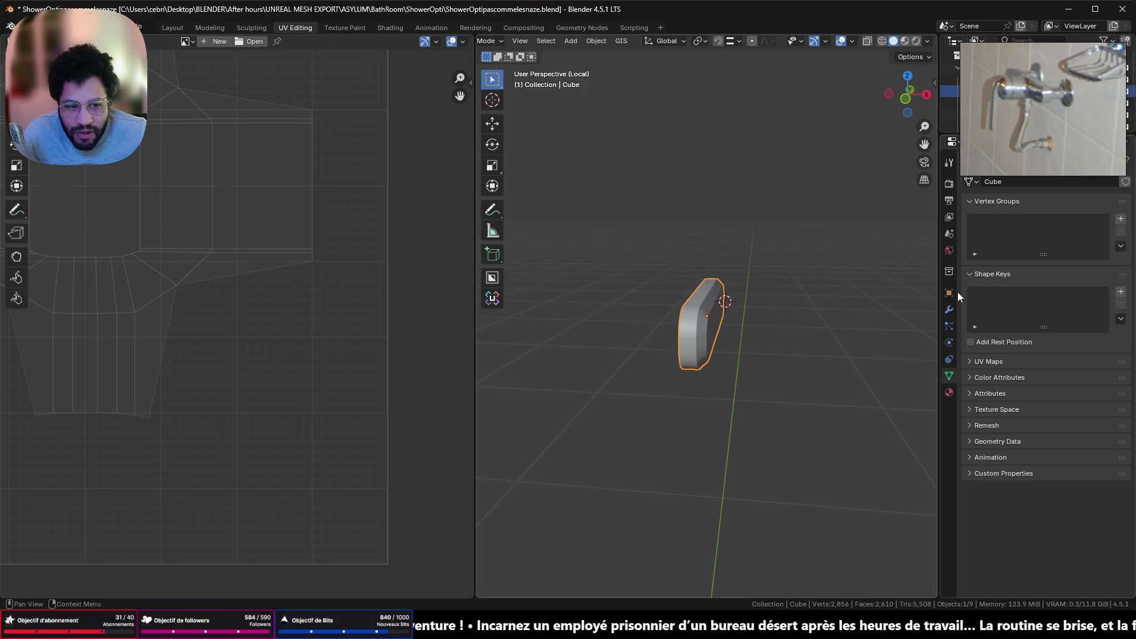
# Apply the Cube bar's scale with Ctrl+A > Scale
pyautogui.click(949, 292)
pyautogui.hotkey('ctrl', 'a')
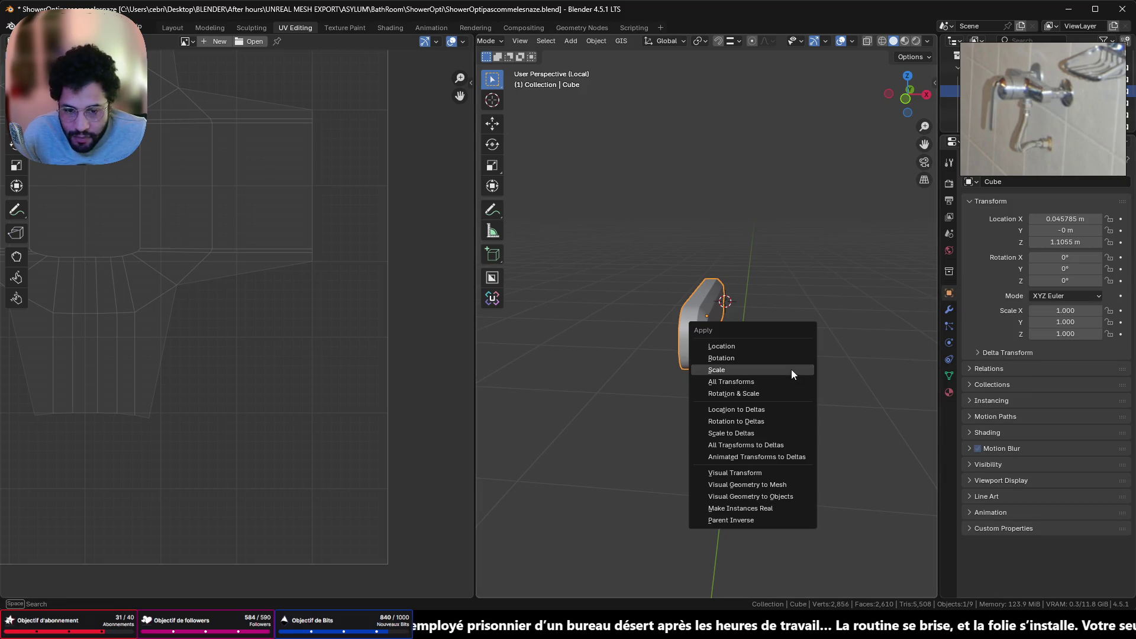
pyautogui.click(791, 370)
pyautogui.moveTo(775, 338); pyautogui.dragTo(719, 330, button='middle')
pyautogui.scroll(3, 719, 330)
# In Edit Mode, select the whole Cube mesh and unwrap it
pyautogui.press('Tab')
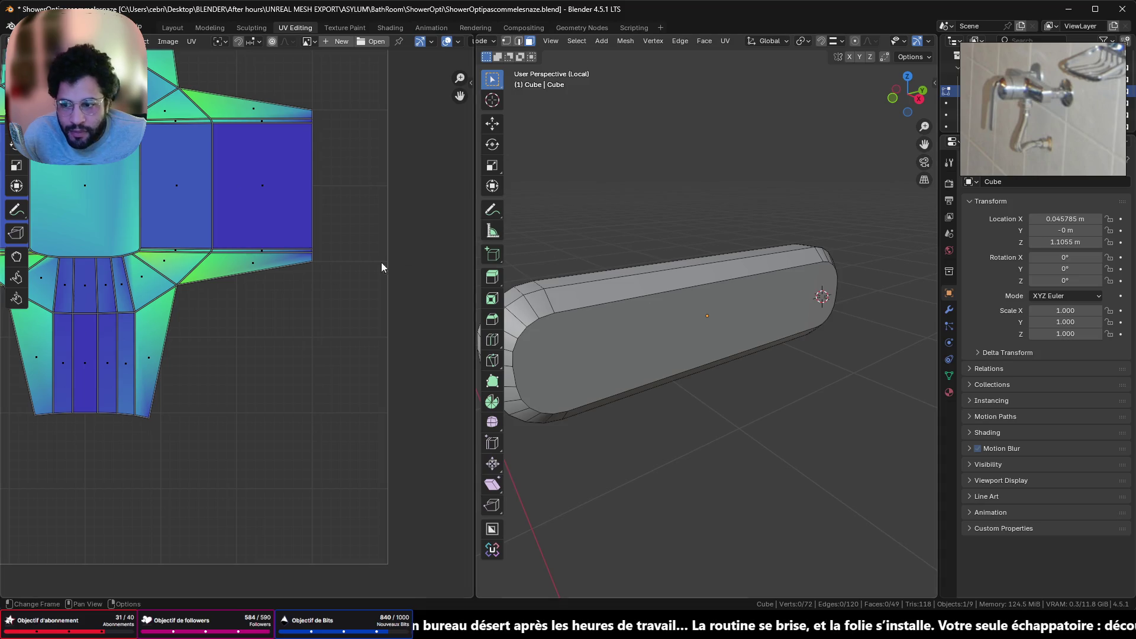
pyautogui.press('Home')
pyautogui.moveTo(650, 305); pyautogui.dragTo(627, 303, button='middle')
pyautogui.scroll(3, 158, 241)
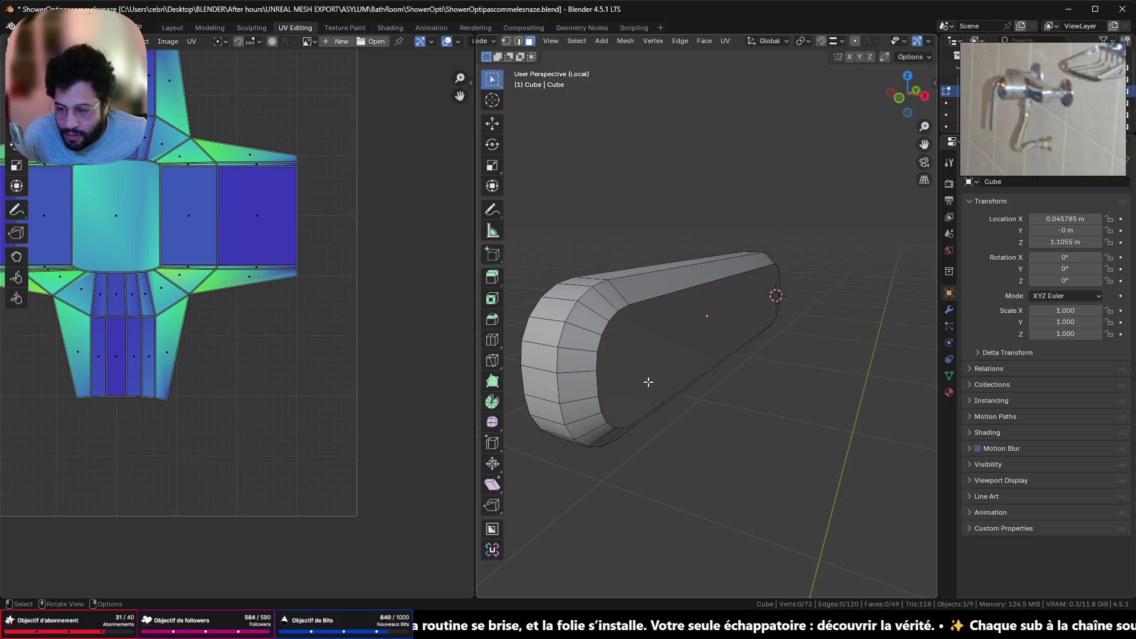
pyautogui.press('a')
pyautogui.press('u')
pyautogui.click(648, 381)
pyautogui.scroll(-3, 197, 336)
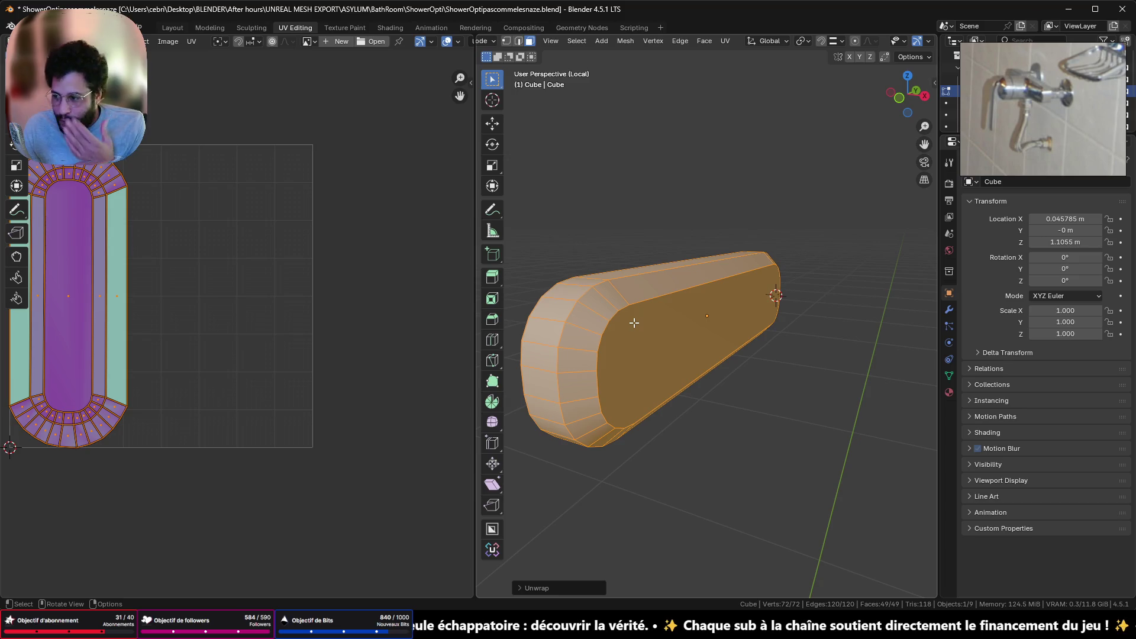
pyautogui.moveTo(589, 311)
pyautogui.mouseDown(button='middle')
pyautogui.moveTo(618, 302)
pyautogui.moveTo(598, 298)
pyautogui.moveTo(632, 274)
pyautogui.moveTo(600, 287)
pyautogui.moveTo(757, 394)
pyautogui.moveTo(722, 355)
pyautogui.moveTo(609, 338)
pyautogui.moveTo(774, 348)
pyautogui.moveTo(639, 367)
pyautogui.mouseUp(button='middle')
pyautogui.scroll(3, 599, 287)
pyautogui.scroll(-2, 600, 287)
# Select a single edge across the bar's top in edge select mode and center the view on it
pyautogui.keyDown('shift'); pyautogui.click(632, 369); pyautogui.keyUp('shift')
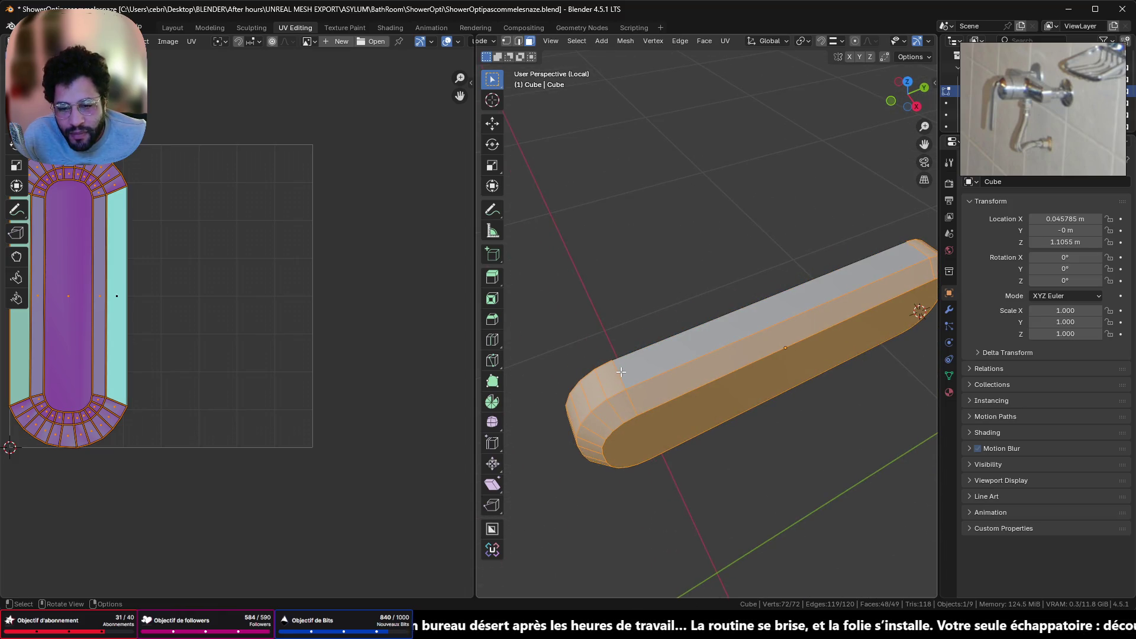
pyautogui.click(621, 371)
pyautogui.click(518, 41)
pyautogui.click(617, 377)
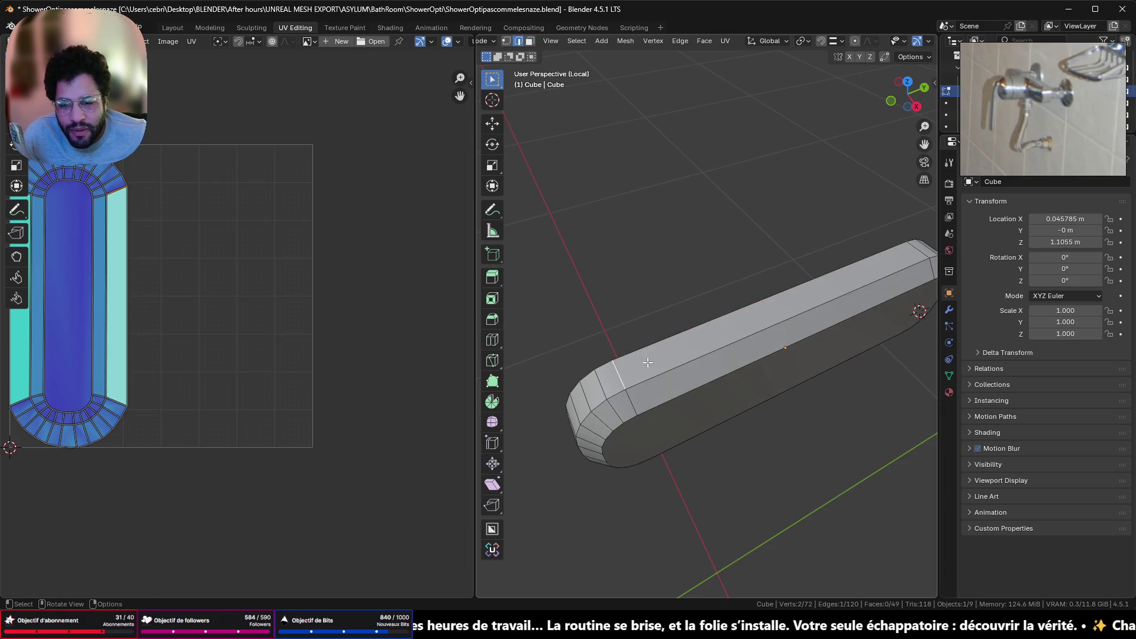
pyautogui.press('KP_Decimal')
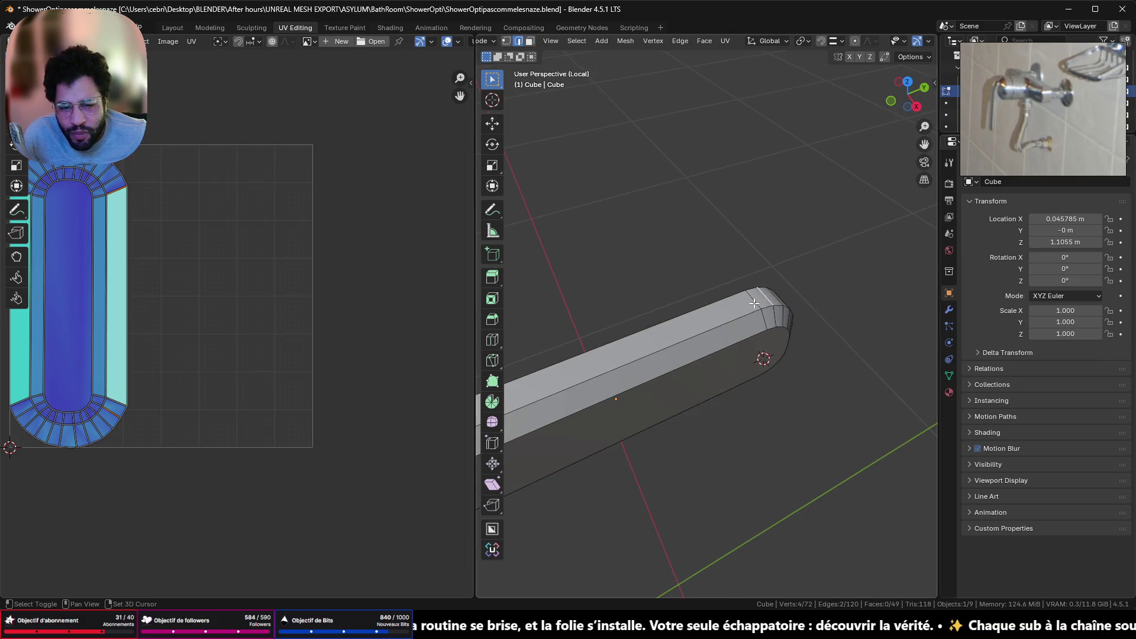
pyautogui.moveTo(736, 437)
pyautogui.mouseDown(button='middle')
pyautogui.moveTo(787, 403)
pyautogui.moveTo(1124, 449)
pyautogui.mouseUp(button='middle')
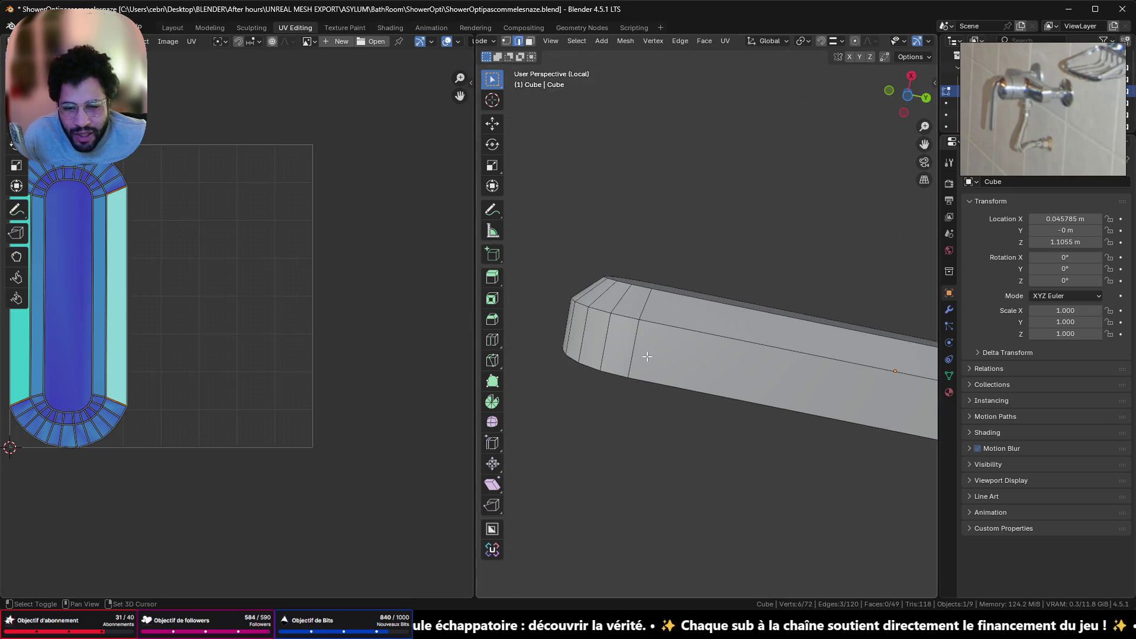
# Mark the chosen top edge as a seam and re-unwrap the whole mesh
pyautogui.rightClick(599, 466)
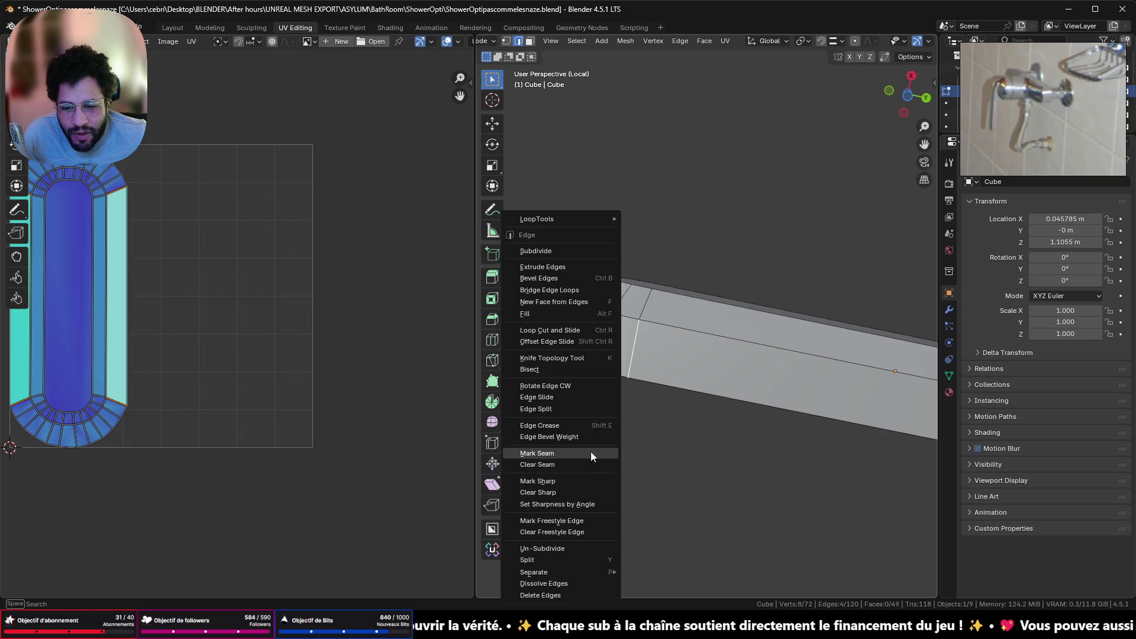
pyautogui.click(590, 452)
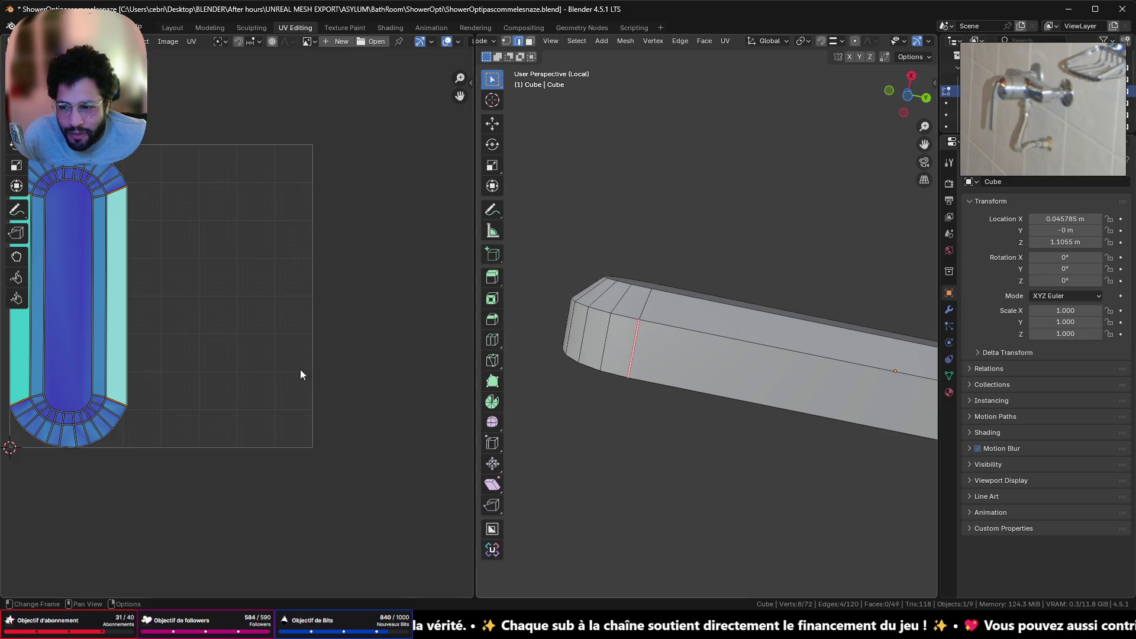
pyautogui.click(920, 57)
pyautogui.click(908, 222)
pyautogui.press('a')
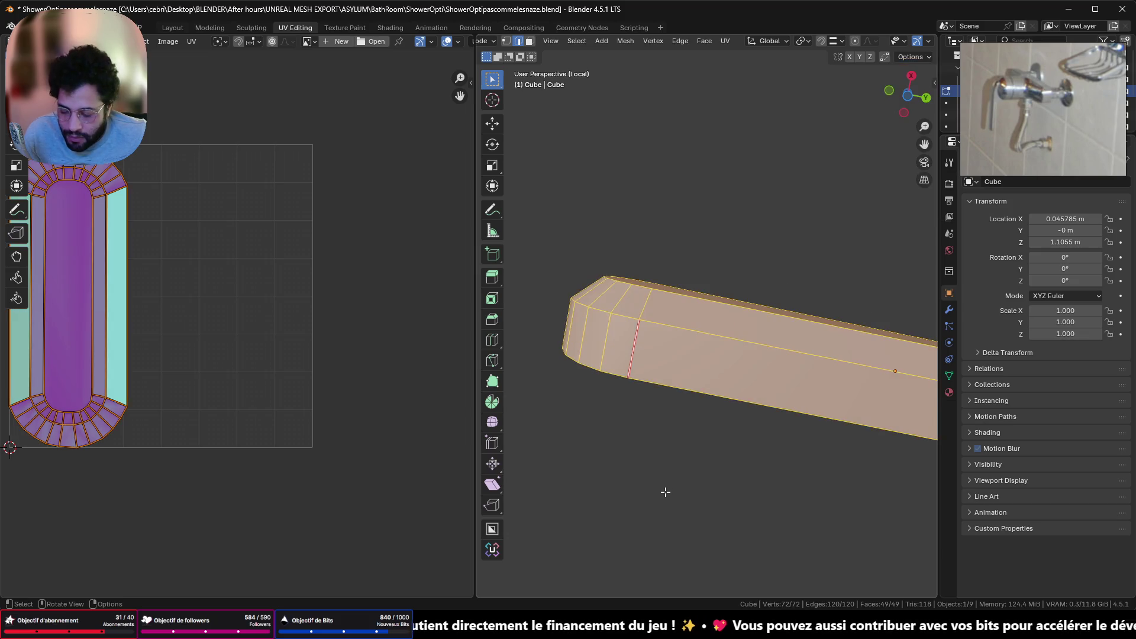
pyautogui.press('u')
pyautogui.click(597, 421)
pyautogui.moveTo(213, 289); pyautogui.dragTo(327, 317, button='middle')
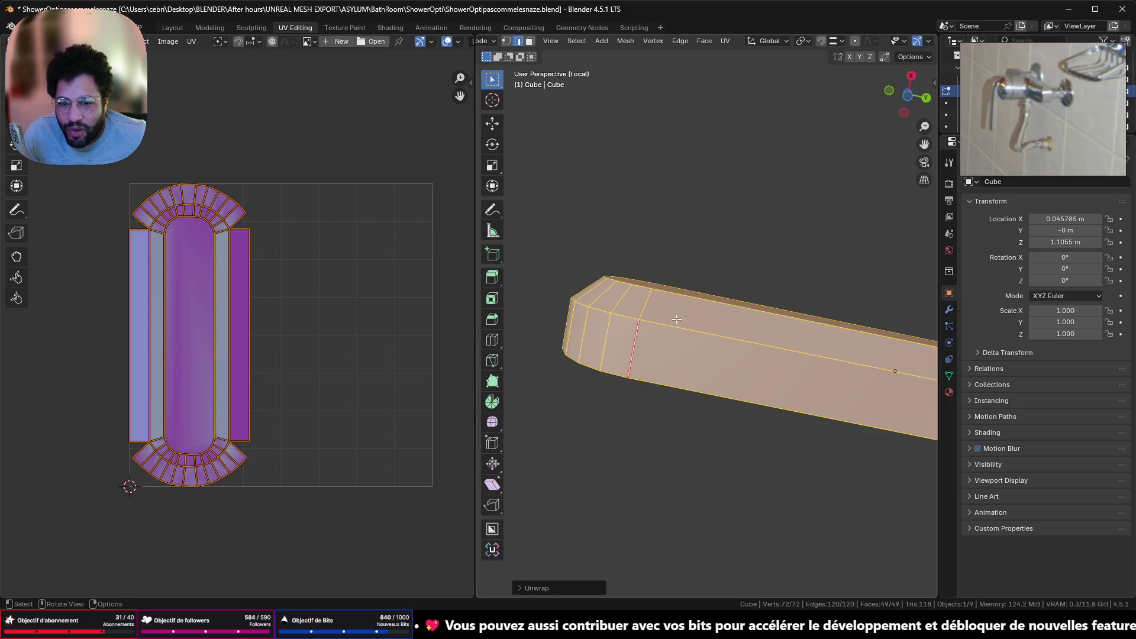
# Mark the bar's corner edge as a seam
pyautogui.hotkey('alt', 'a')
pyautogui.moveTo(651, 303)
pyautogui.mouseDown(button='middle')
pyautogui.moveTo(606, 375)
pyautogui.moveTo(779, 436)
pyautogui.moveTo(714, 365)
pyautogui.mouseUp(button='middle')
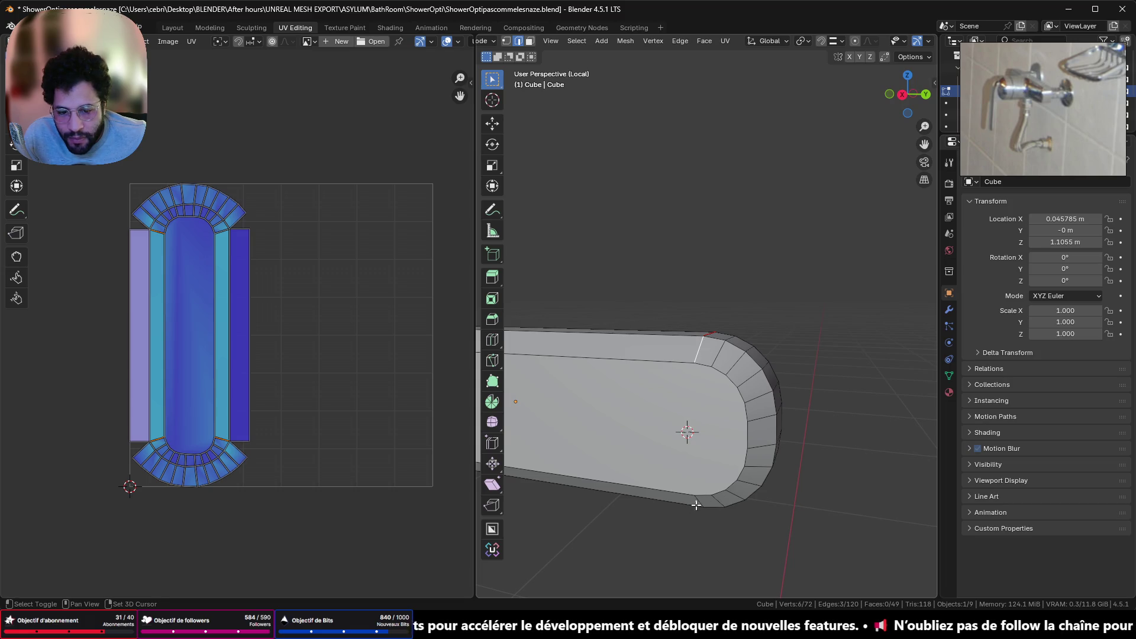
pyautogui.rightClick(837, 354)
pyautogui.click(837, 347)
# Mark the rounded end edge loop as a seam
pyautogui.scroll(2, 265, 252)
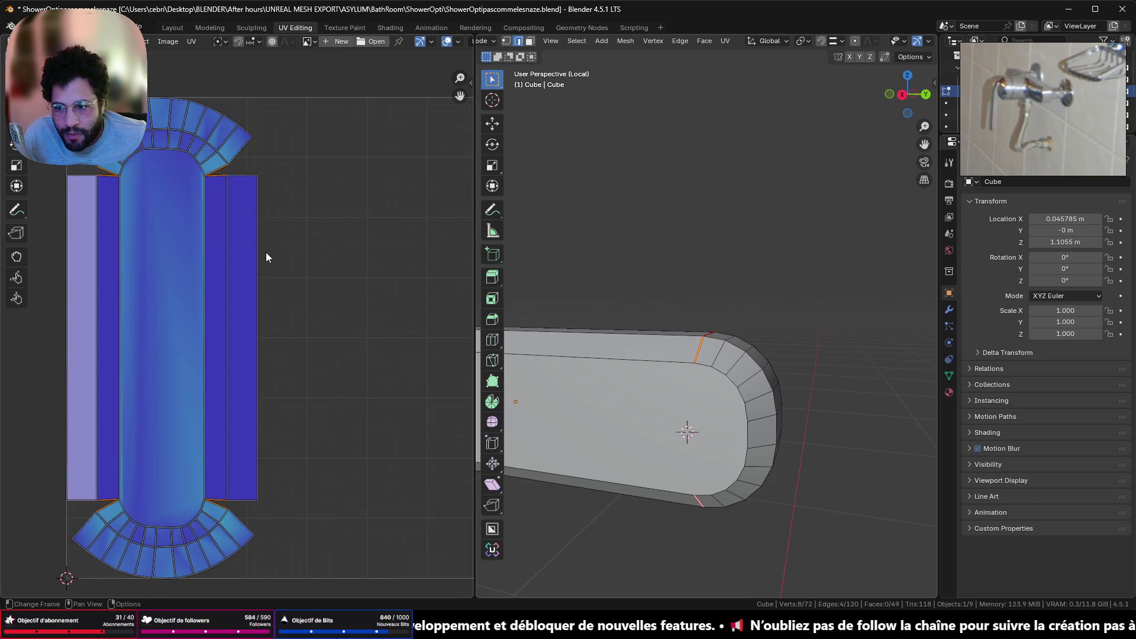
pyautogui.moveTo(265, 252); pyautogui.dragTo(360, 350, button='middle')
pyautogui.moveTo(690, 456)
pyautogui.mouseDown(button='middle')
pyautogui.moveTo(679, 469)
pyautogui.moveTo(621, 339)
pyautogui.moveTo(771, 388)
pyautogui.mouseUp(button='middle')
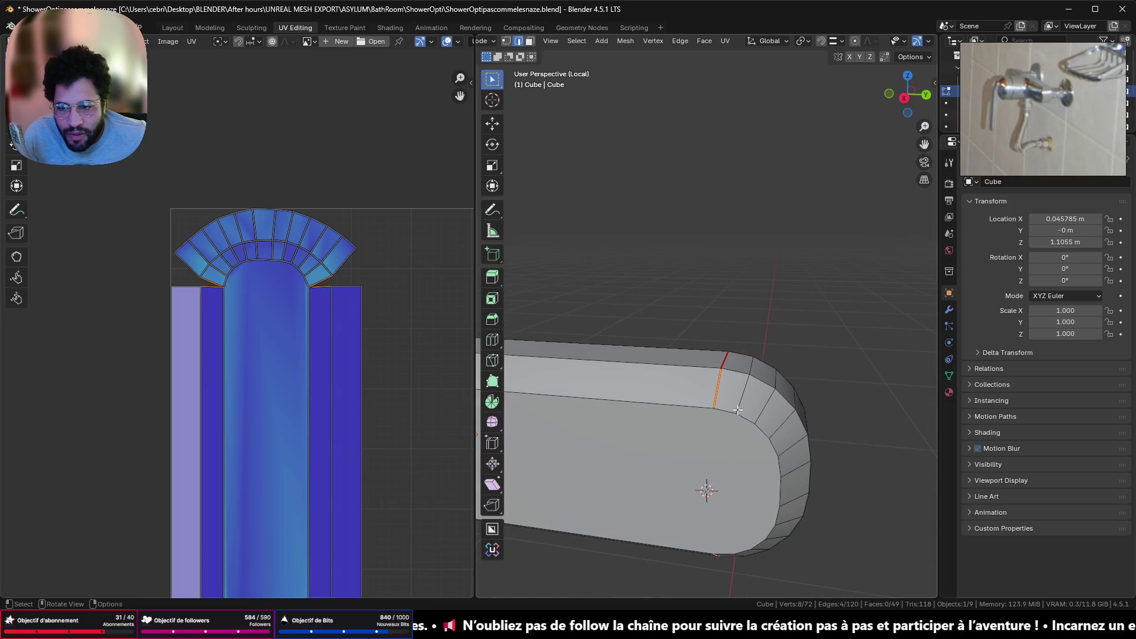
pyautogui.moveTo(729, 415); pyautogui.dragTo(723, 499, button='middle')
pyautogui.rightClick(843, 339)
pyautogui.click(843, 340)
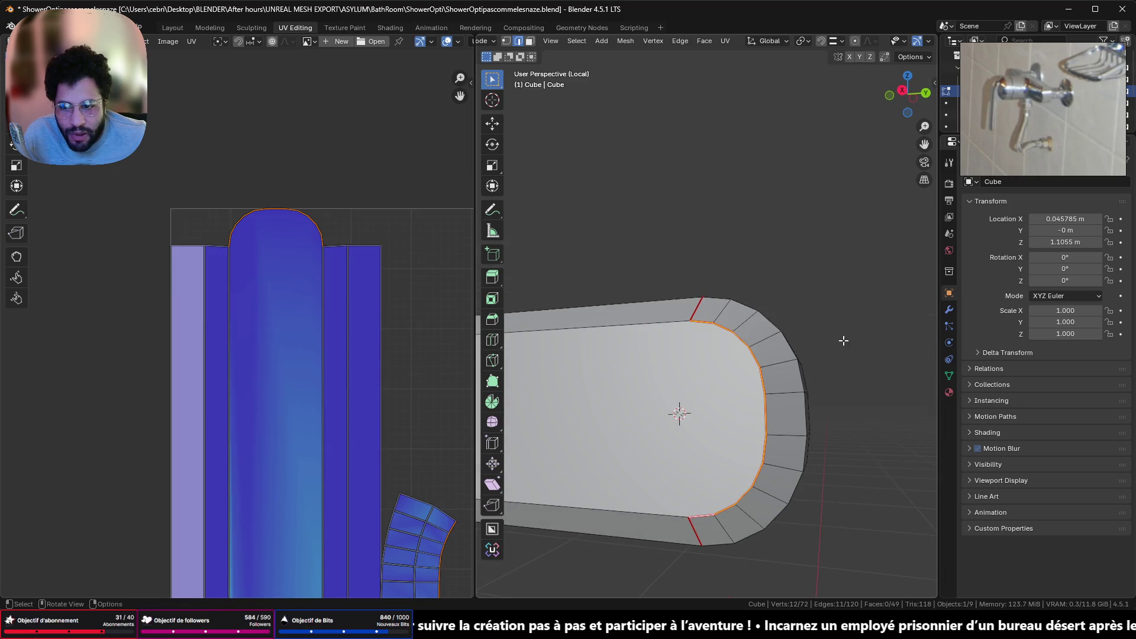
pyautogui.moveTo(710, 414)
pyautogui.mouseDown(button='middle')
pyautogui.moveTo(900, 330)
pyautogui.moveTo(690, 431)
pyautogui.moveTo(736, 443)
pyautogui.mouseUp(button='middle')
pyautogui.scroll(-6, 736, 443)
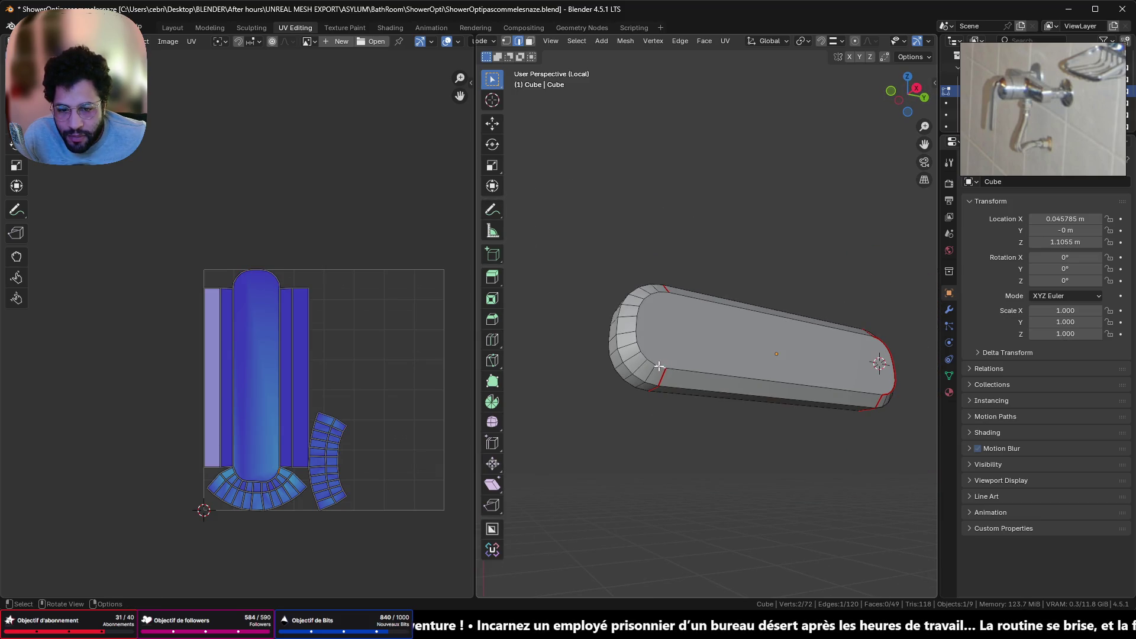
pyautogui.rightClick(663, 292)
# Mark the second rounded end loop as a seam, then switch to Discord
pyautogui.click(690, 276)
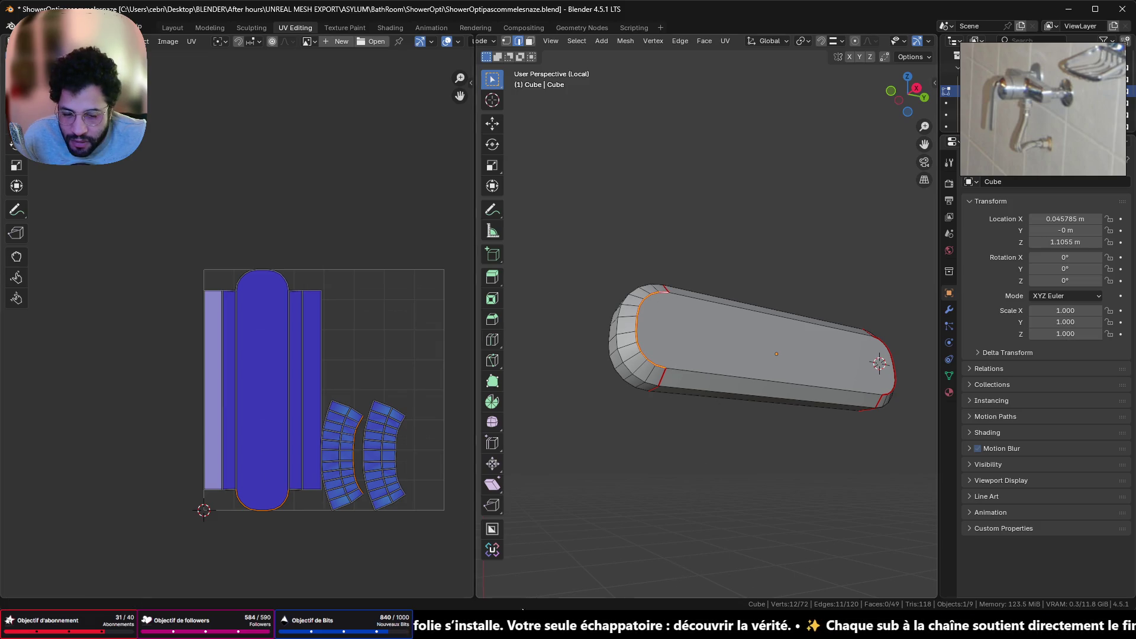
pyautogui.hotkey('alt', 'Tab')
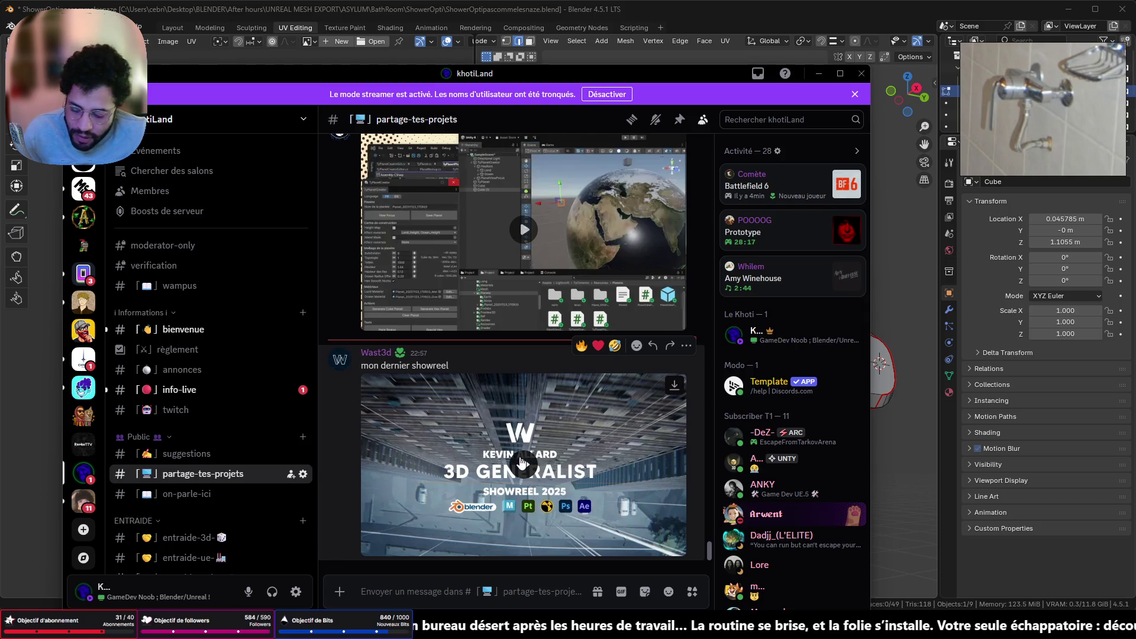
# Play the 3D Generalist Showreel 2025 video in fullscreen
pyautogui.click(522, 457)
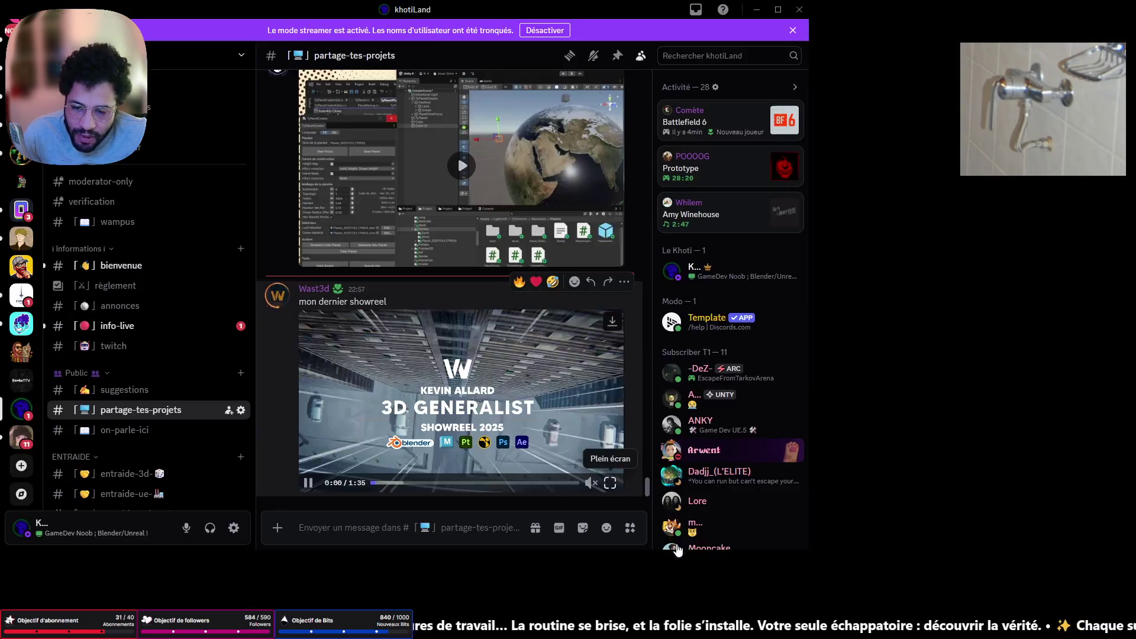
pyautogui.click(610, 482)
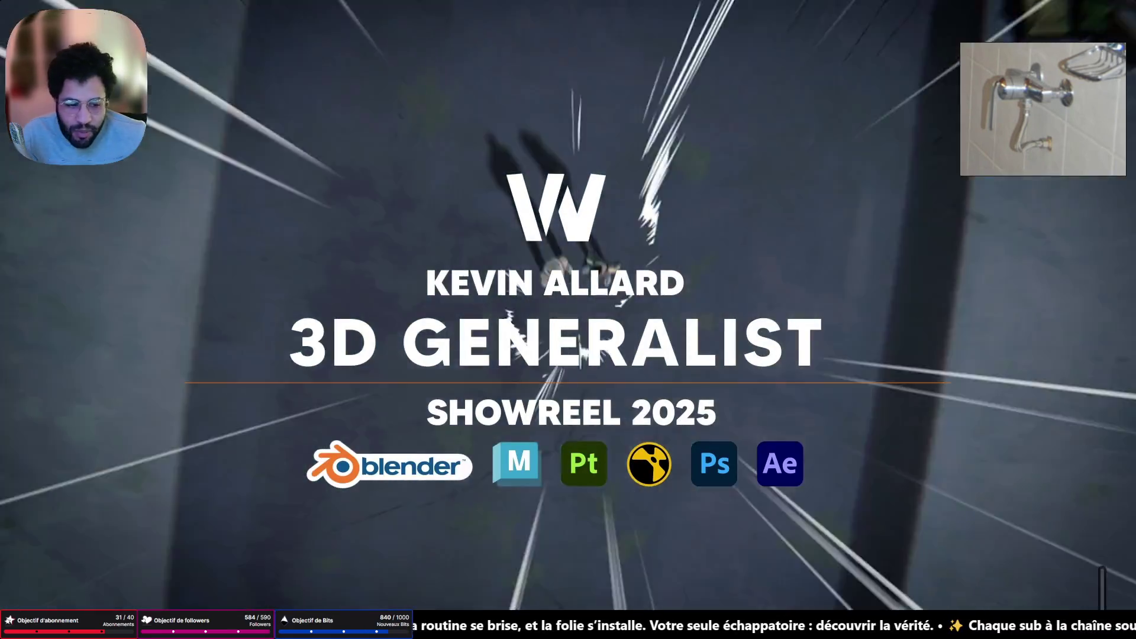
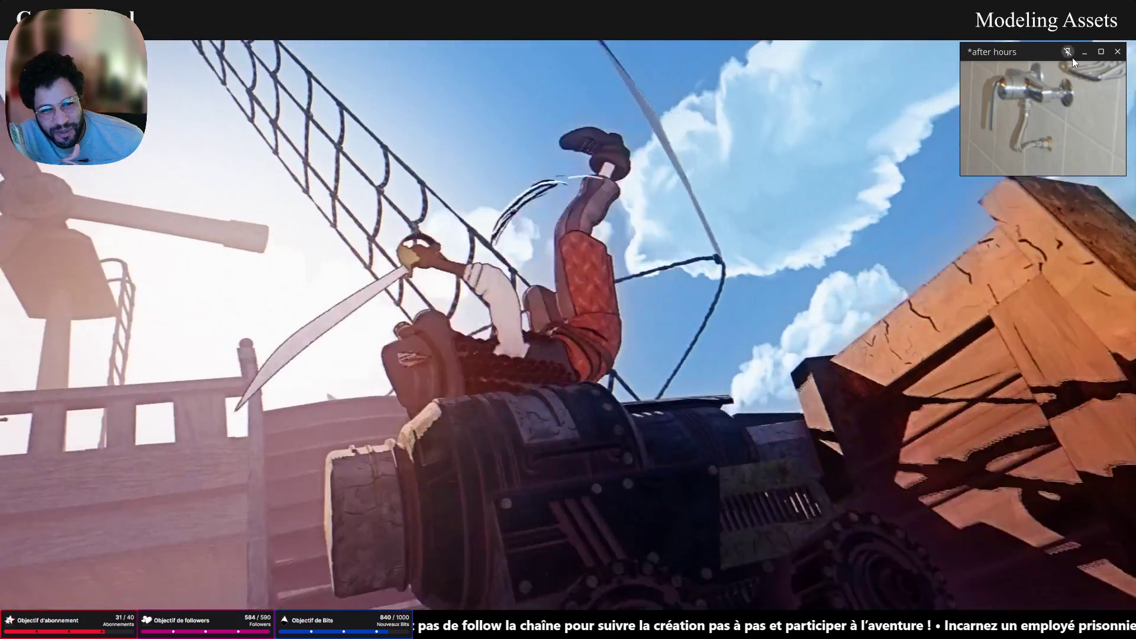
# Tuck away the preview, showreel and Discord windows and return to the Unreal Editor
pyautogui.click(1081, 56)
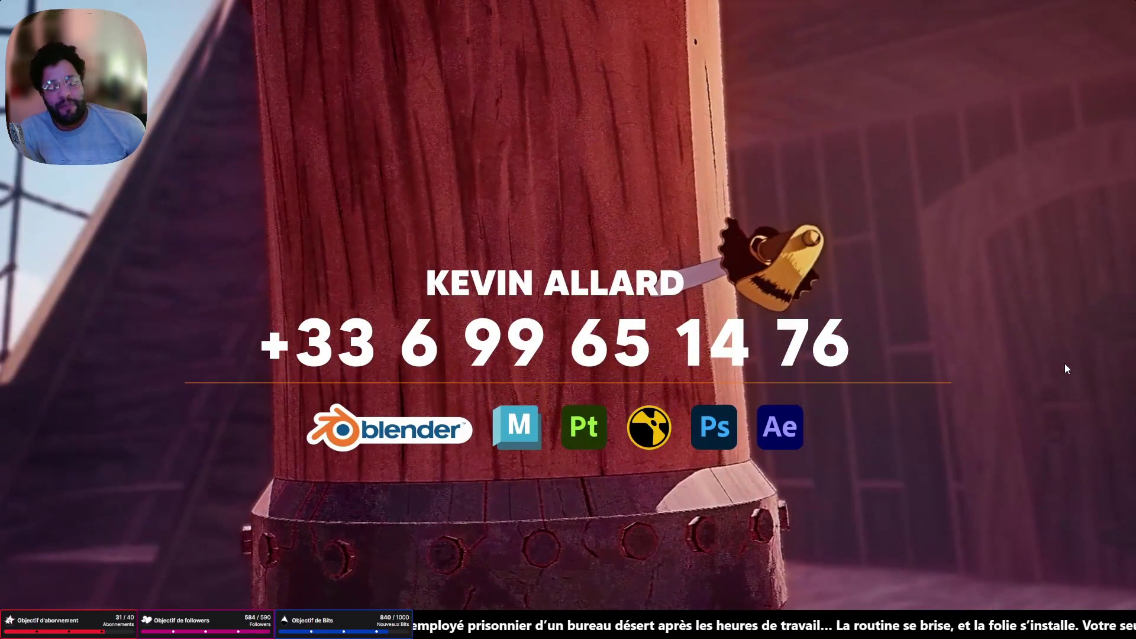
pyautogui.press('Escape')
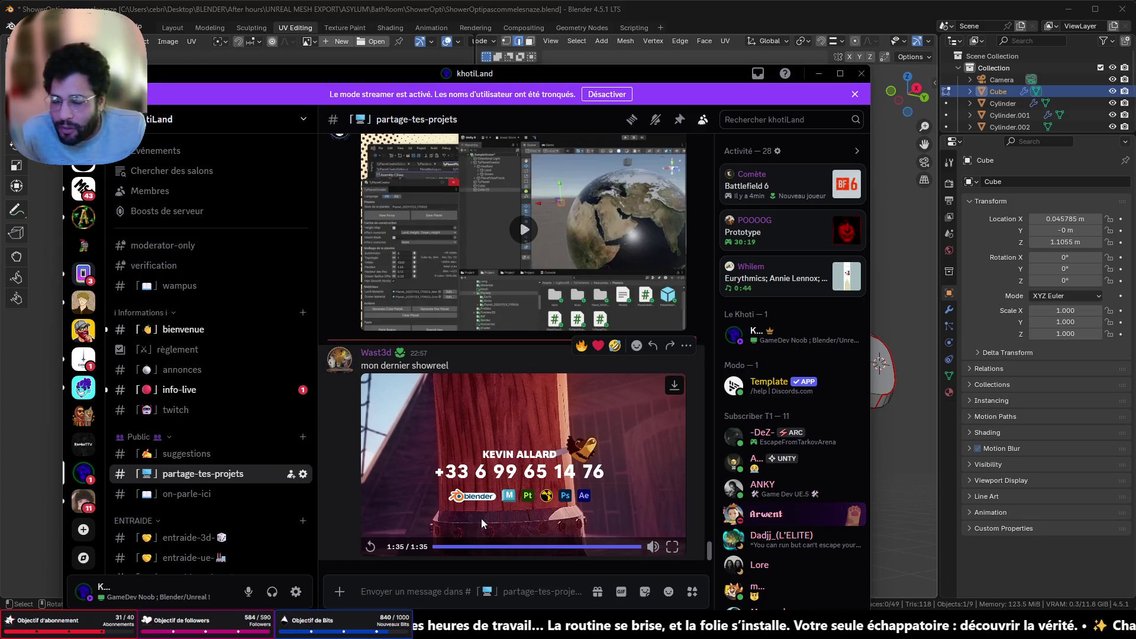
pyautogui.click(840, 74)
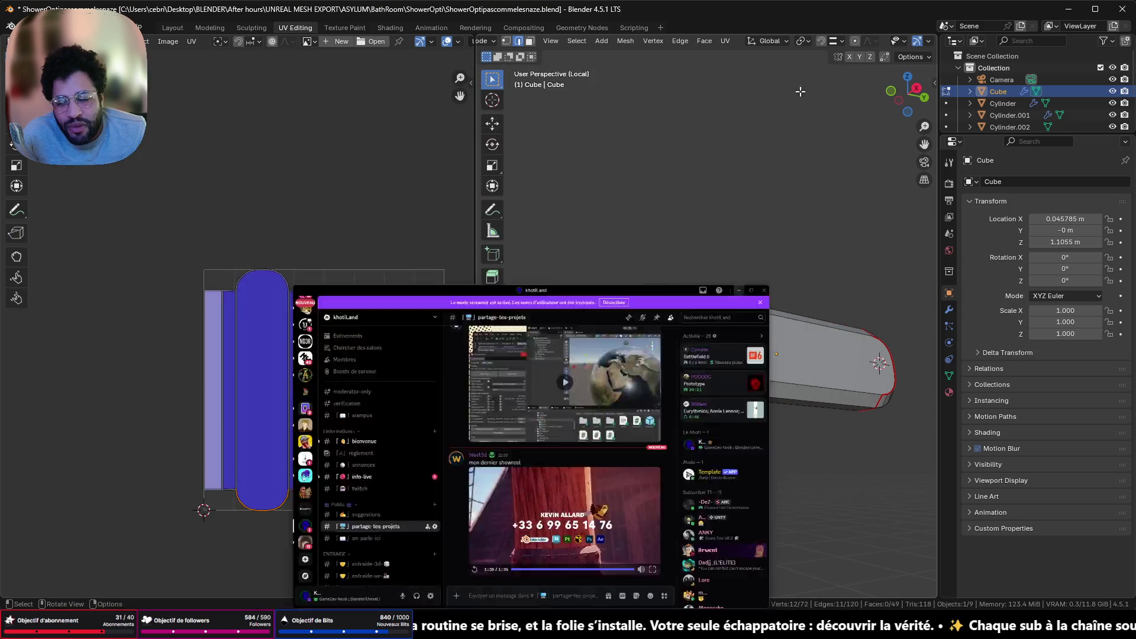
pyautogui.click(799, 92)
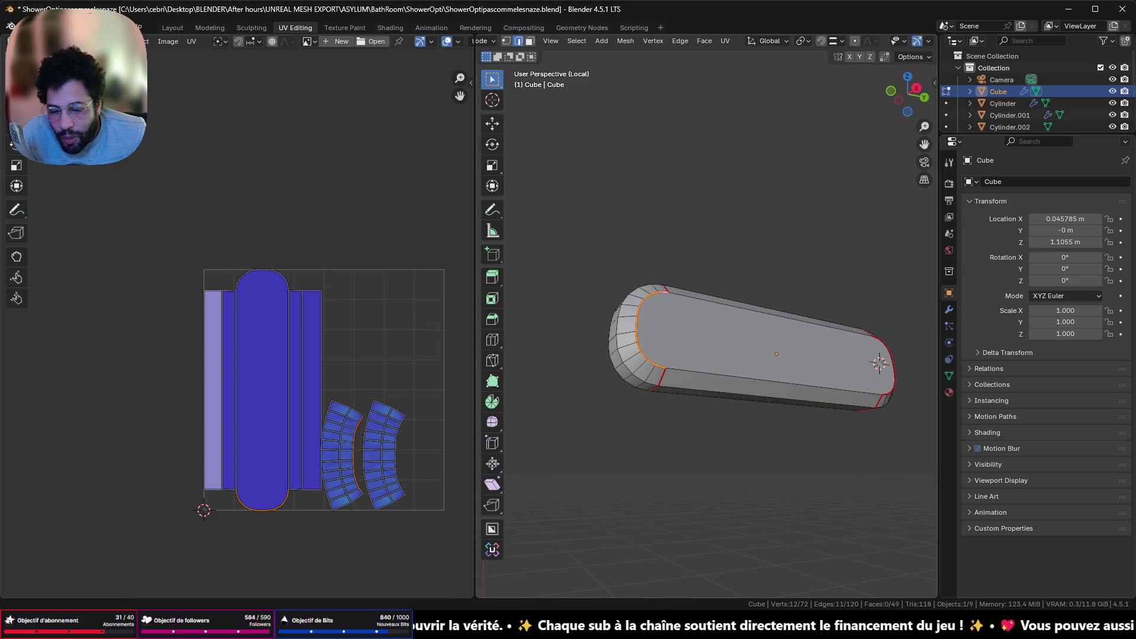
pyautogui.hotkey('alt', 'Tab')
# Open the Office level from recent levels, saving the Asylum level first
pyautogui.click(45, 6)
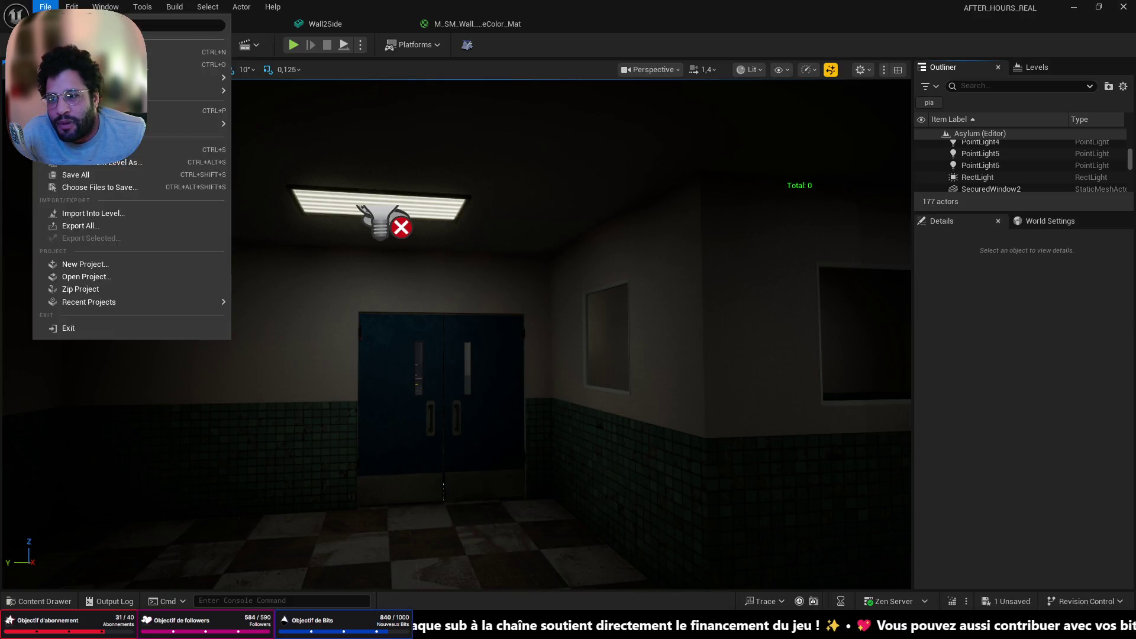
pyautogui.moveTo(163, 123)
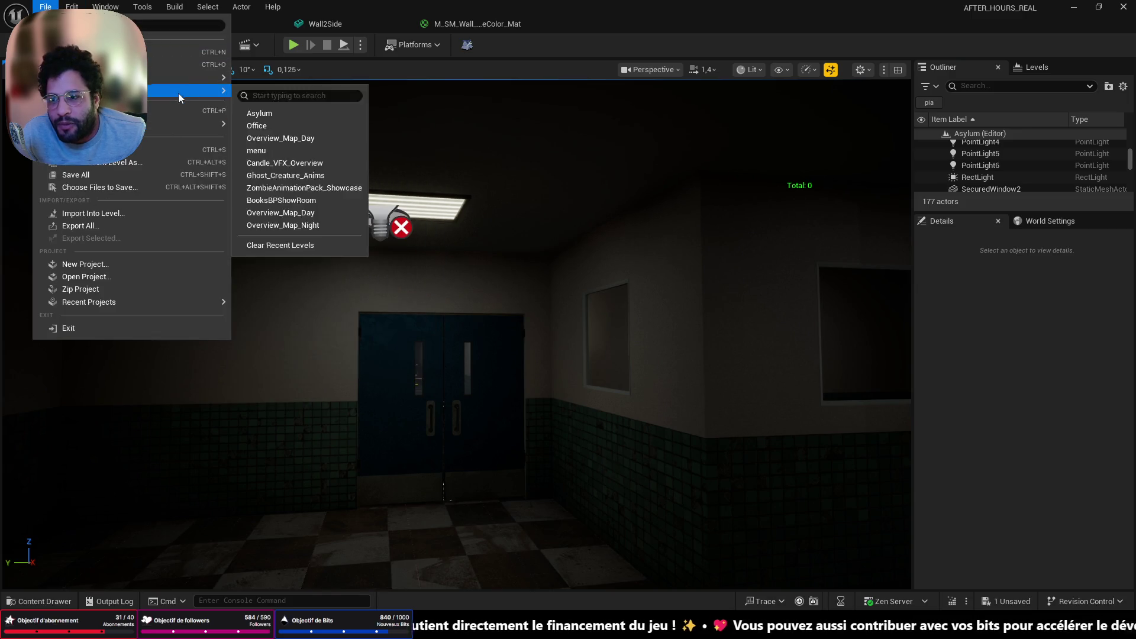
pyautogui.moveTo(178, 90)
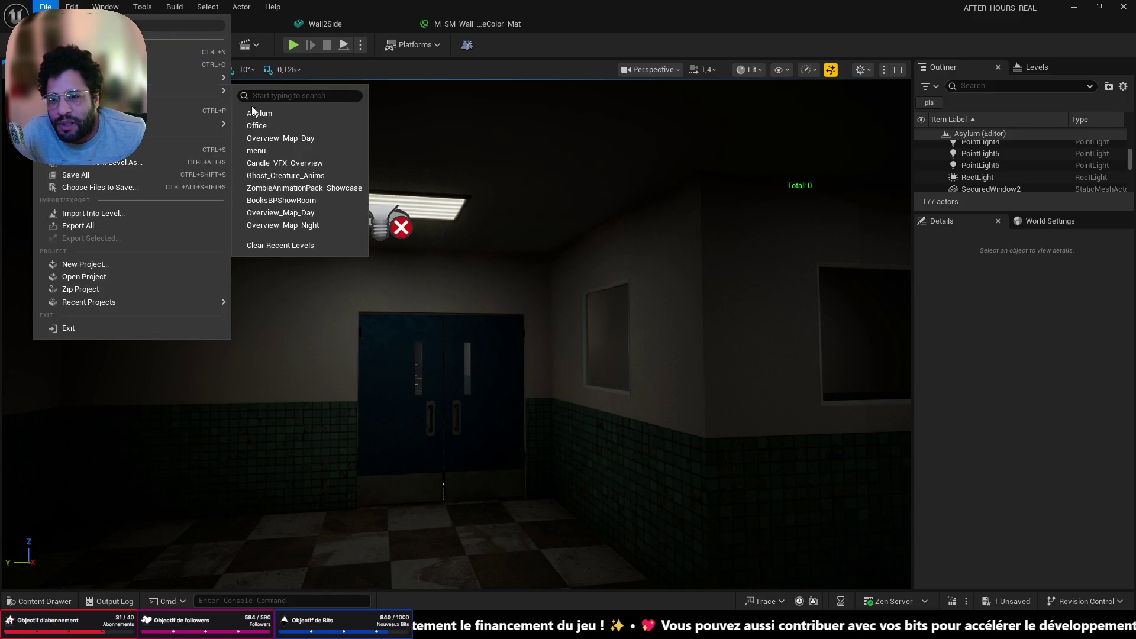
pyautogui.click(298, 126)
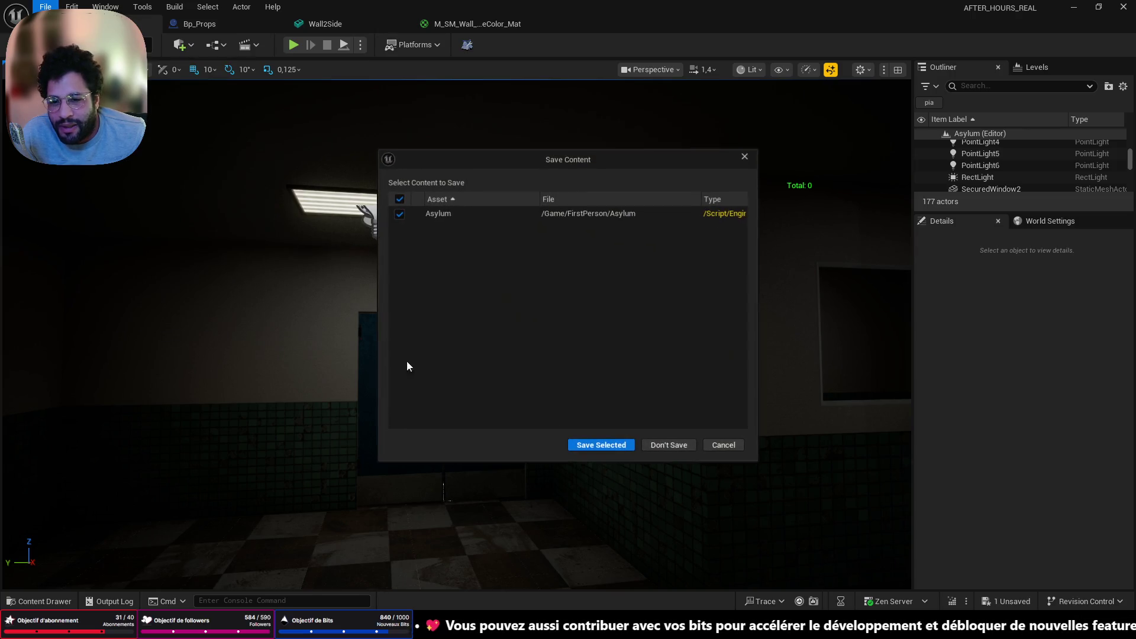
pyautogui.click(609, 445)
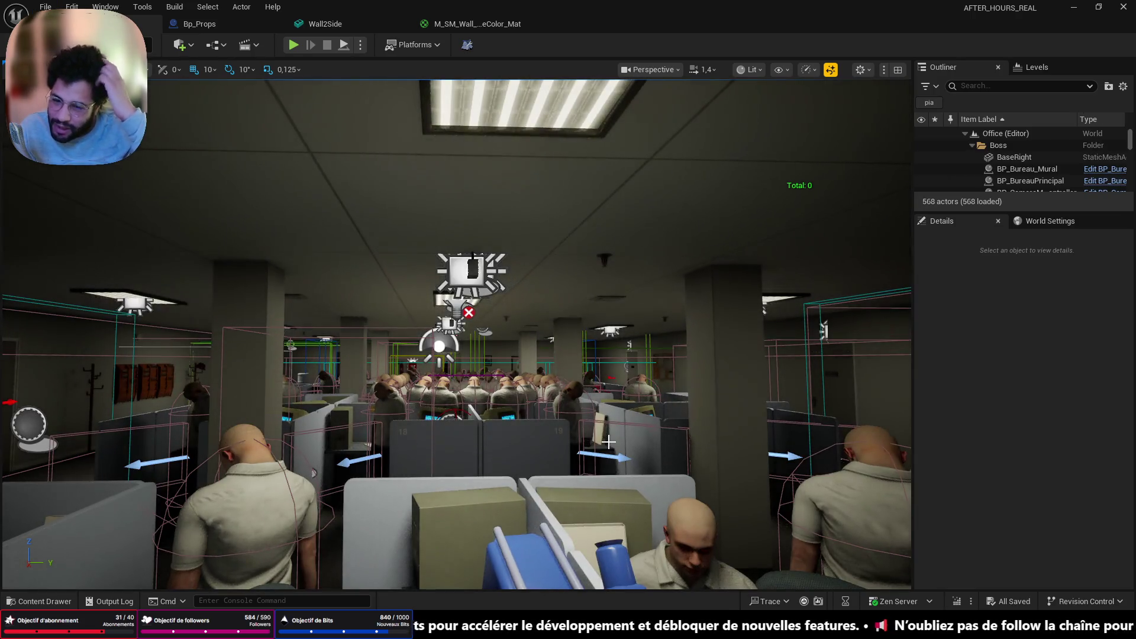
# Look around the office scene and select the seated worker NPC in the cubicle
pyautogui.moveTo(608, 441)
pyautogui.mouseDown(button='right')
pyautogui.moveTo(450, 438)
pyautogui.moveTo(307, 453)
pyautogui.moveTo(605, 515)
pyautogui.mouseUp(button='right')
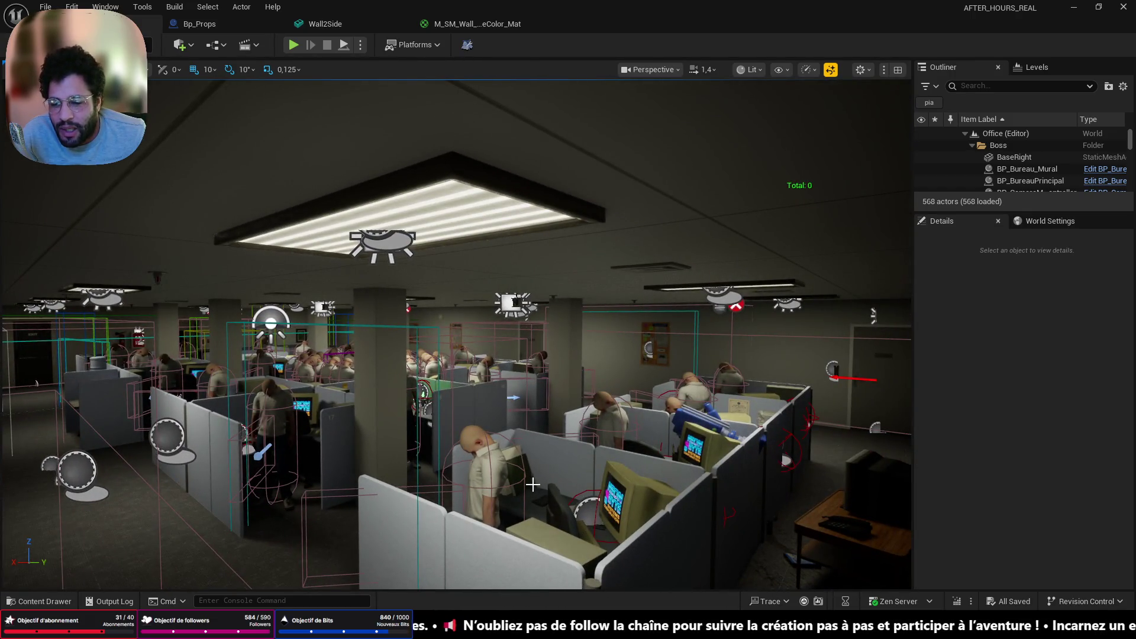
pyautogui.click(519, 468)
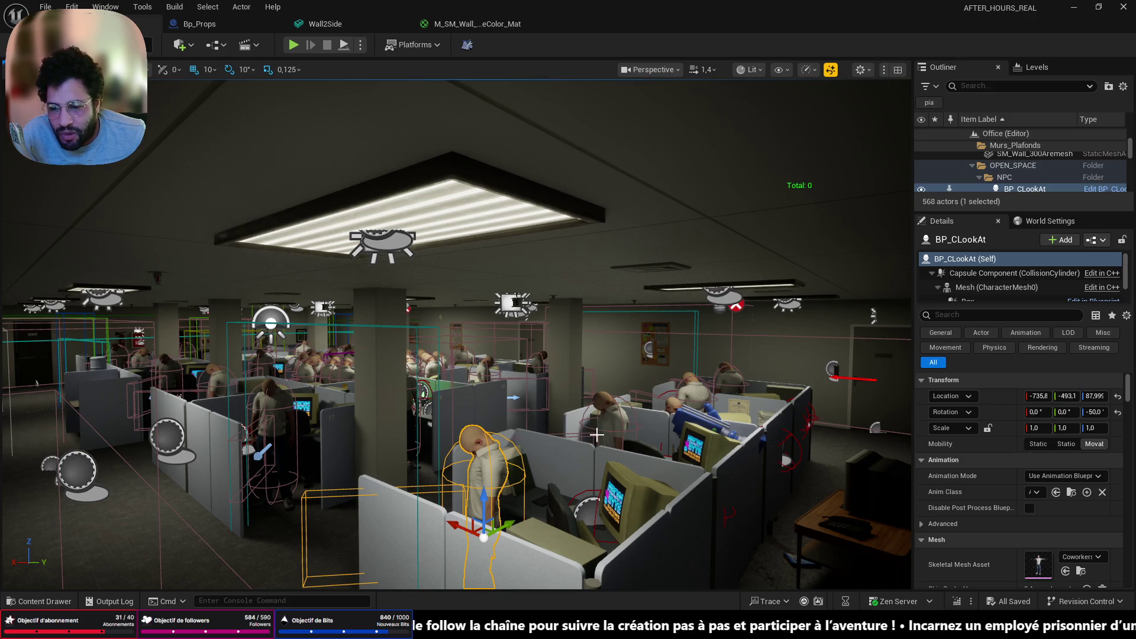
pyautogui.moveTo(597, 435); pyautogui.dragTo(550, 438, button='right')
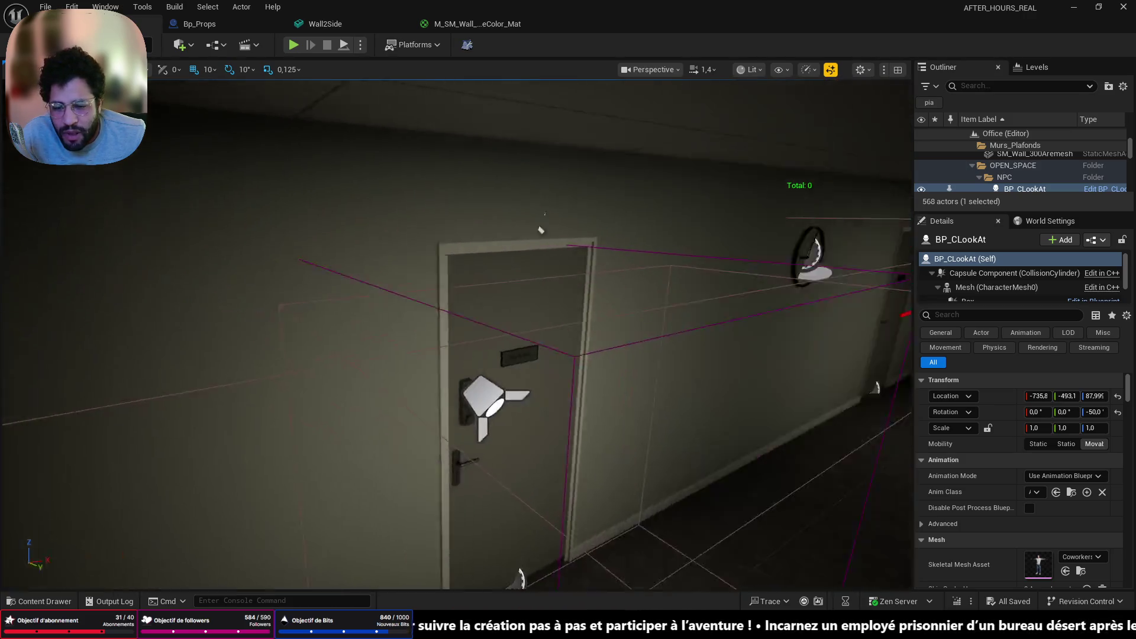
pyautogui.moveTo(592, 379); pyautogui.dragTo(625, 360, button='right')
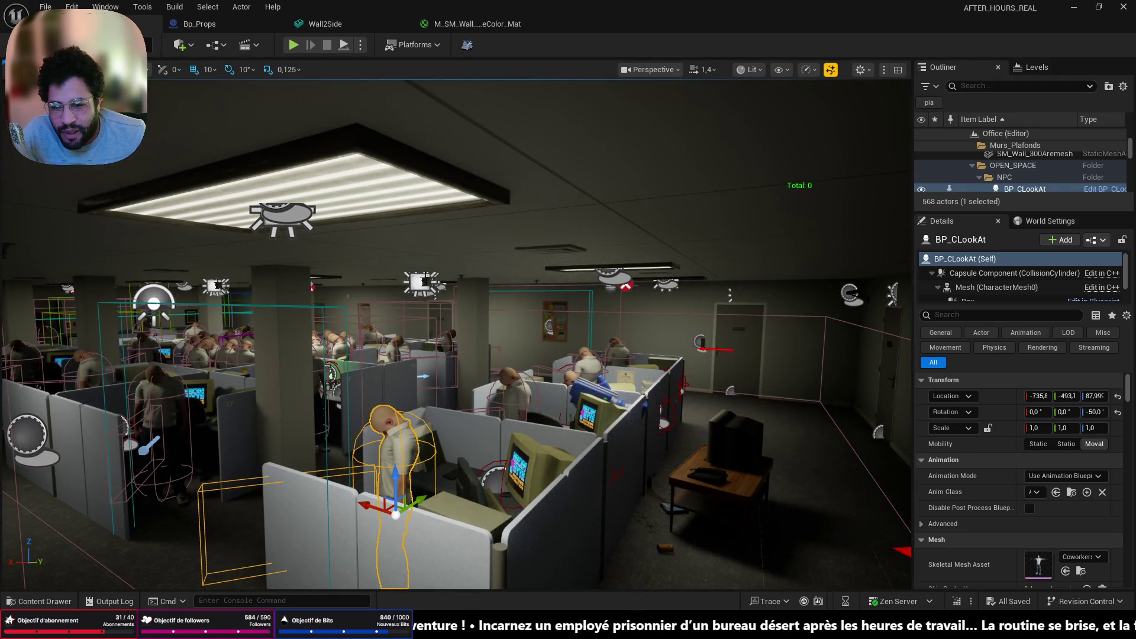
pyautogui.moveTo(144, 508)
pyautogui.mouseDown(button='right')
pyautogui.moveTo(118, 505)
pyautogui.moveTo(144, 508)
pyautogui.mouseUp(button='right')
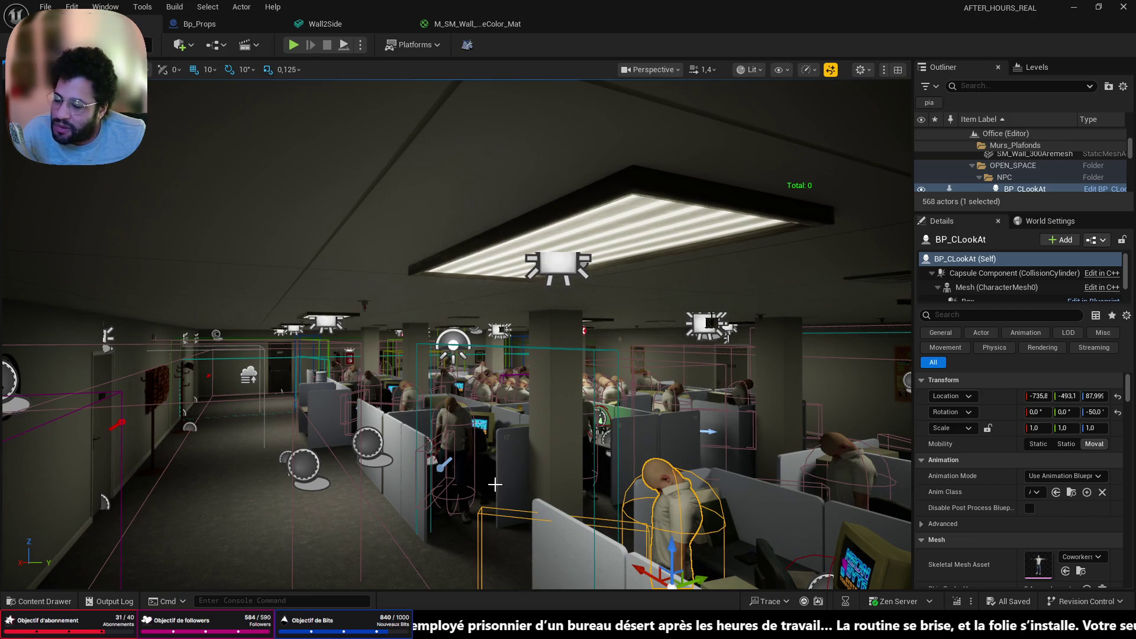
pyautogui.moveTo(455, 331); pyautogui.dragTo(491, 332, button='right')
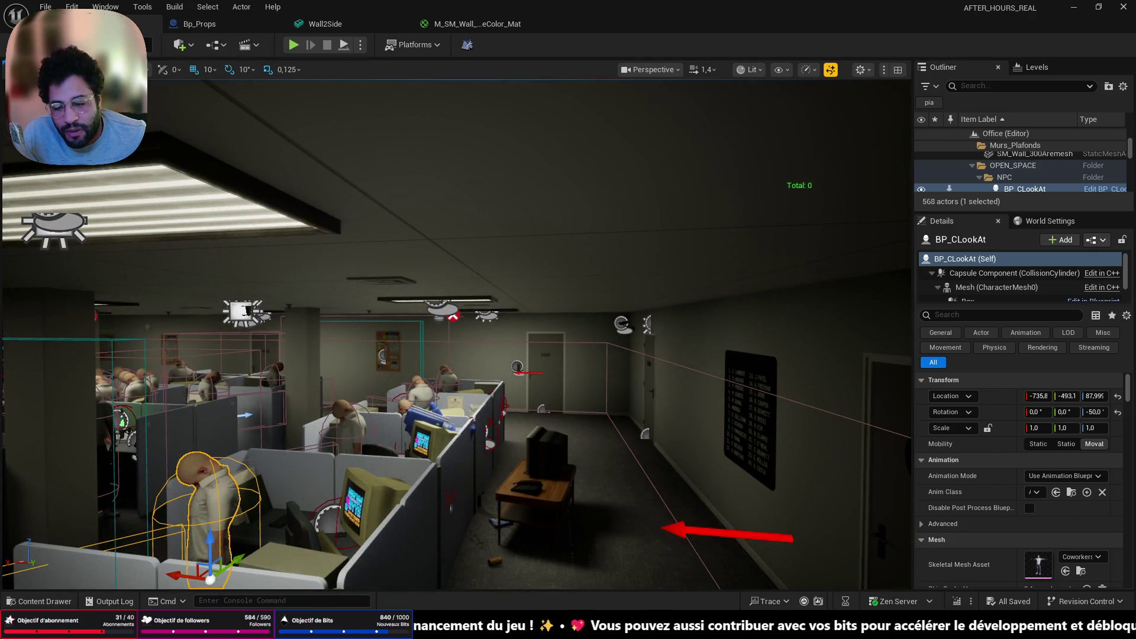
# Run a quick play test of the Office level and frame the selected actor
pyautogui.moveTo(424, 627)
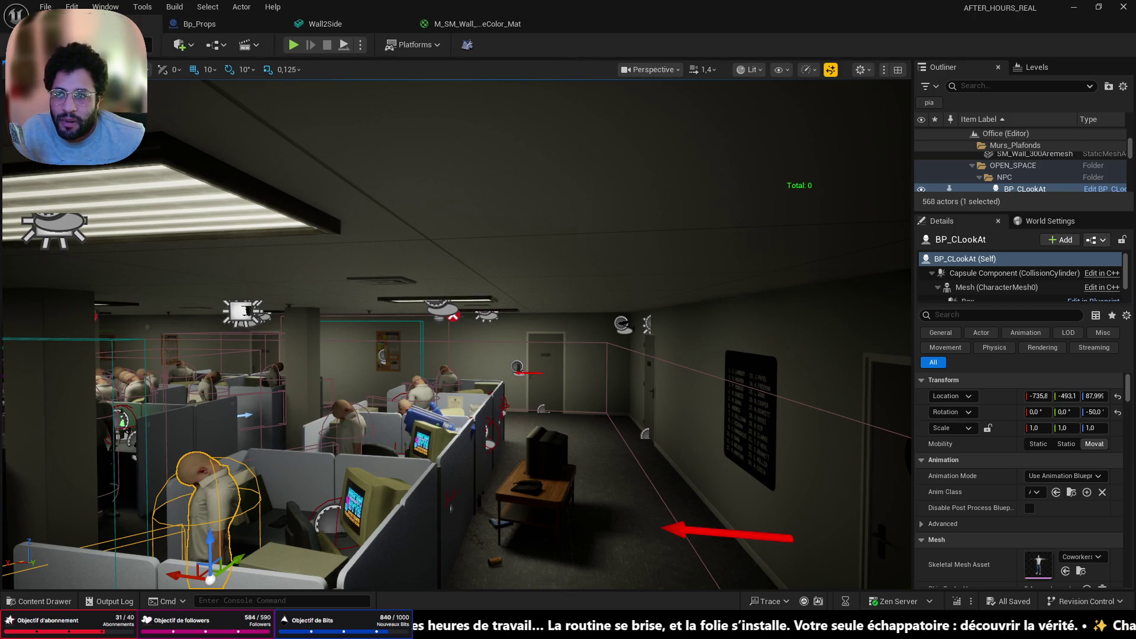
pyautogui.click(45, 7)
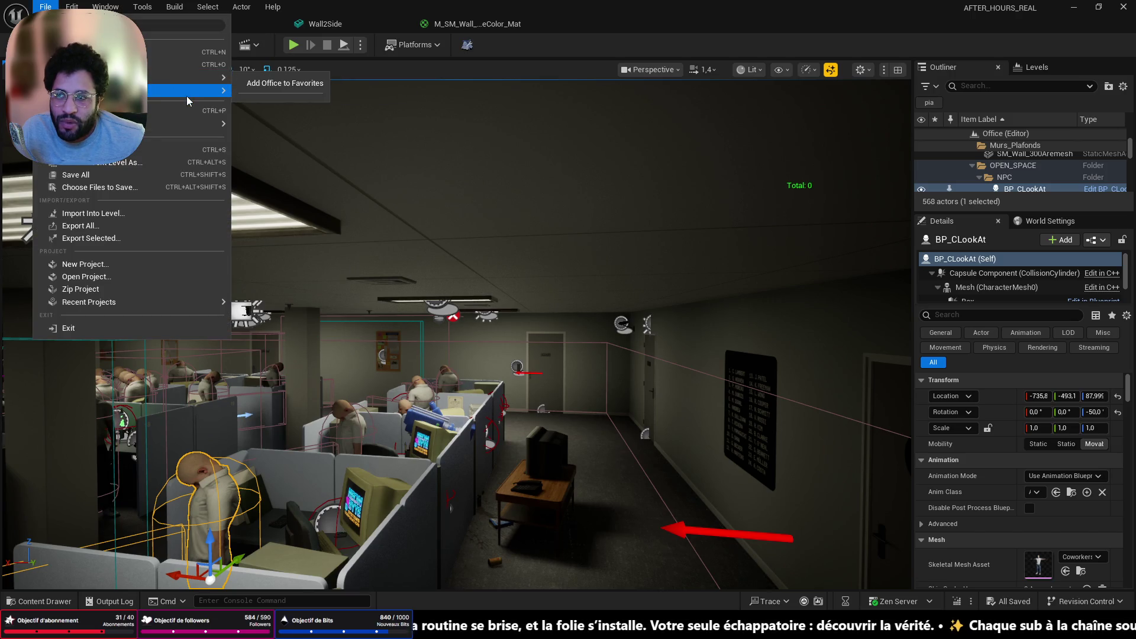
pyautogui.moveTo(187, 95)
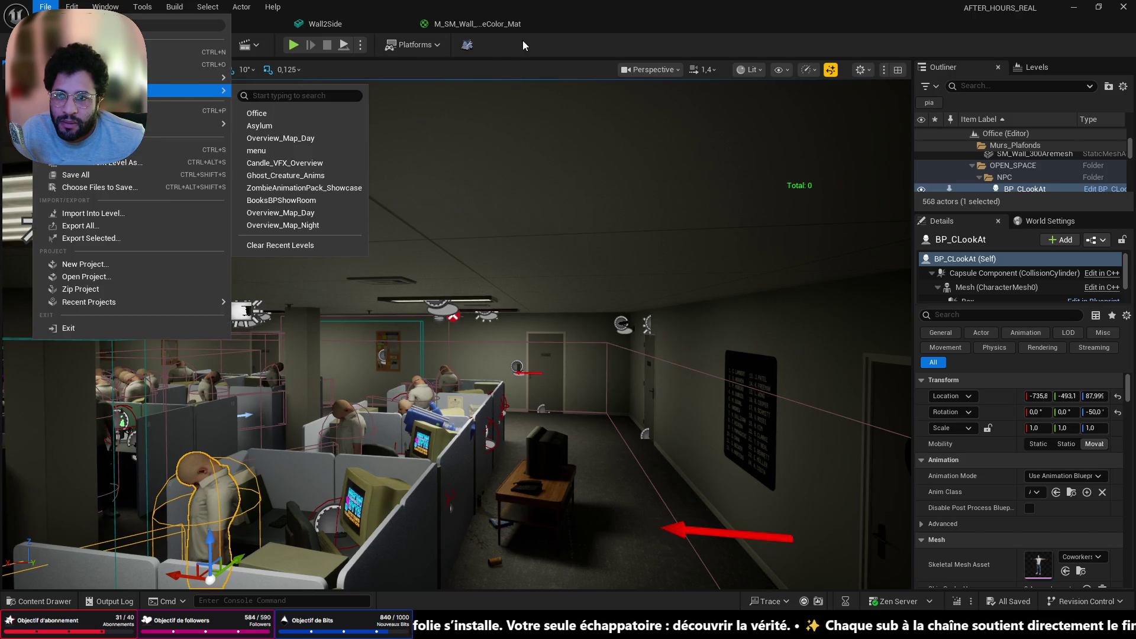
pyautogui.click(523, 45)
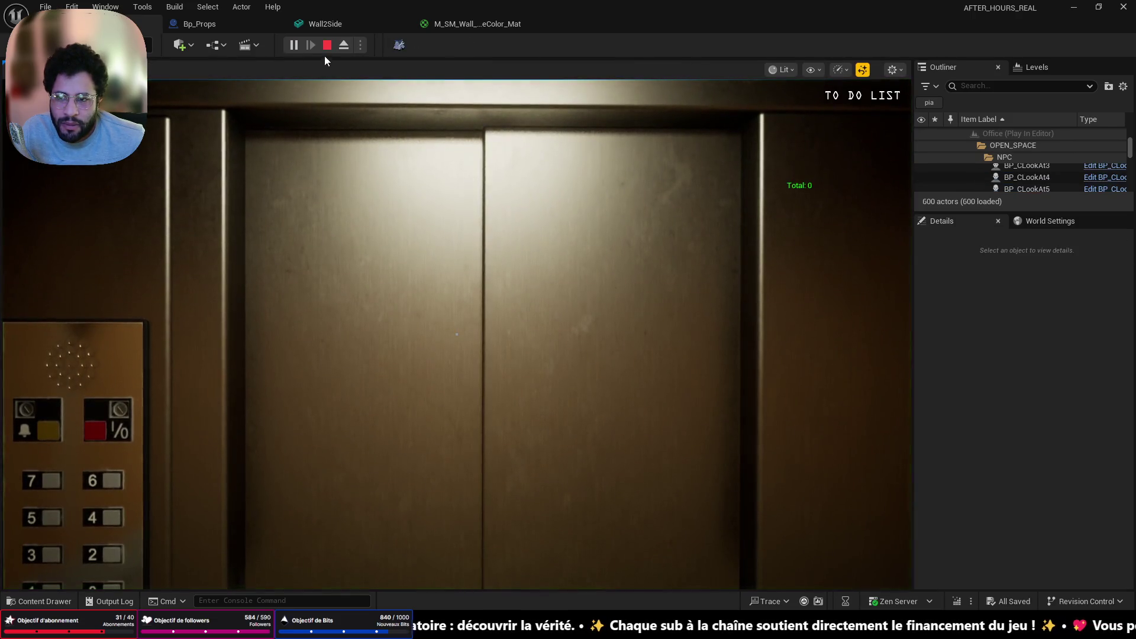
pyautogui.click(327, 45)
pyautogui.press('f')
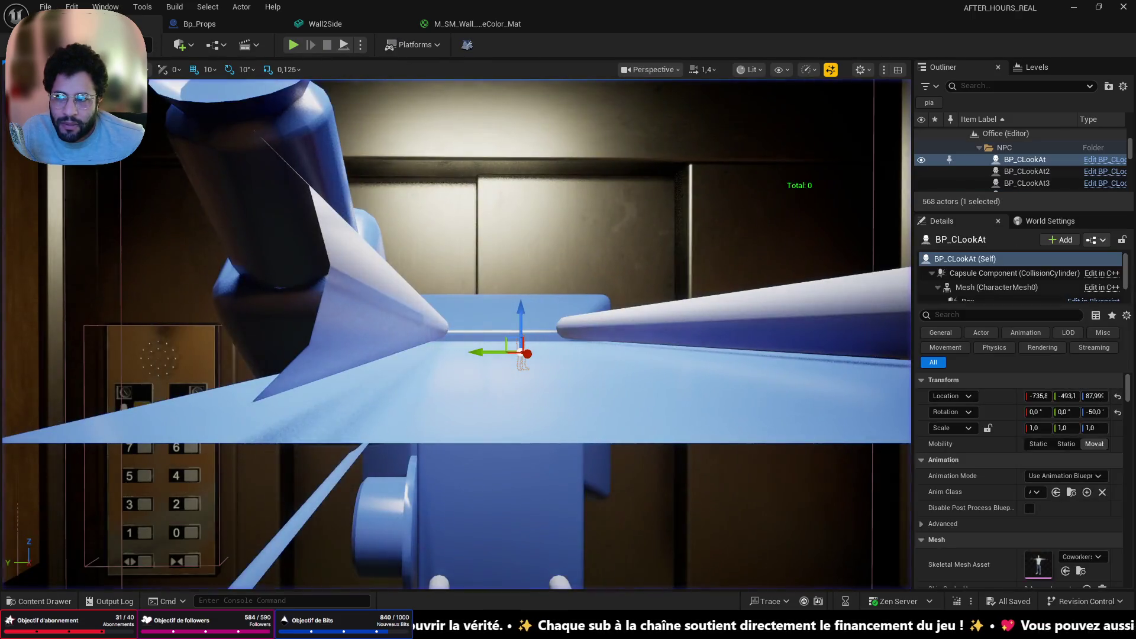
# Open and play-test the menu level, then relaunch it in a separate window
pyautogui.click(45, 7)
pyautogui.moveTo(173, 92)
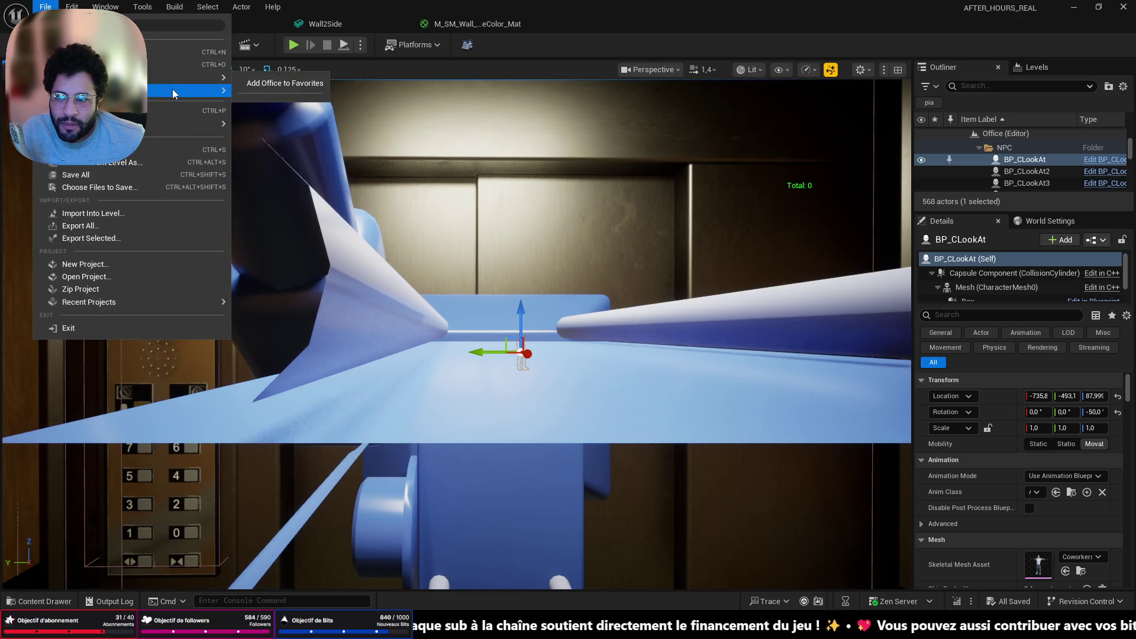
pyautogui.click(272, 151)
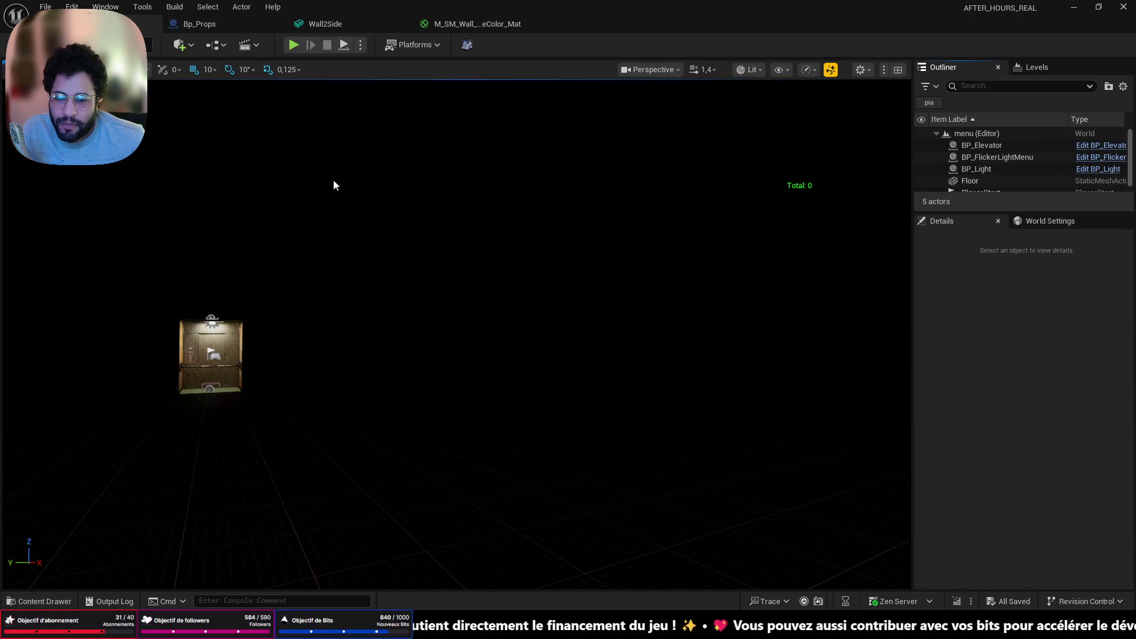
pyautogui.click(292, 45)
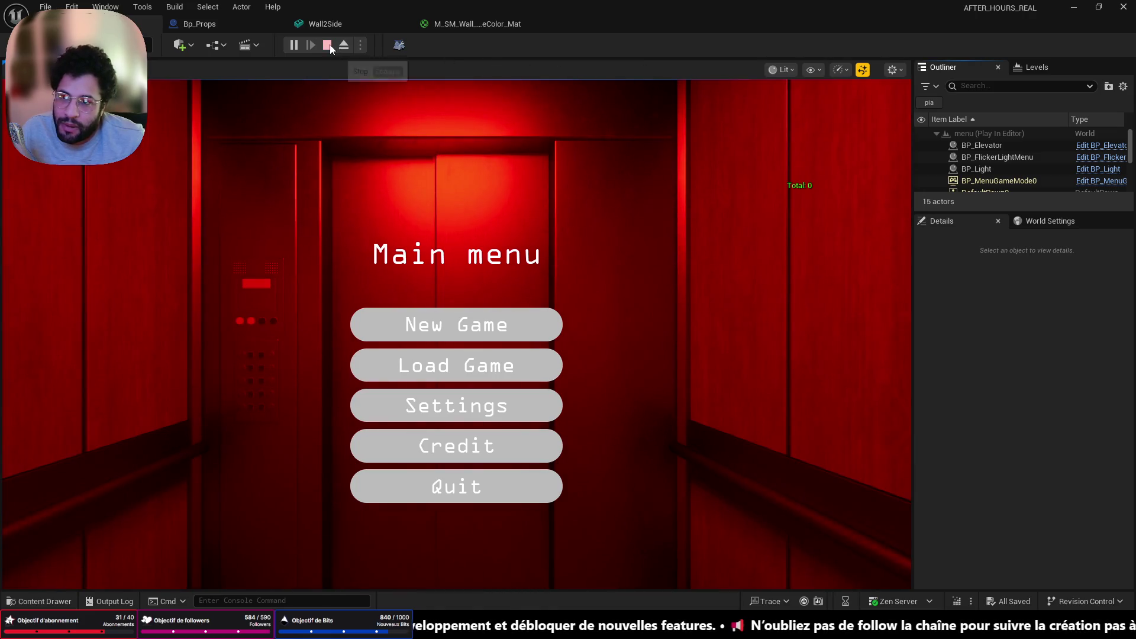
pyautogui.click(329, 47)
pyautogui.click(361, 45)
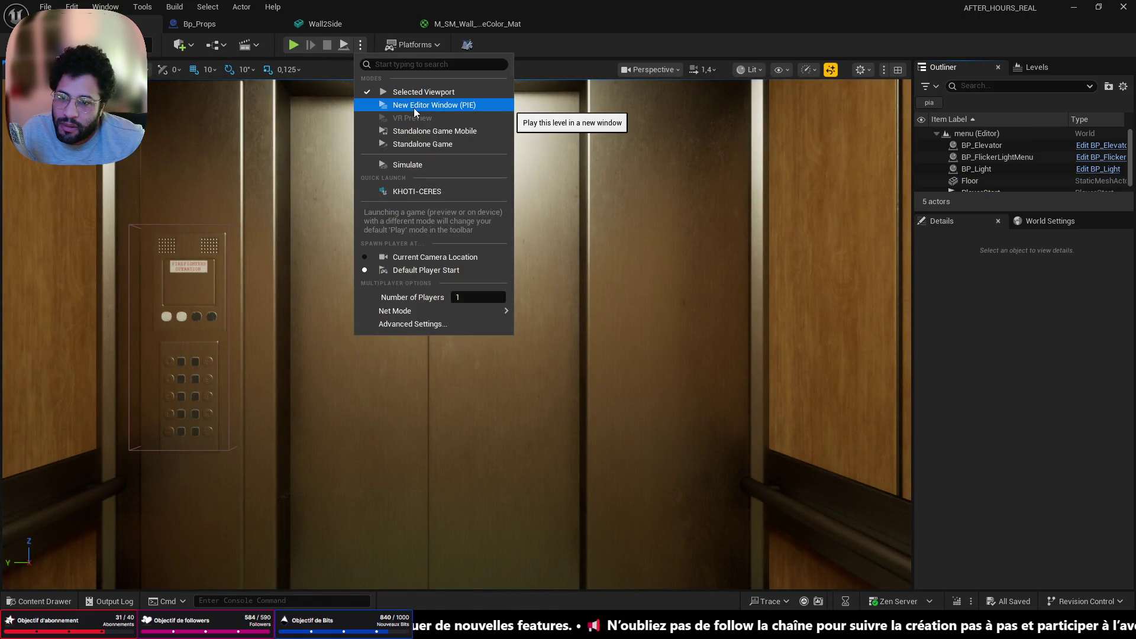
pyautogui.click(413, 107)
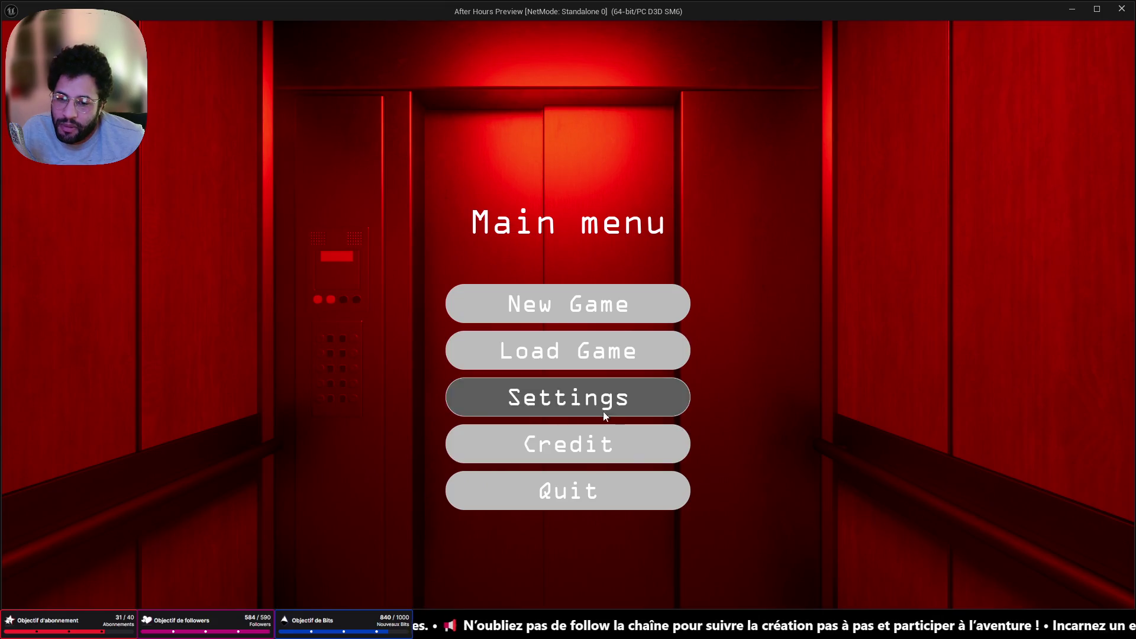
# In the game Settings, set overall quality to HIGH and resolution scale to 100%
pyautogui.click(610, 403)
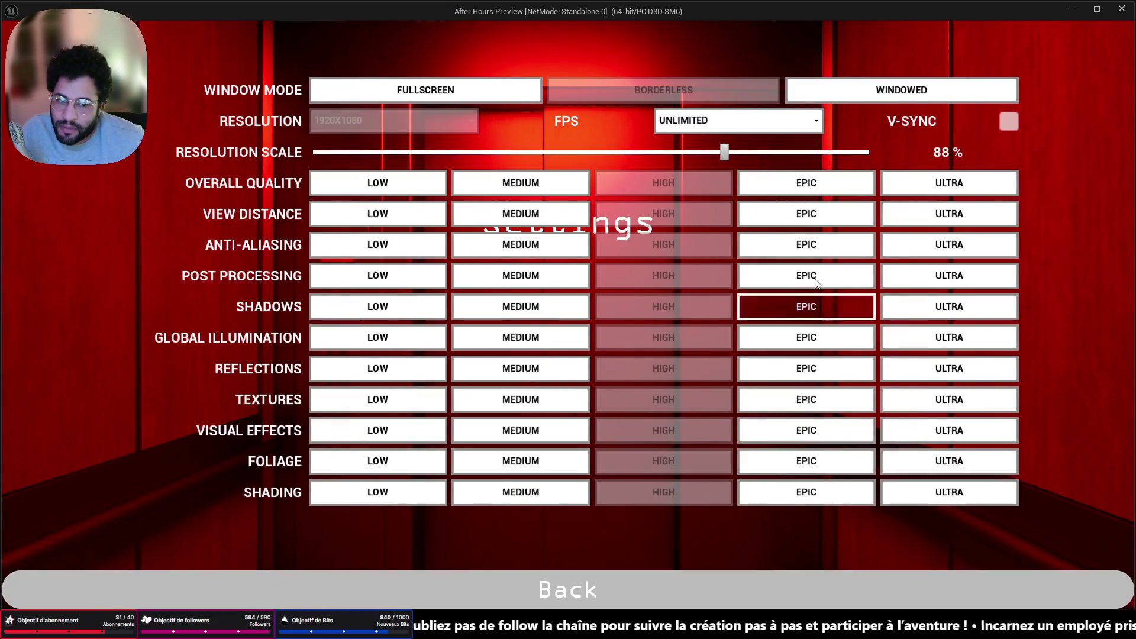
pyautogui.click(804, 179)
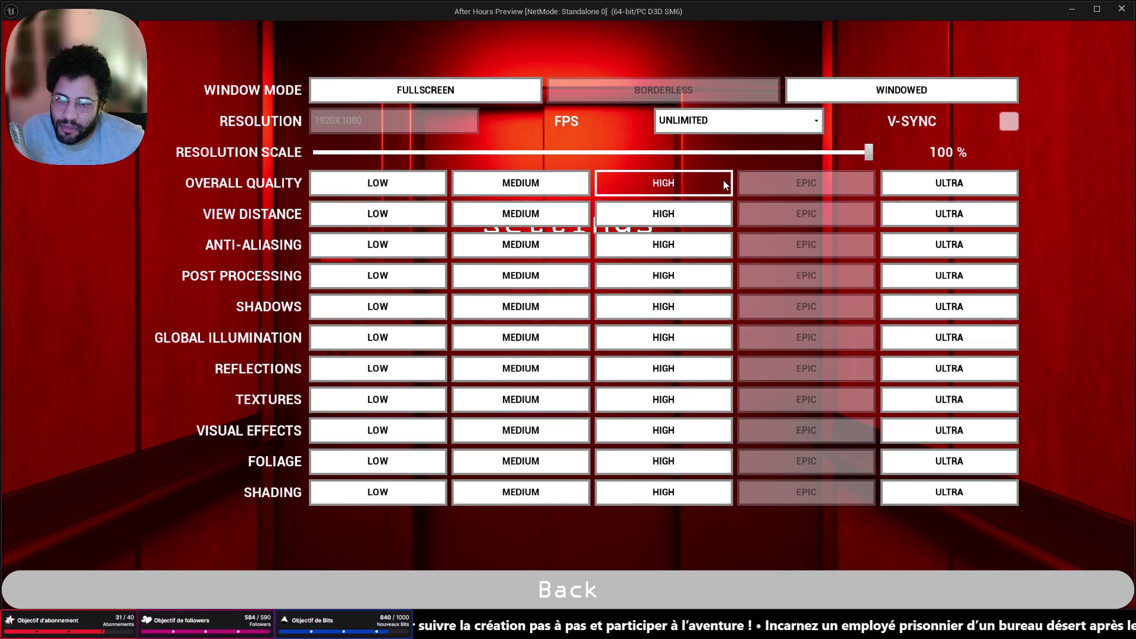
pyautogui.click(724, 184)
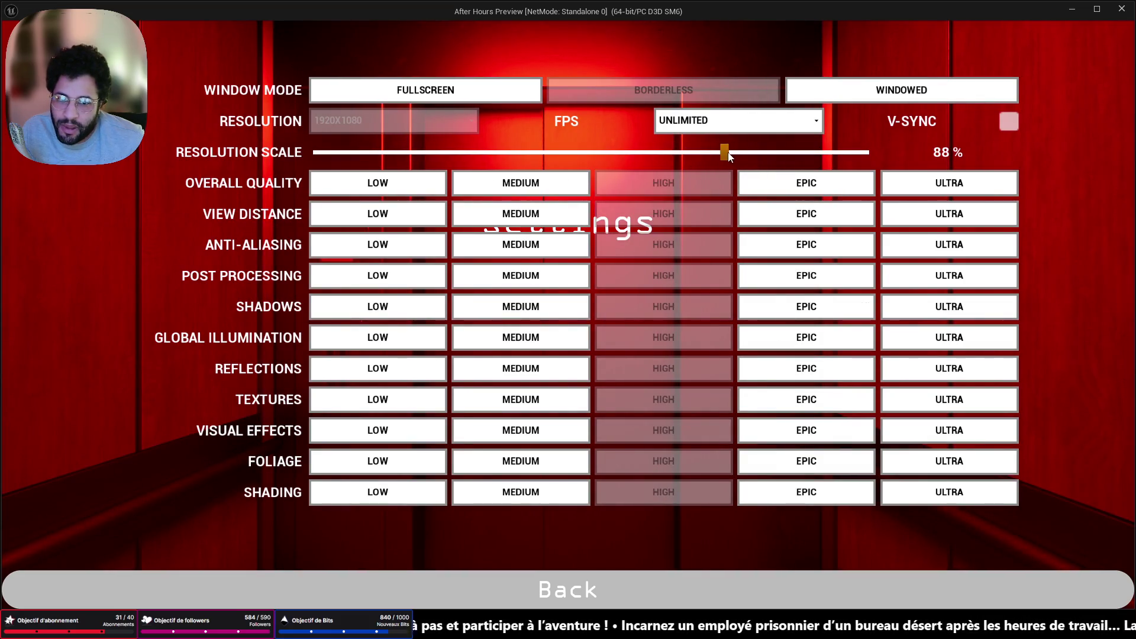
pyautogui.moveTo(725, 153); pyautogui.dragTo(869, 153)
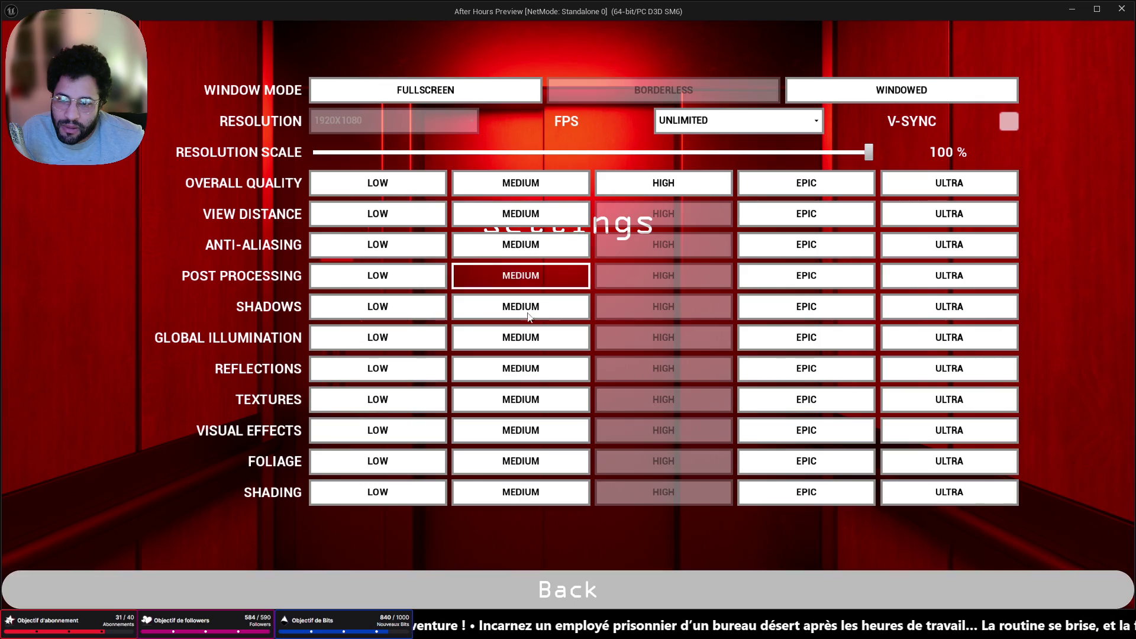
pyautogui.click(601, 587)
# Start a New Game and walk from the elevator past reception into the cubicles
pyautogui.click(550, 305)
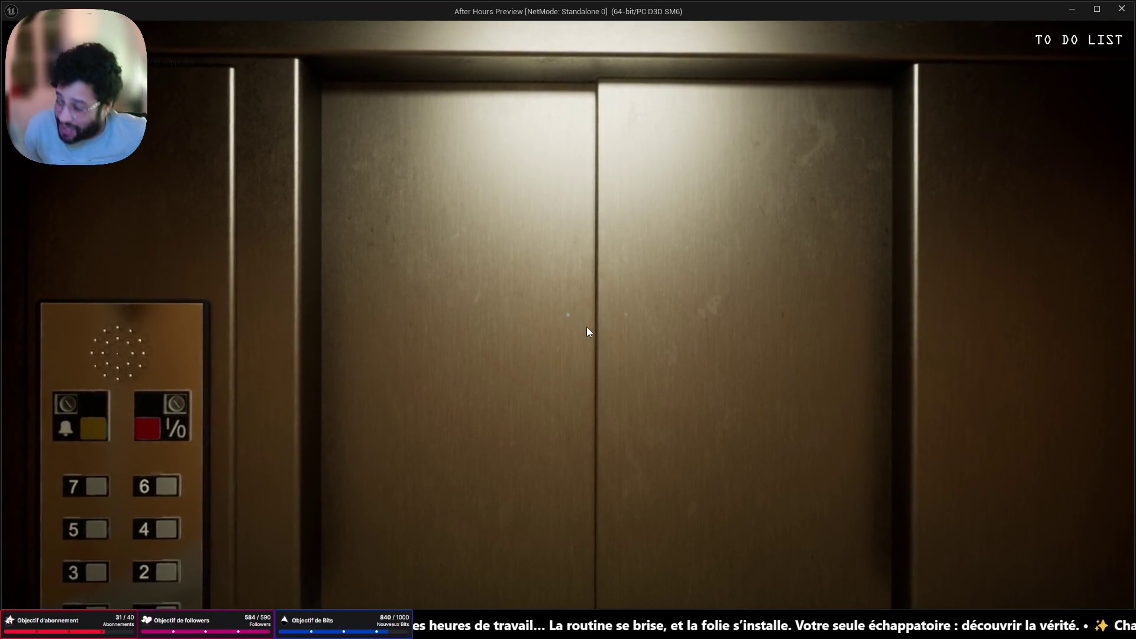
pyautogui.click(587, 326)
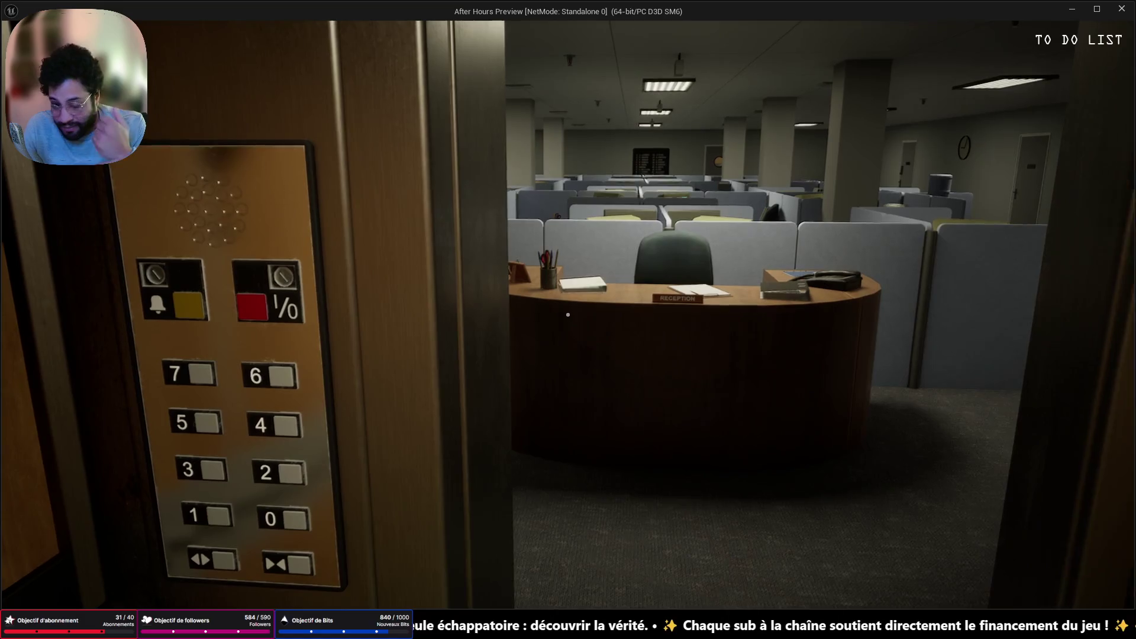
pyautogui.press('w')
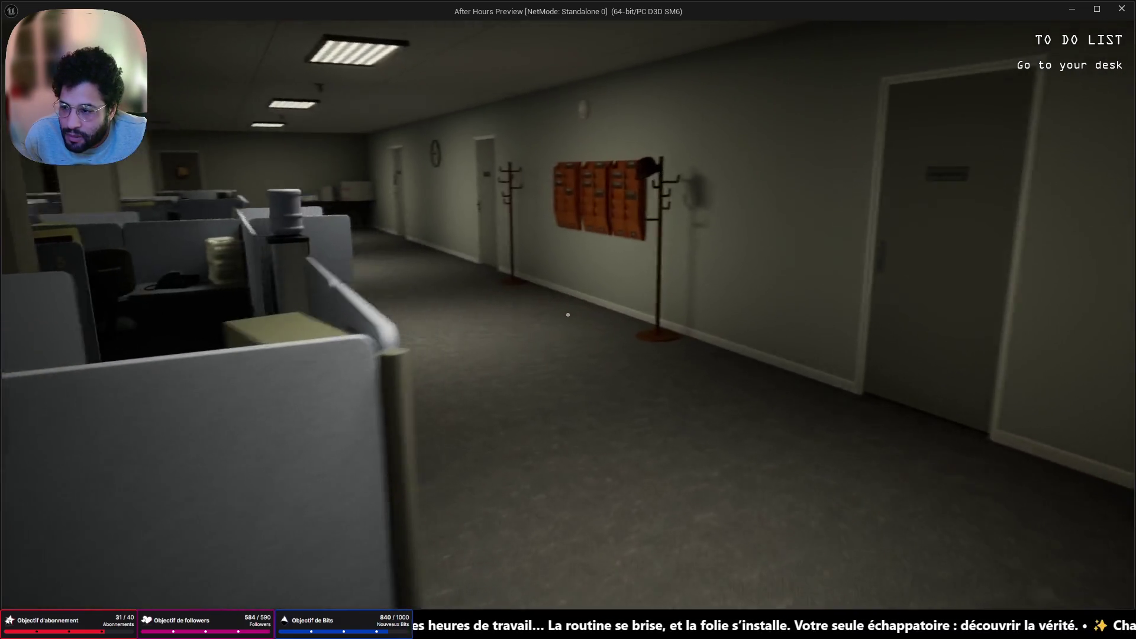
pyautogui.press('w')
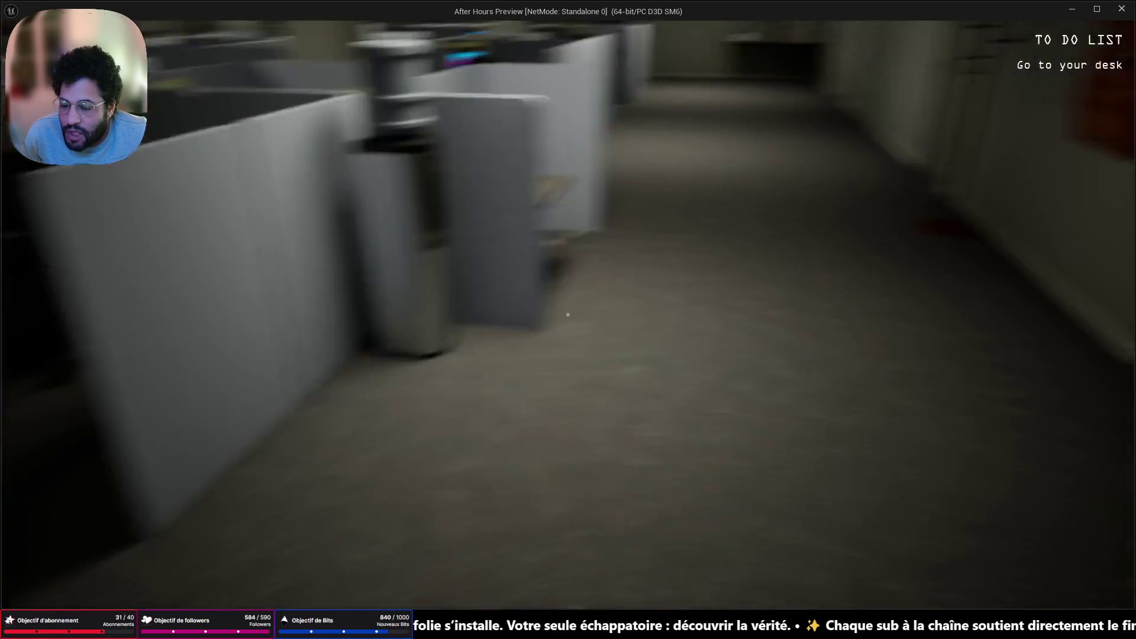
pyautogui.press('w')
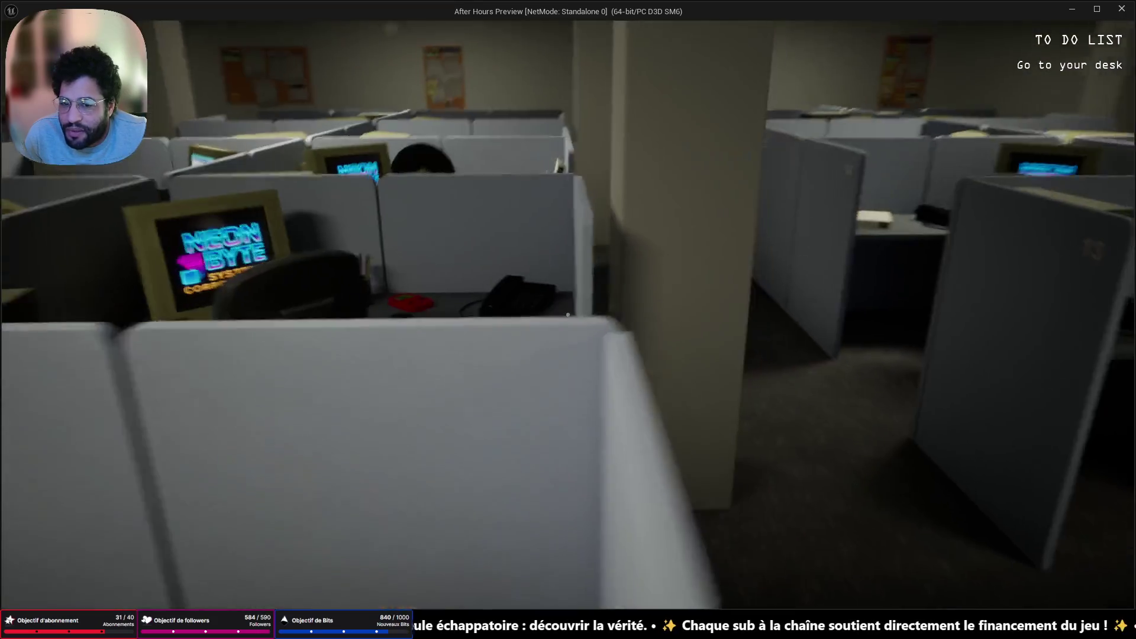
pyautogui.press('w')
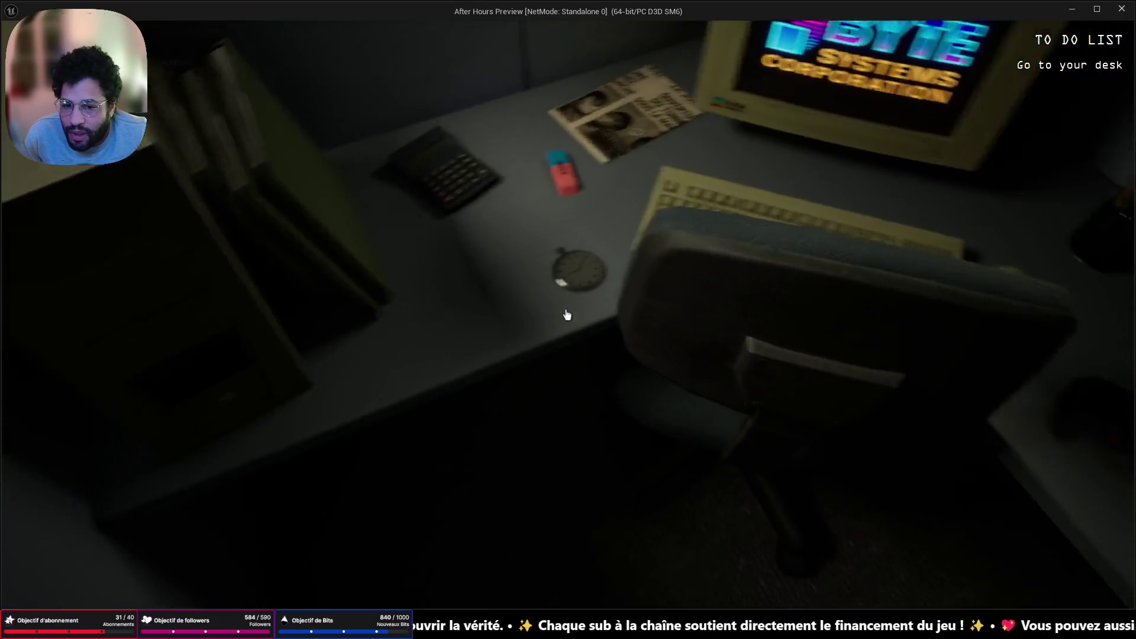
# Inspect the desk clock and donut, then reach your own desk and pick up the coffee cup
pyautogui.click(567, 315)
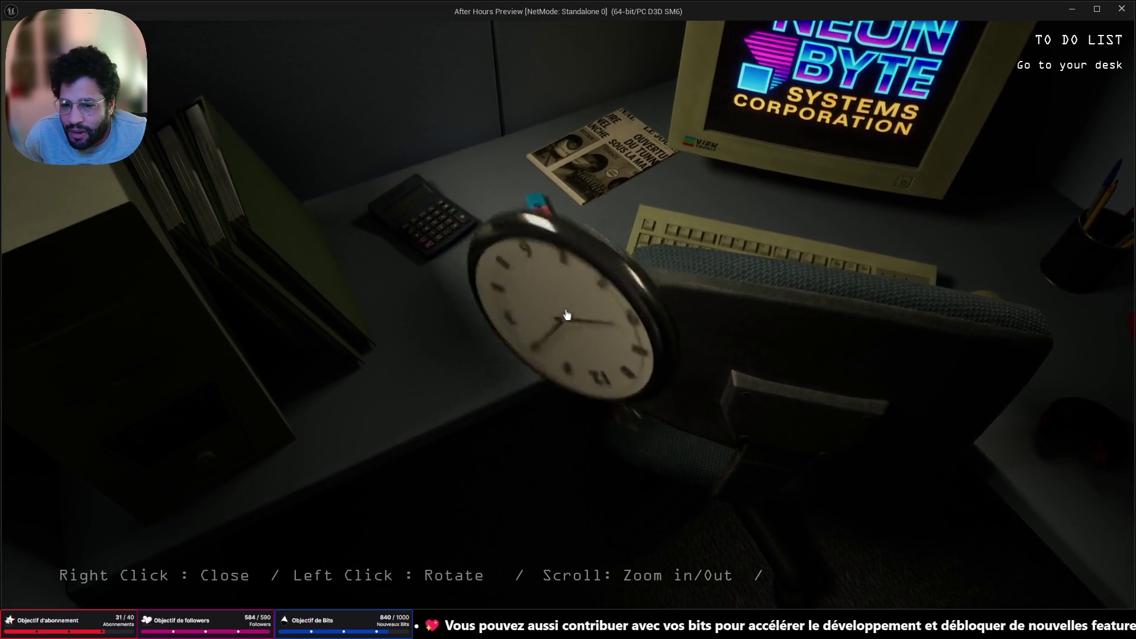
pyautogui.rightClick(567, 314)
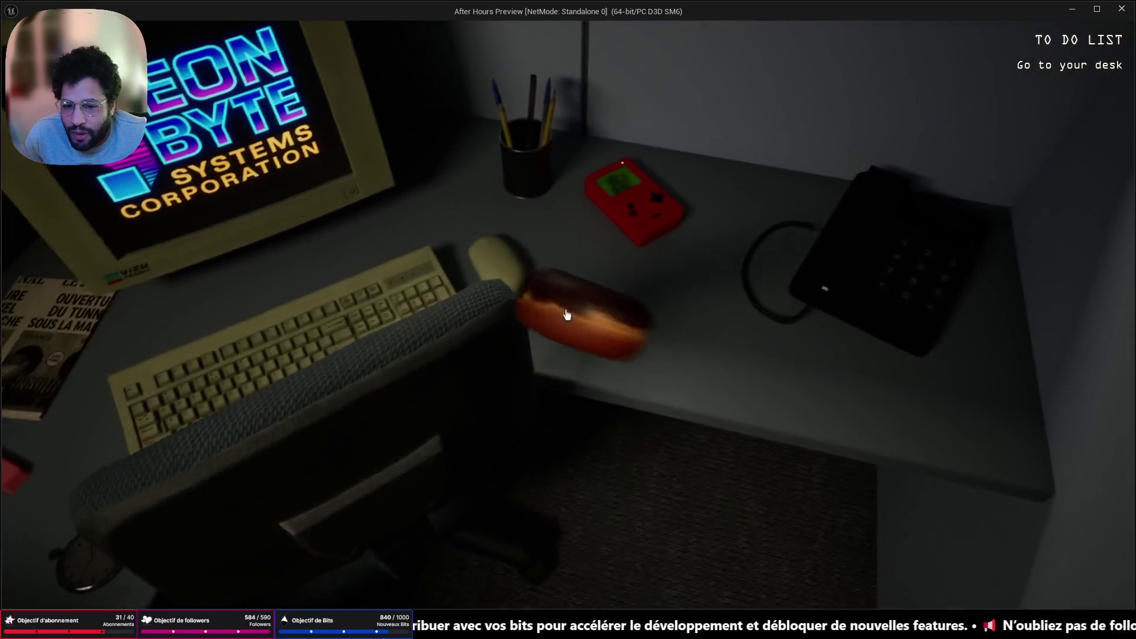
pyautogui.click(566, 315)
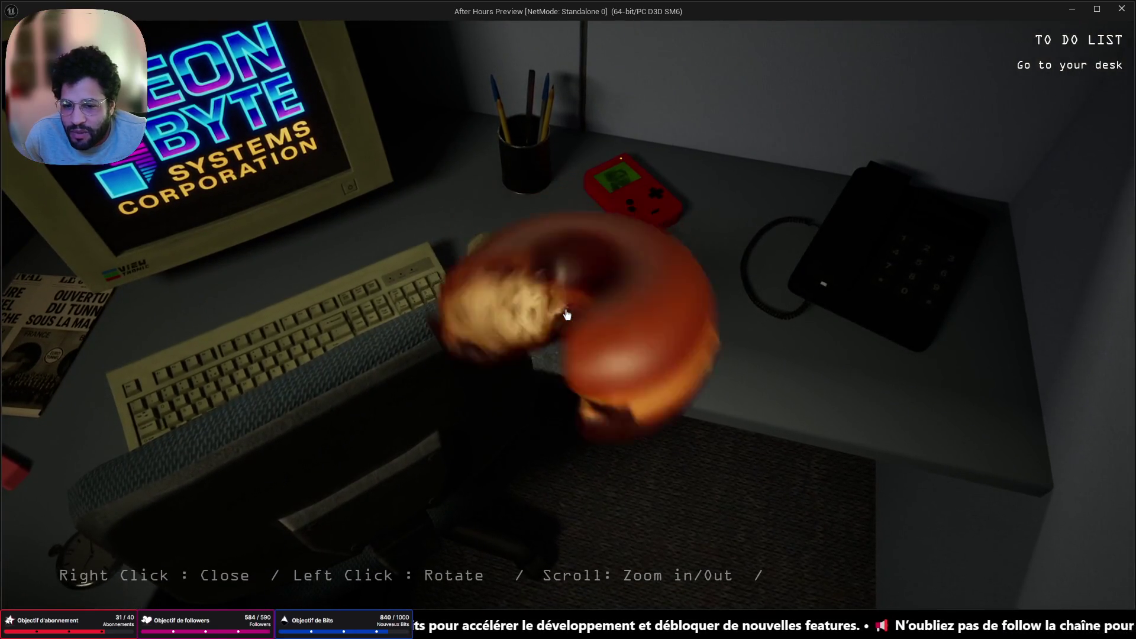
pyautogui.rightClick(566, 315)
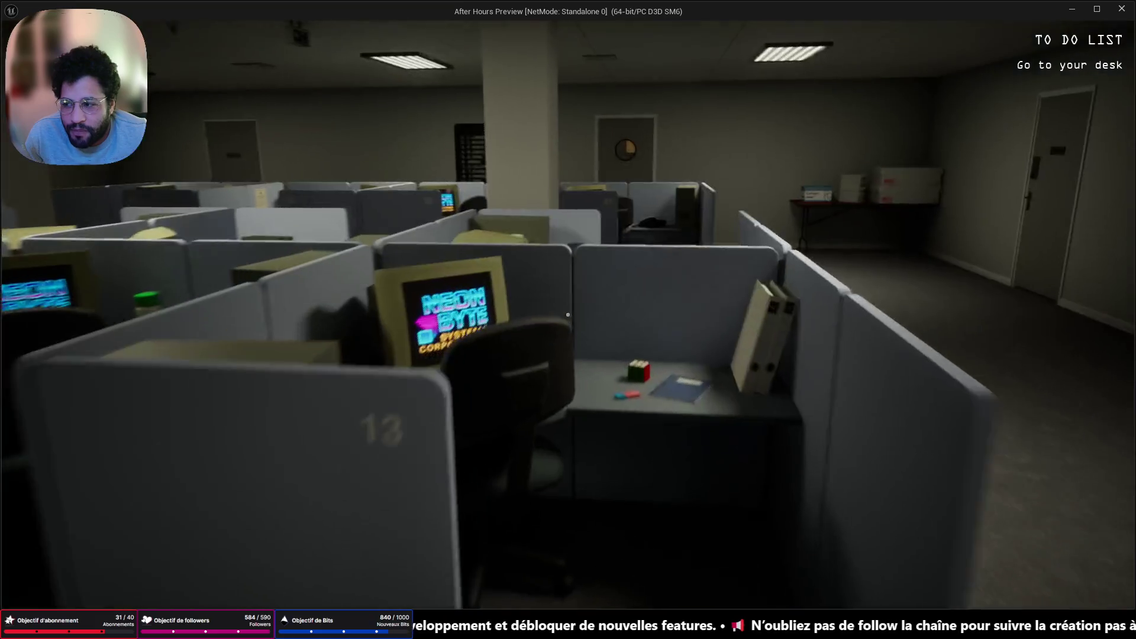
pyautogui.press('w')
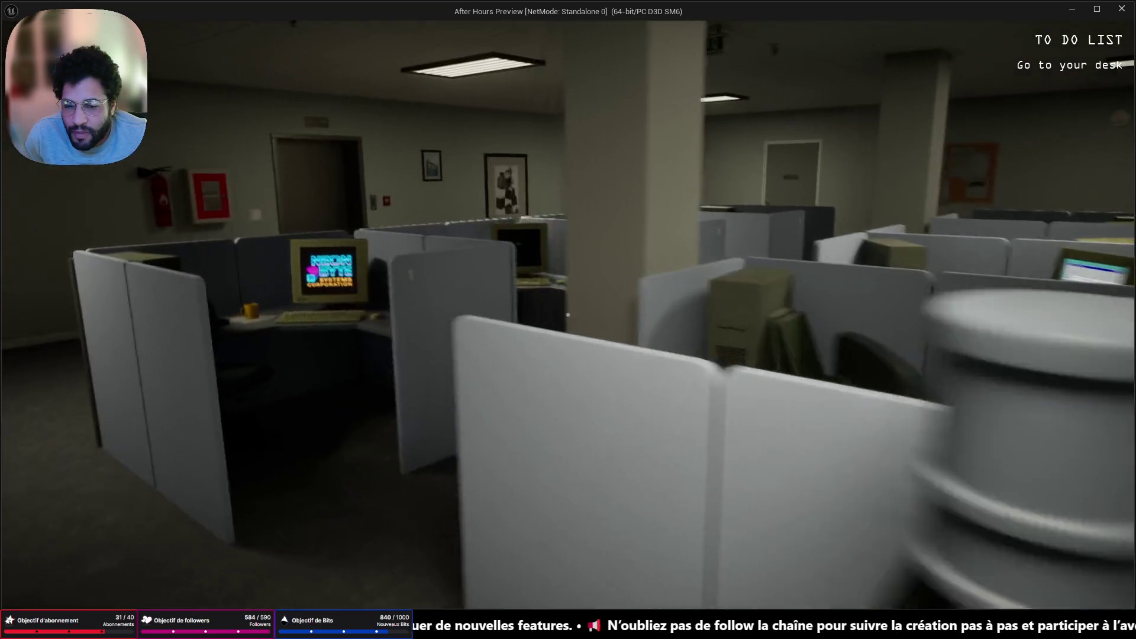
pyautogui.press('w')
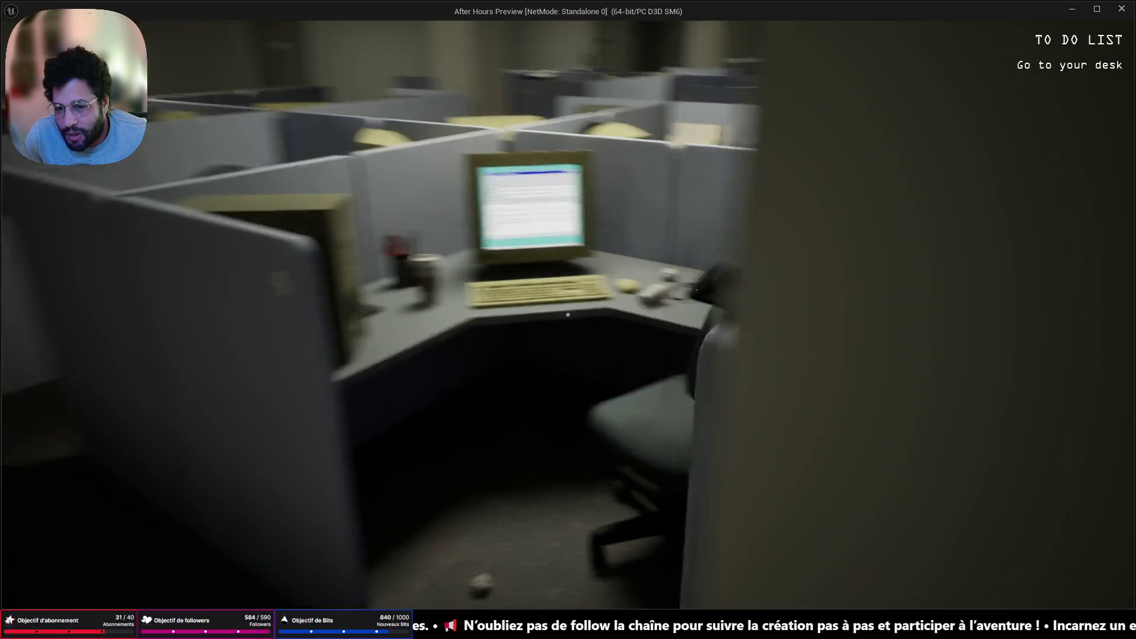
pyautogui.press('w')
pyautogui.press('w')
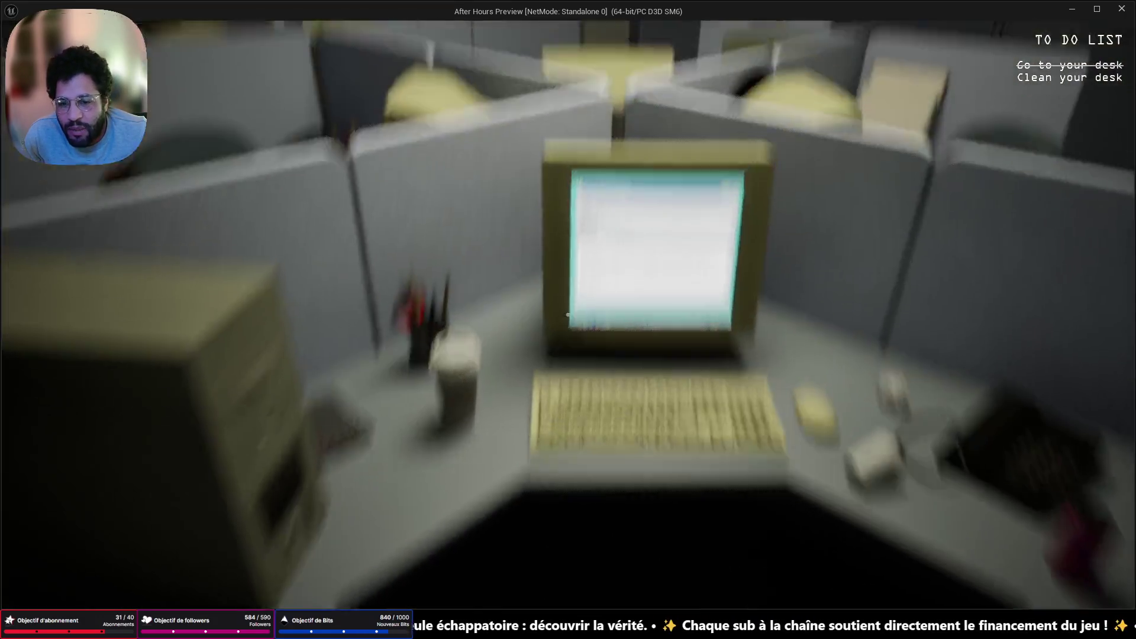
pyautogui.click(568, 314)
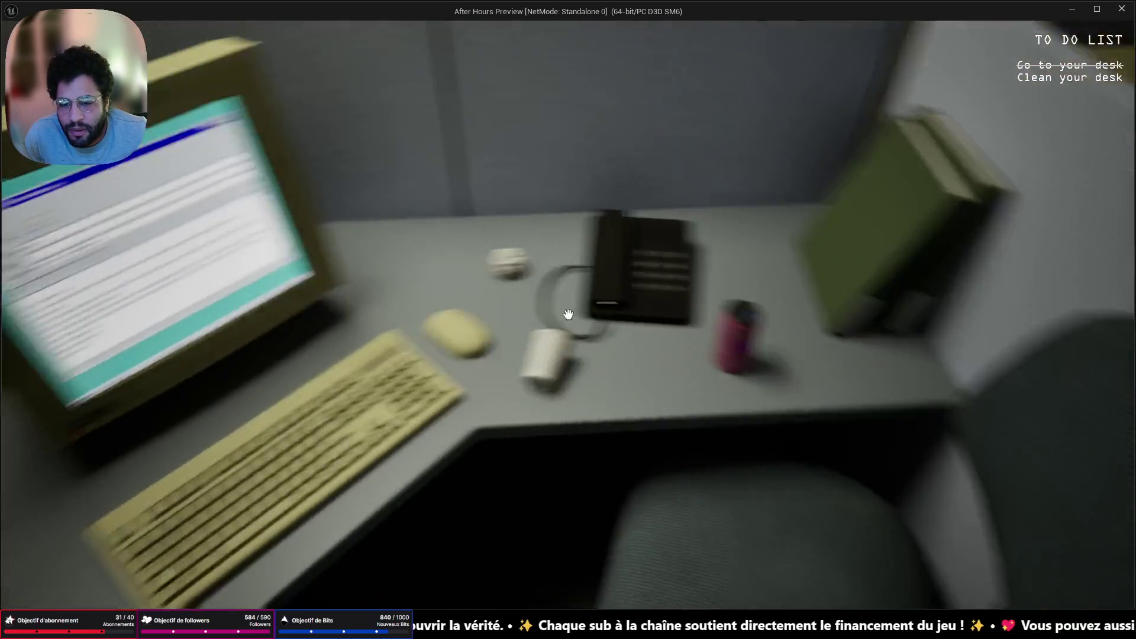
# Pick up the white cup and the pink can from the desk
pyautogui.click(568, 314)
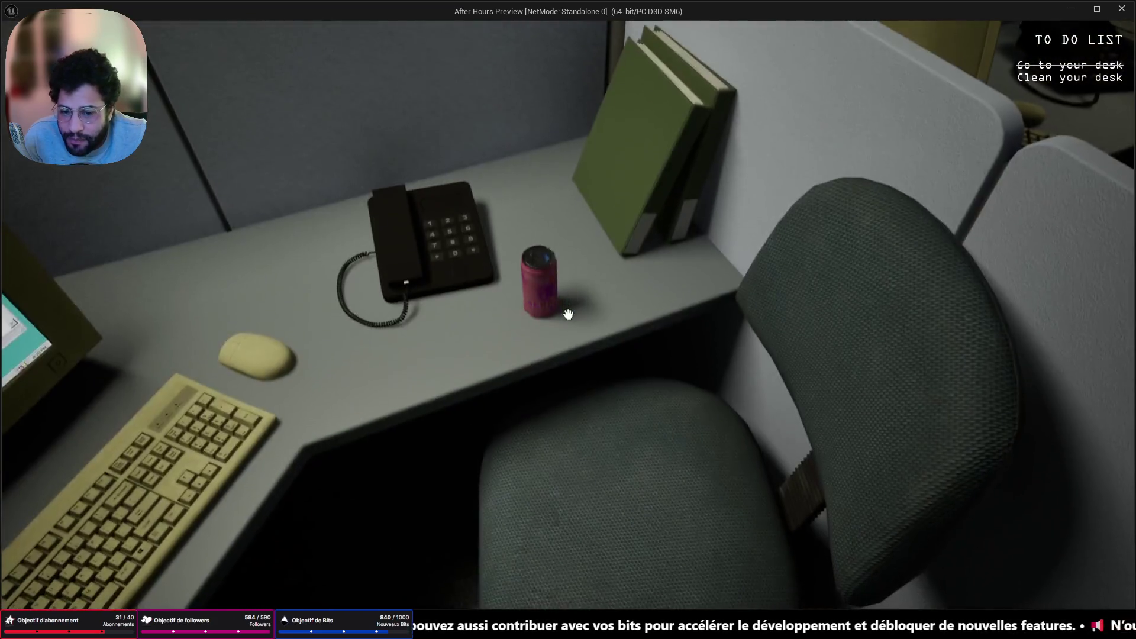
pyautogui.click(568, 314)
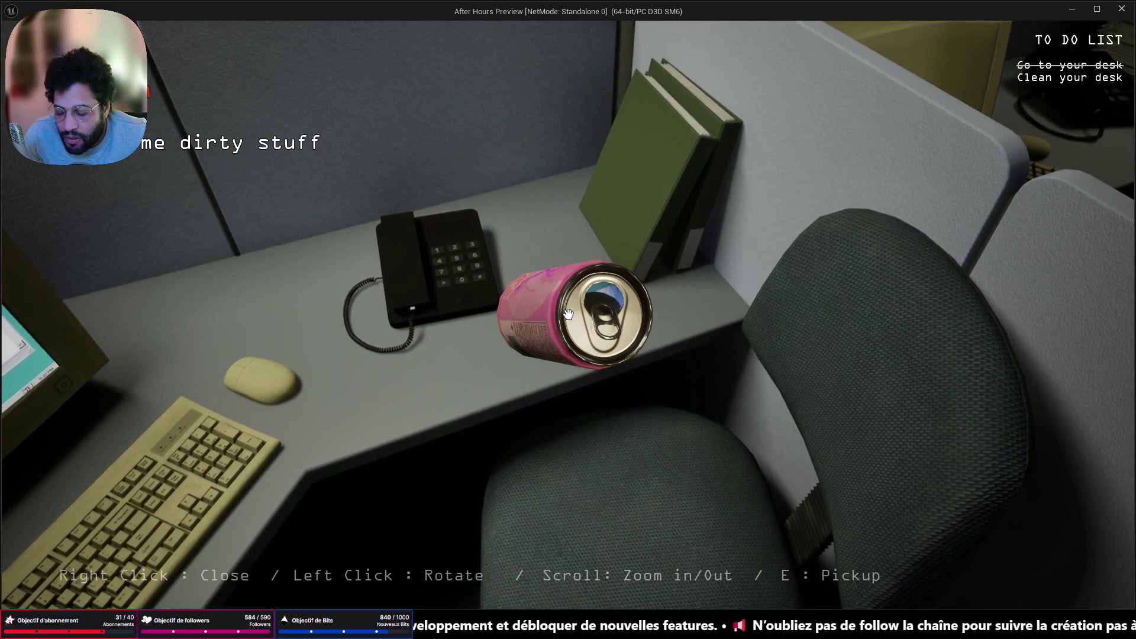
pyautogui.press('e')
# Walk down the hallway to the trash can and toss the rubbish in
pyautogui.press('w')
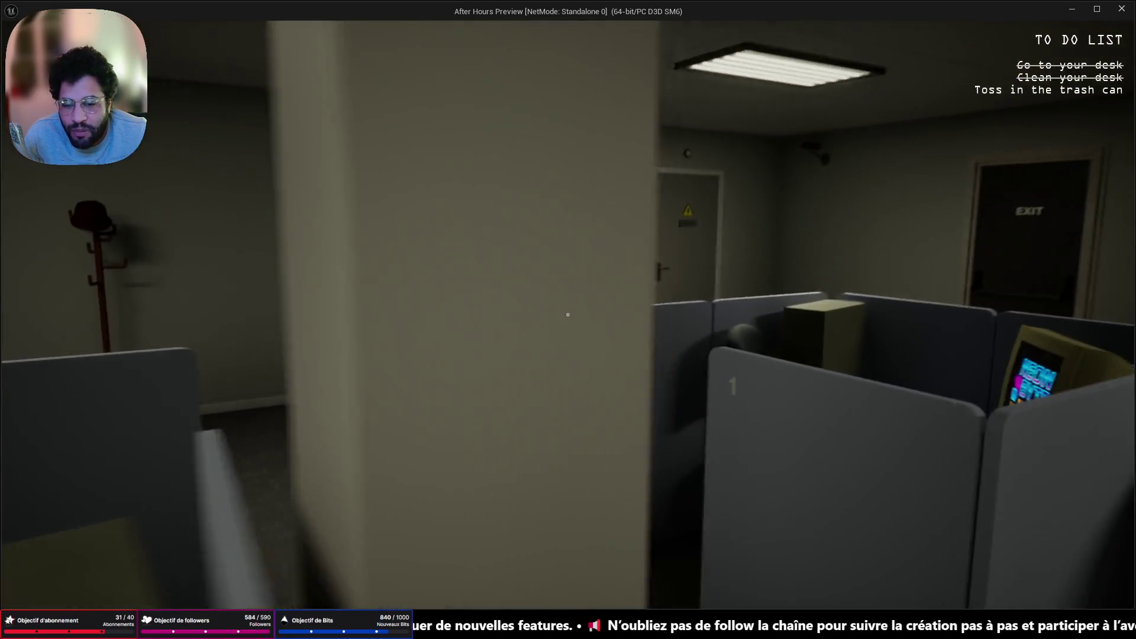
pyautogui.press('w')
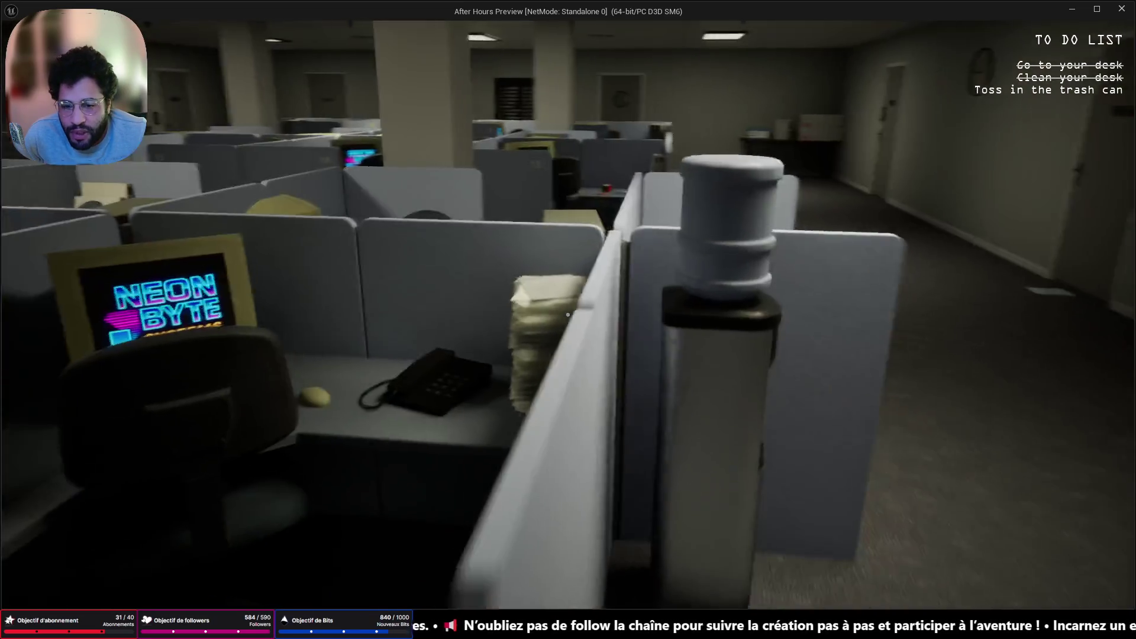
pyautogui.press('w')
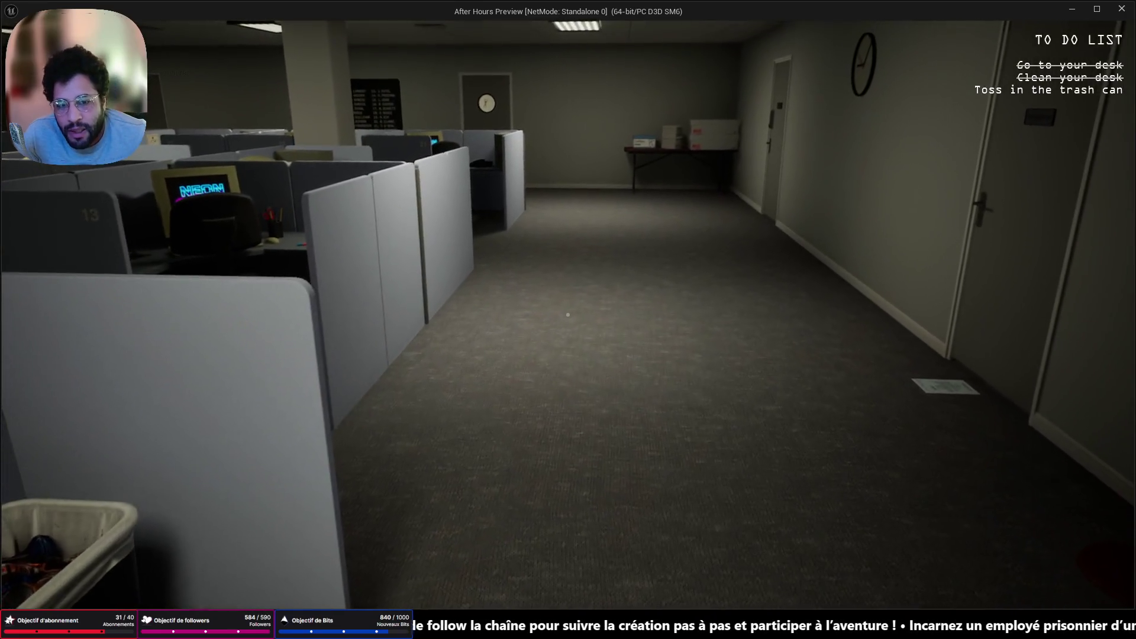
pyautogui.press('w')
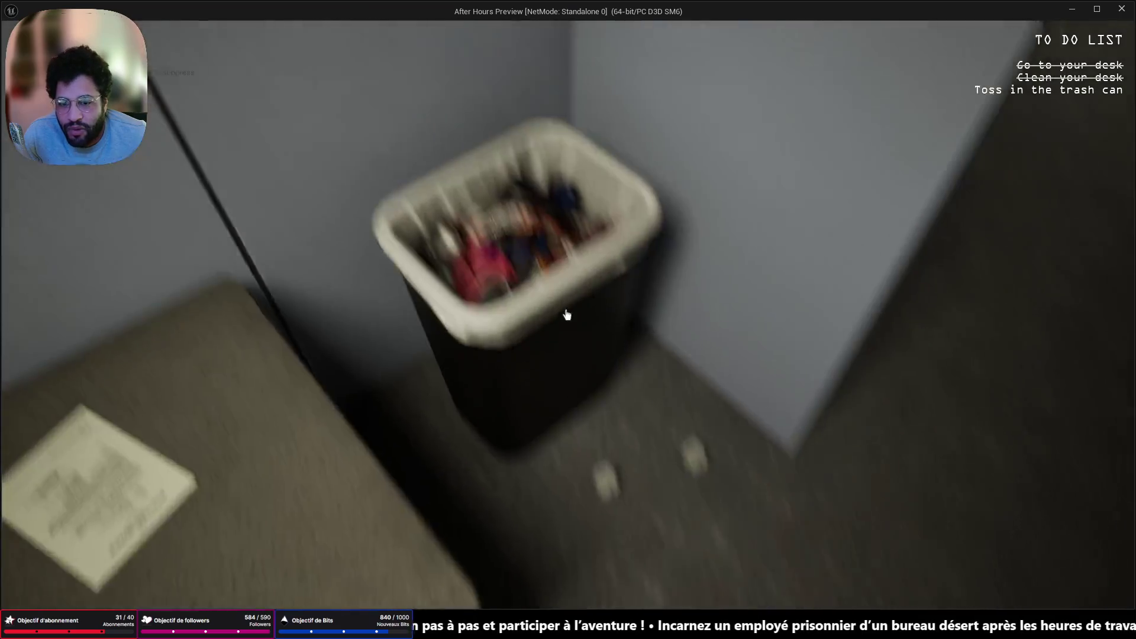
pyautogui.click(566, 314)
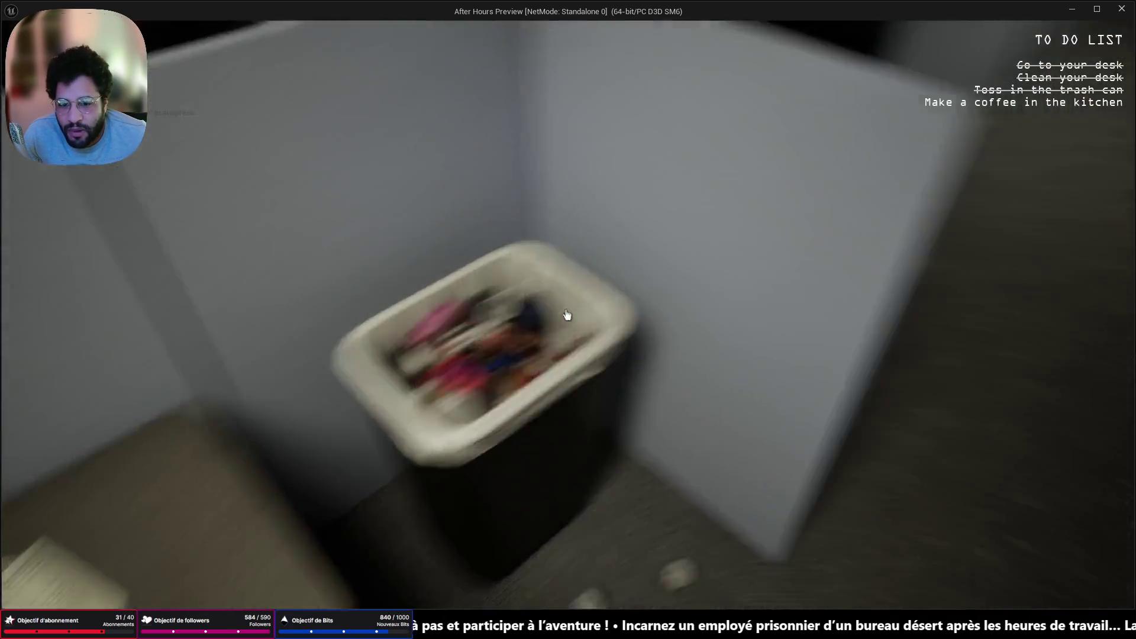
# Open the round-window door and walk into the kitchen up to the coffee table with the radio
pyautogui.press('w')
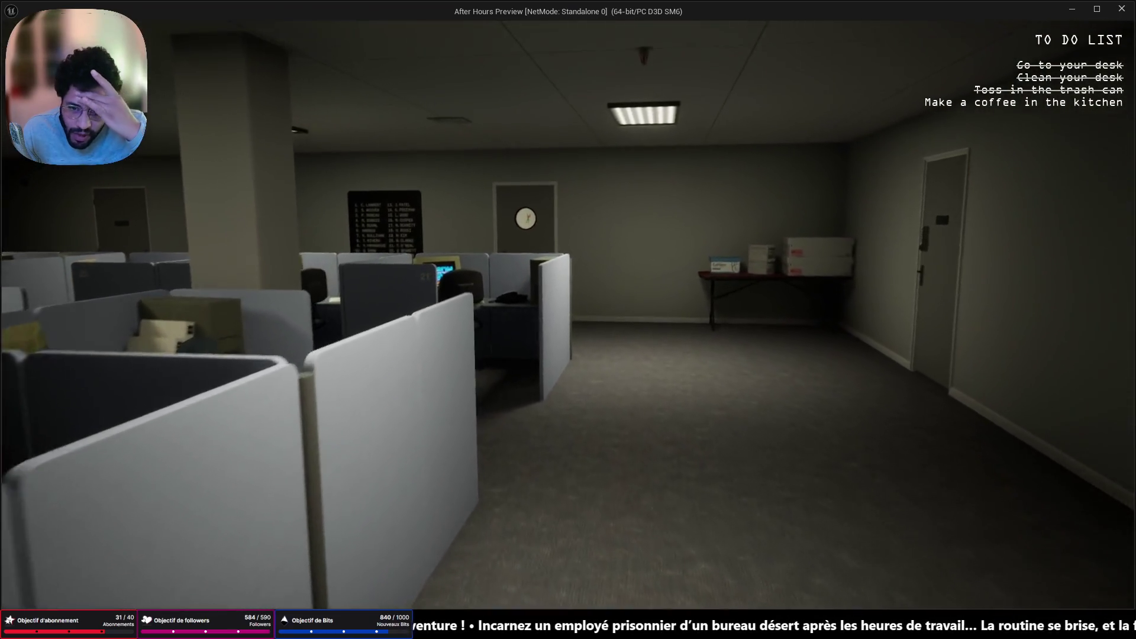
pyautogui.press('w')
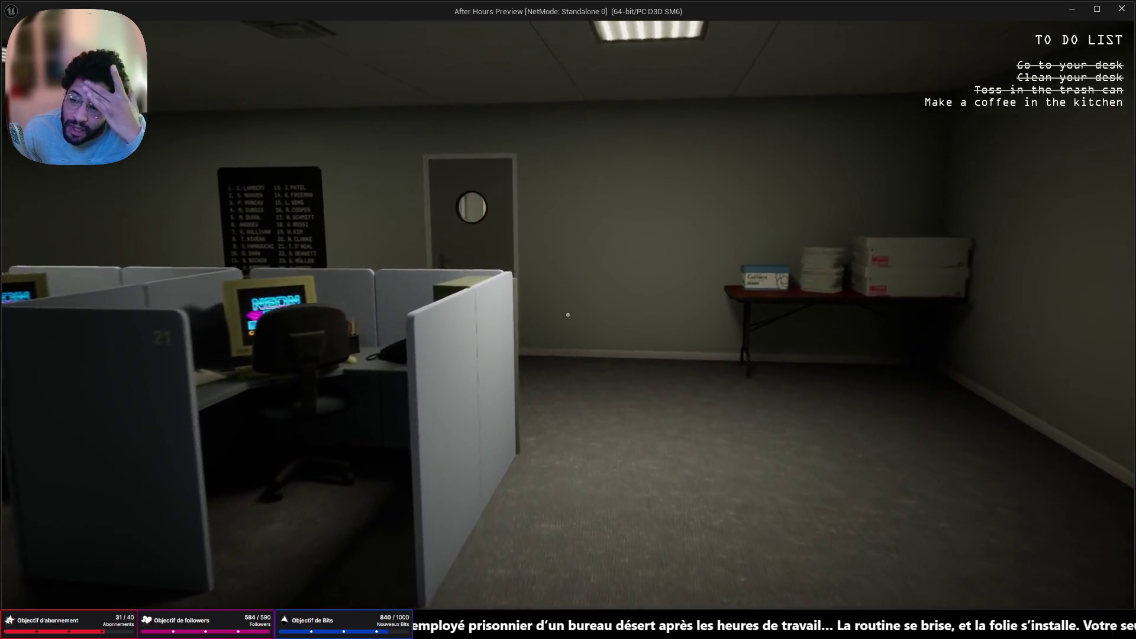
pyautogui.press('w')
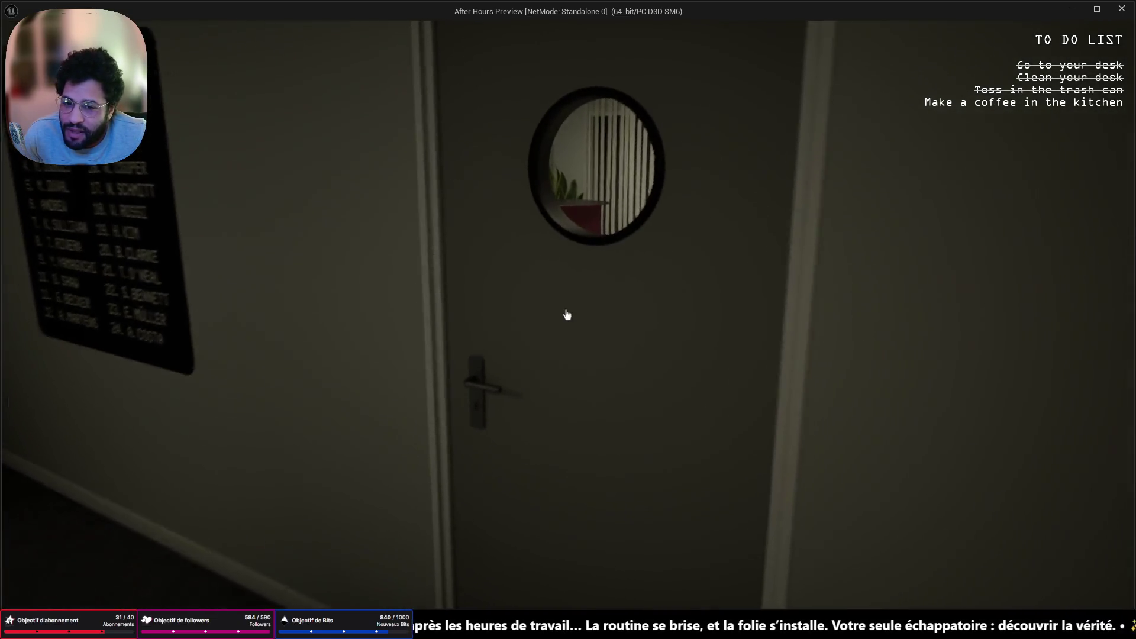
pyautogui.click(566, 315)
pyautogui.press('w')
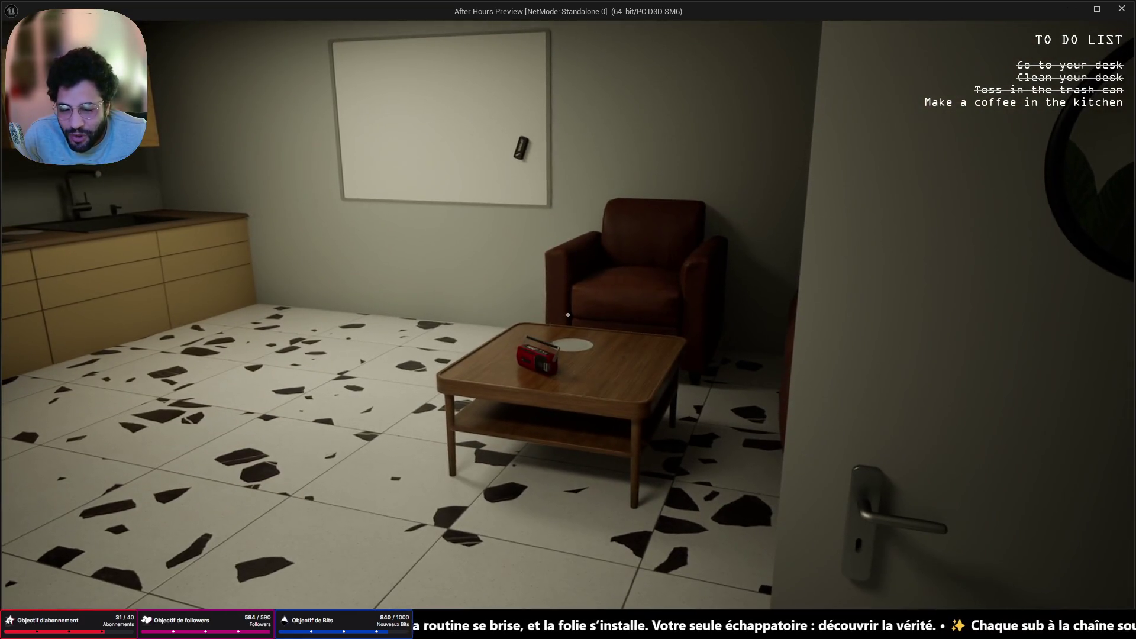
pyautogui.press('w')
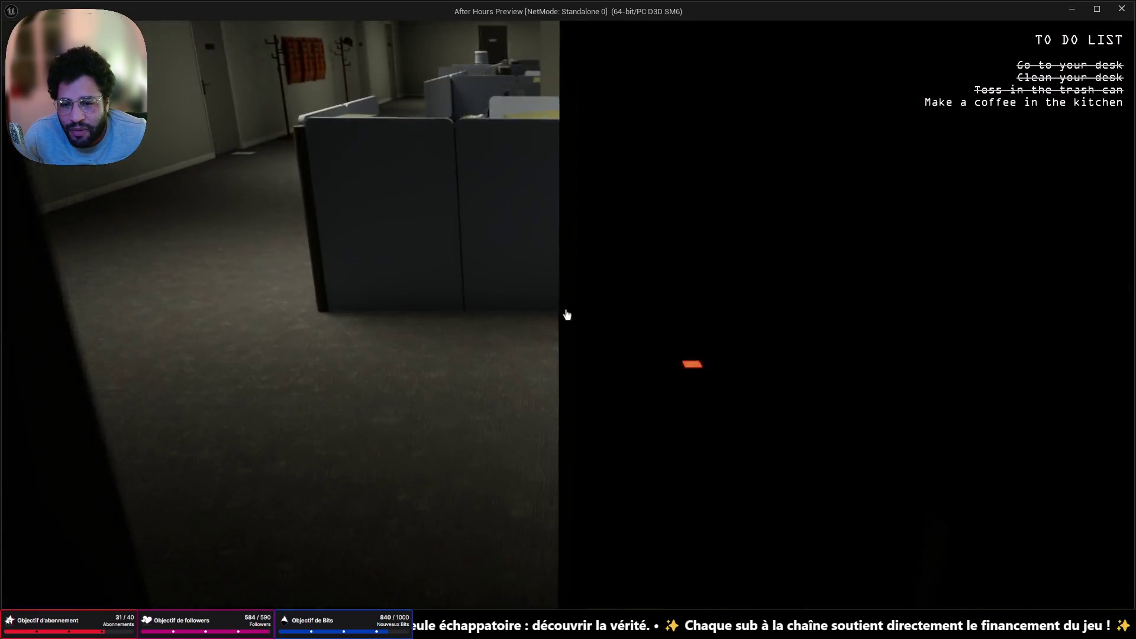
pyautogui.press('w')
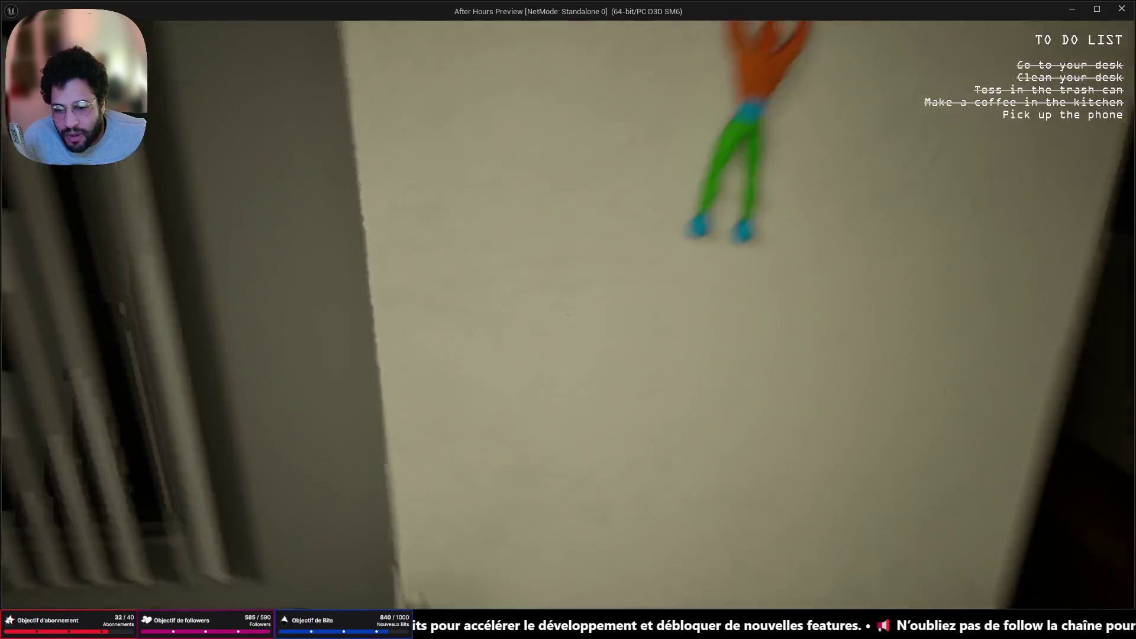
# Check the fridge and freezer, then walk to the lit cubicle desk and pick up the phone
pyautogui.press('e')
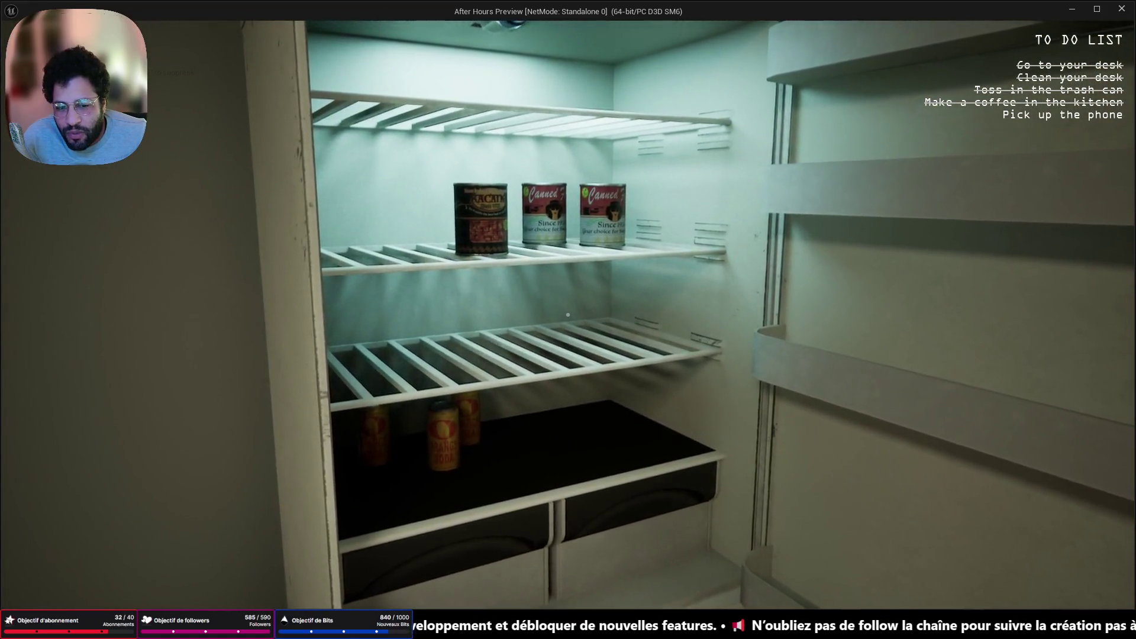
pyautogui.press('e')
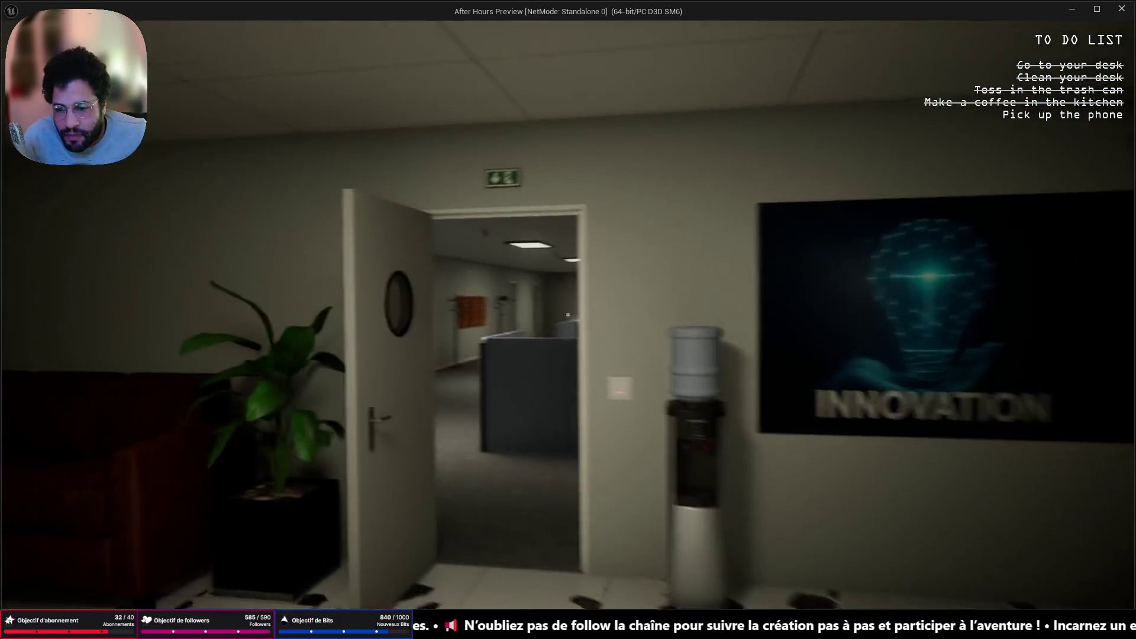
pyautogui.press('w')
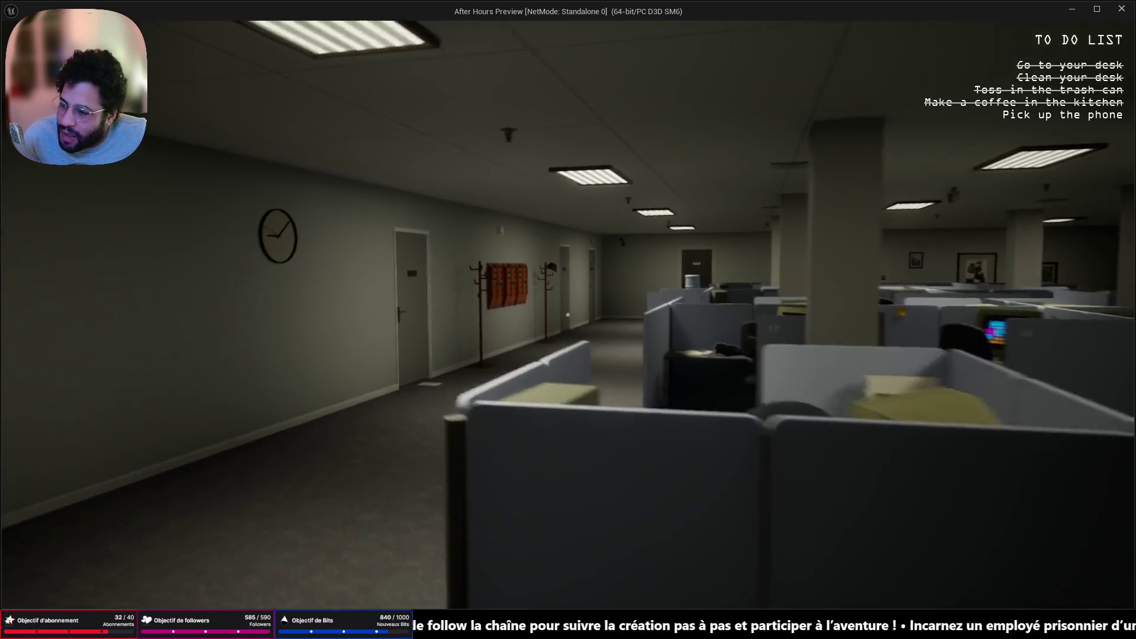
pyautogui.press('w')
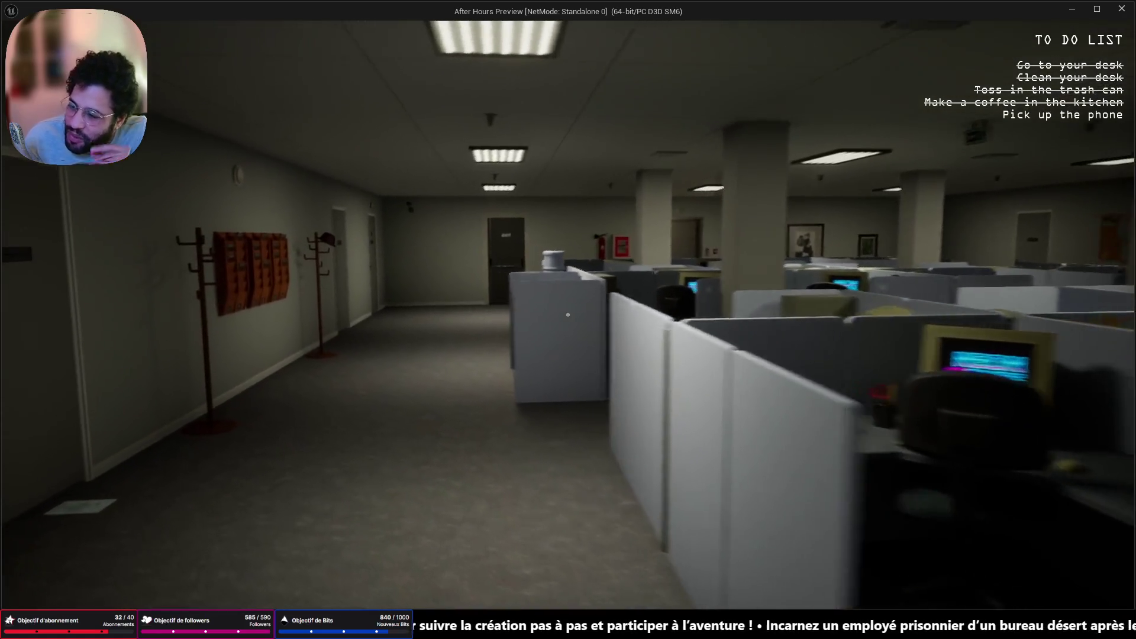
pyautogui.press('w')
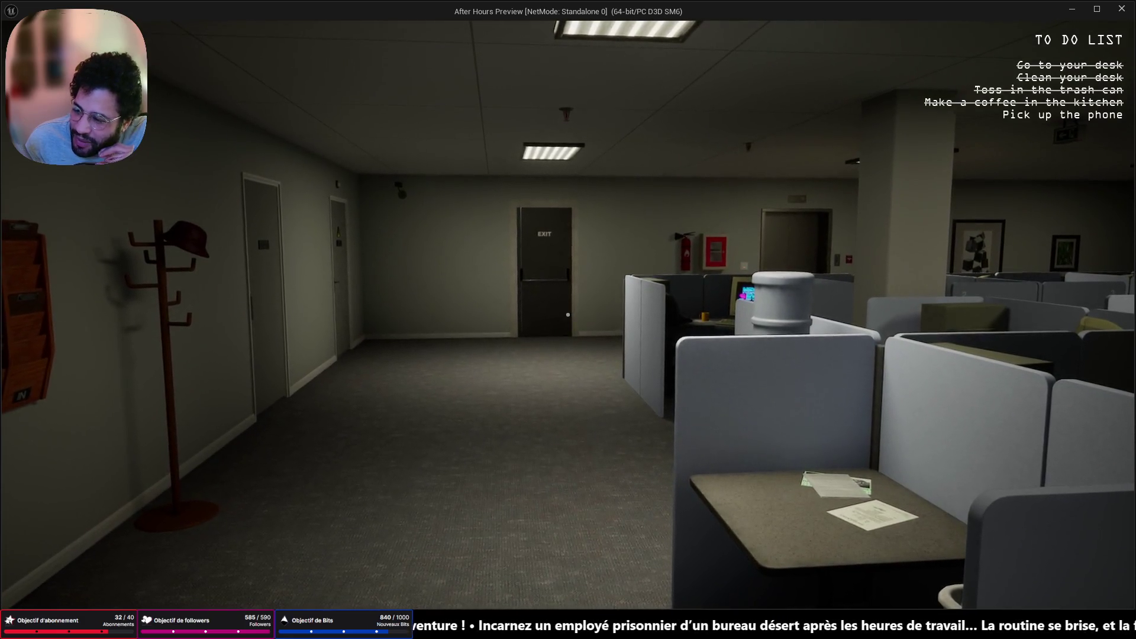
pyautogui.press('w')
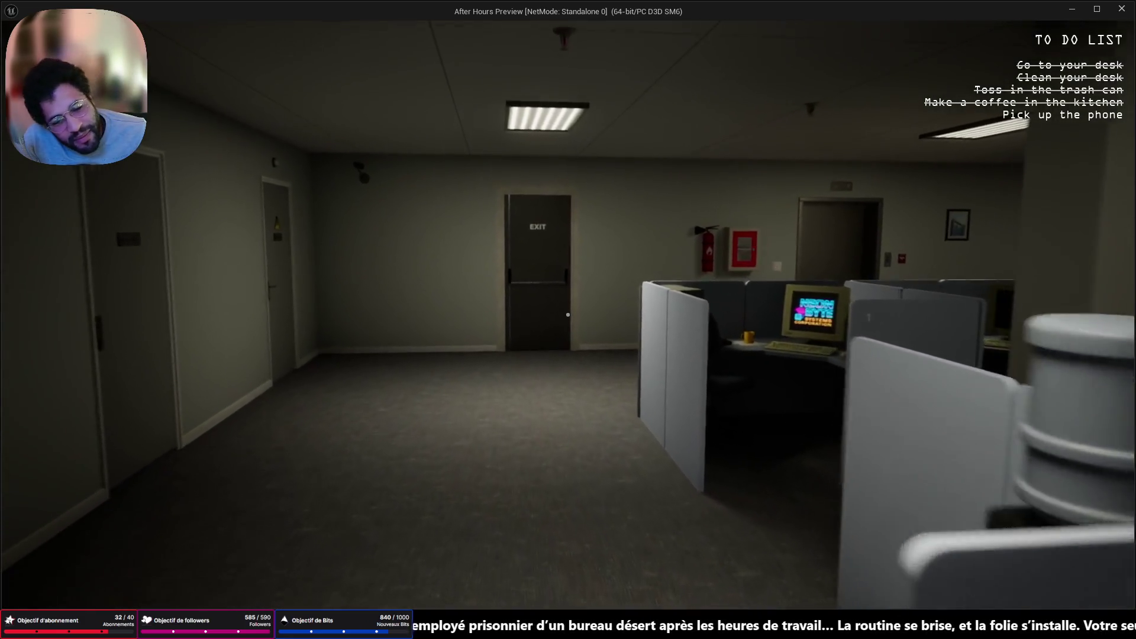
pyautogui.press('w')
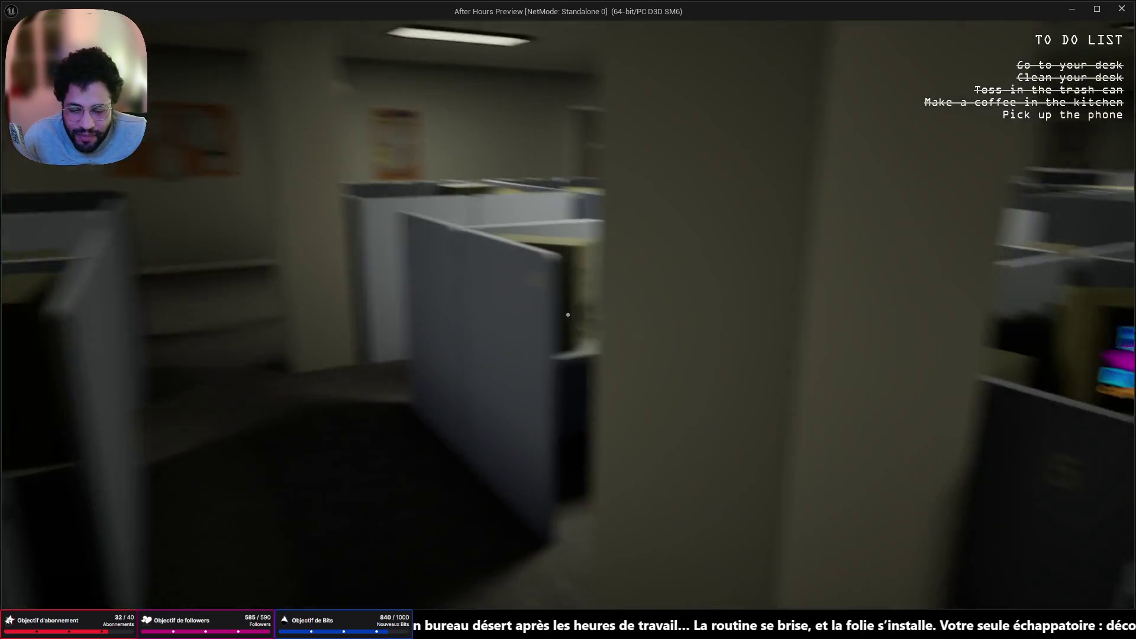
pyautogui.press('w')
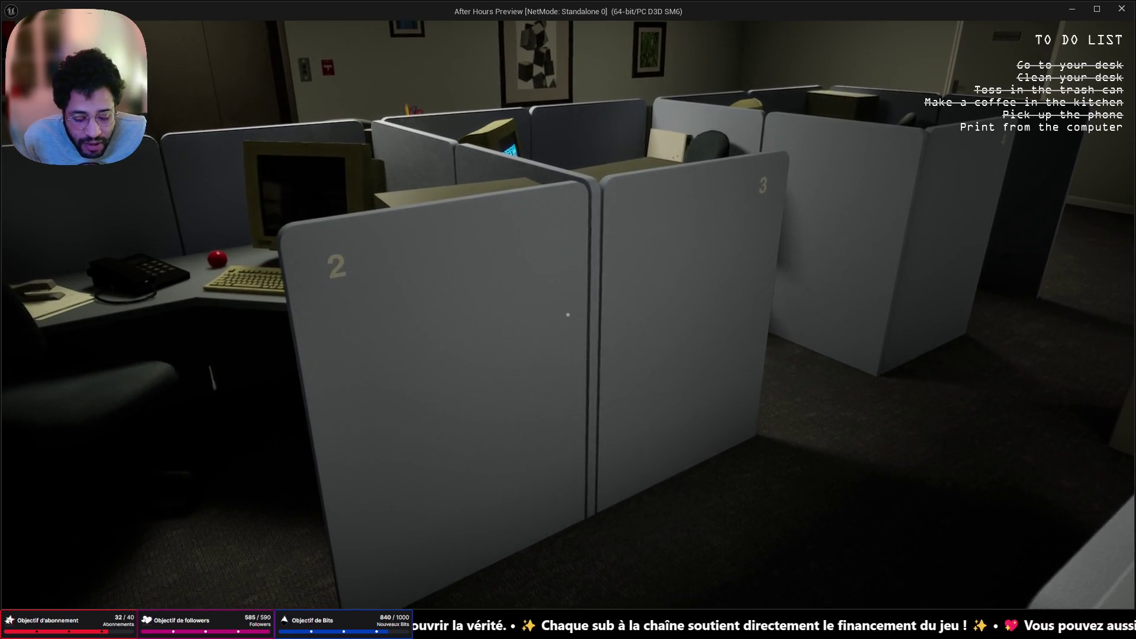
# Walk from cubicle 2 down the hallway into the printer room to the printer
pyautogui.press('a')
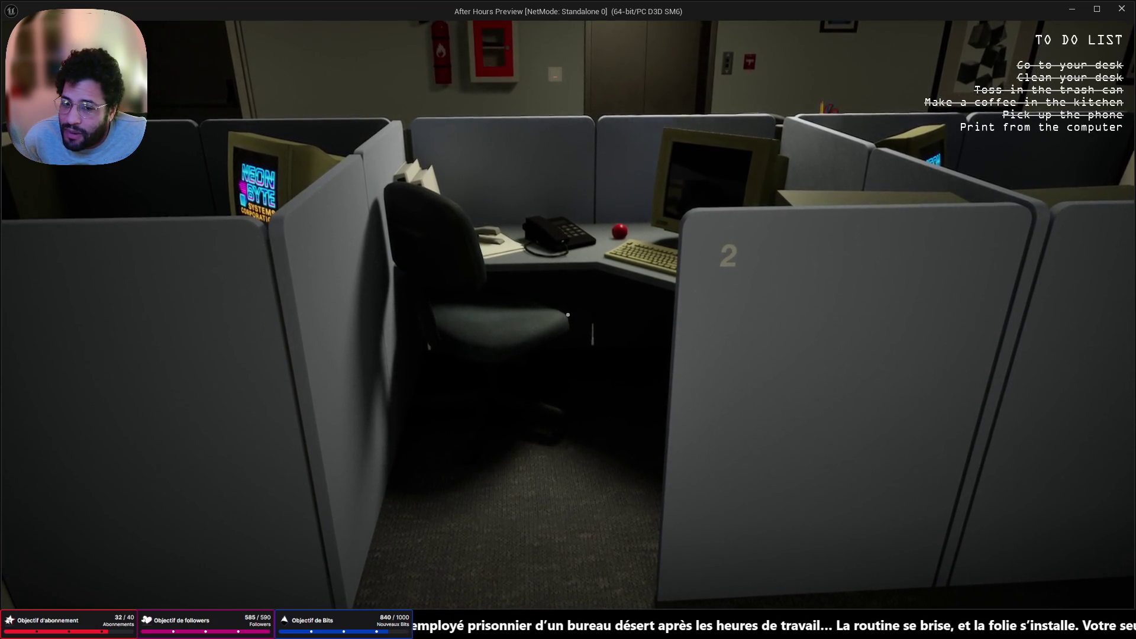
pyautogui.press('w')
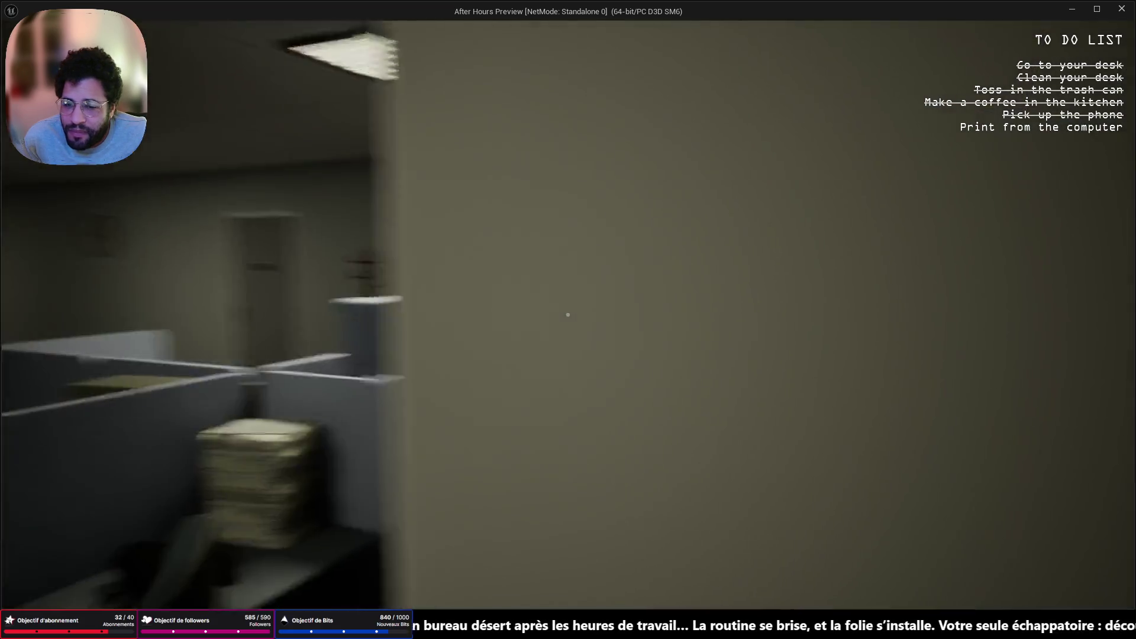
pyautogui.press('w')
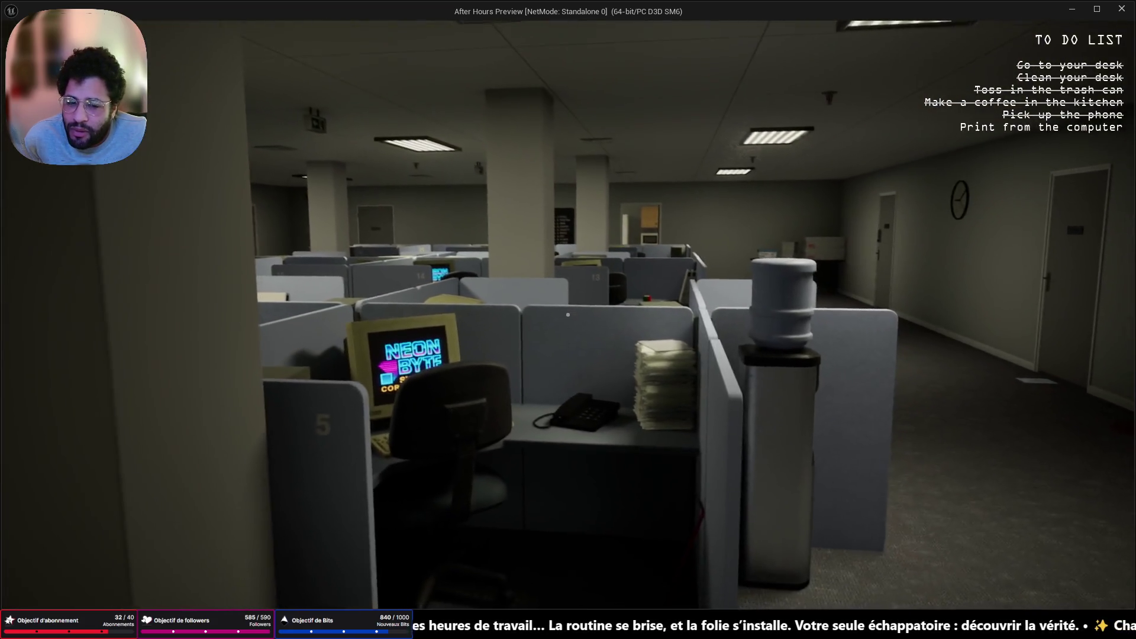
pyautogui.press('w')
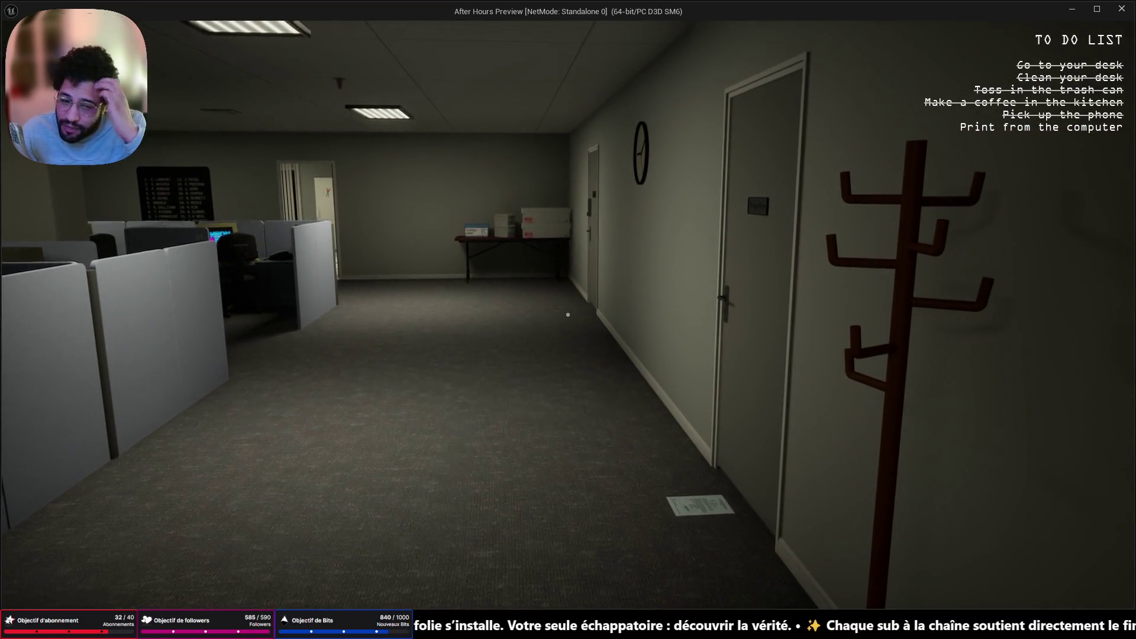
pyautogui.press('w')
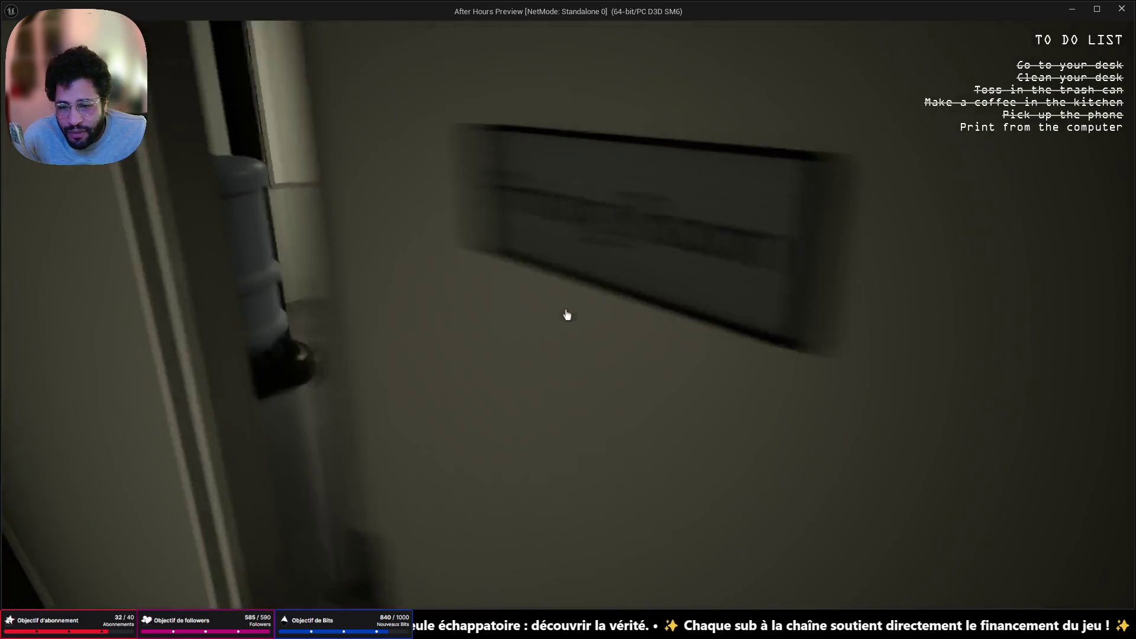
pyautogui.click(567, 315)
pyautogui.press('w')
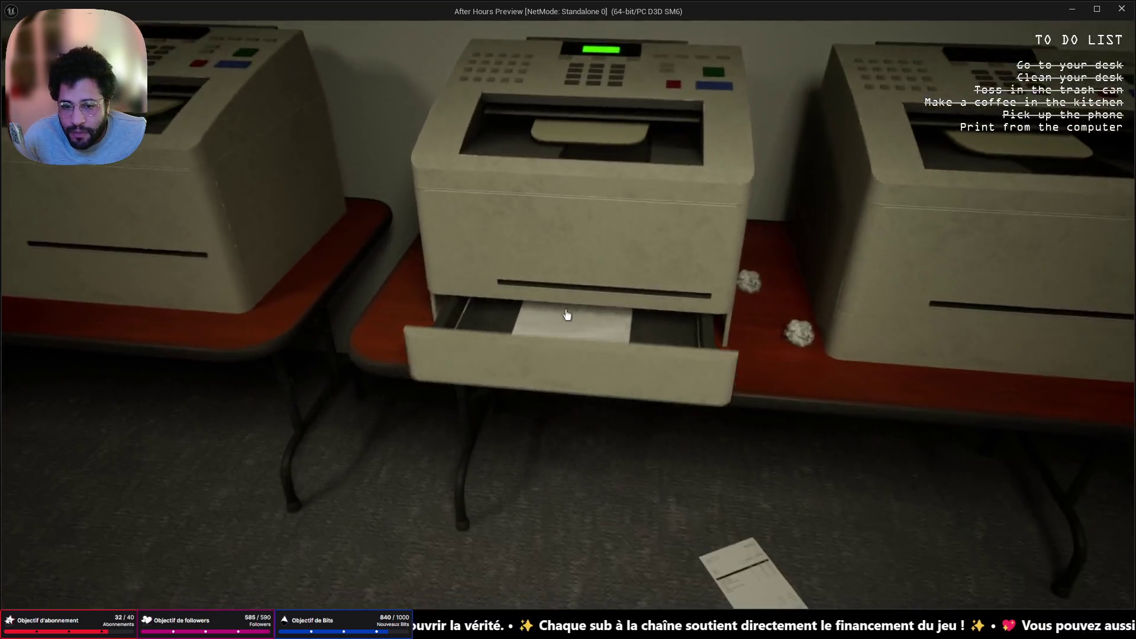
# Return to the desk computer, print the email, and step back into the dark office
pyautogui.press('w')
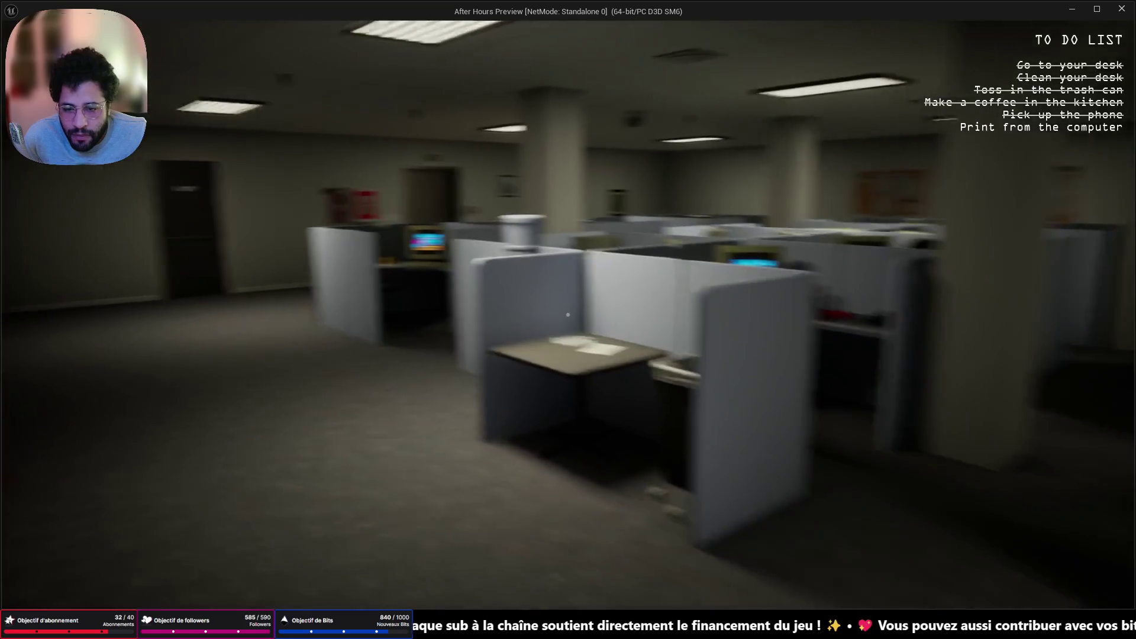
pyautogui.press('w')
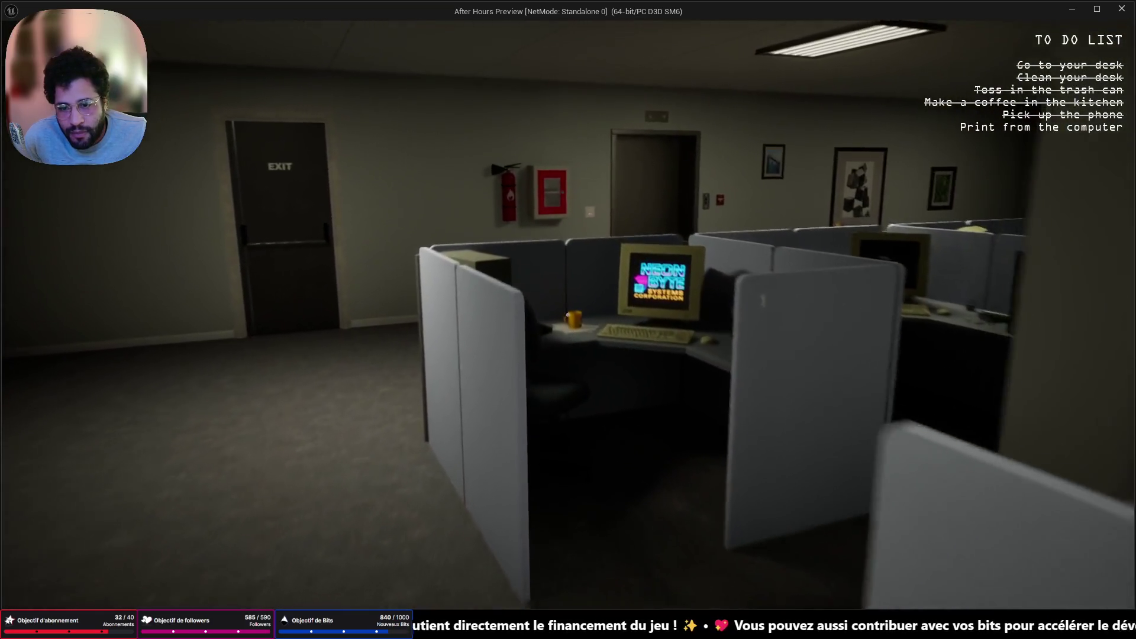
pyautogui.press('w')
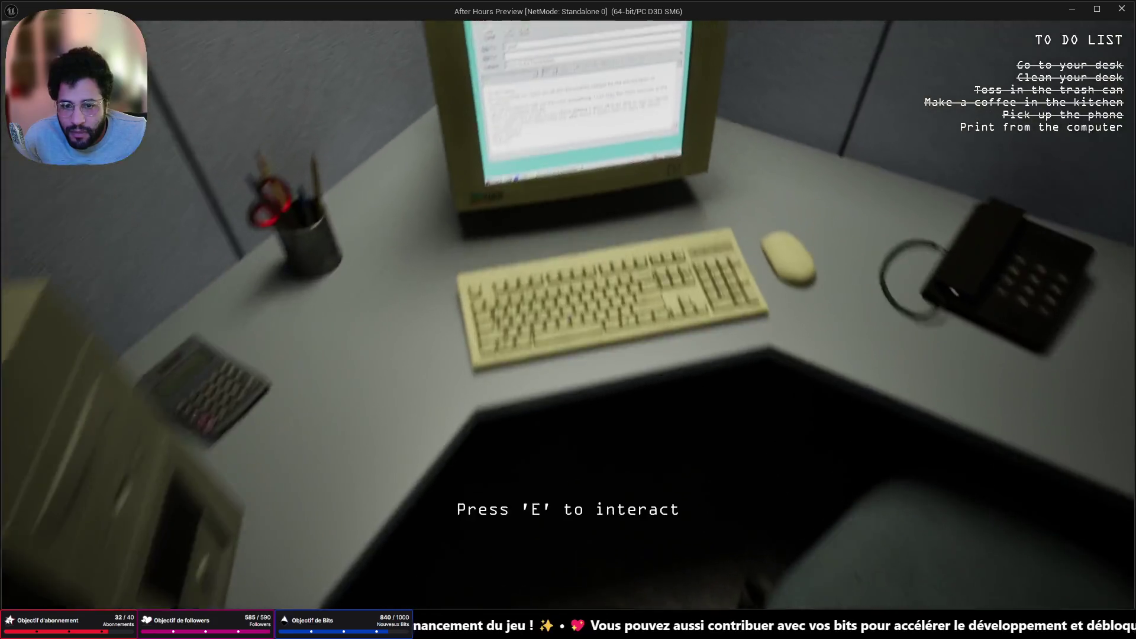
pyautogui.press('e')
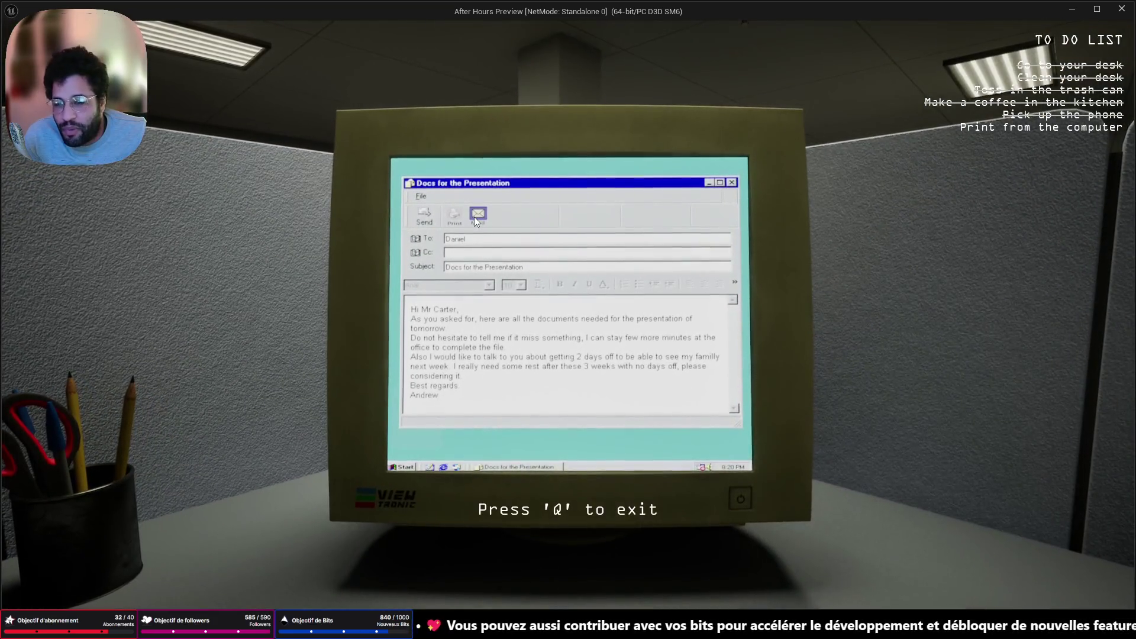
pyautogui.click(474, 217)
pyautogui.click(419, 206)
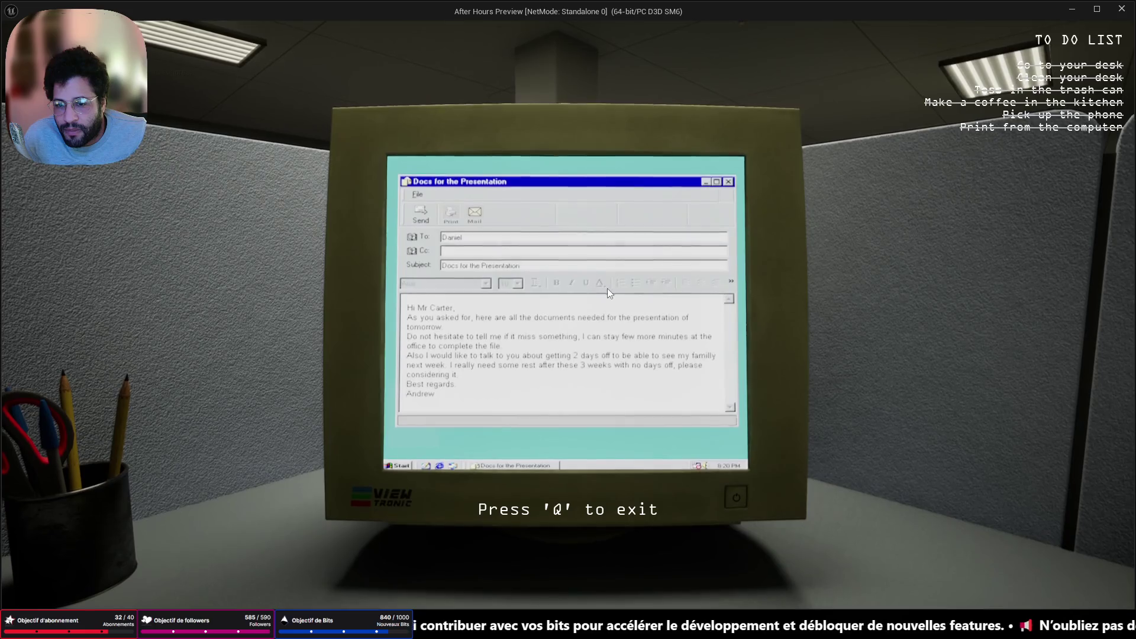
pyautogui.press('q')
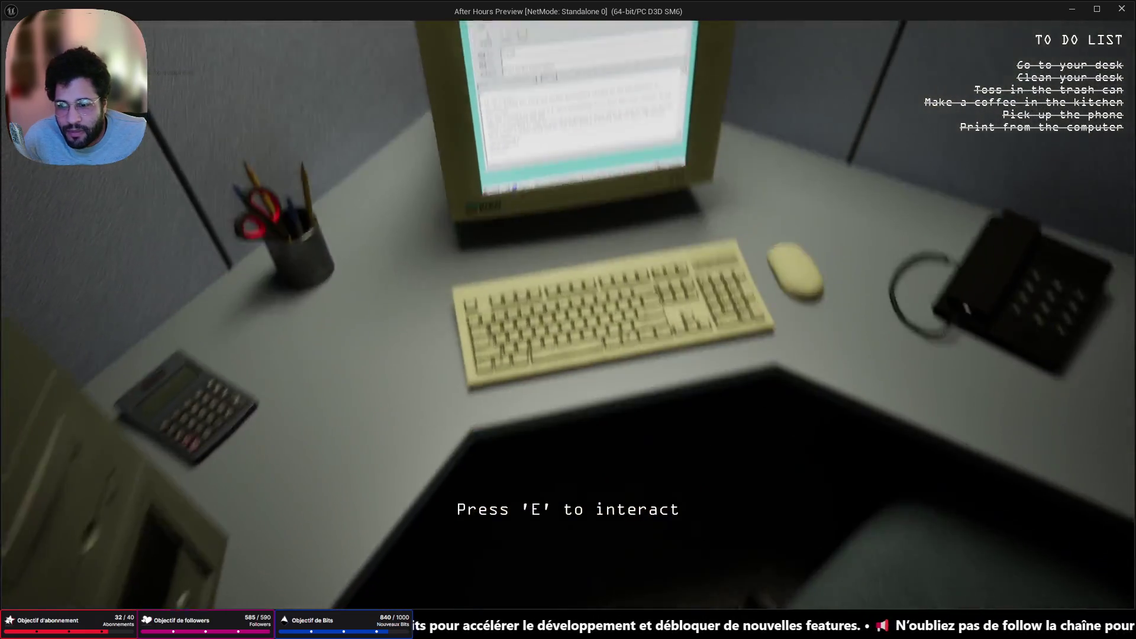
pyautogui.press('s')
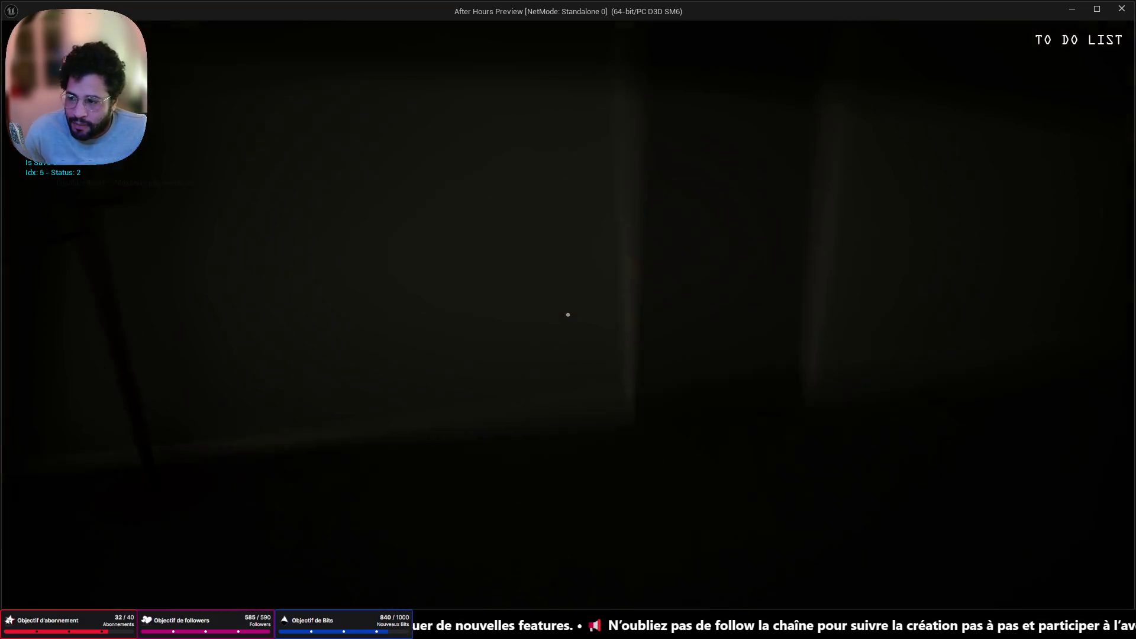
pyautogui.press('w')
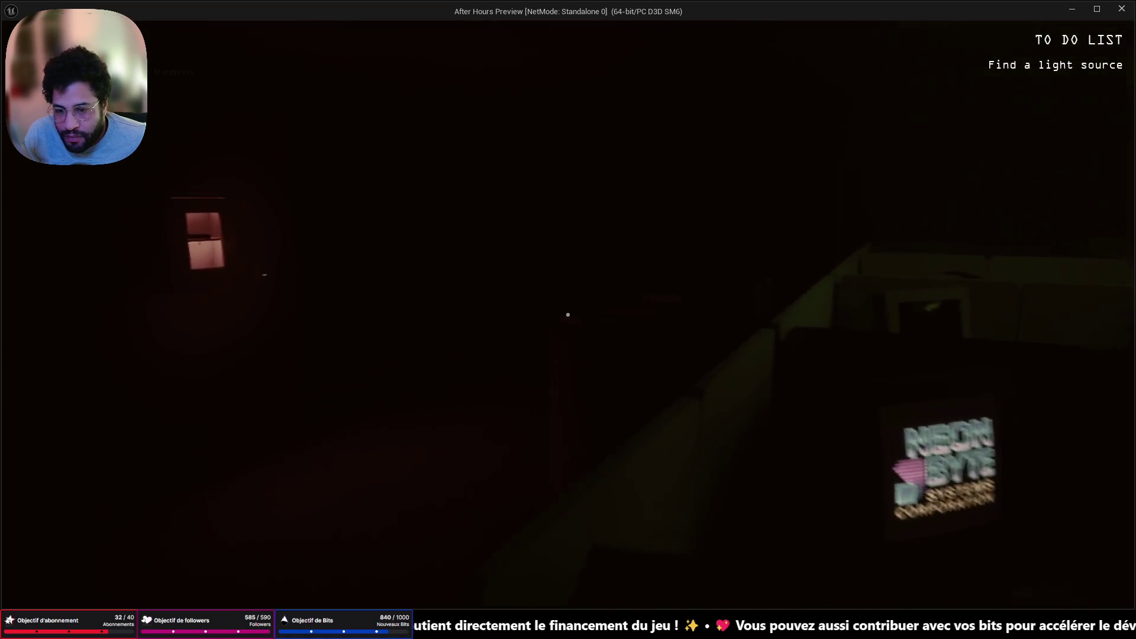
# Take the flashlight, enter the Maintenance room, and press STOP to silence the alarm
pyautogui.press('w')
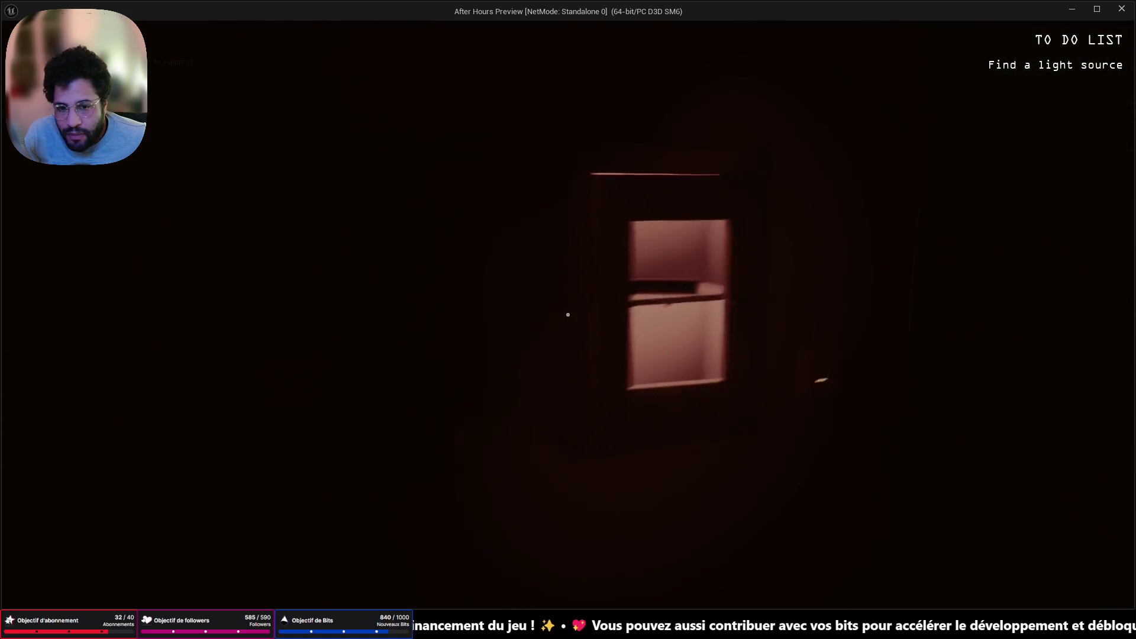
pyautogui.click(568, 314)
pyautogui.press('f')
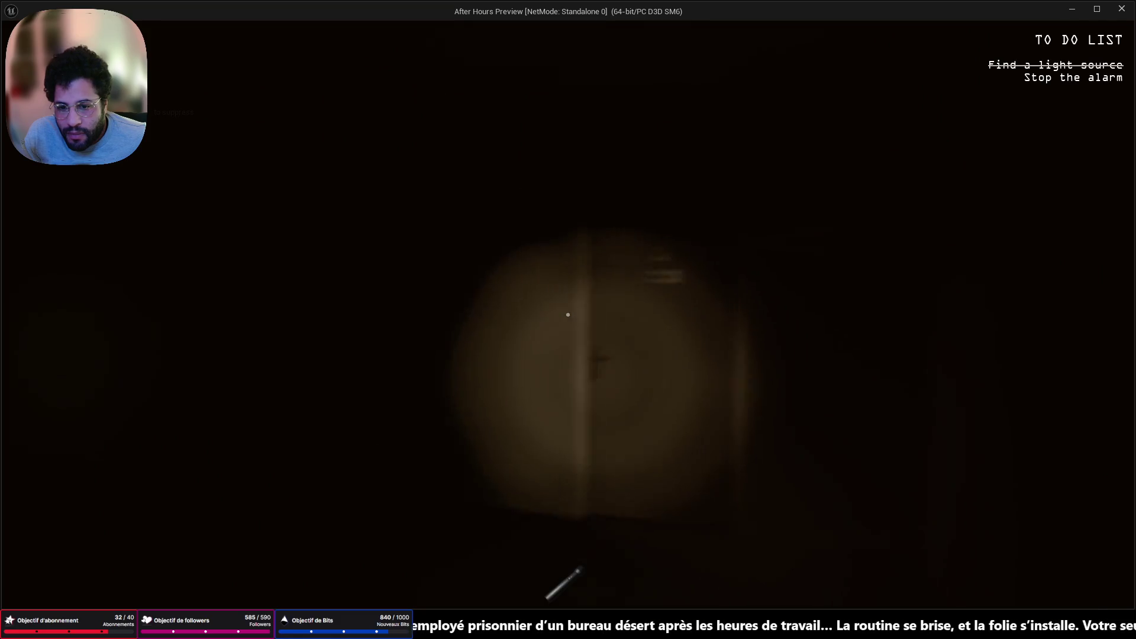
pyautogui.click(568, 314)
pyautogui.press('w')
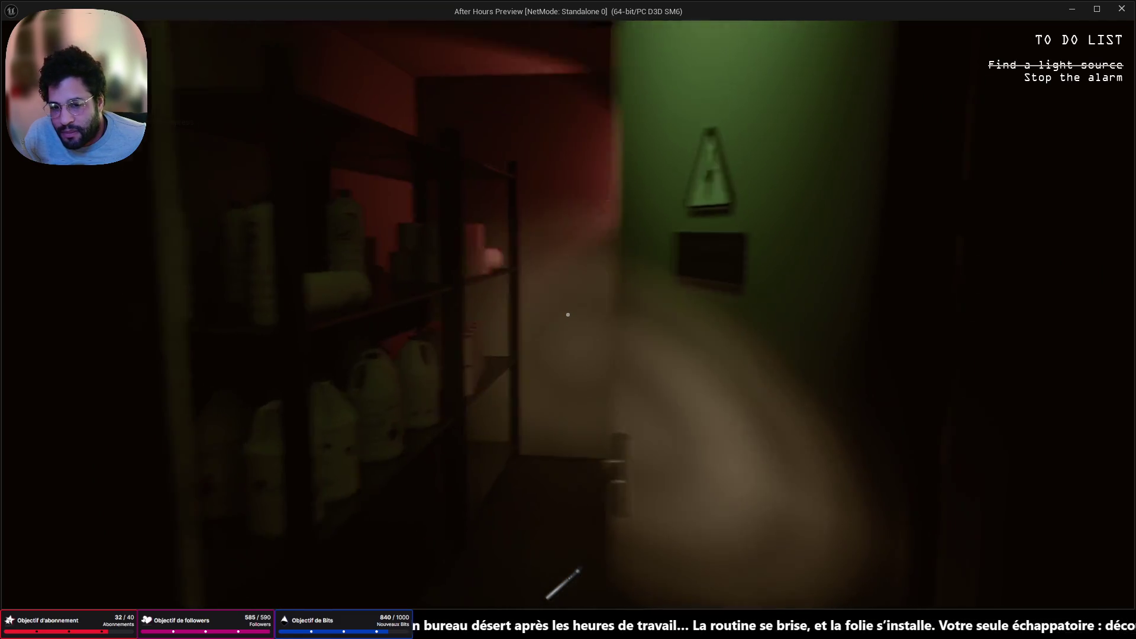
pyautogui.press('w')
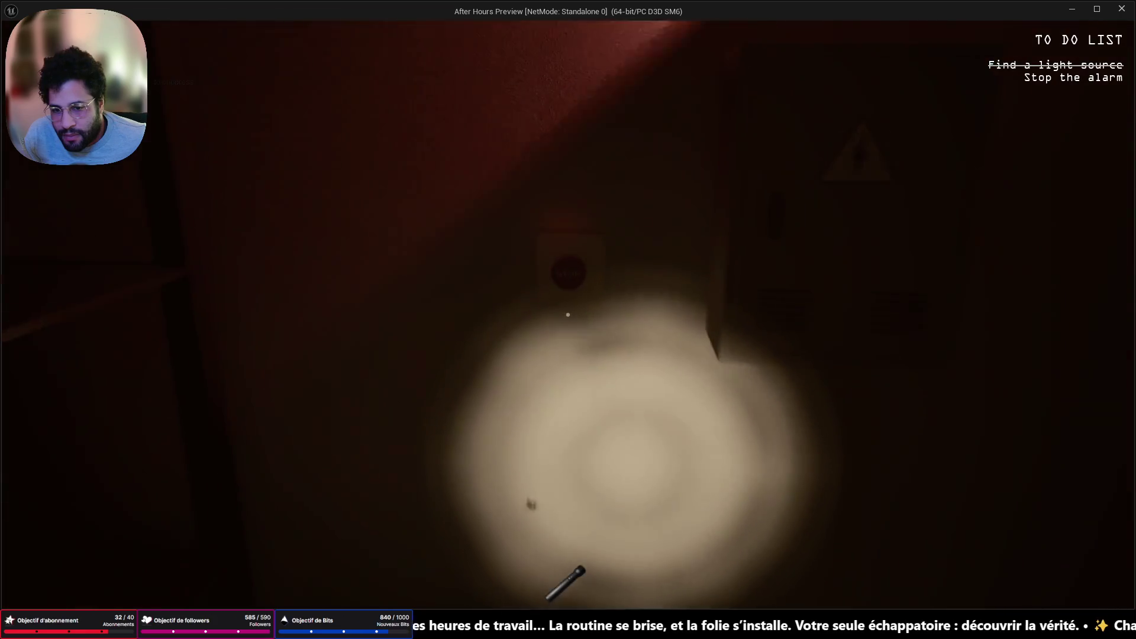
pyautogui.click(567, 314)
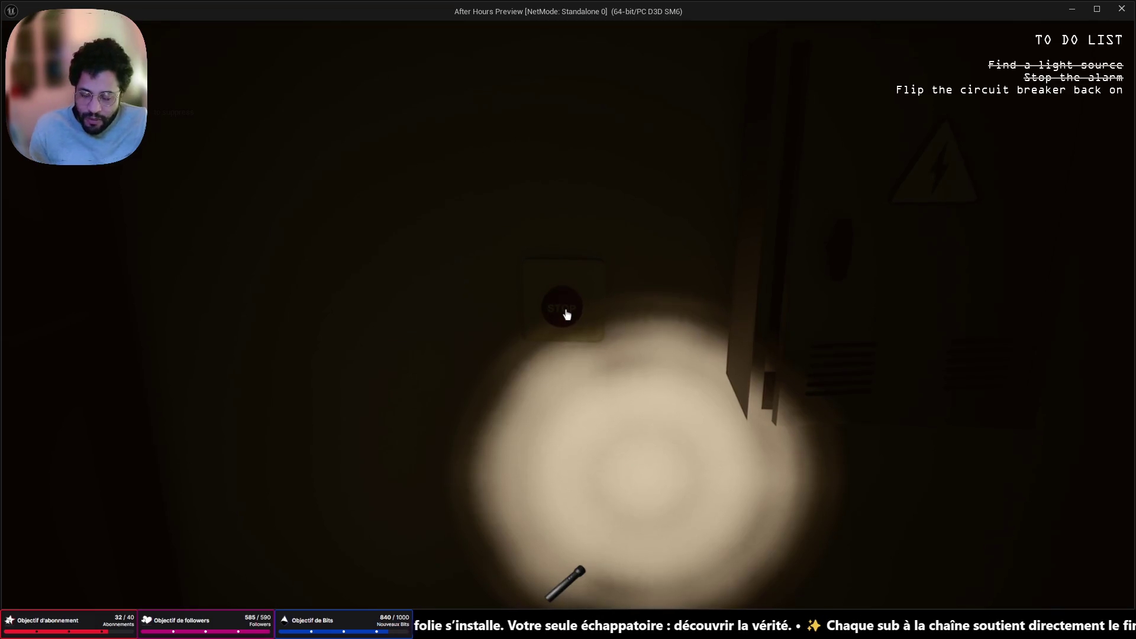
# Open the electrical panel and flip the circuit breaker back on
pyautogui.press('w')
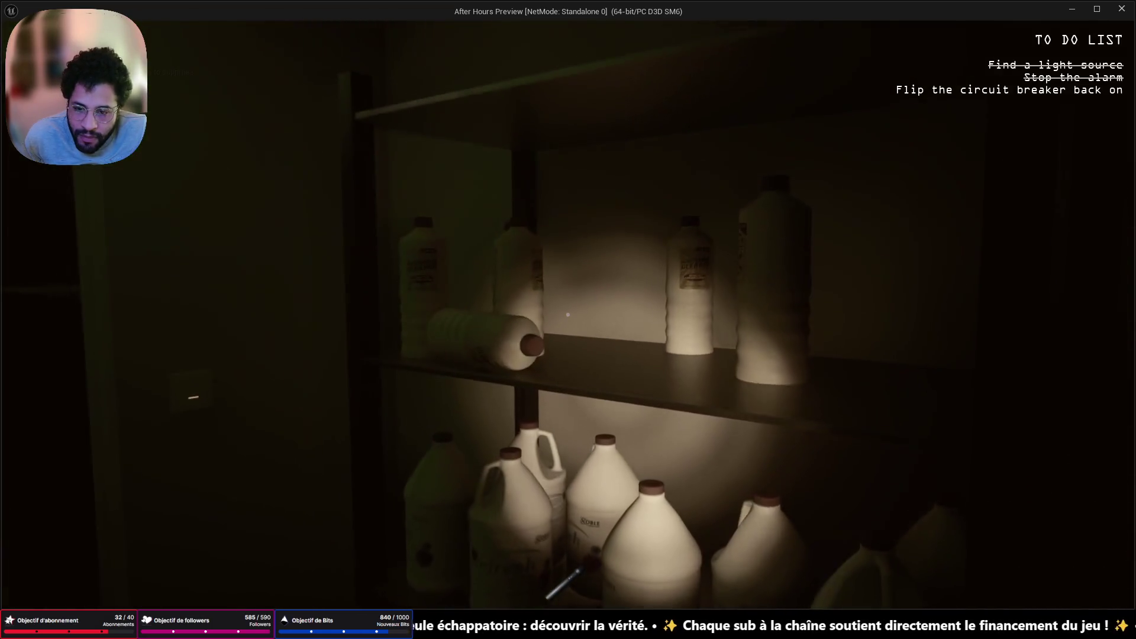
pyautogui.press('w')
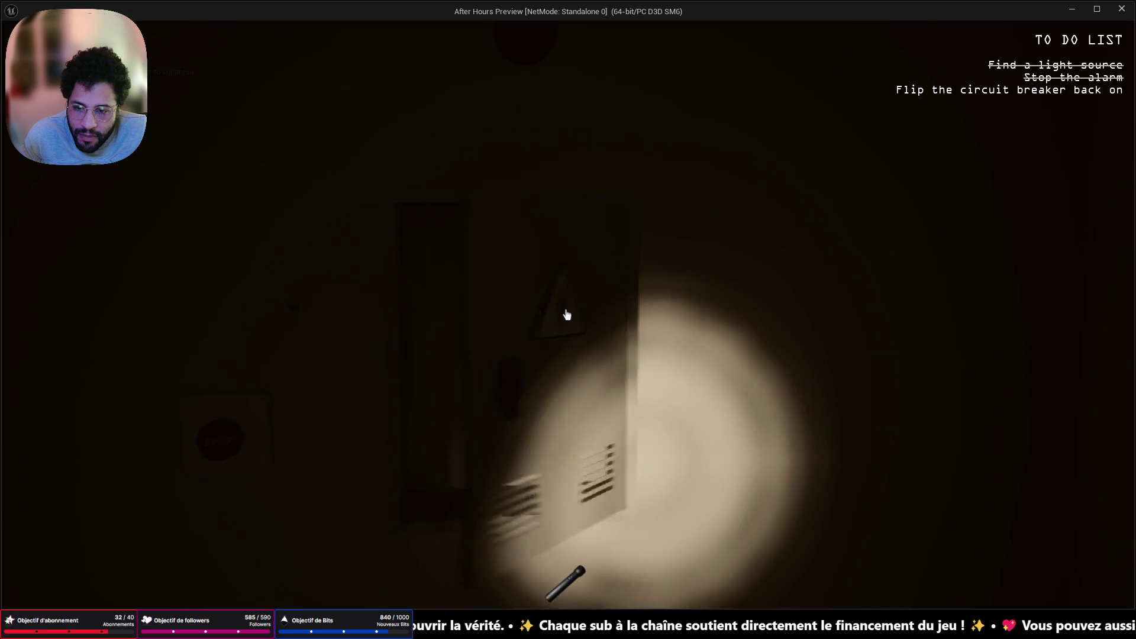
pyautogui.click(567, 314)
pyautogui.click(567, 314)
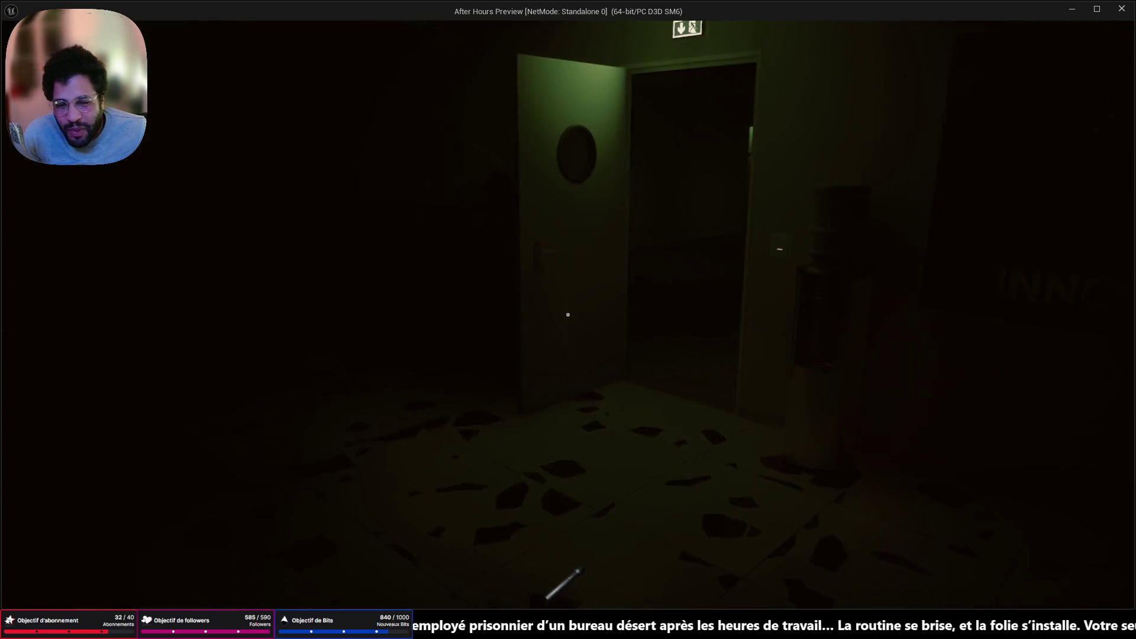
# Walk through the dark corridor, push open the restroom door, and approach the toilet
pyautogui.press('w')
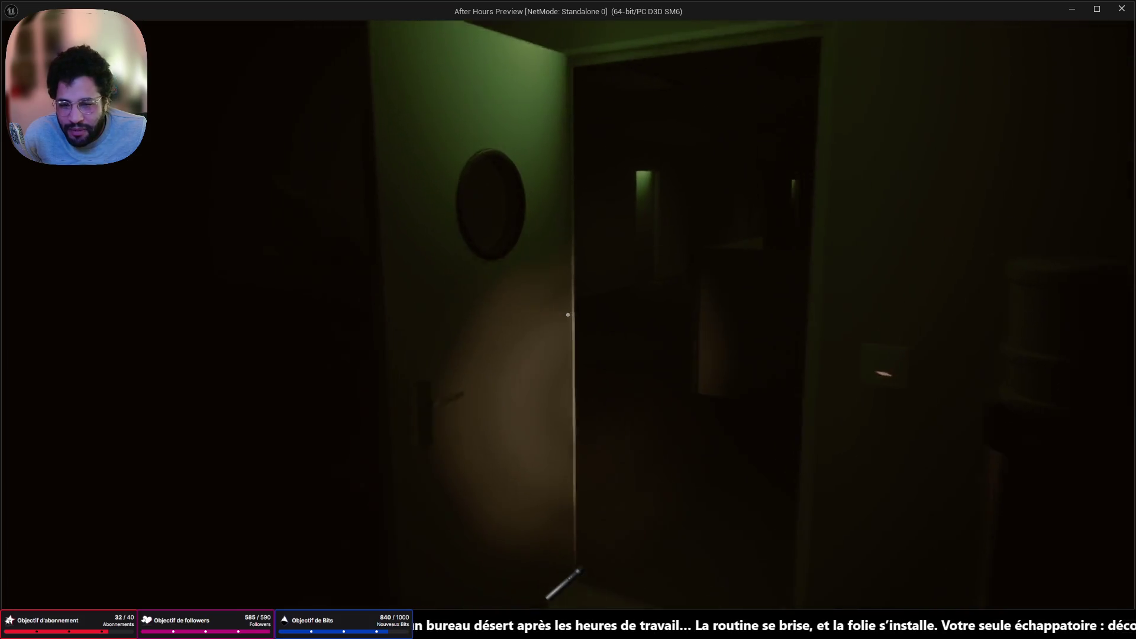
pyautogui.press('w')
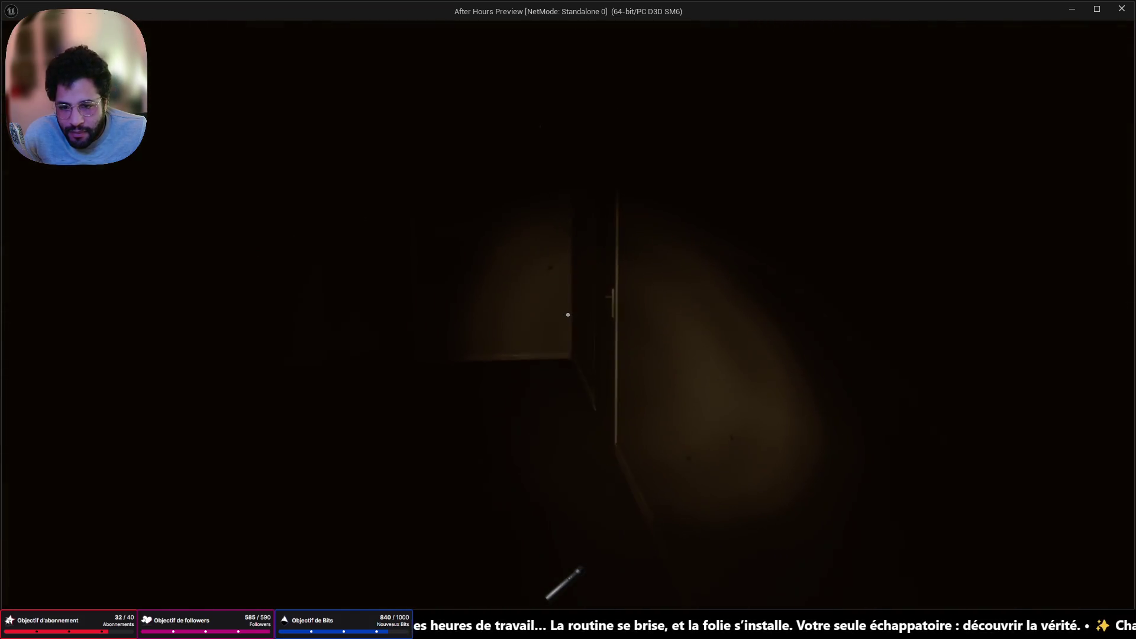
pyautogui.press('w')
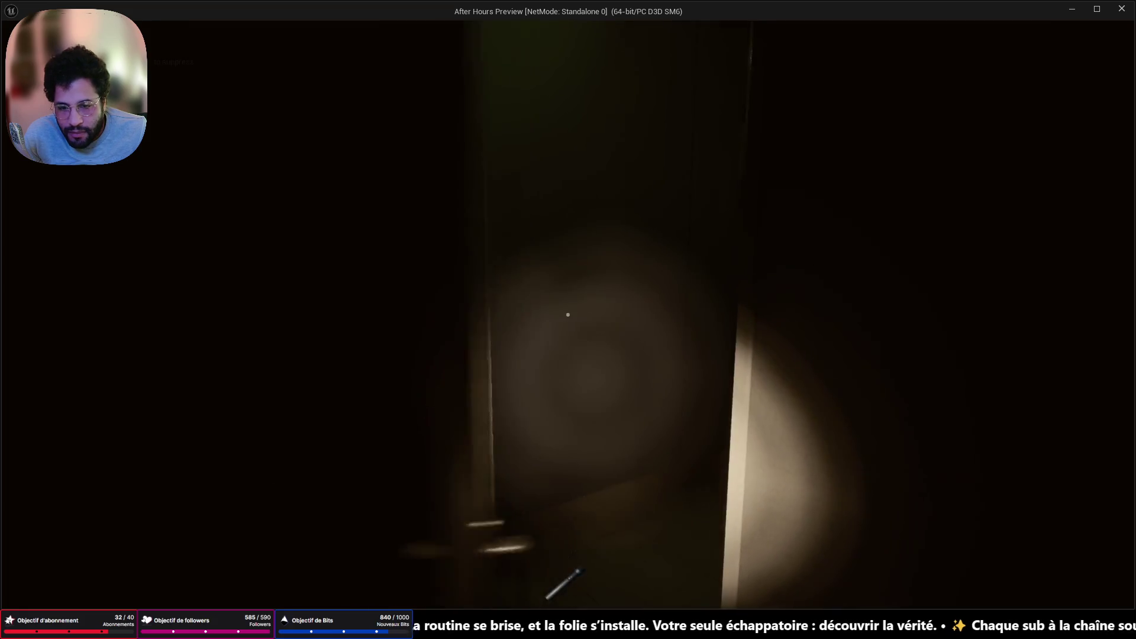
pyautogui.press('w')
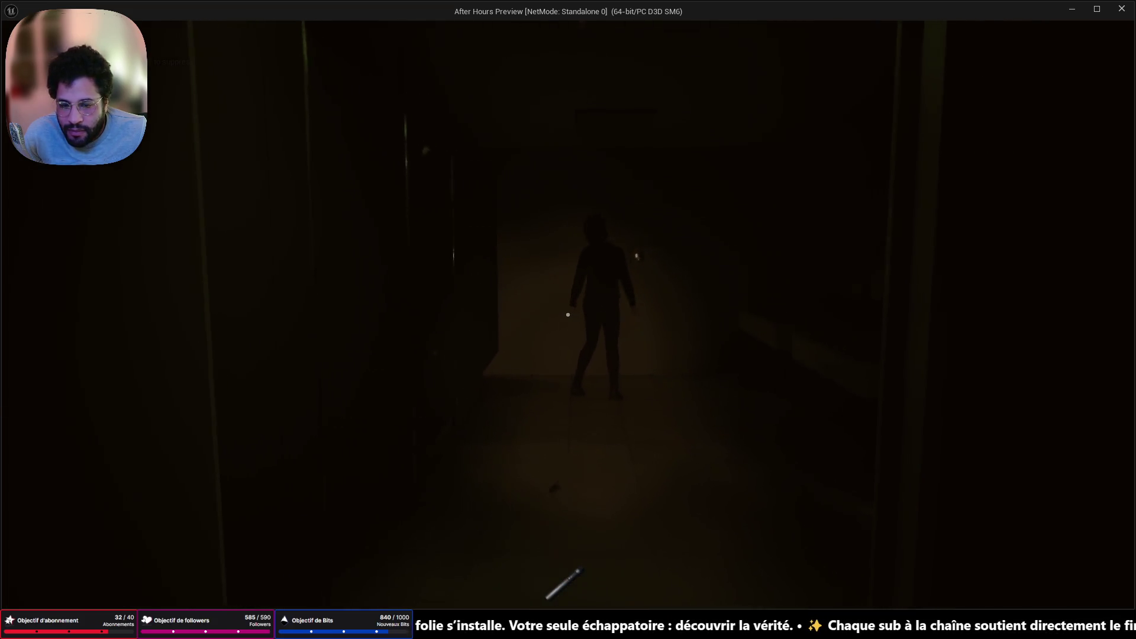
pyautogui.press('w')
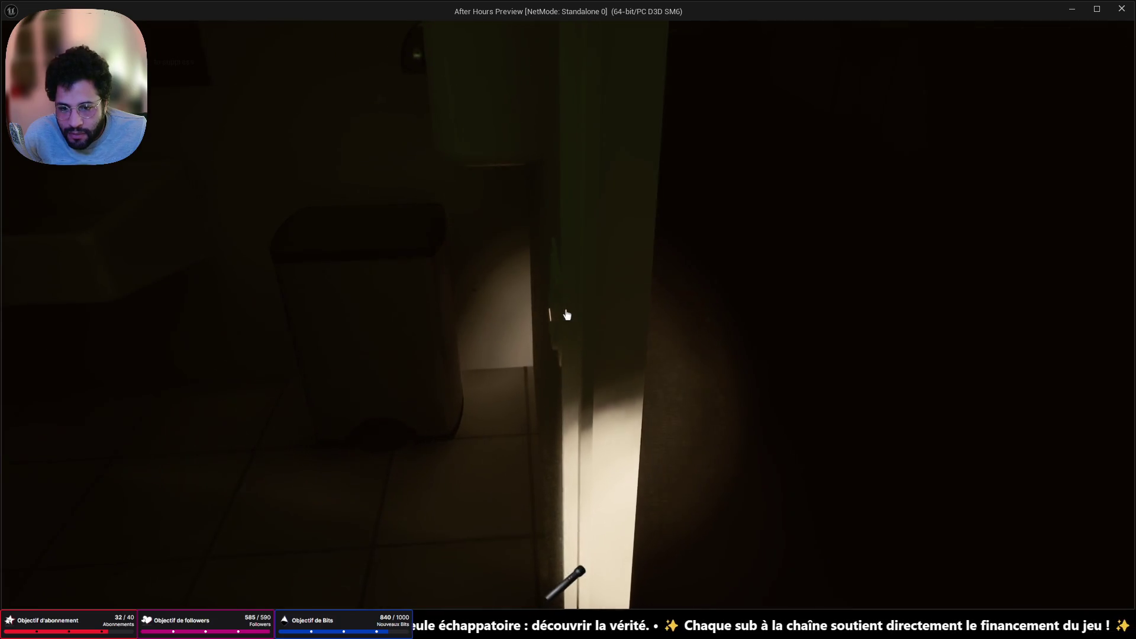
pyautogui.press('w')
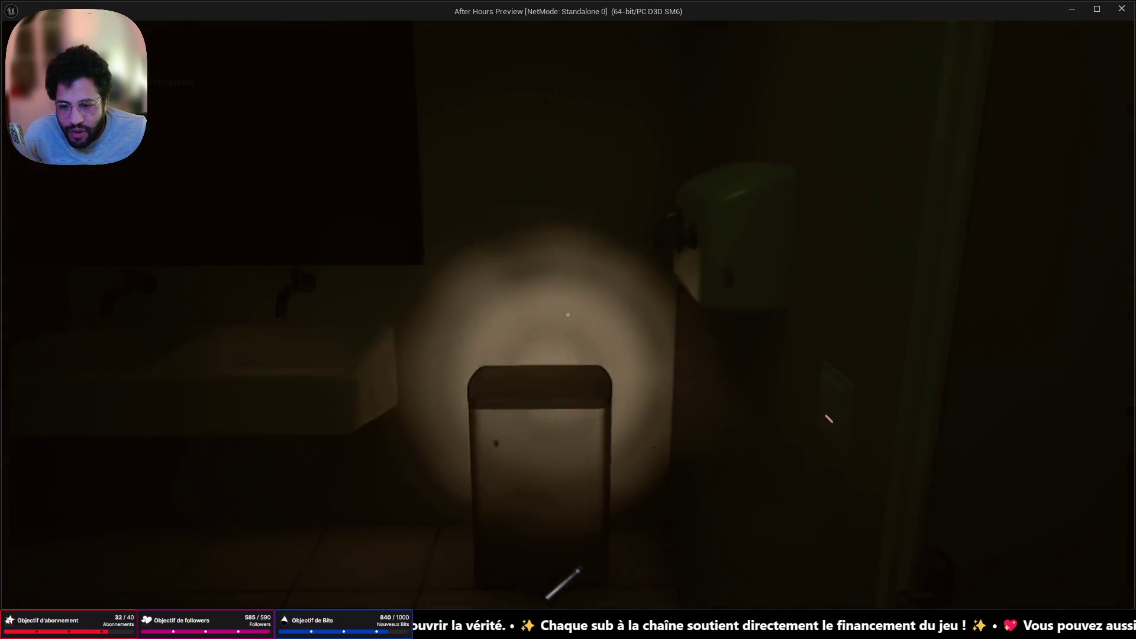
pyautogui.click(567, 315)
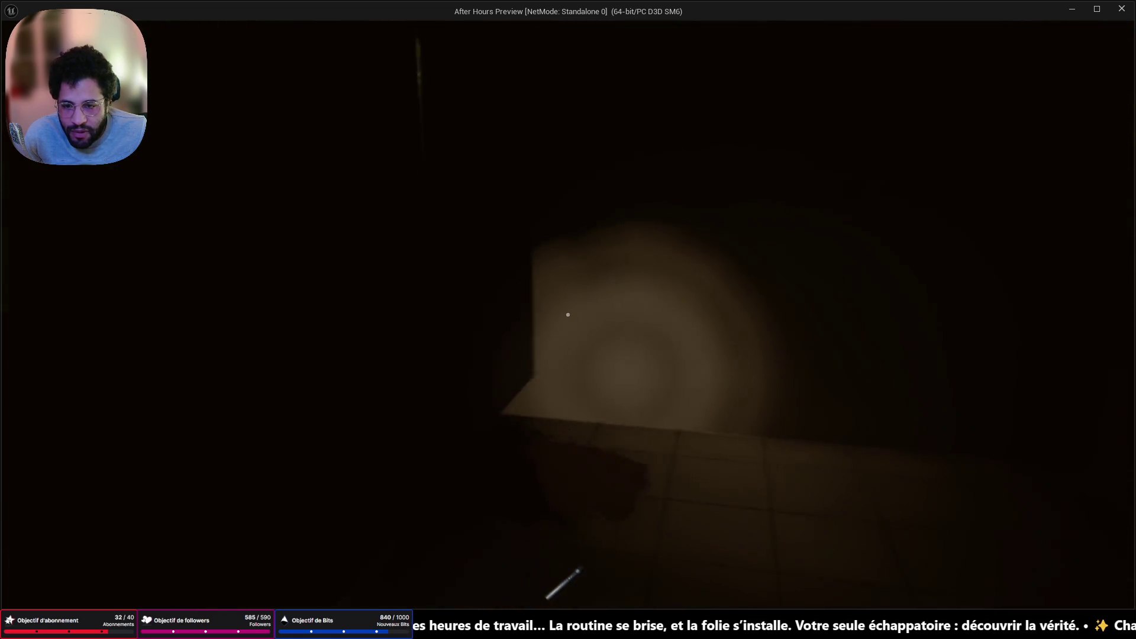
pyautogui.press('w')
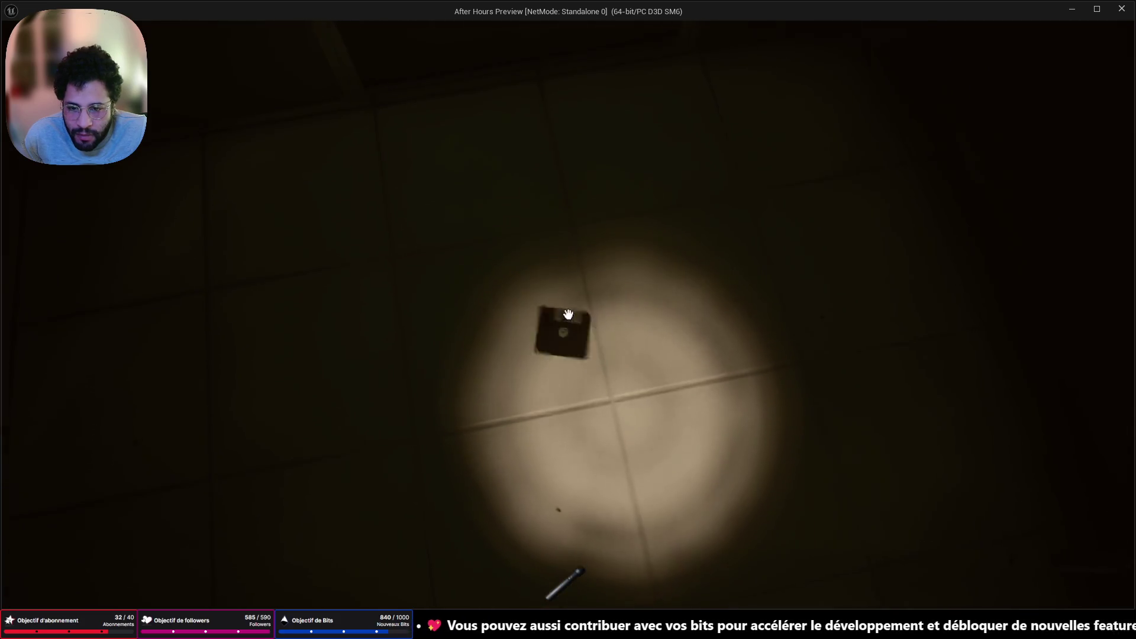
# Grab the floppy disk and carry it down the corridor to the lit desk
pyautogui.press('e')
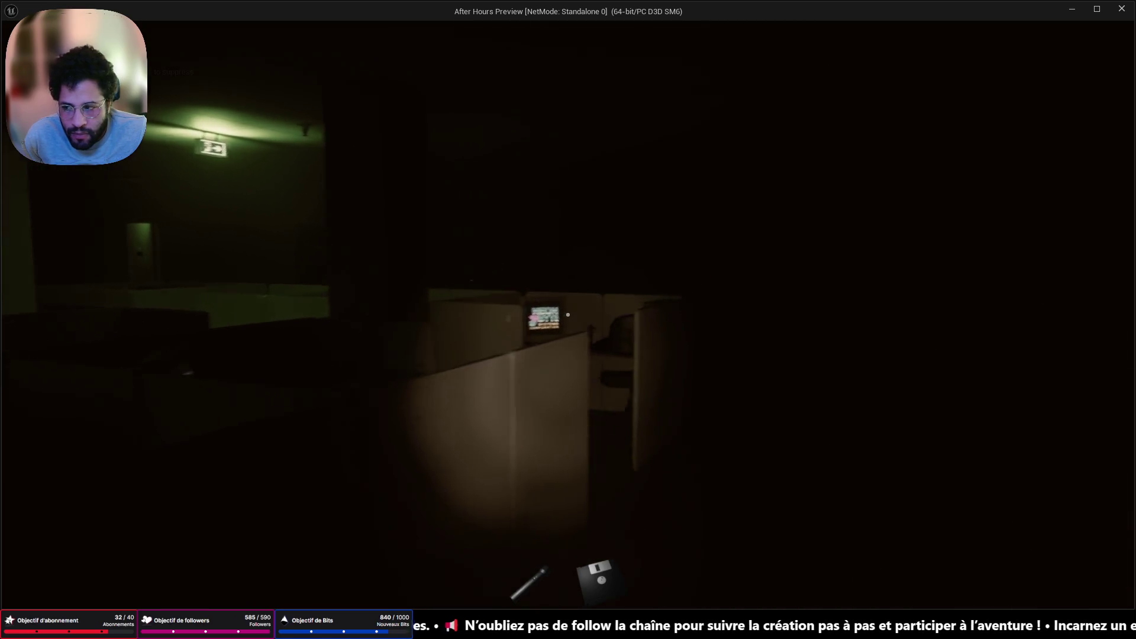
pyautogui.press('w')
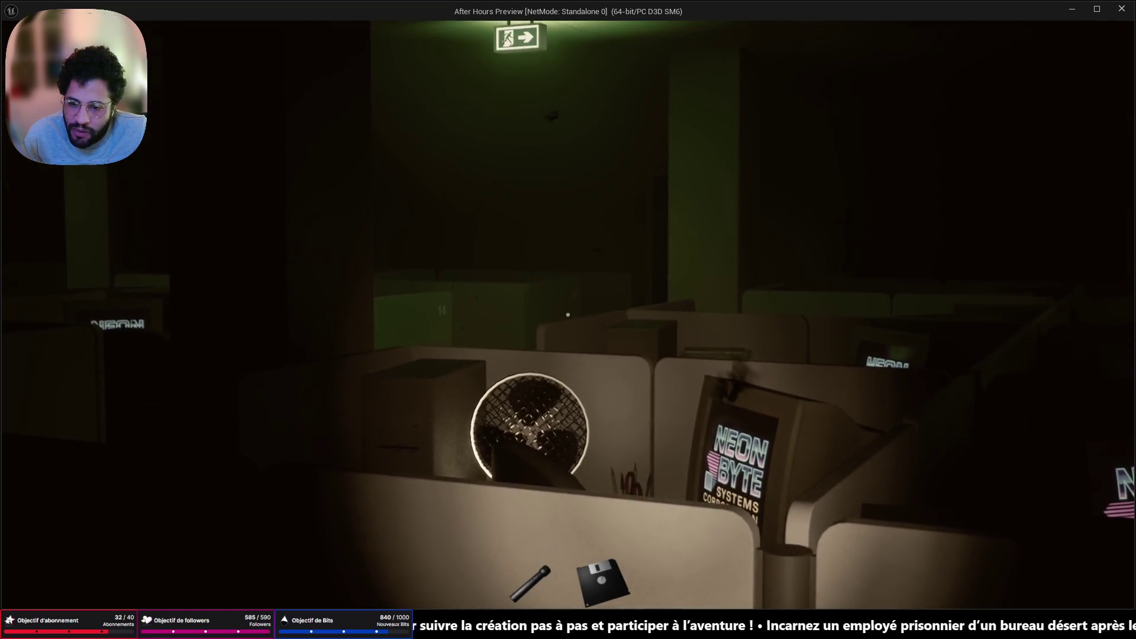
pyautogui.press('w')
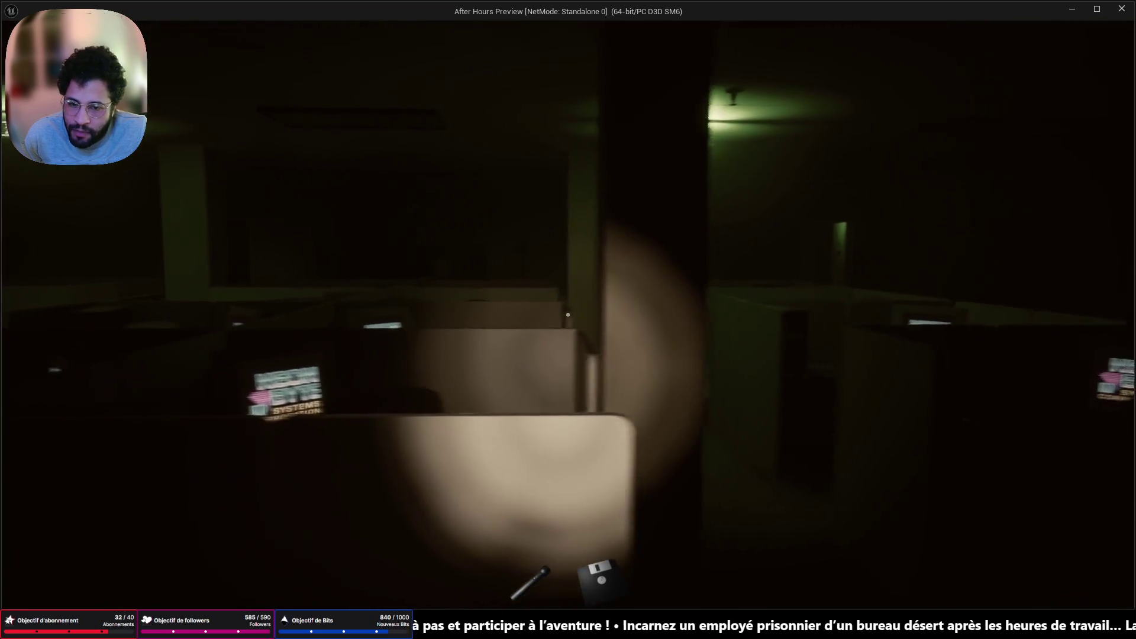
pyautogui.press('w')
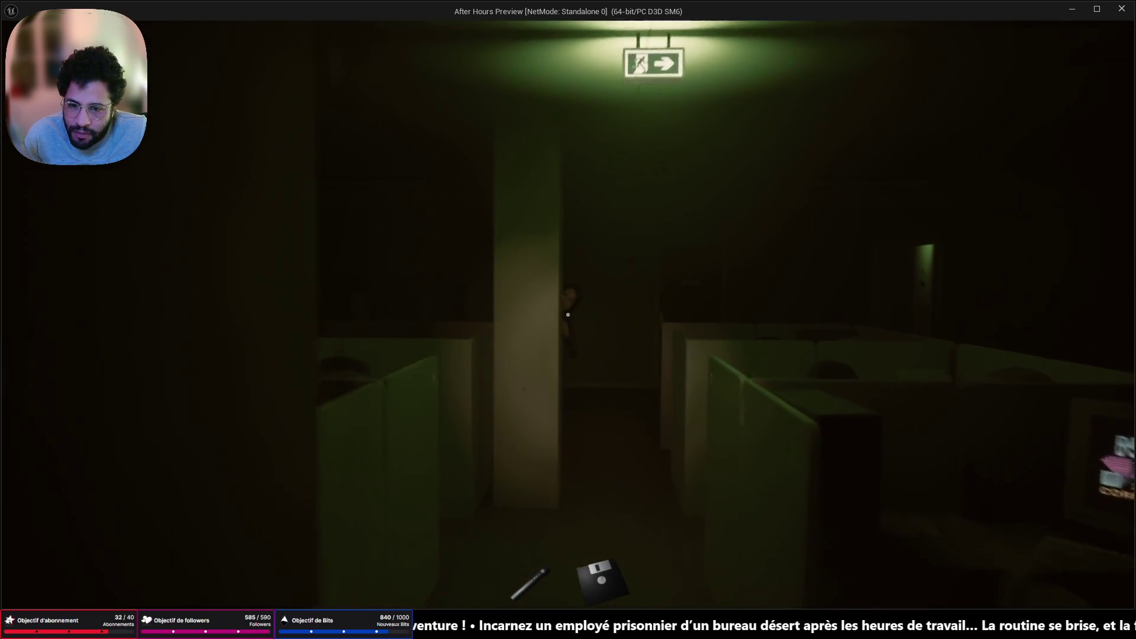
pyautogui.press('w')
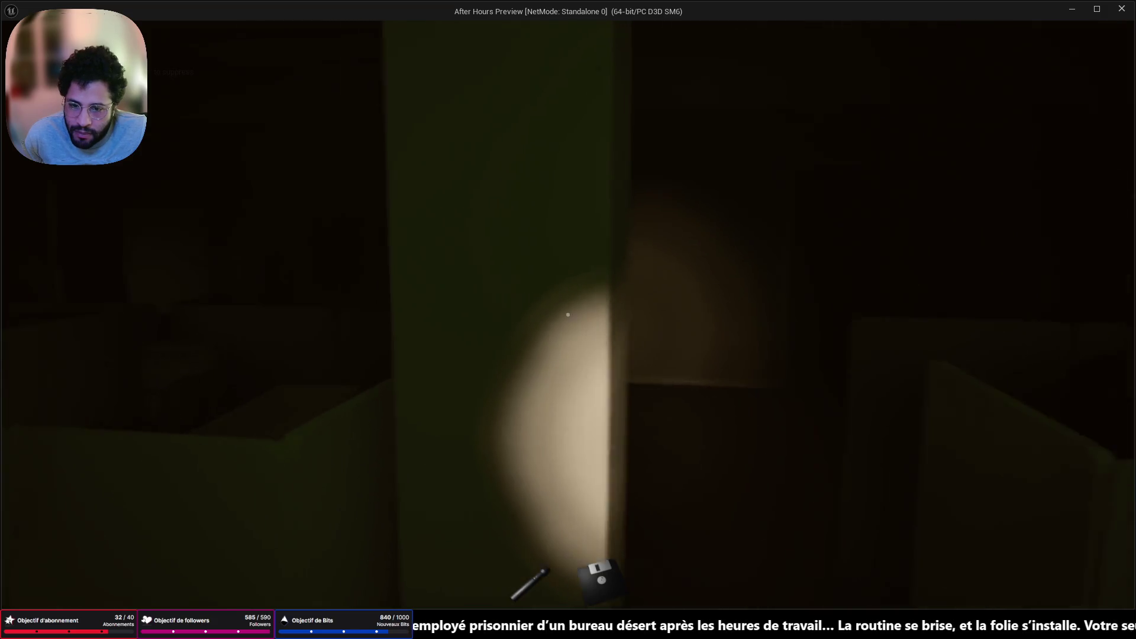
pyautogui.press('w')
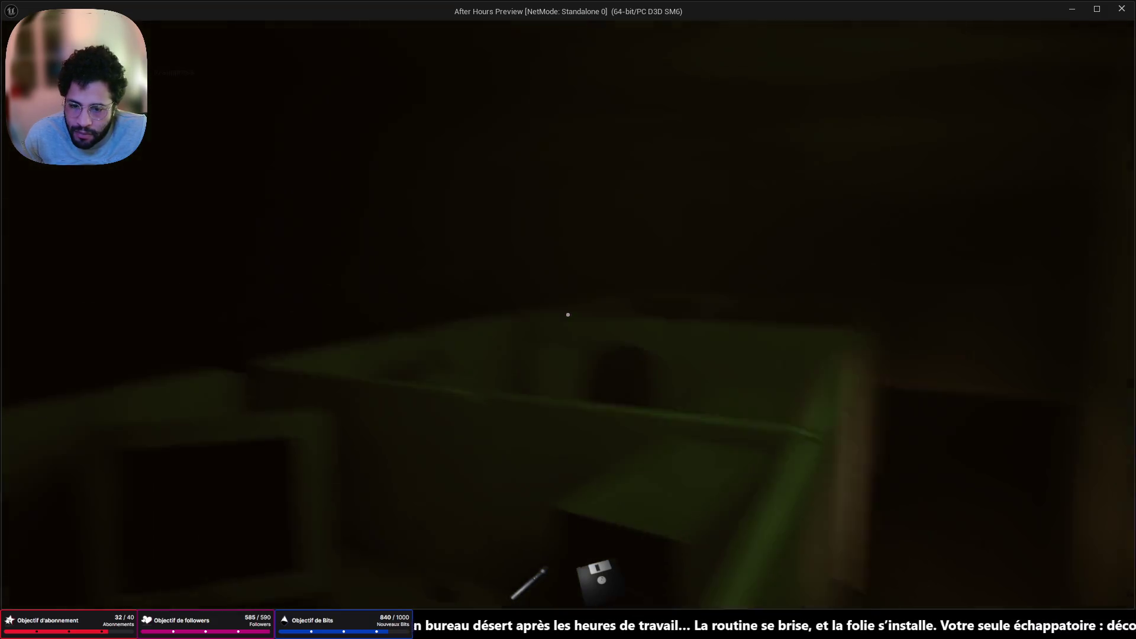
pyautogui.press('w')
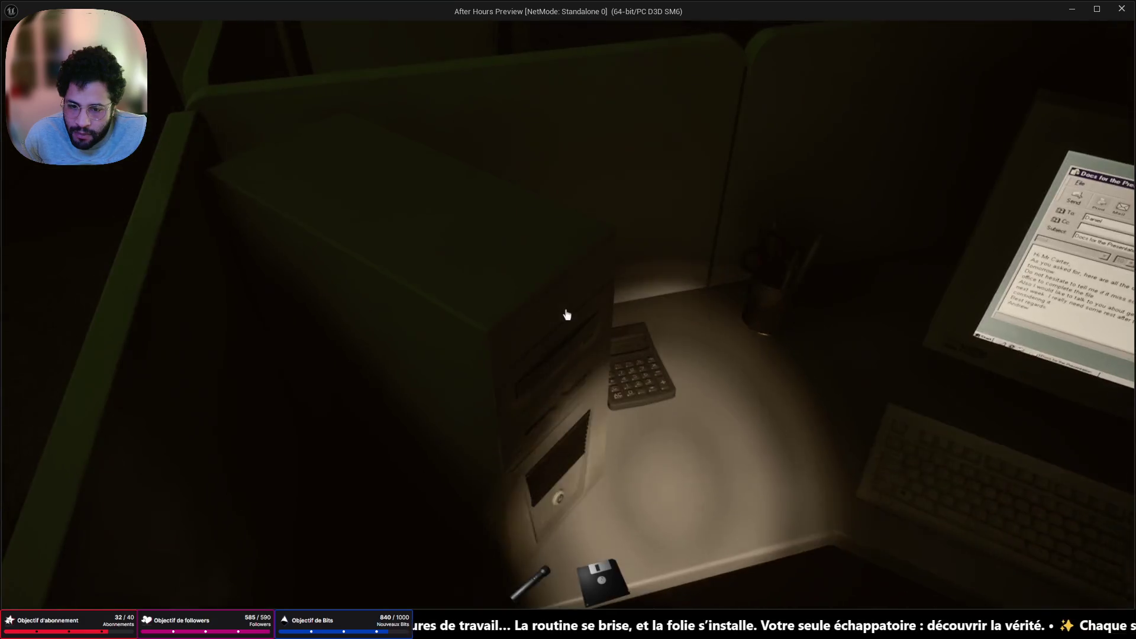
pyautogui.click(567, 315)
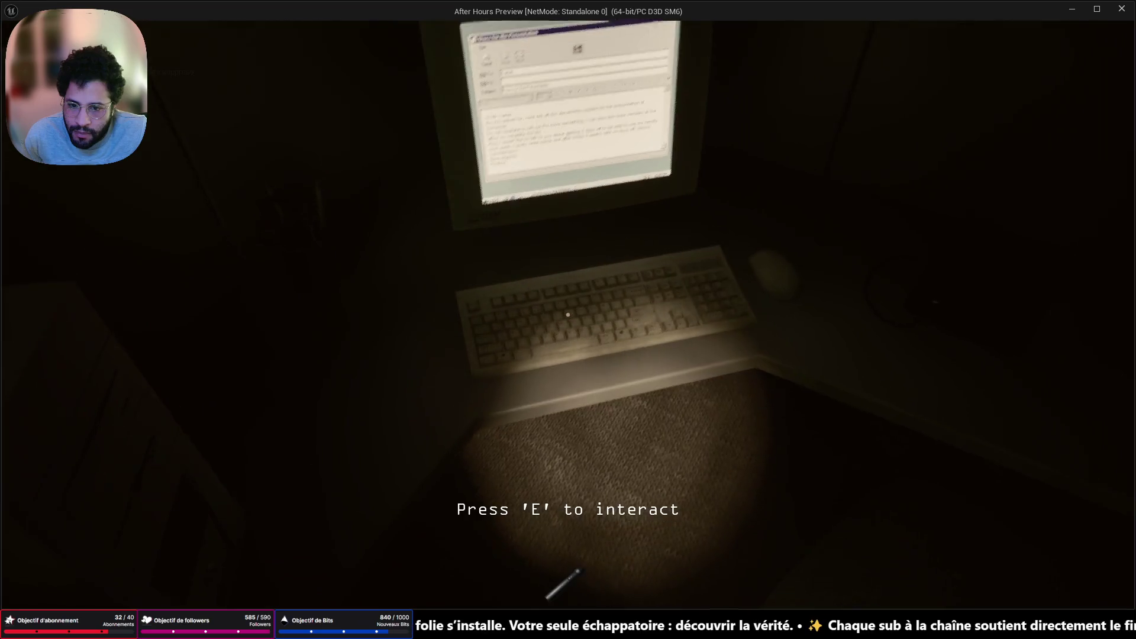
# Use the desk computer to open SEC_LOG.txt, then leave the screen
pyautogui.press('e')
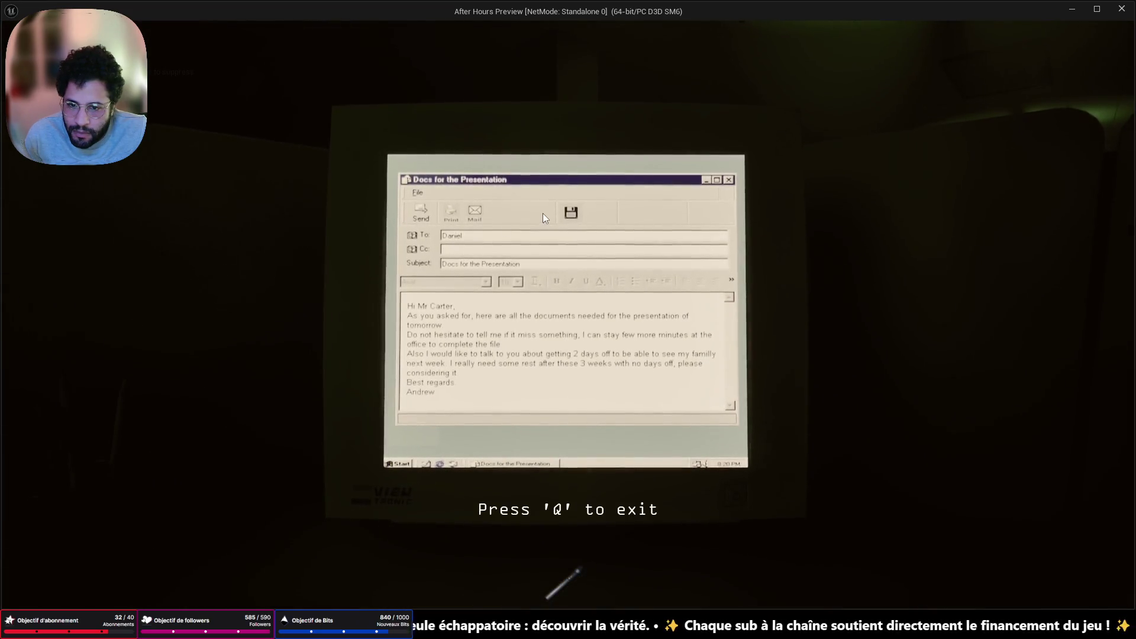
pyautogui.click(571, 211)
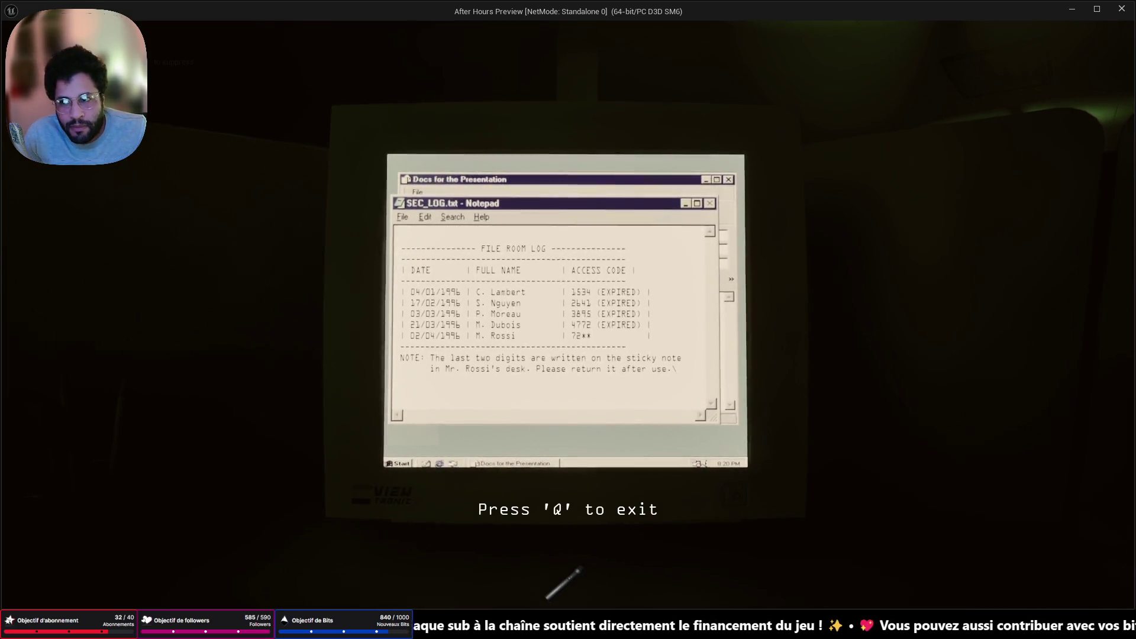
pyautogui.press('q')
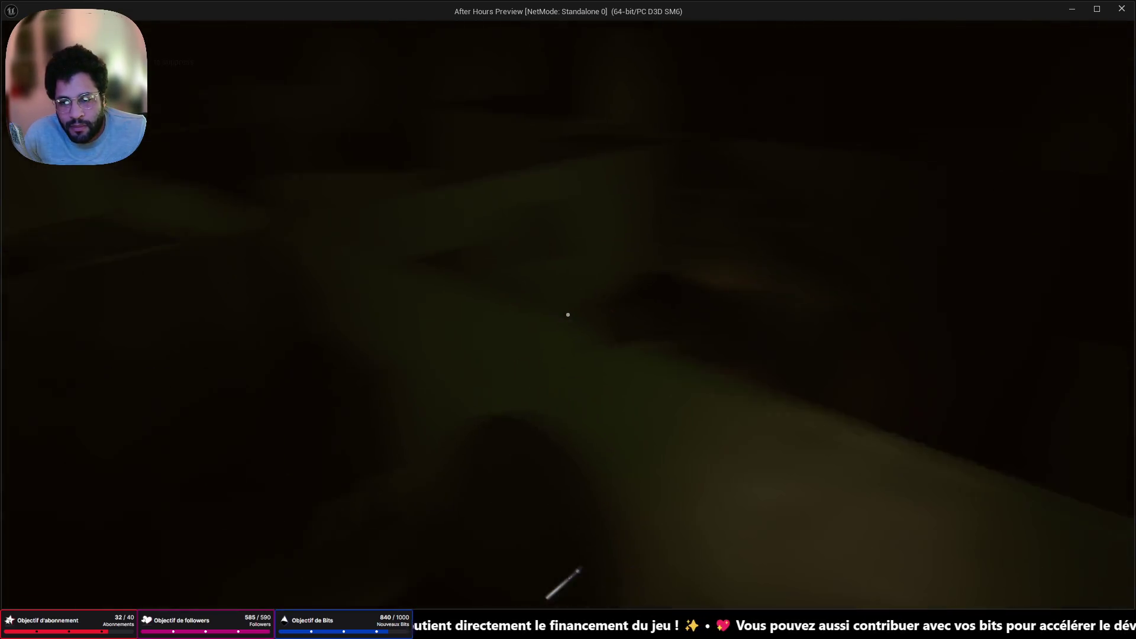
# Walk past cubicle 2 and the coat rack, then rotate the Krypton bottle to see its other side
pyautogui.press('w')
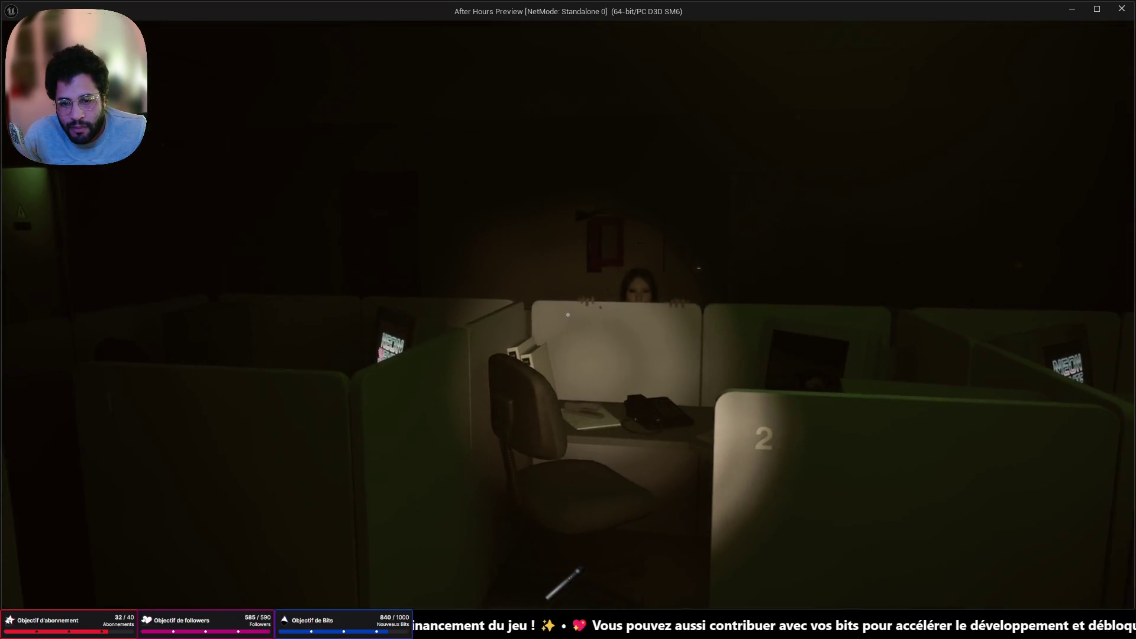
pyautogui.press('s')
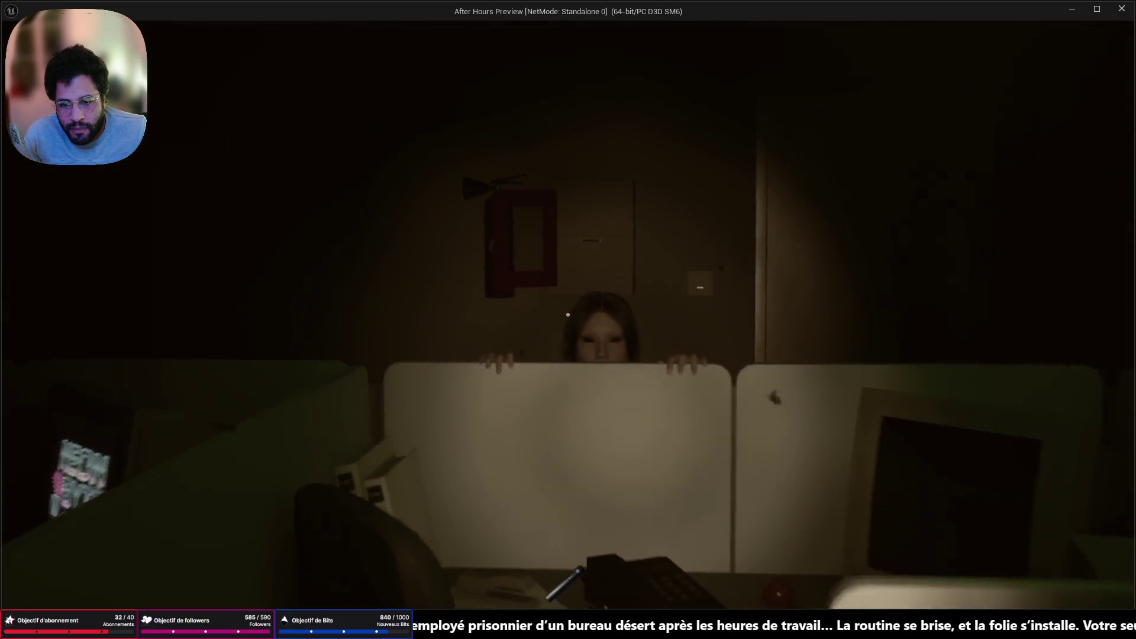
pyautogui.press('w')
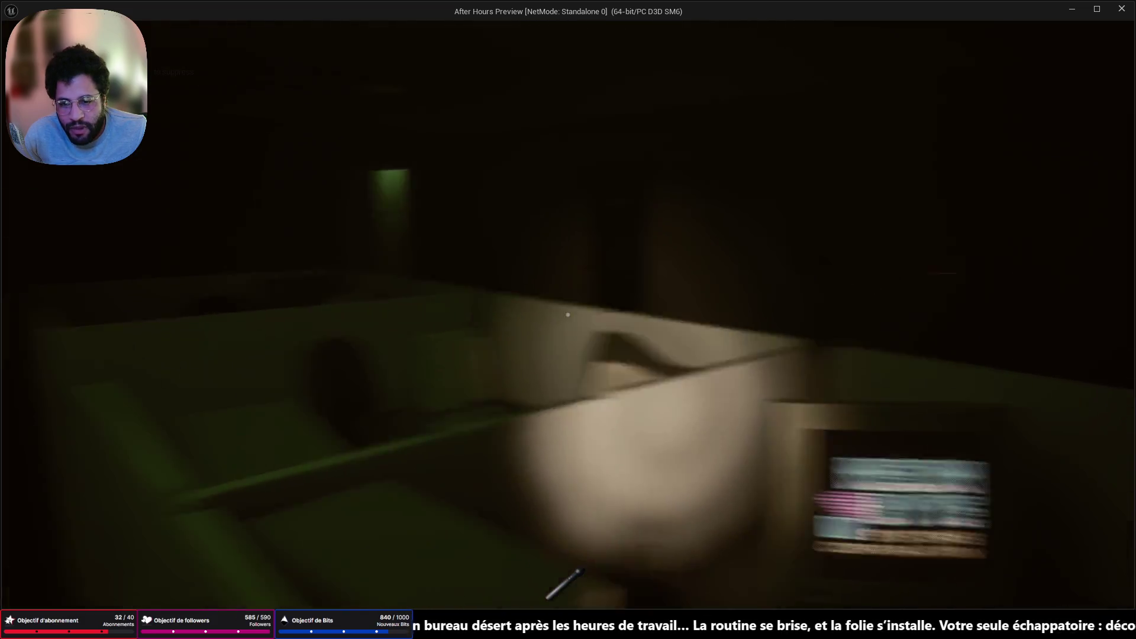
pyautogui.press('w')
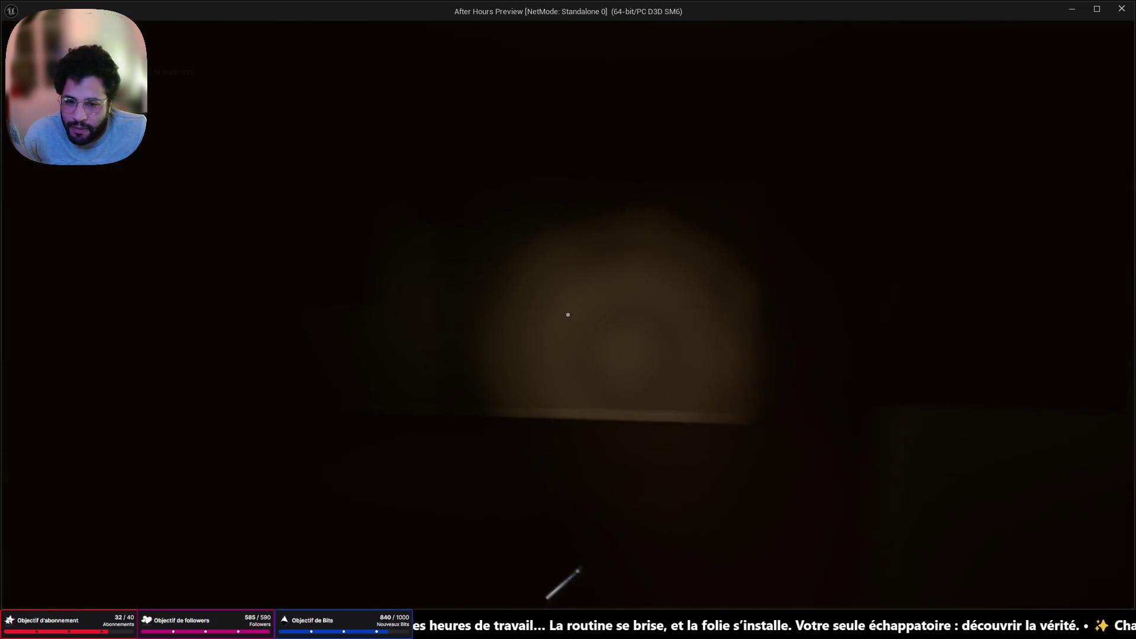
pyautogui.press('w')
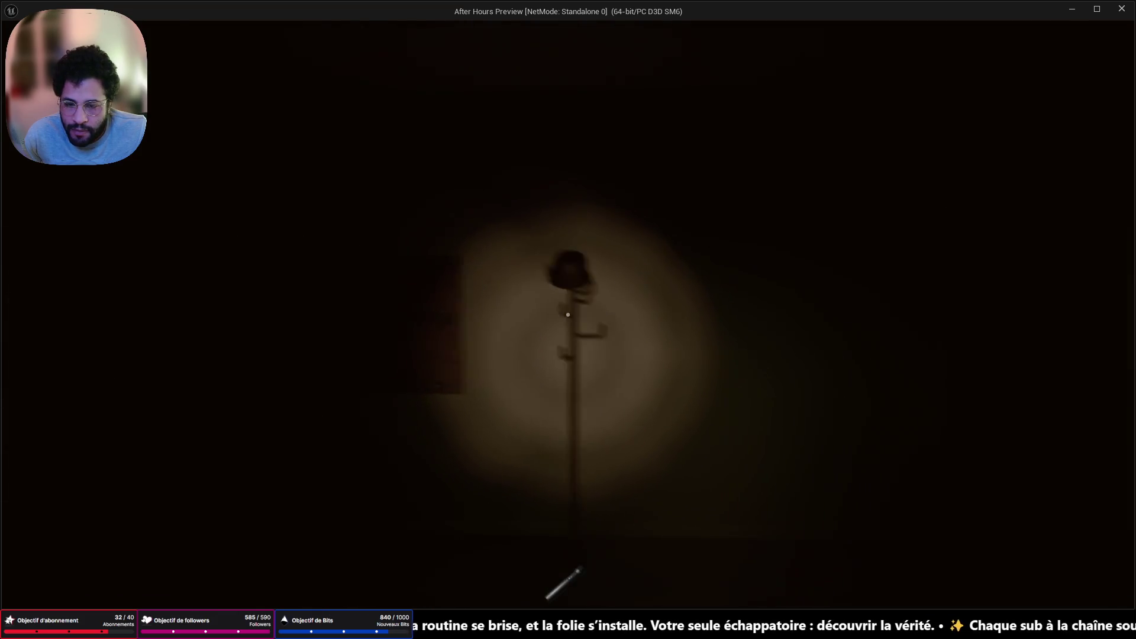
pyautogui.press('d')
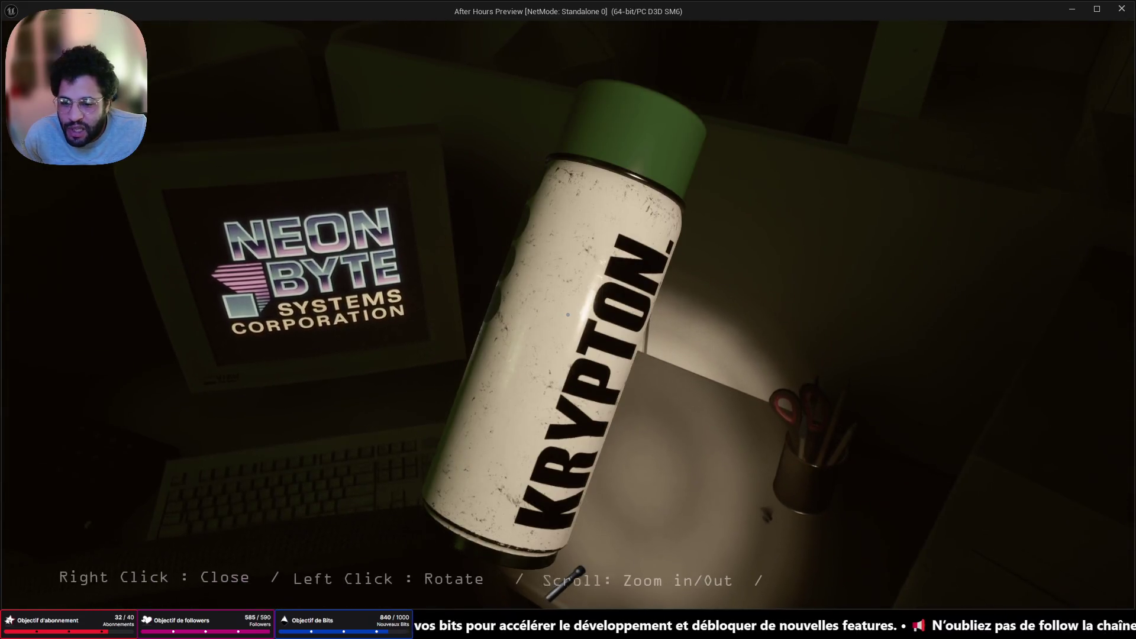
pyautogui.moveTo(567, 314)
pyautogui.mouseDown()
pyautogui.moveTo(615, 314)
pyautogui.moveTo(556, 272)
pyautogui.mouseUp()
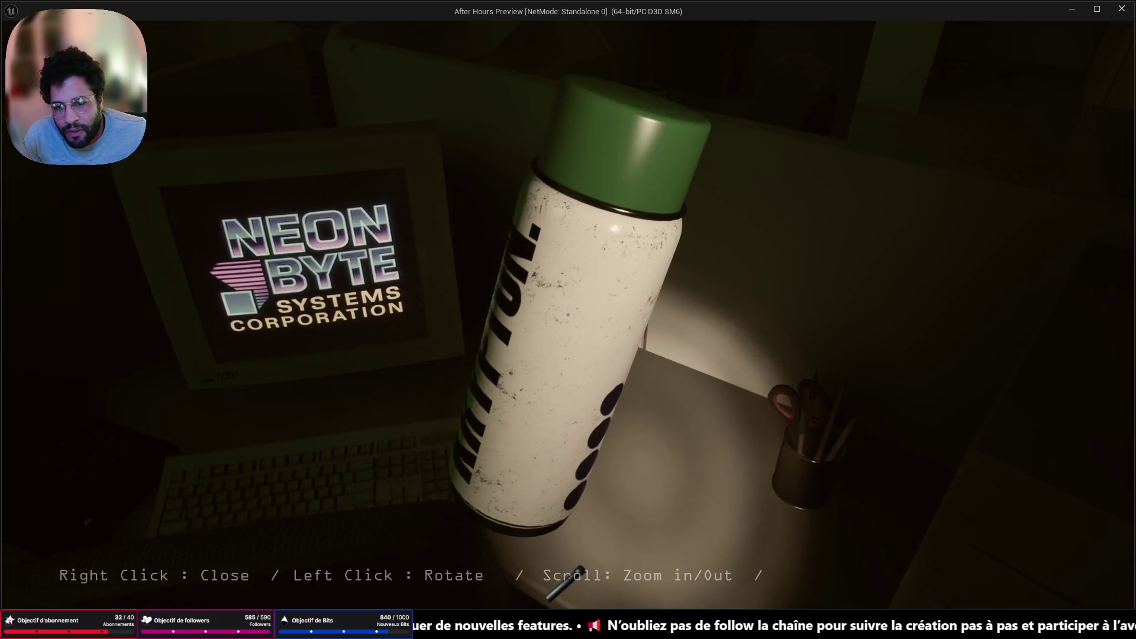
# Zoom in on the Krypton bottle's label and put the bottle back on the desk
pyautogui.scroll(3, 568, 314)
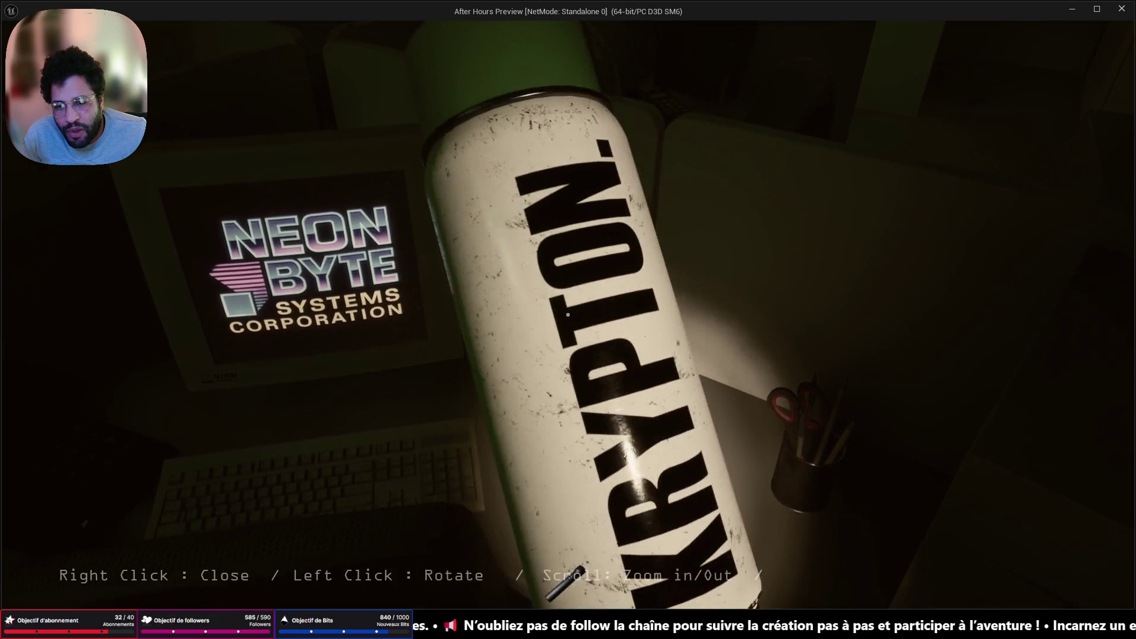
pyautogui.rightClick(568, 315)
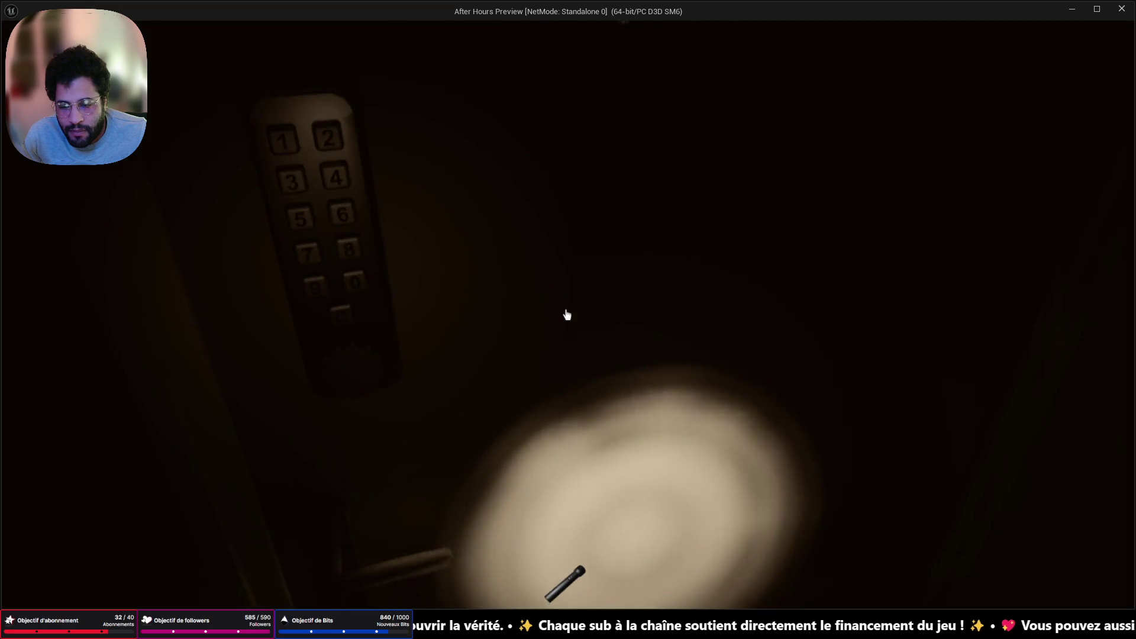
# Walk the cubicle corridor past the keypad door and binder shelves to the open box holding a key
pyautogui.press('w')
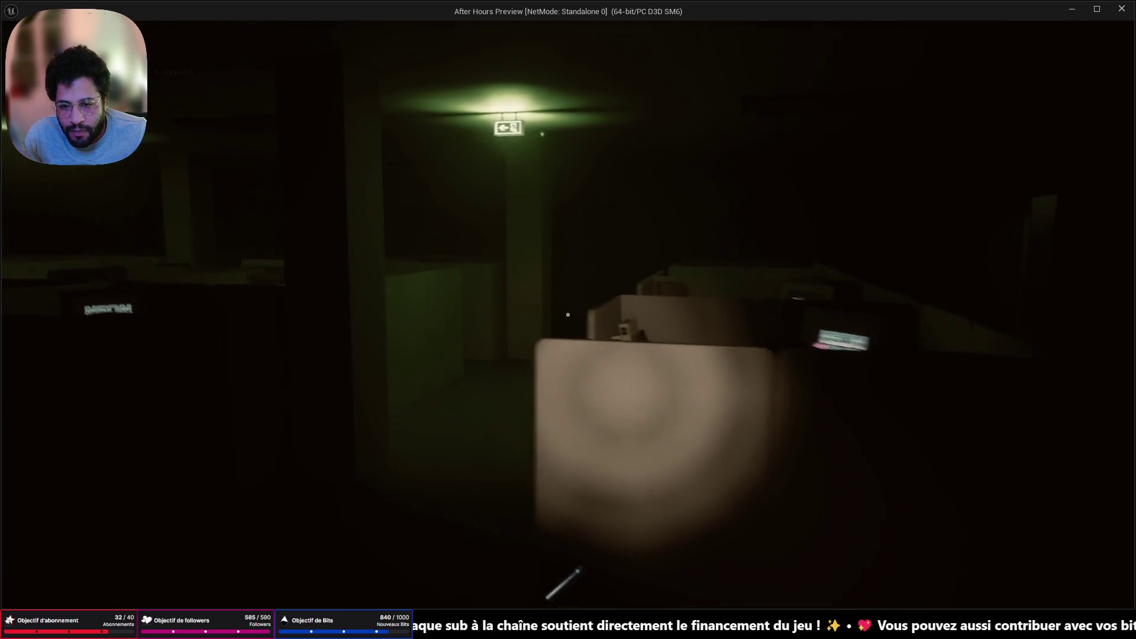
pyautogui.press('w')
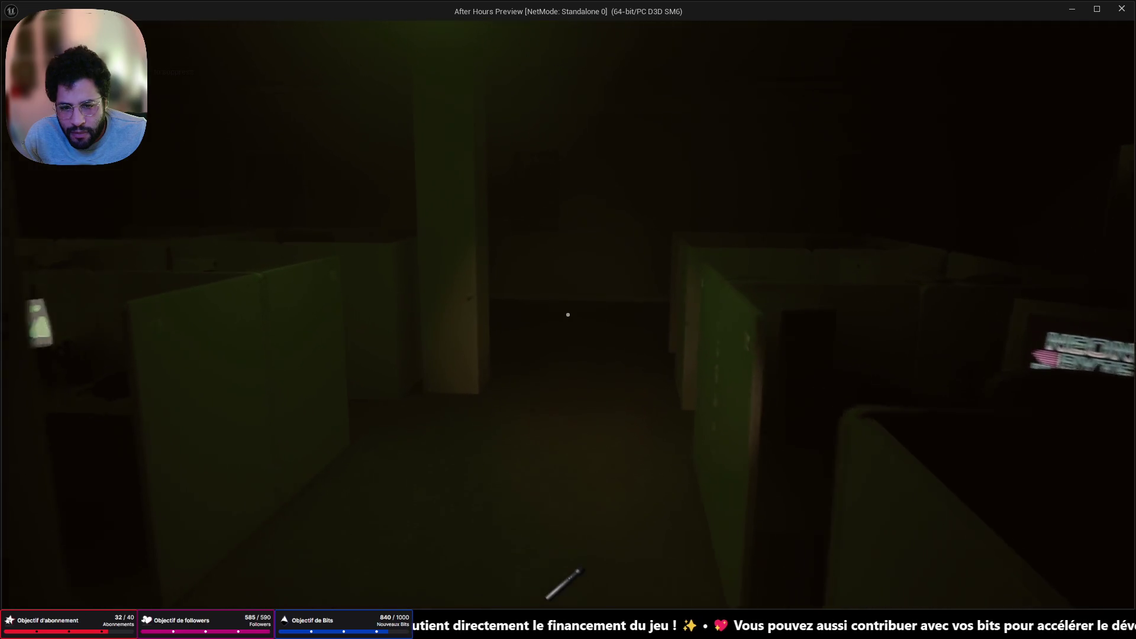
pyautogui.press('w')
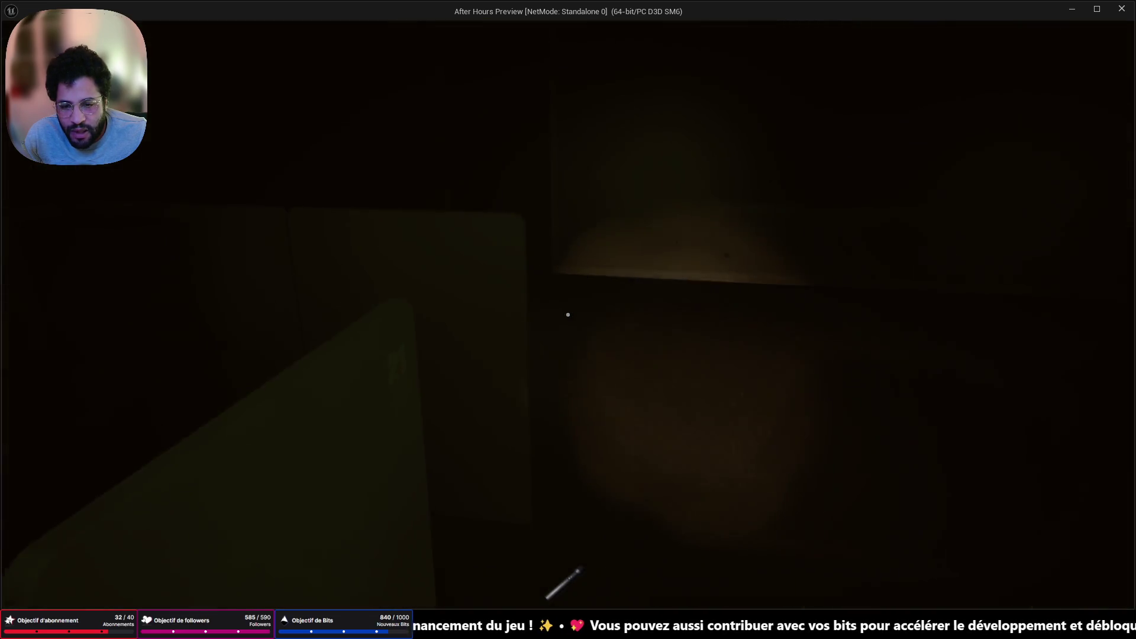
pyautogui.press('w')
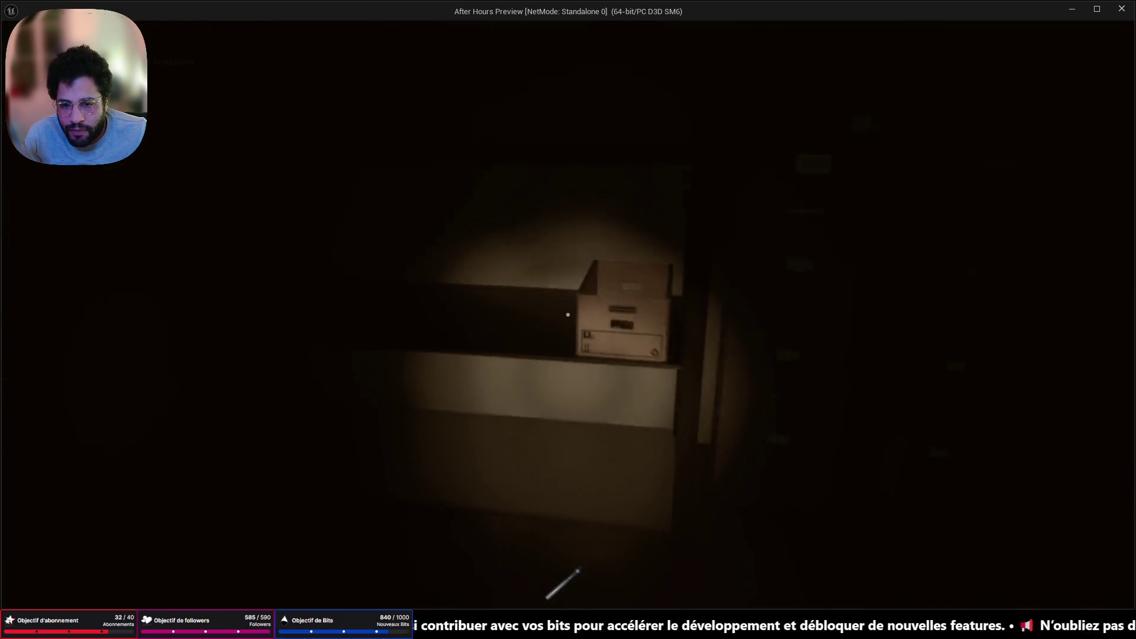
pyautogui.press('w')
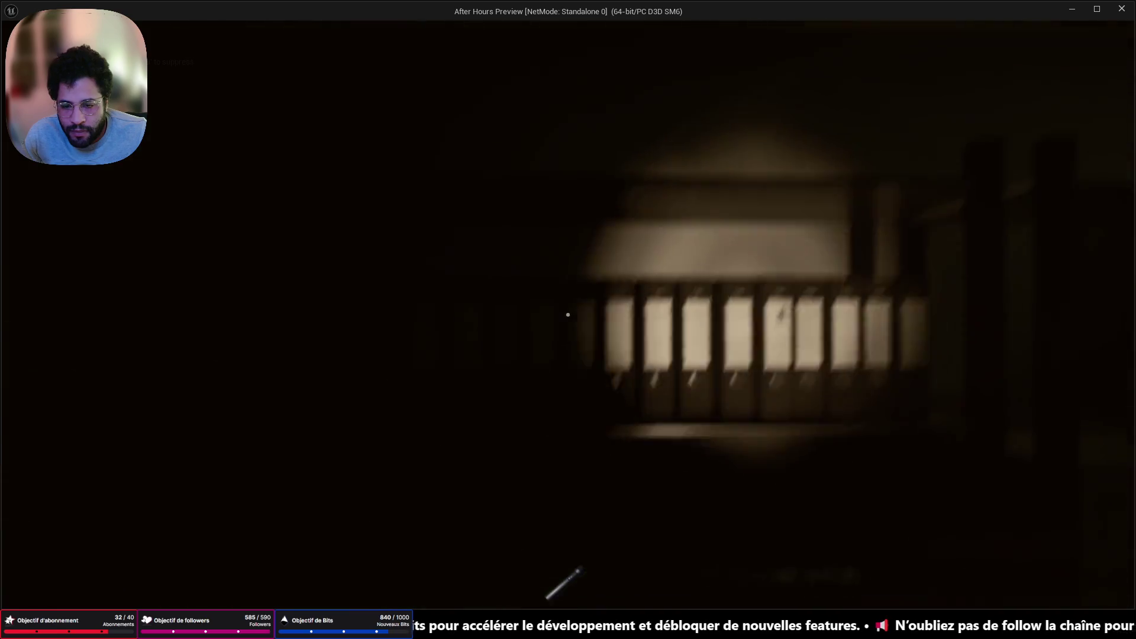
pyautogui.press('w')
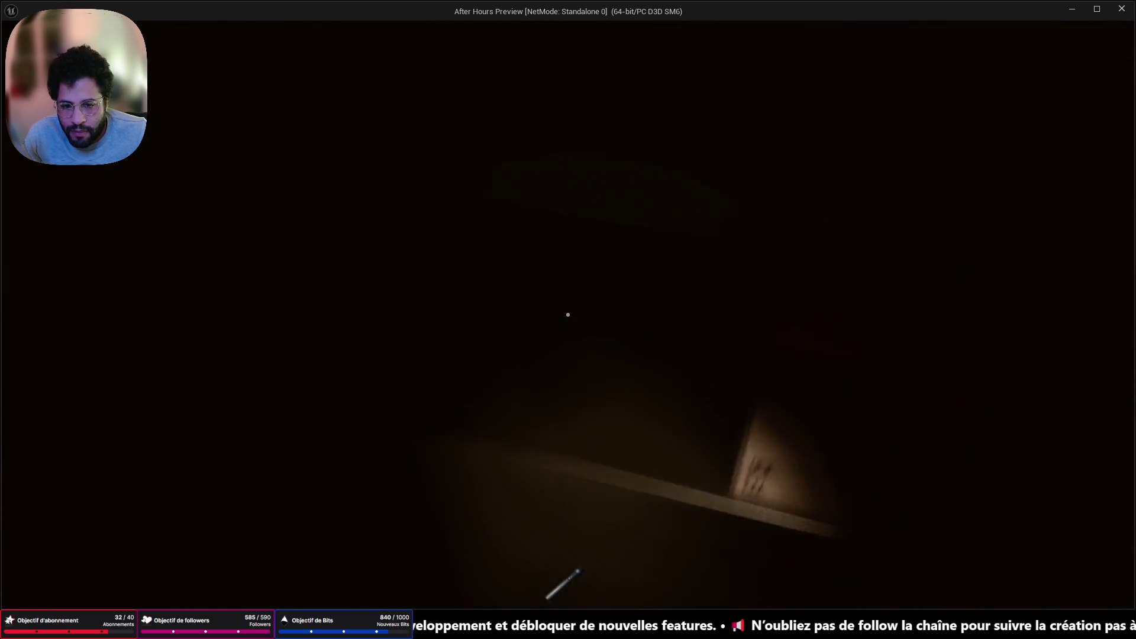
pyautogui.press('w')
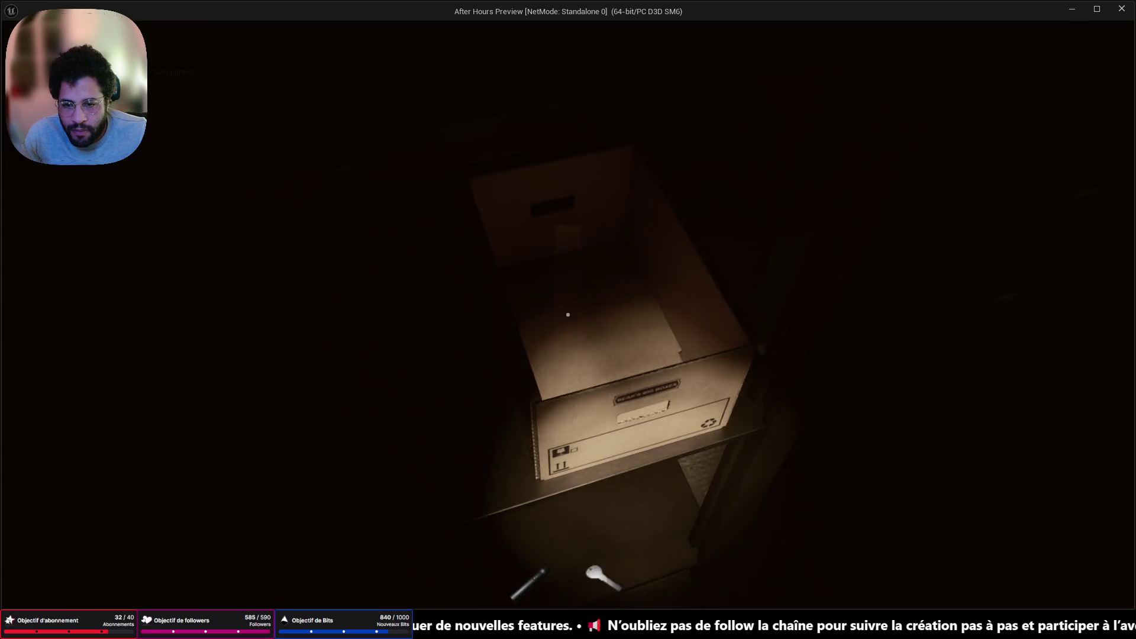
pyautogui.press('w')
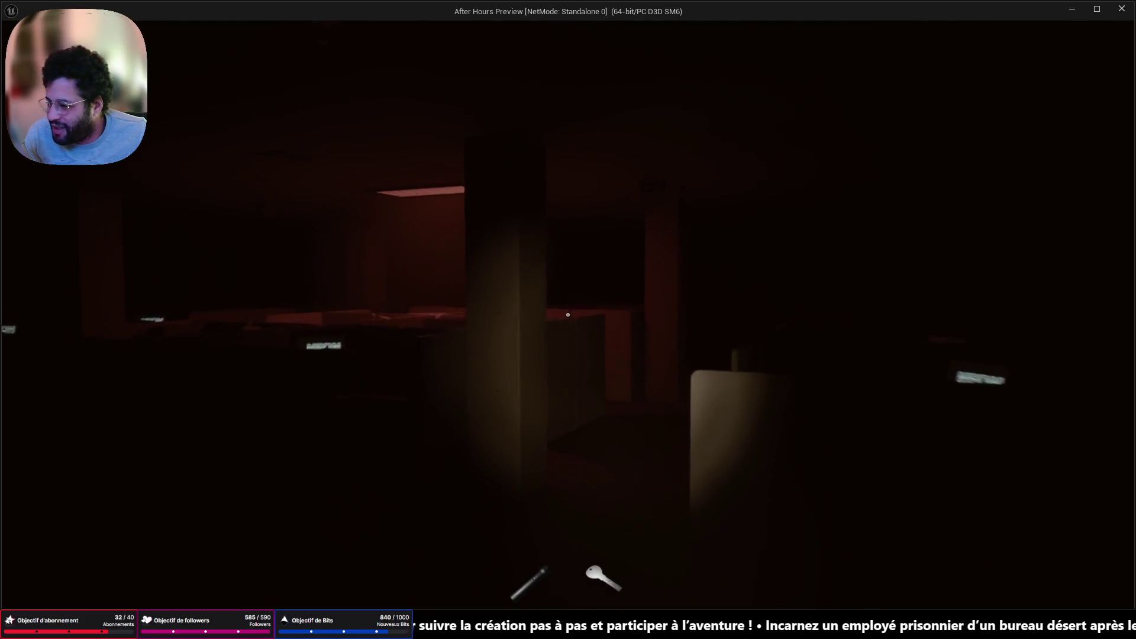
# Walk past the pillar into the lit cubicle, then on to the Neon Byte desk's monitor
pyautogui.press('w')
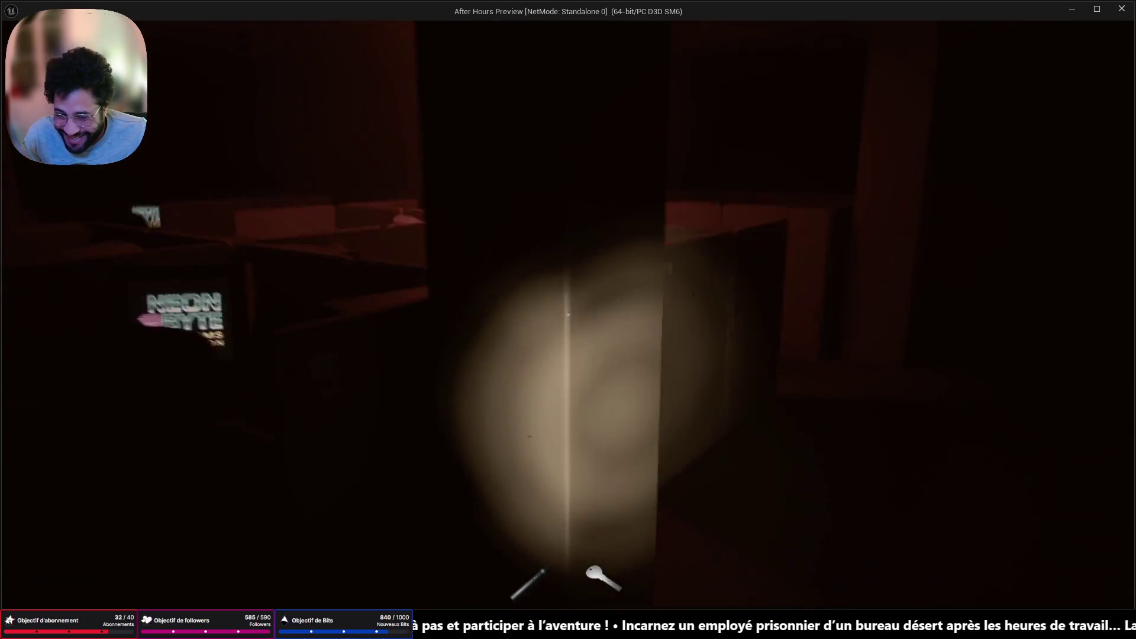
pyautogui.press('w')
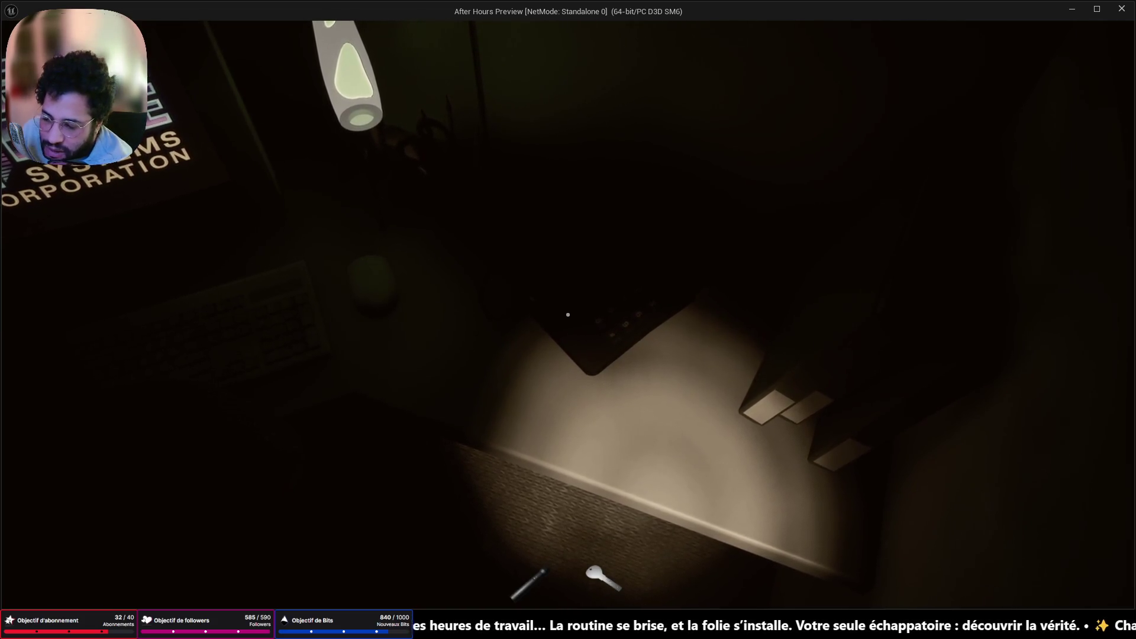
pyautogui.press('w')
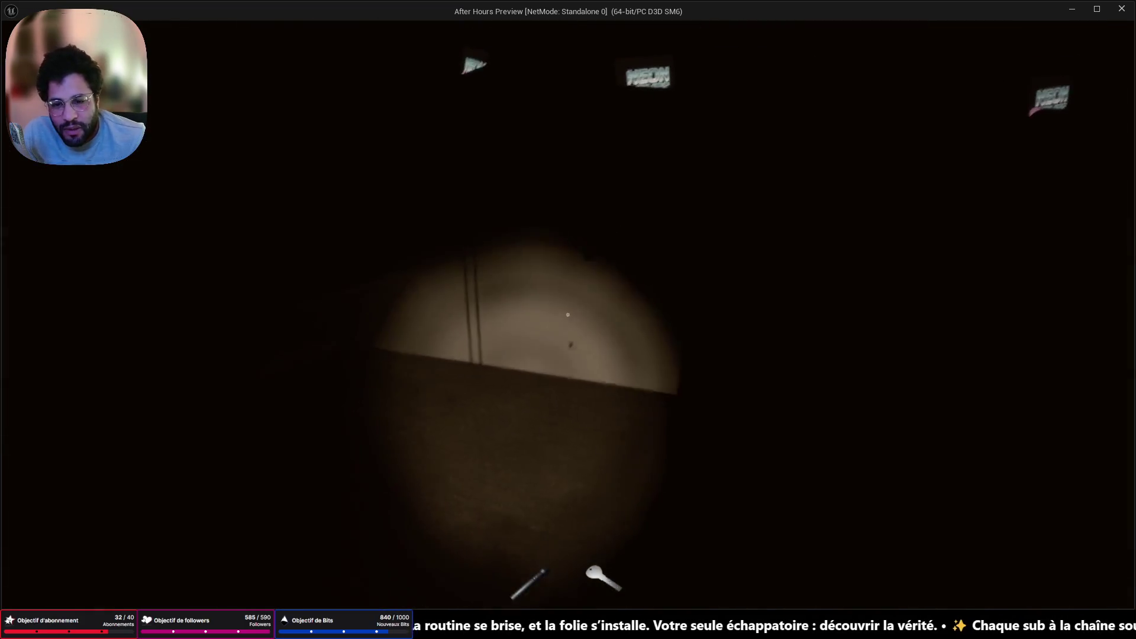
pyautogui.press('w')
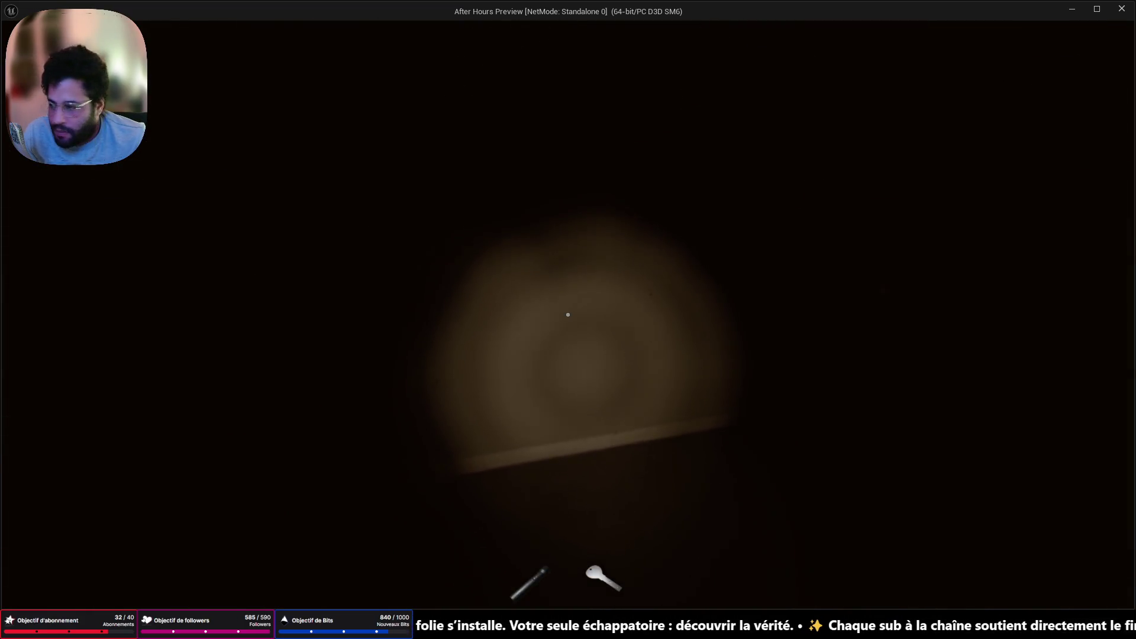
pyautogui.press('w')
pyautogui.press('w')
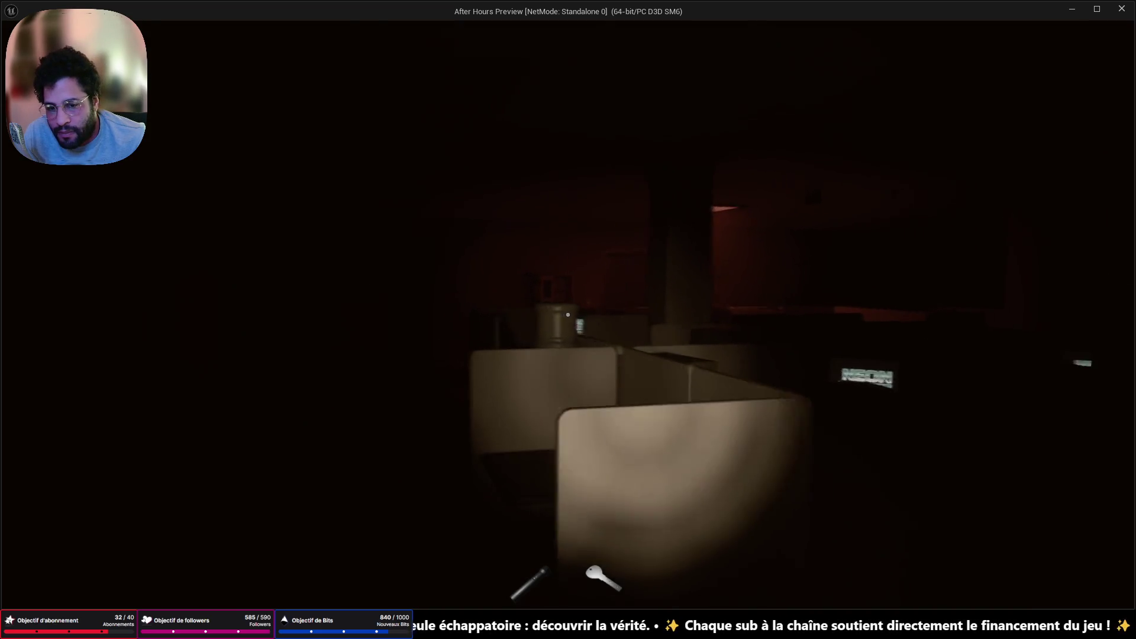
pyautogui.press('w')
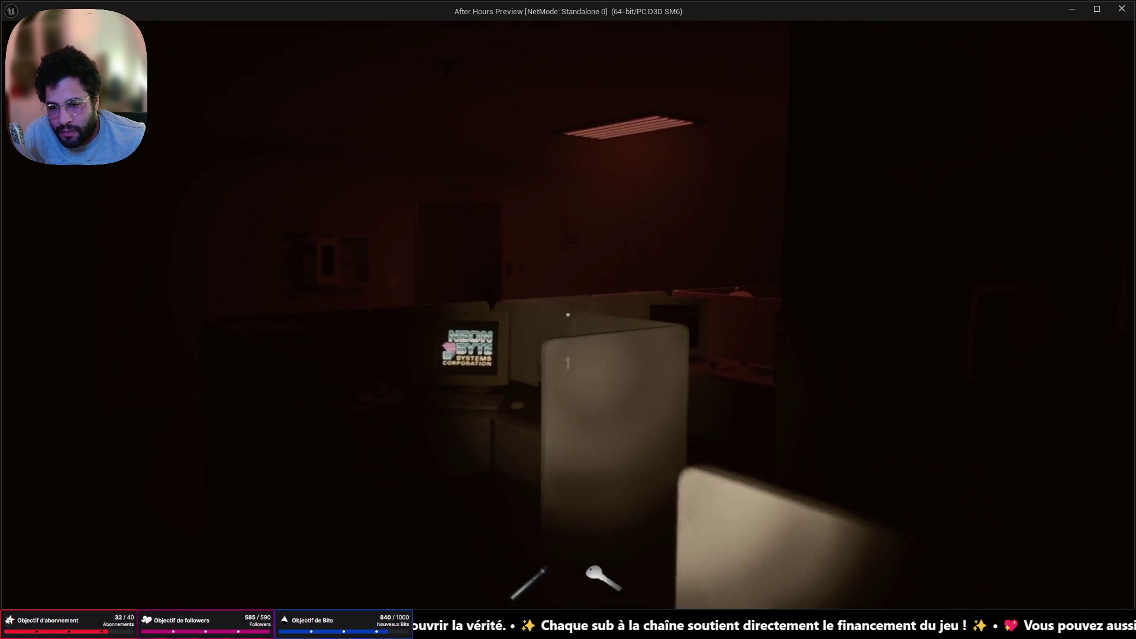
pyautogui.press('w')
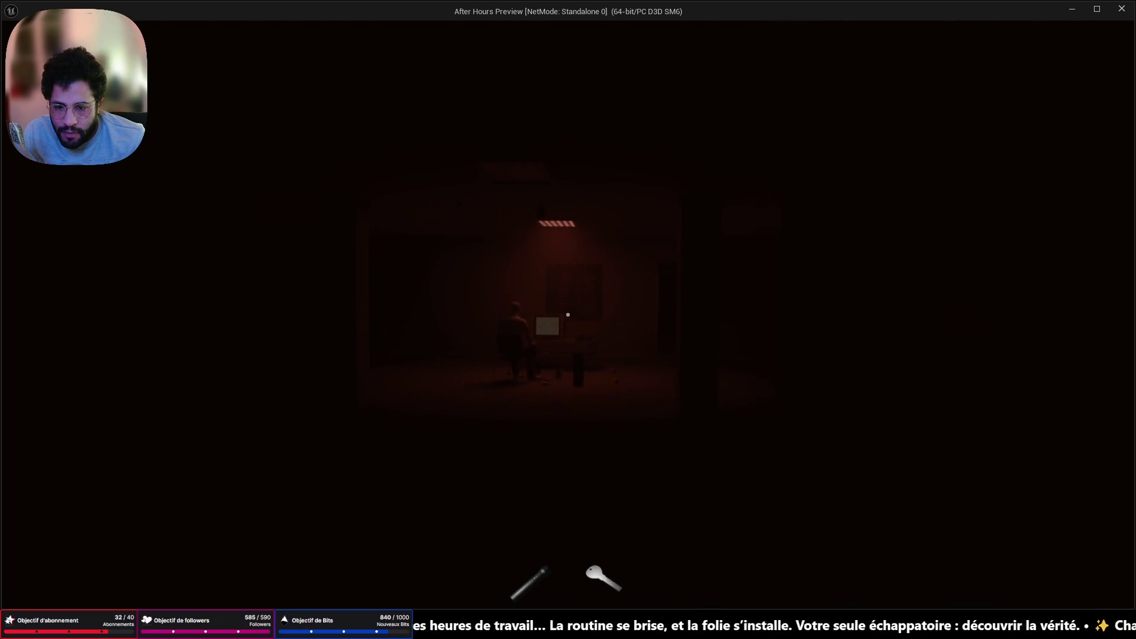
# Enter the red-lit room, inspect the Krypton spray can, then close the inspection
pyautogui.press('w')
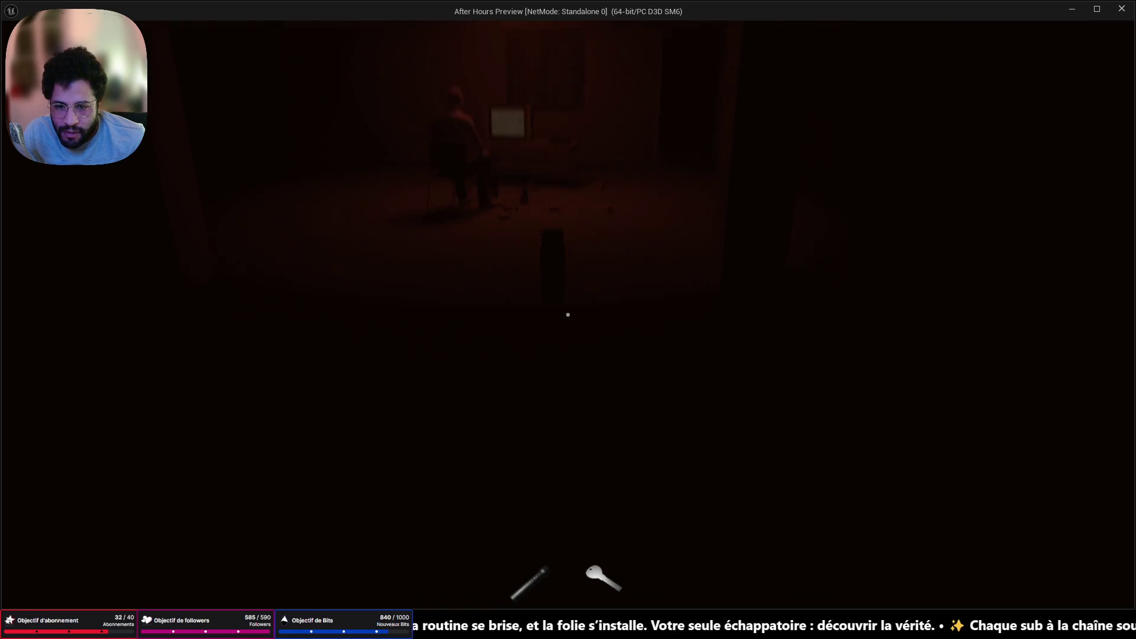
pyautogui.press('e')
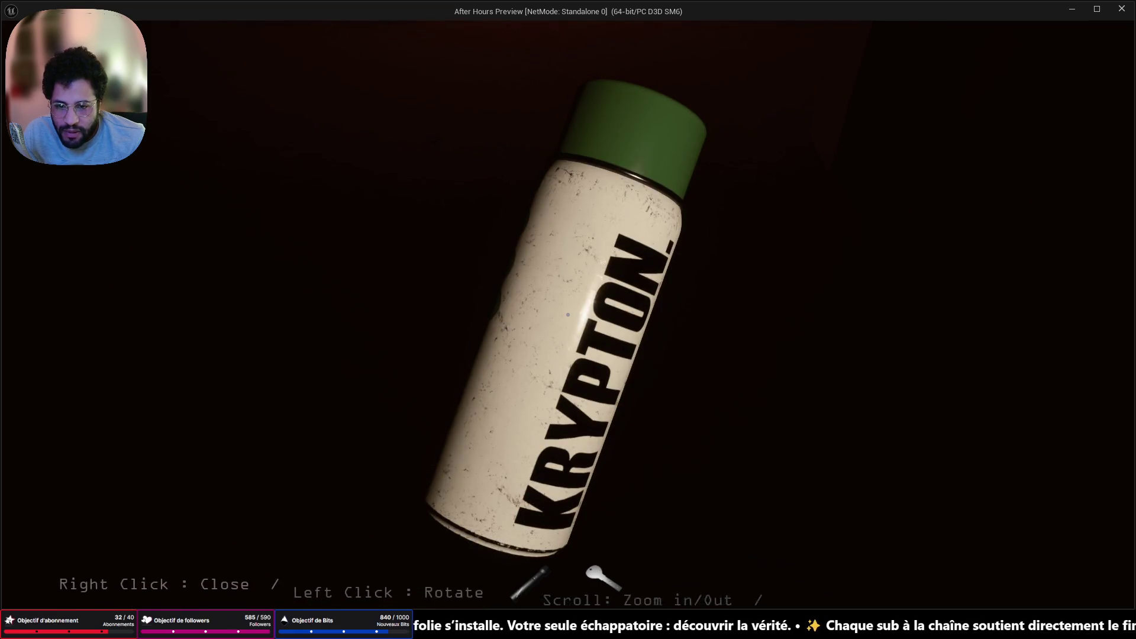
pyautogui.rightClick(568, 314)
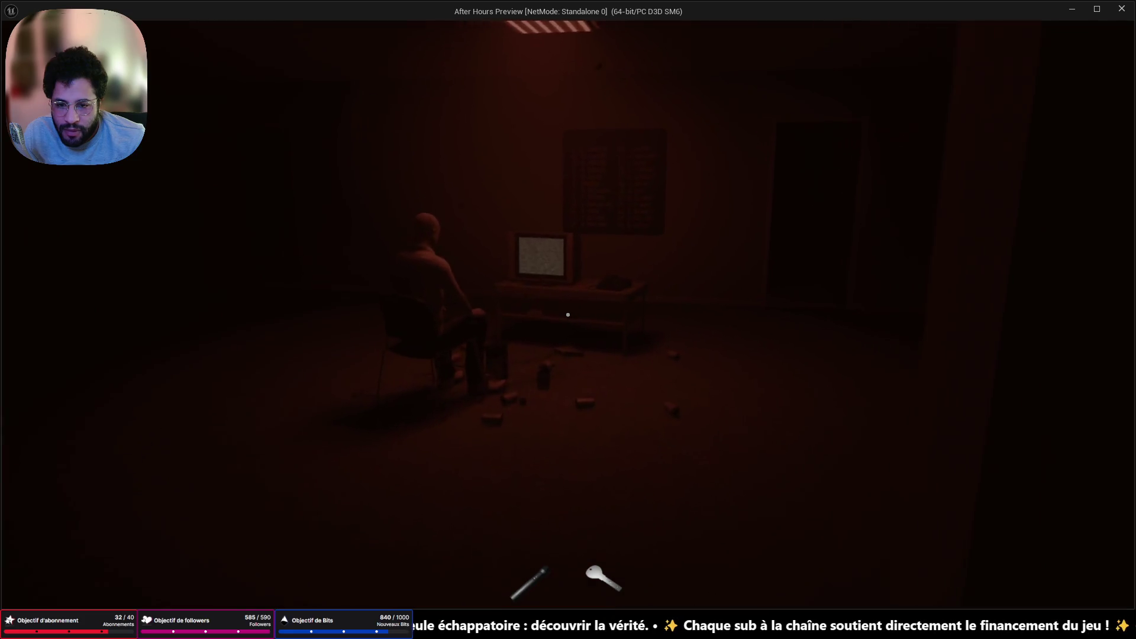
# Walk over the scattered cans toward the TV, then back away to see the seated figure
pyautogui.press('w')
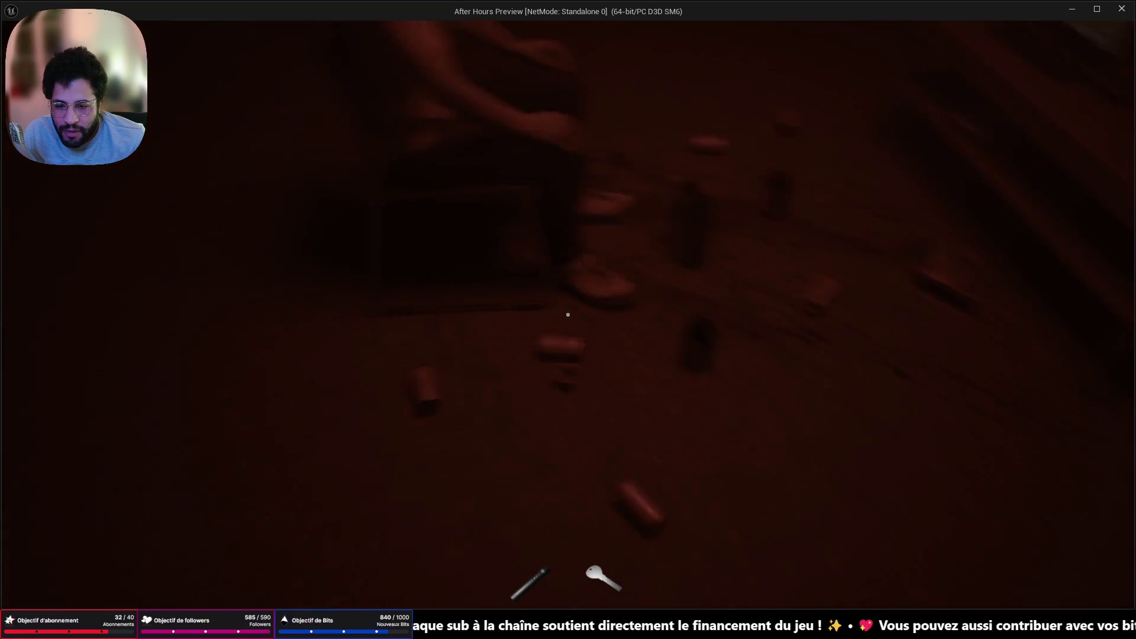
pyautogui.press('w')
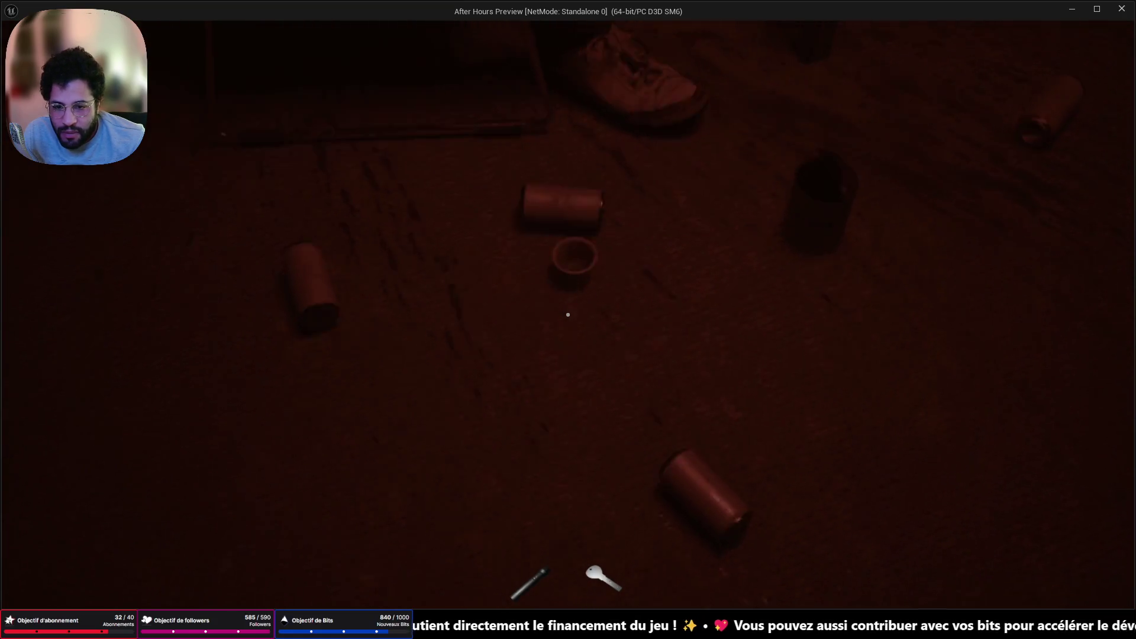
pyautogui.press('w')
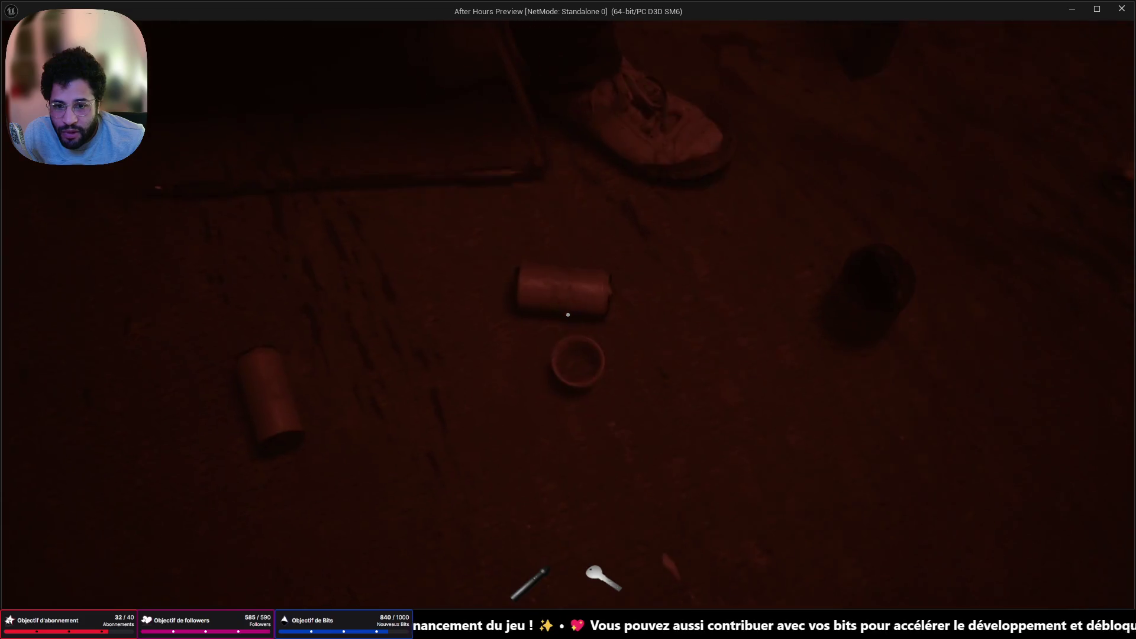
pyautogui.press('s')
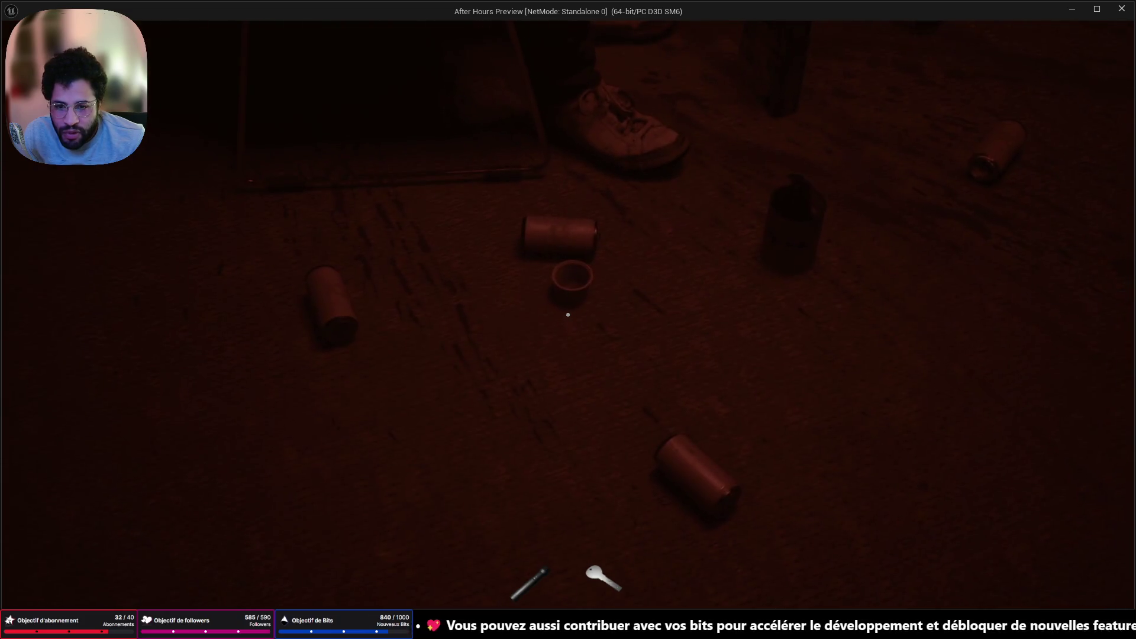
pyautogui.press('s')
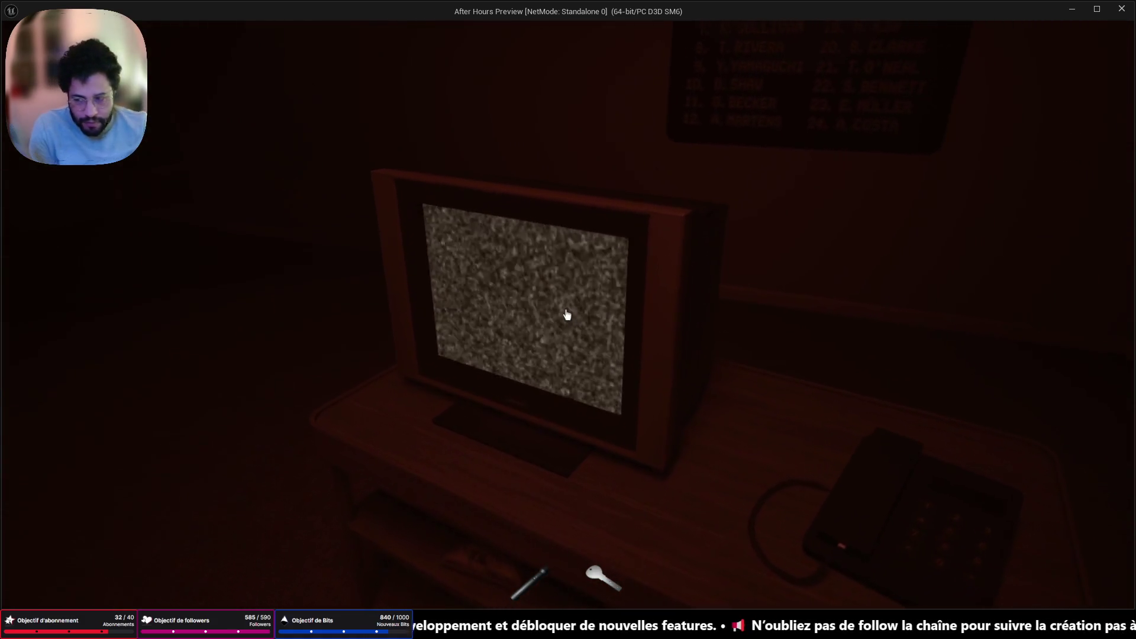
# Approach the static-filled TV and answer the ringing phone beside it
pyautogui.press('w')
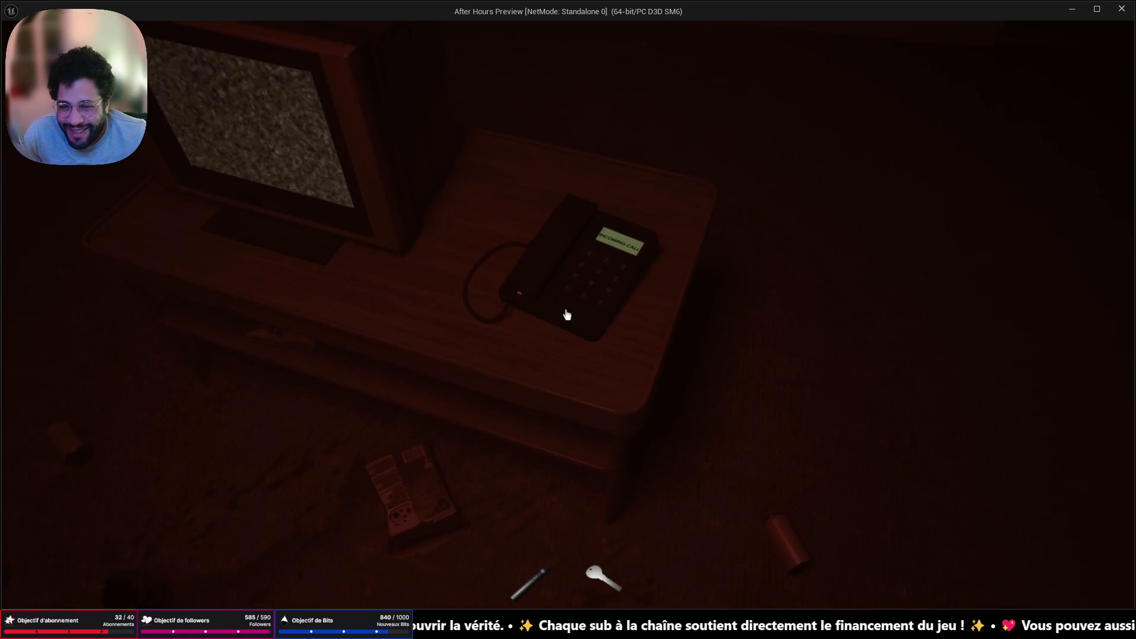
pyautogui.click(567, 315)
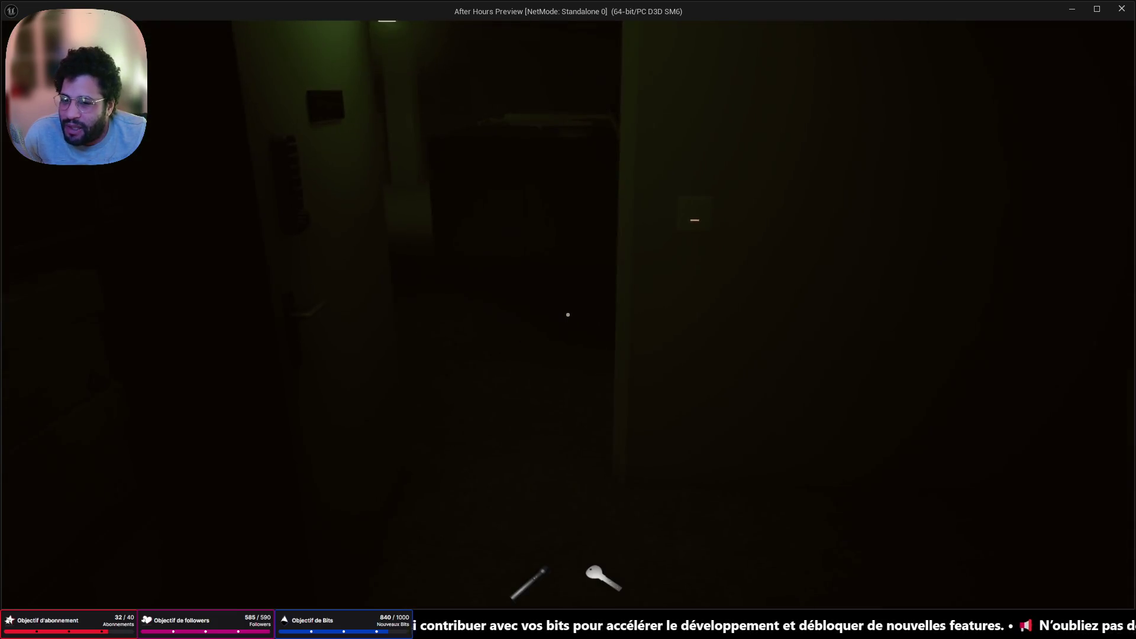
# Walk through the dark office into the cubicle holding the VHS tape
pyautogui.press('w')
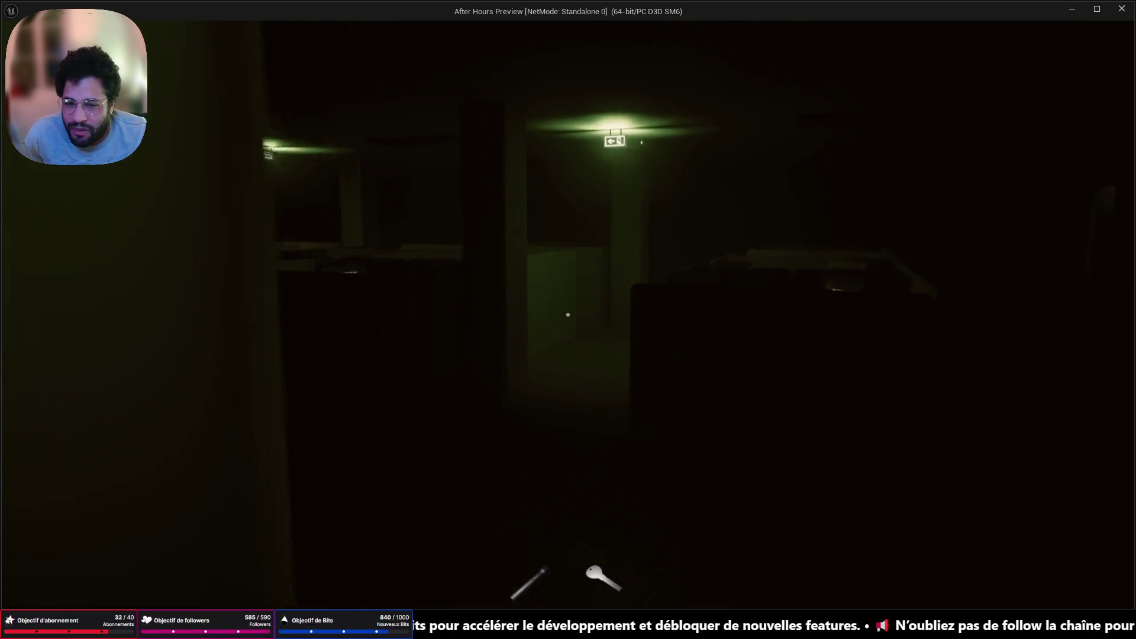
pyautogui.press('w')
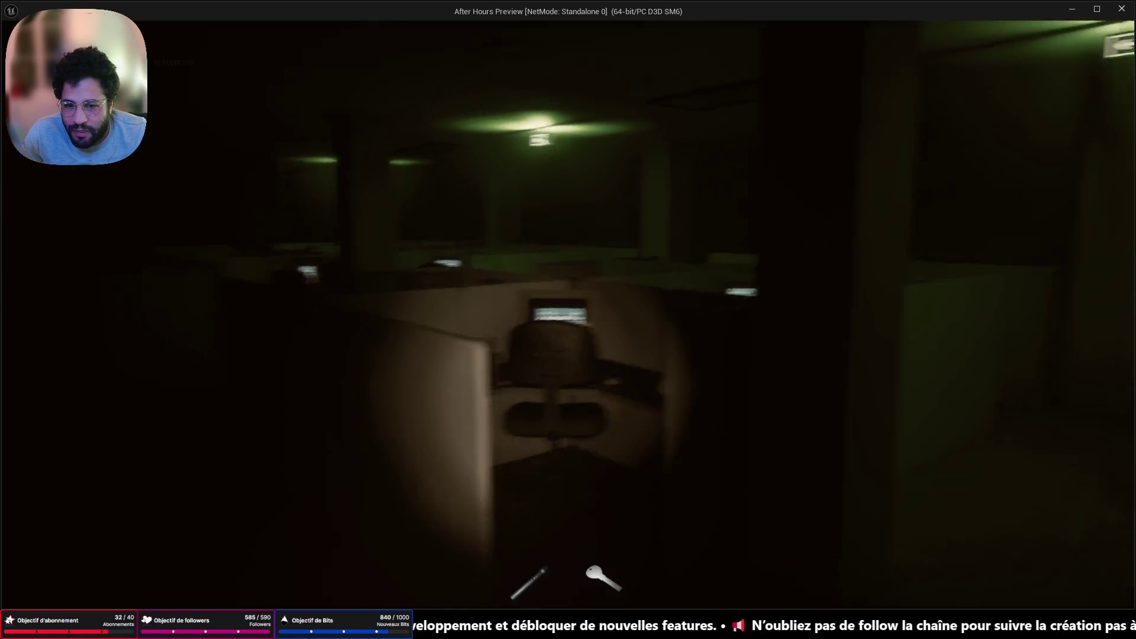
pyautogui.press('w')
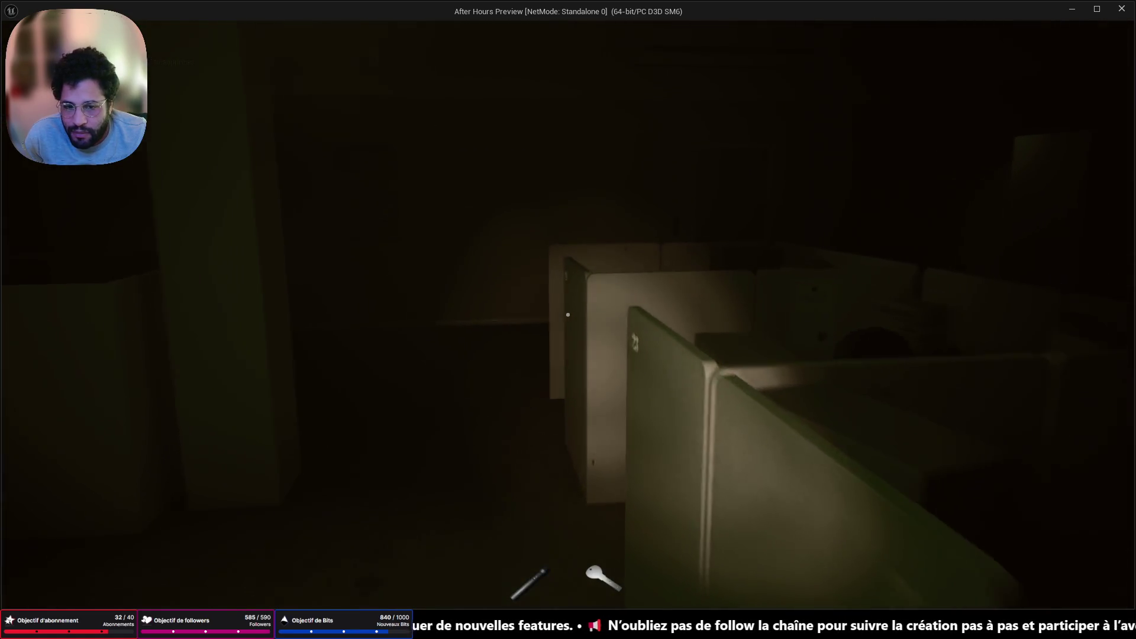
pyautogui.press('w')
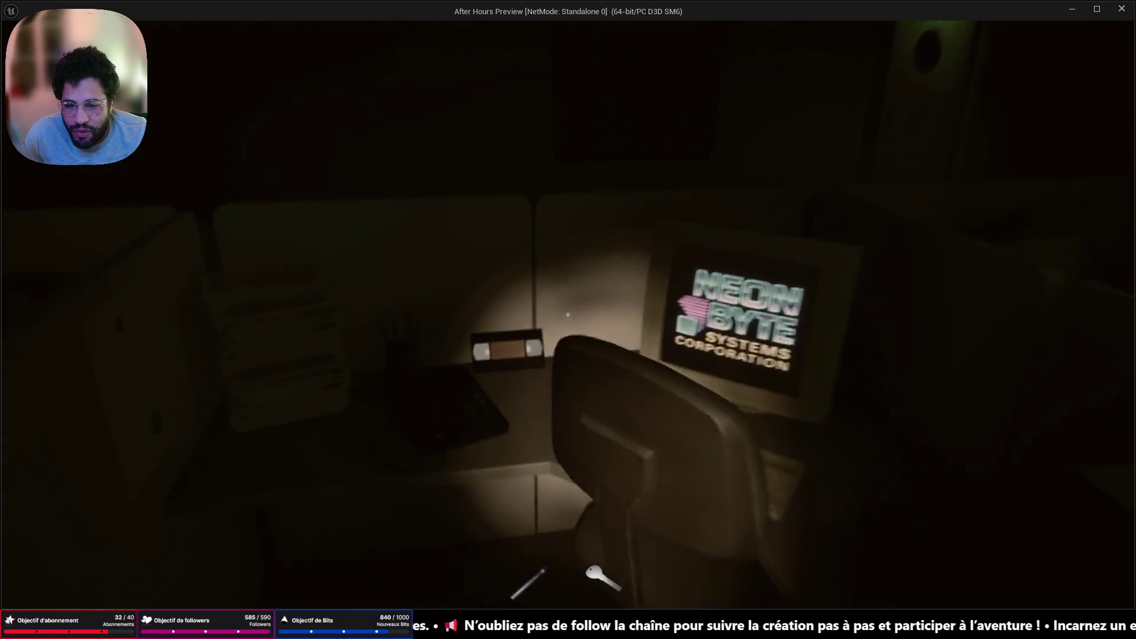
# With the flashlight off, inspect the VHS tape twice, return it to the desk, and relight the flashlight
pyautogui.press('f')
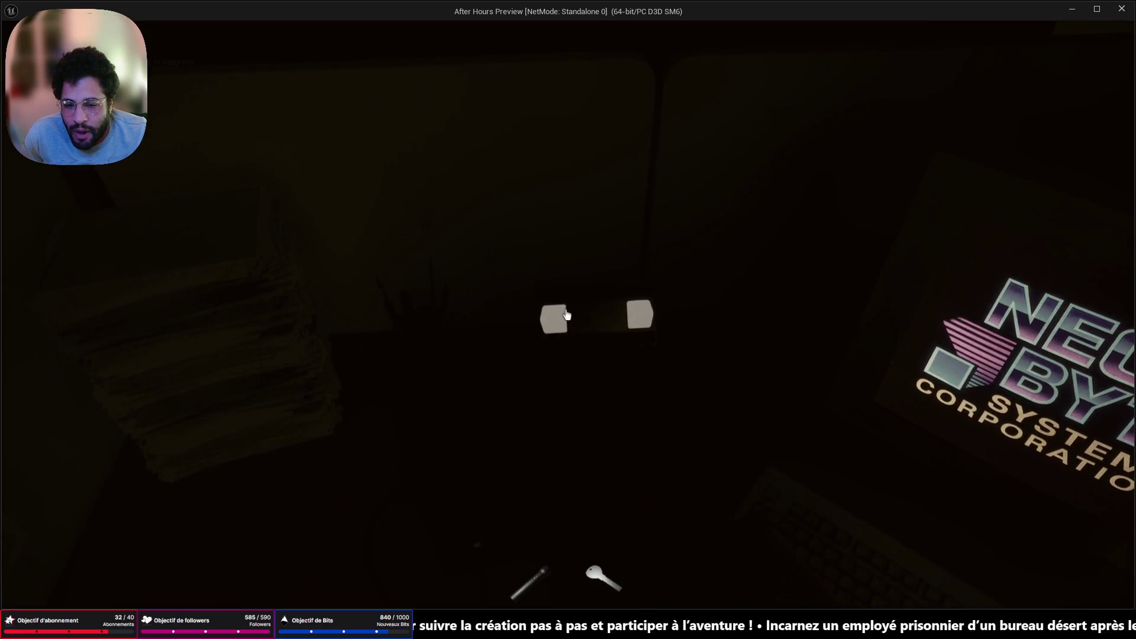
pyautogui.click(566, 315)
pyautogui.rightClick(566, 315)
pyautogui.click(566, 315)
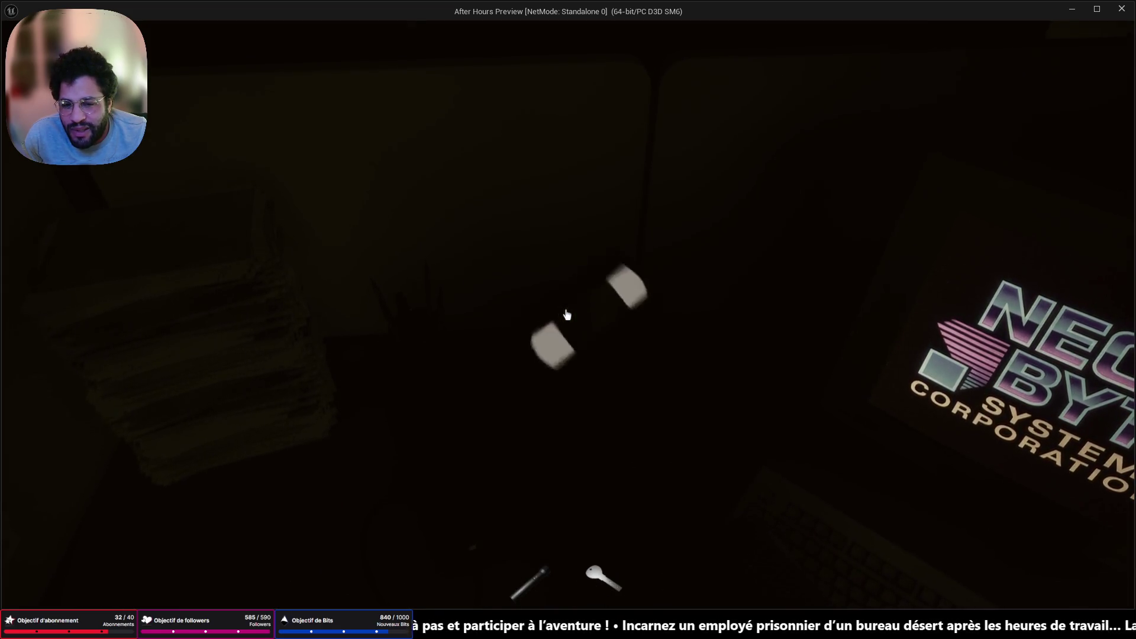
pyautogui.rightClick(566, 315)
pyautogui.press('f')
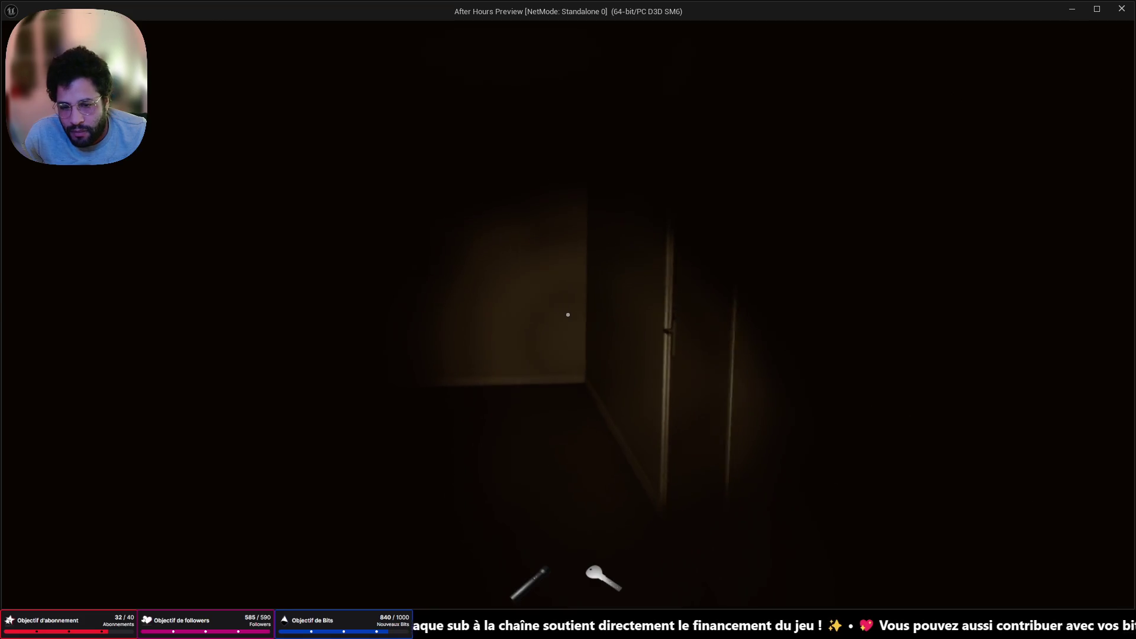
# Open the door and walk into the dark room past the monitor desk and globe
pyautogui.press('w')
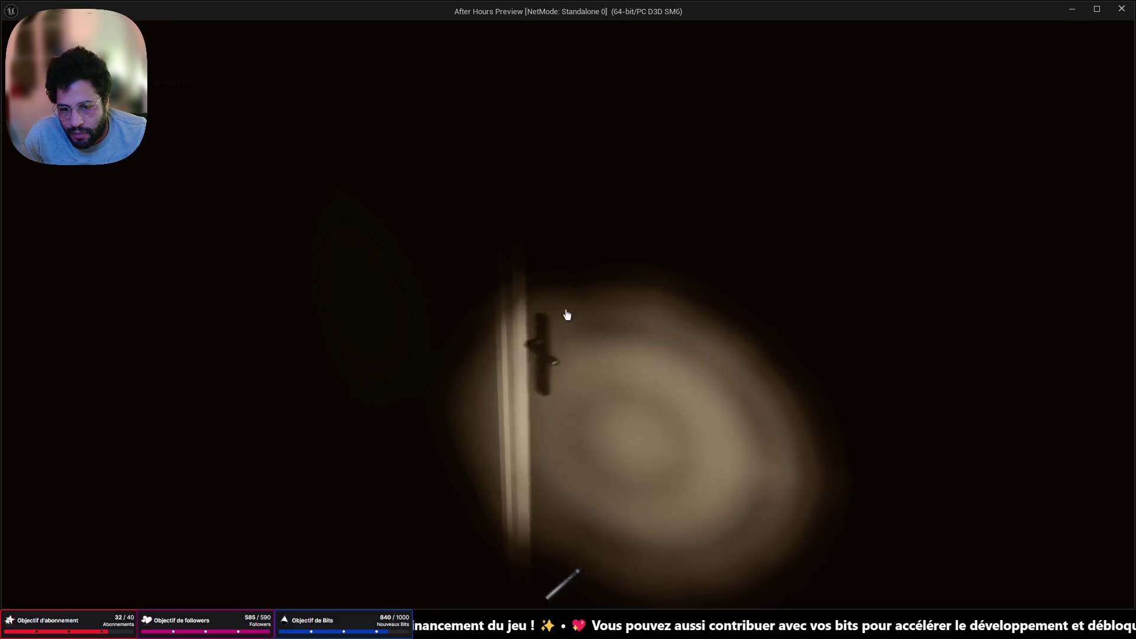
pyautogui.click(567, 315)
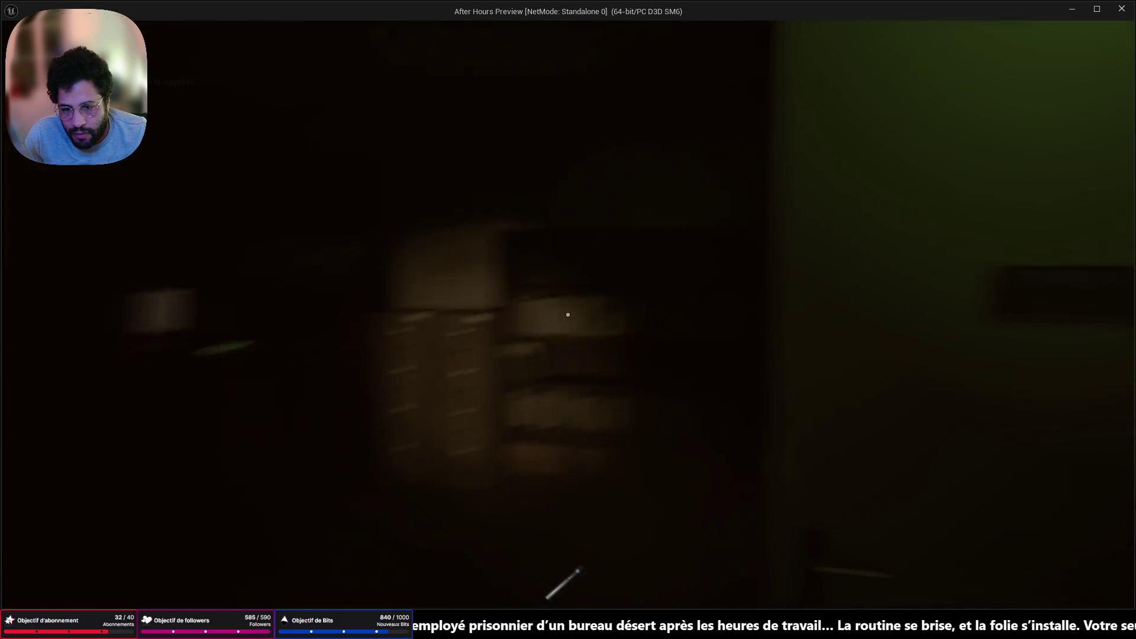
pyautogui.press('w')
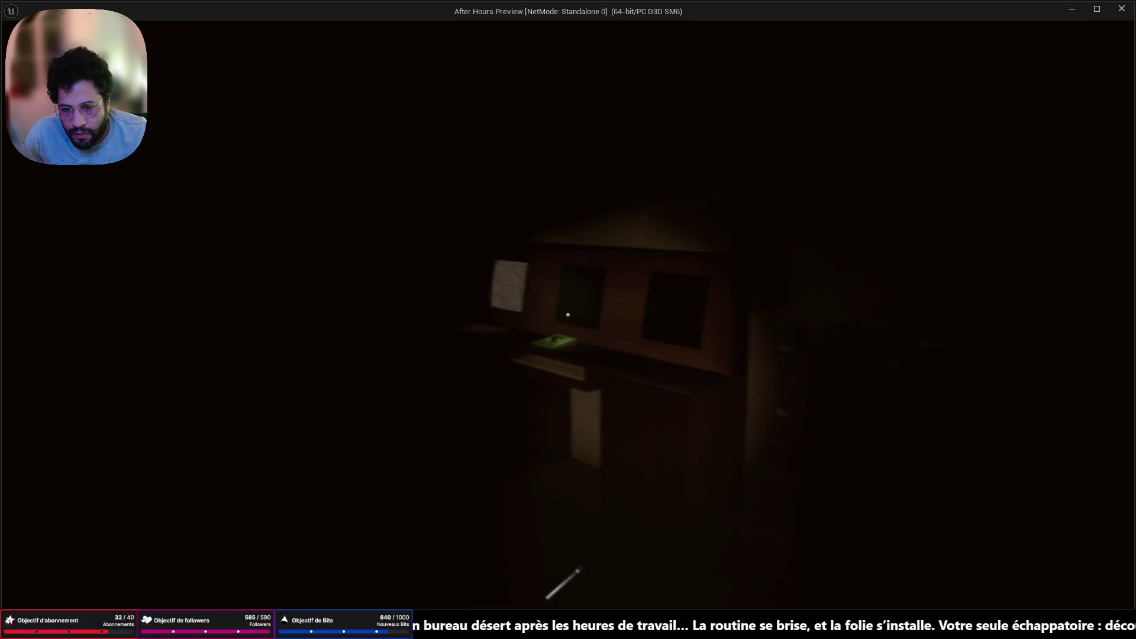
pyautogui.press('w')
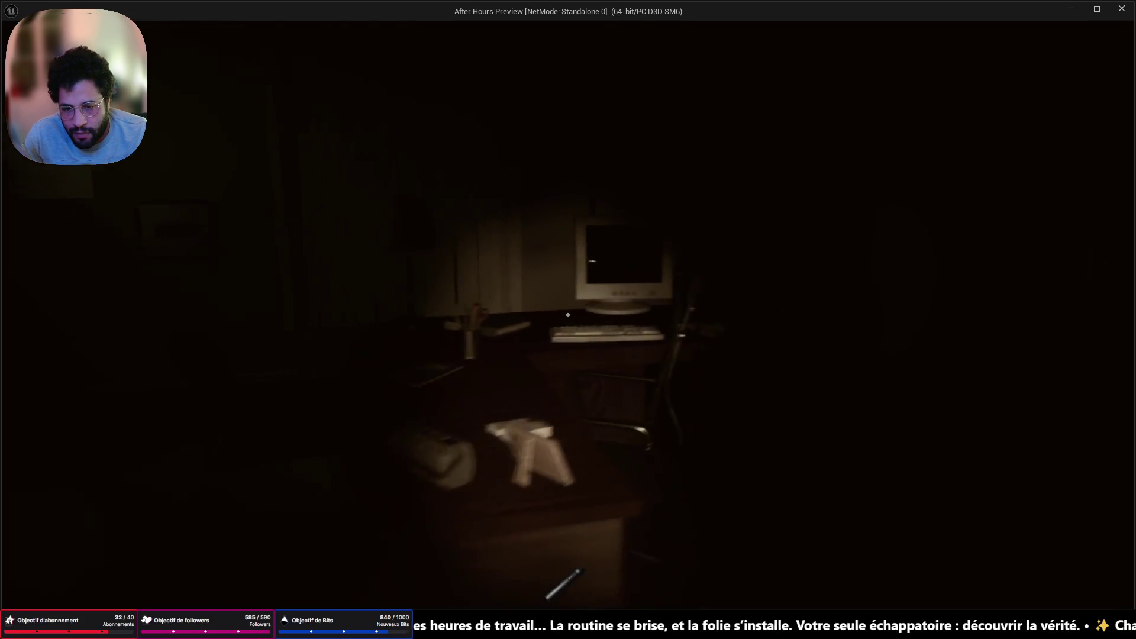
pyautogui.press('w')
pyautogui.press('w')
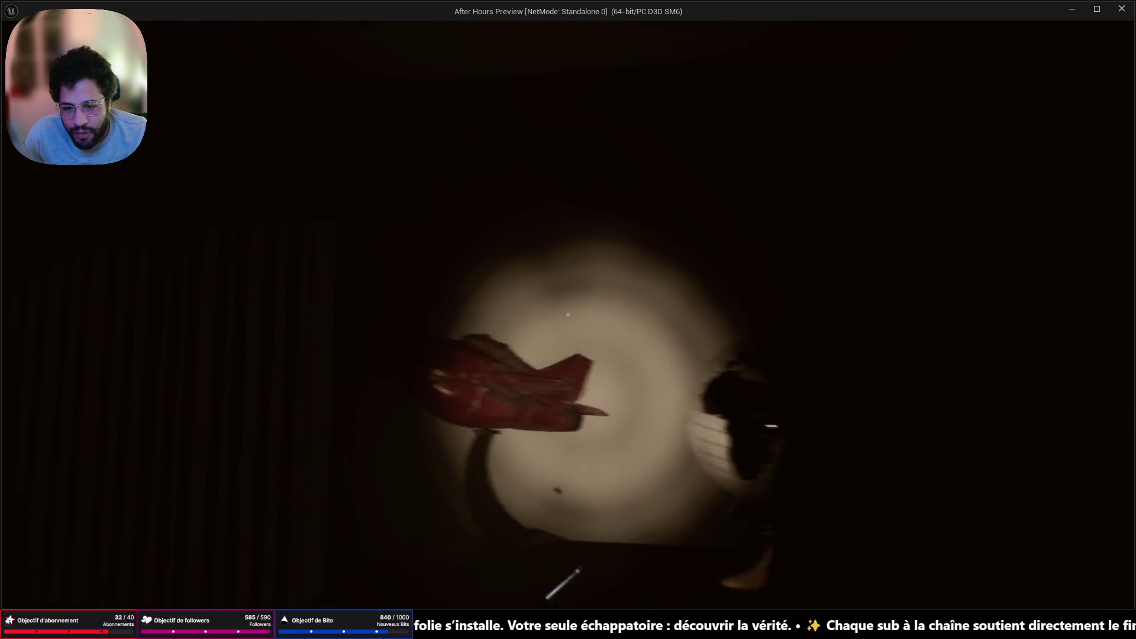
# Circle the red toy airplane to view its nose and side, then approach the wooden box
pyautogui.press('w')
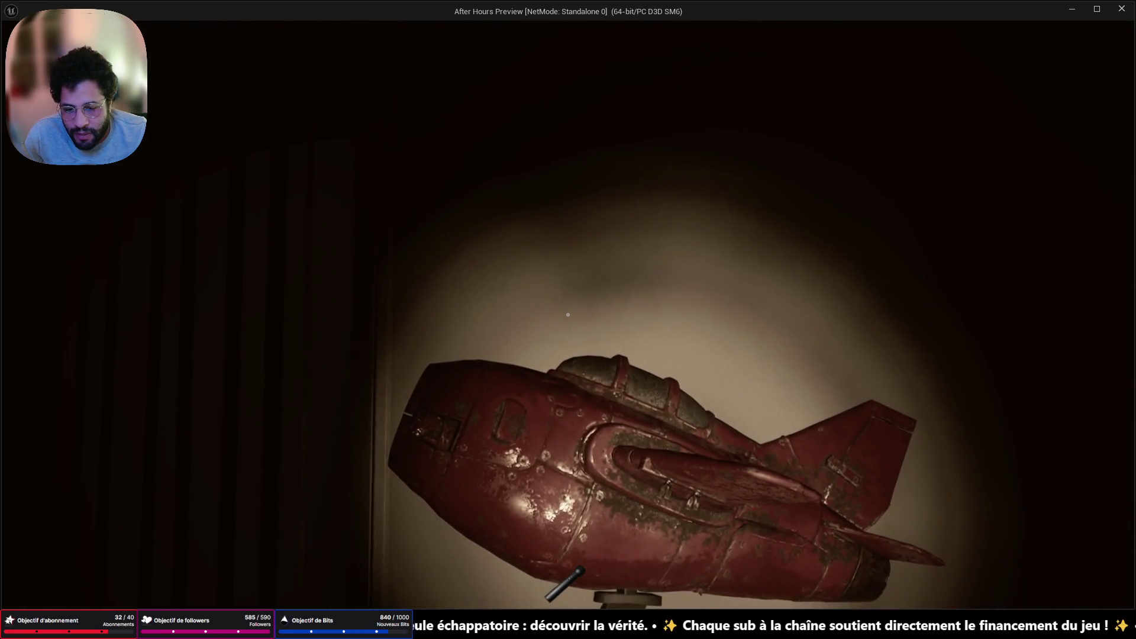
pyautogui.press('a')
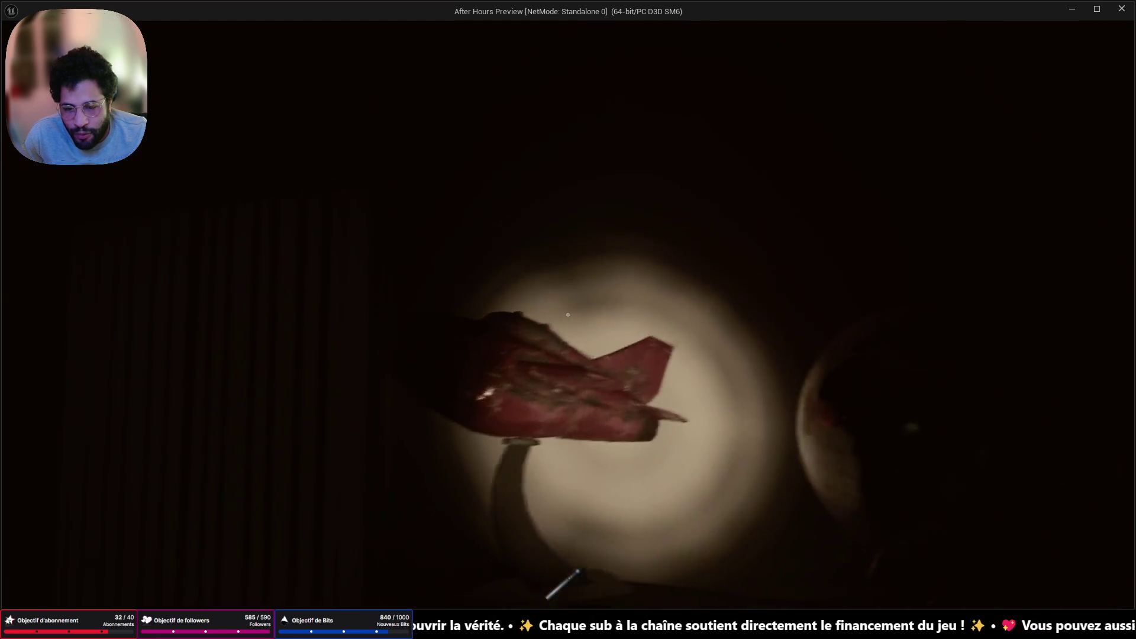
pyautogui.press('a')
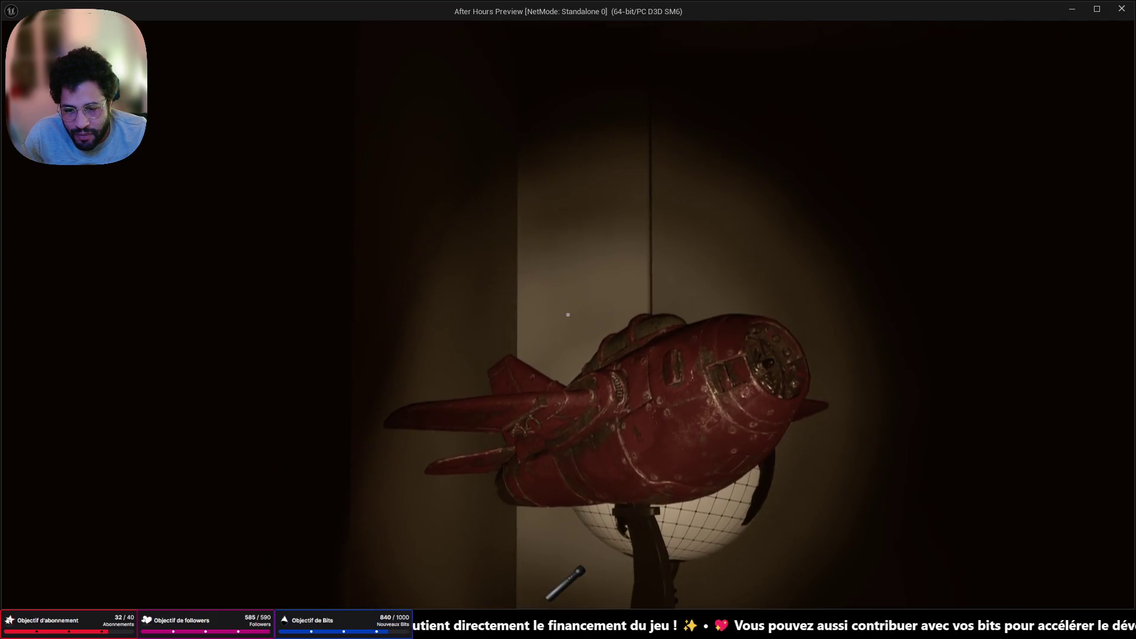
pyautogui.press('w')
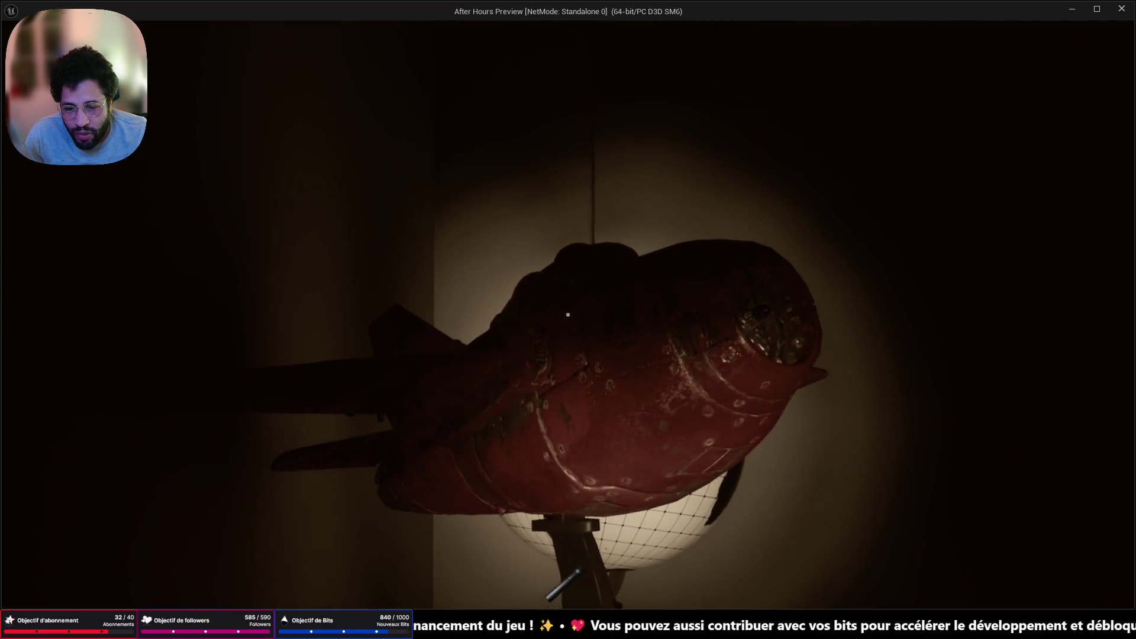
pyautogui.press('w')
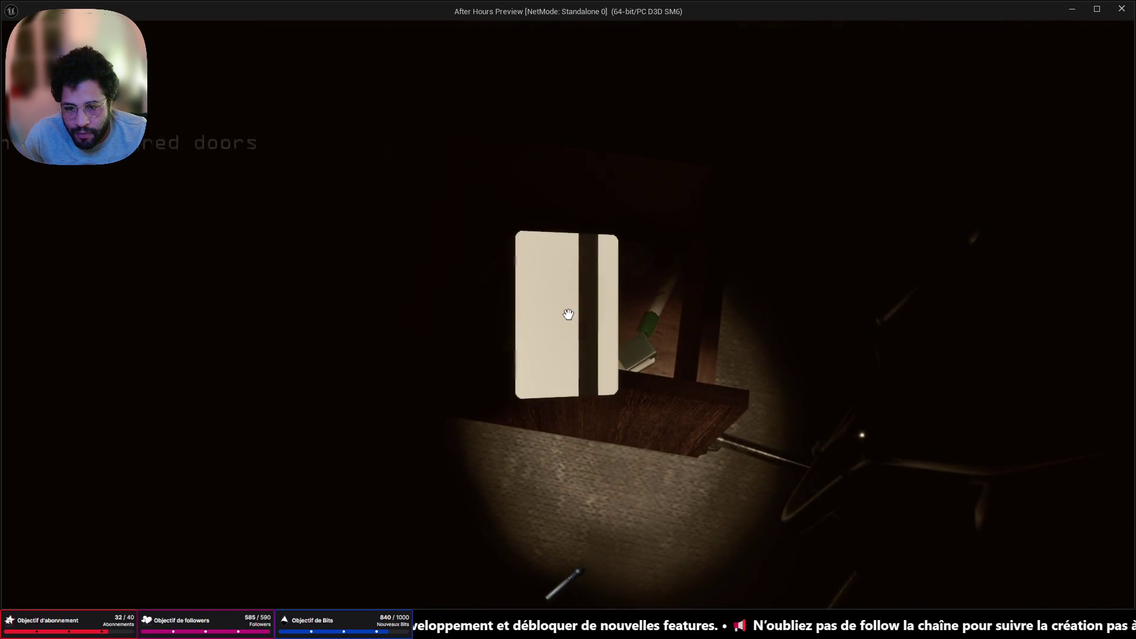
# Close the card view and cycle the desk monitor through seven security-camera feeds
pyautogui.rightClick(568, 315)
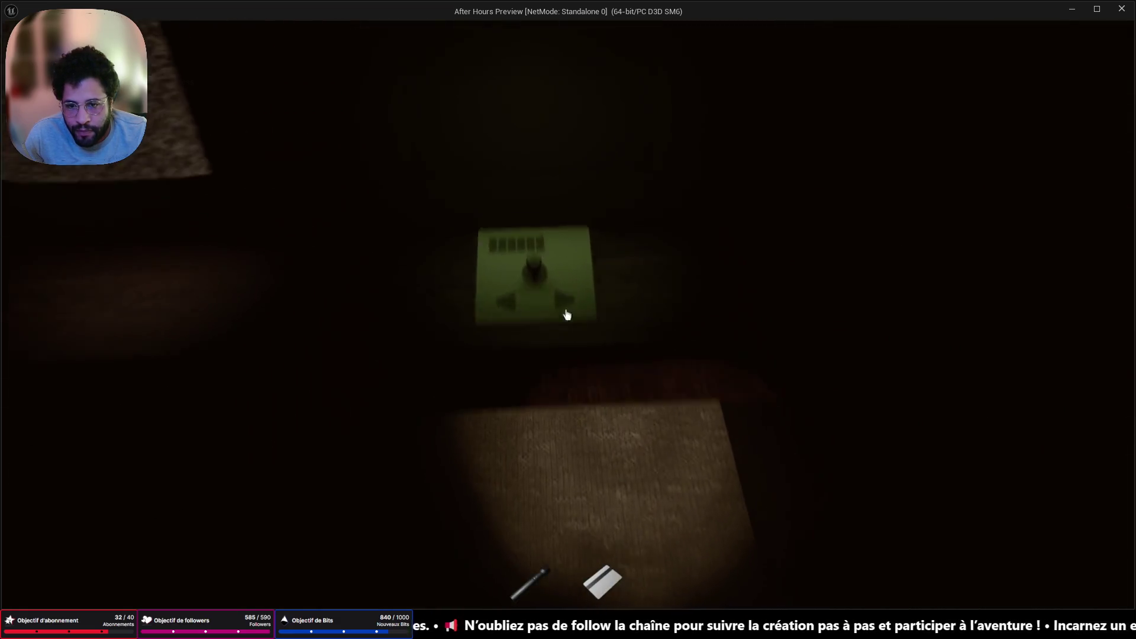
pyautogui.click(567, 315)
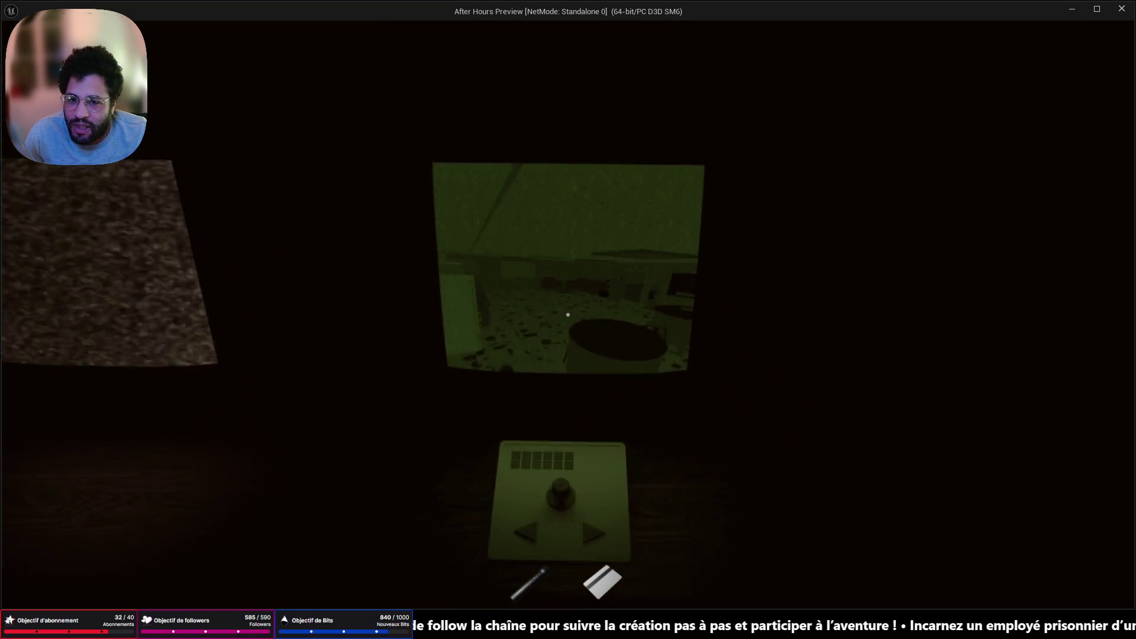
pyautogui.click(567, 314)
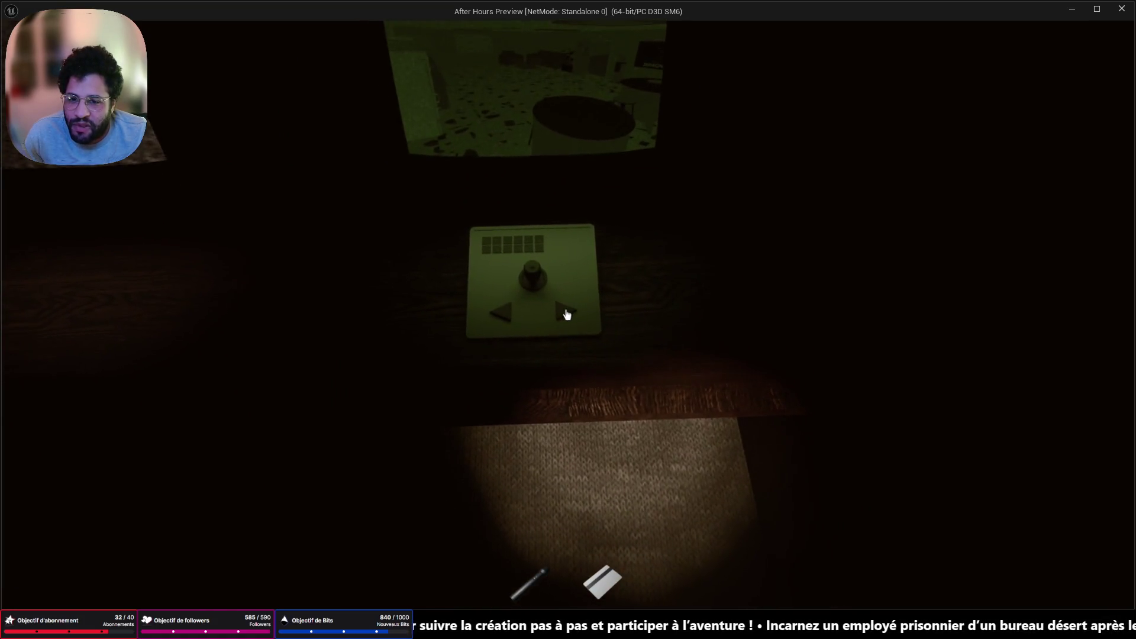
pyautogui.click(567, 314)
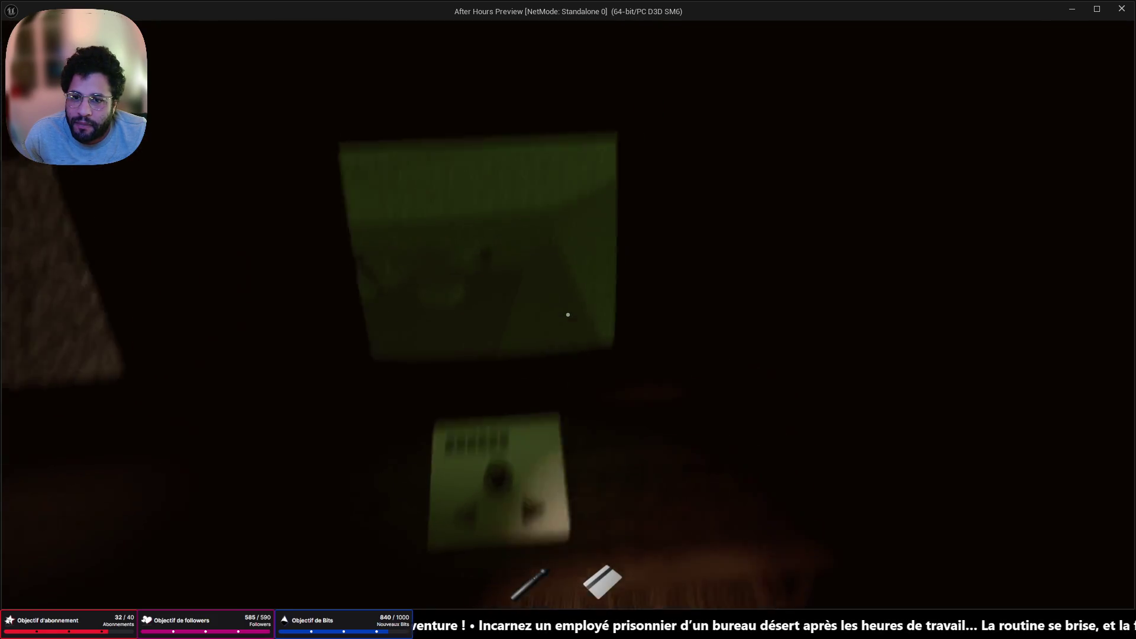
pyautogui.click(567, 314)
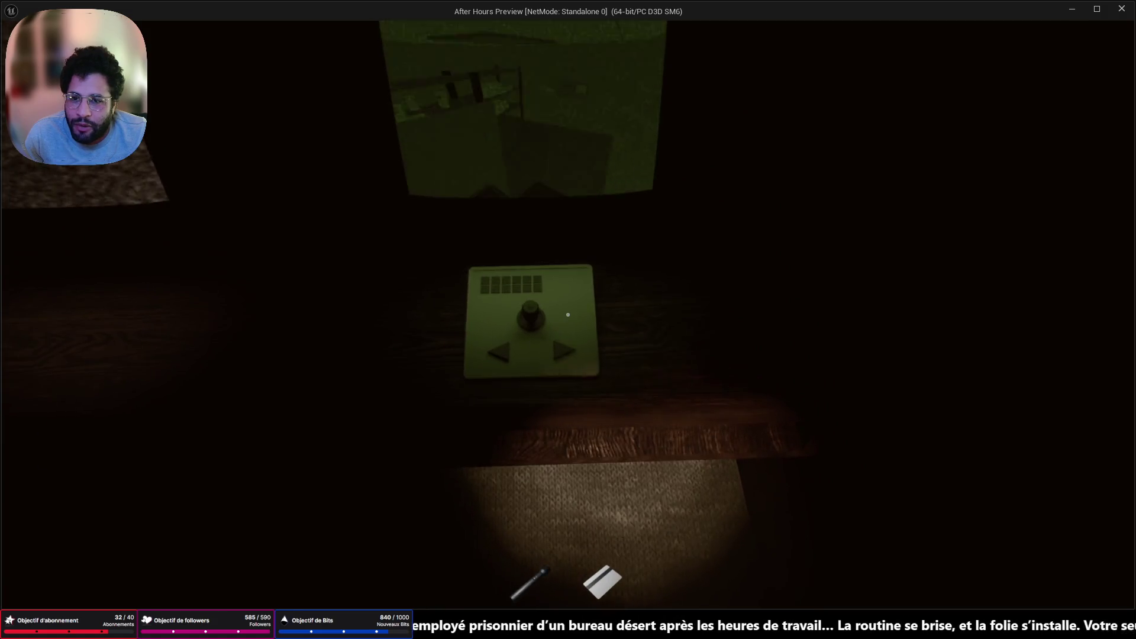
pyautogui.click(567, 314)
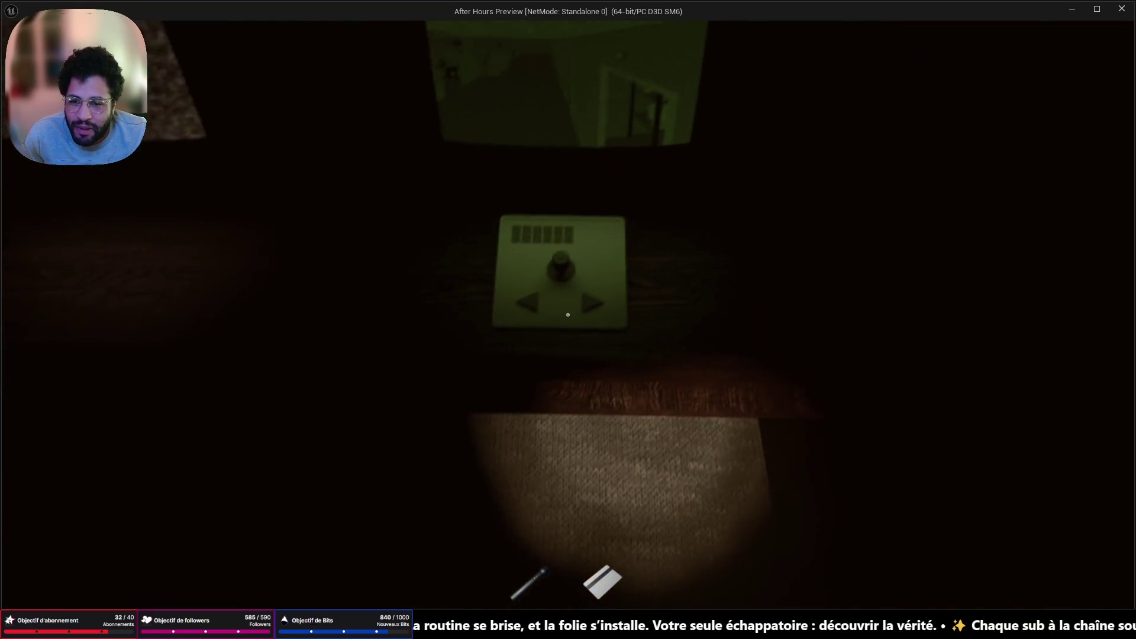
pyautogui.click(567, 314)
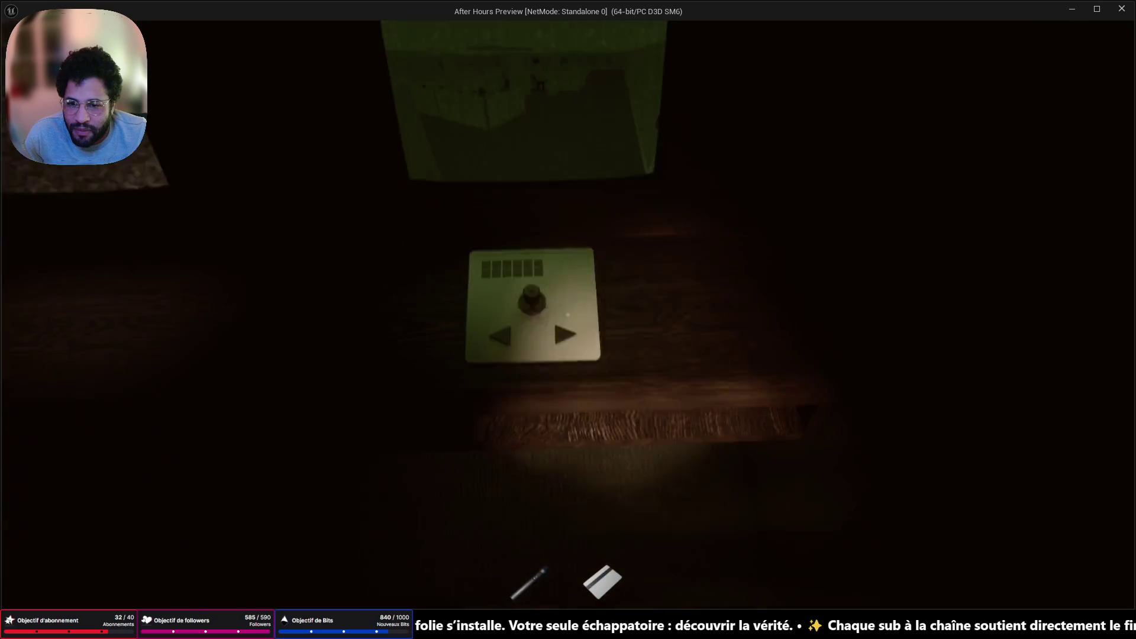
pyautogui.click(567, 314)
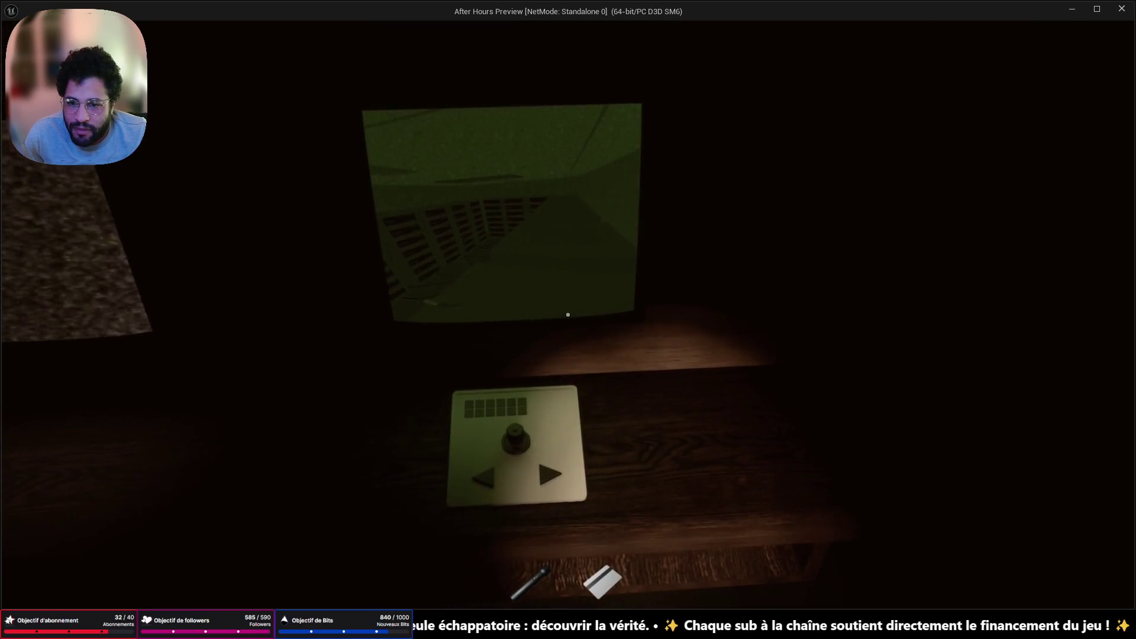
pyautogui.press('w')
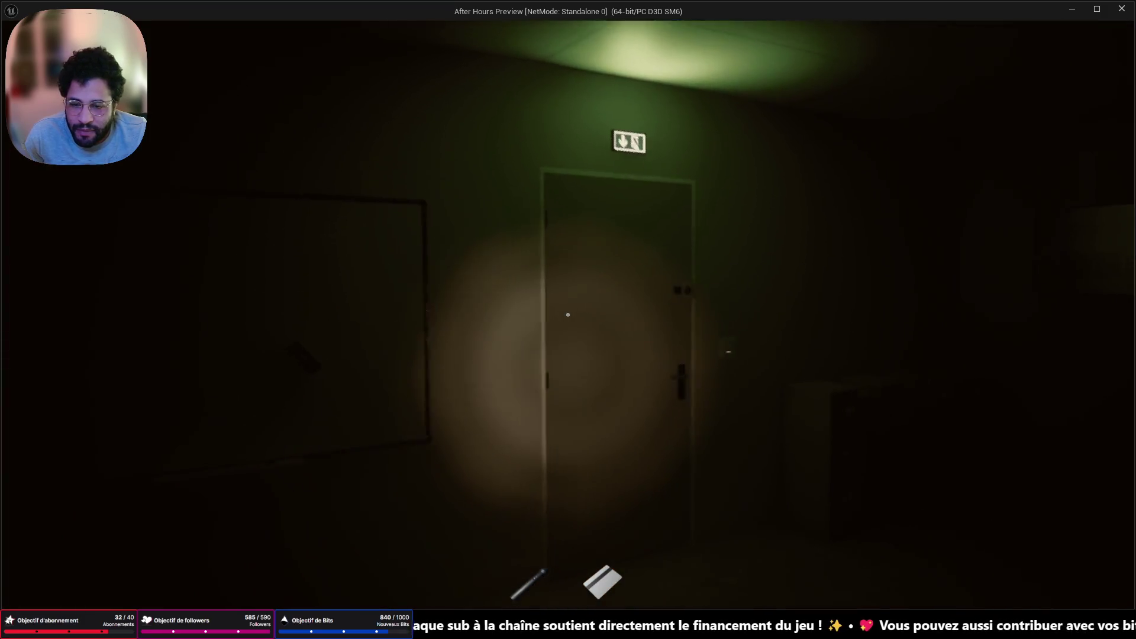
# Open the exit door and cross the dark cubicle office past the standing man
pyautogui.press('w')
pyautogui.click(567, 314)
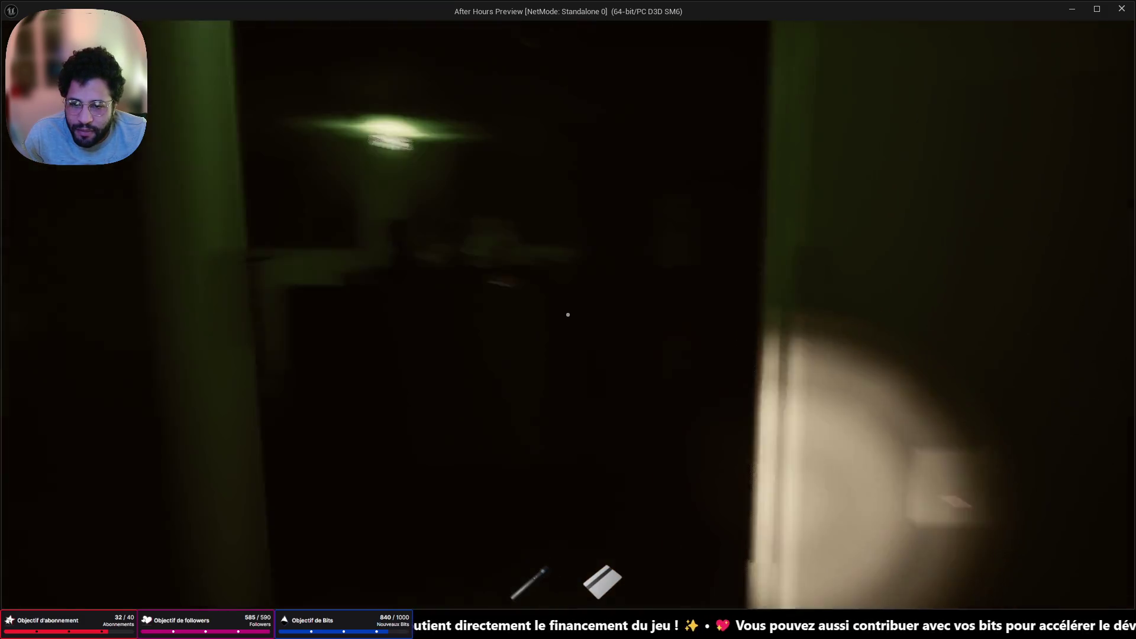
pyautogui.press('w')
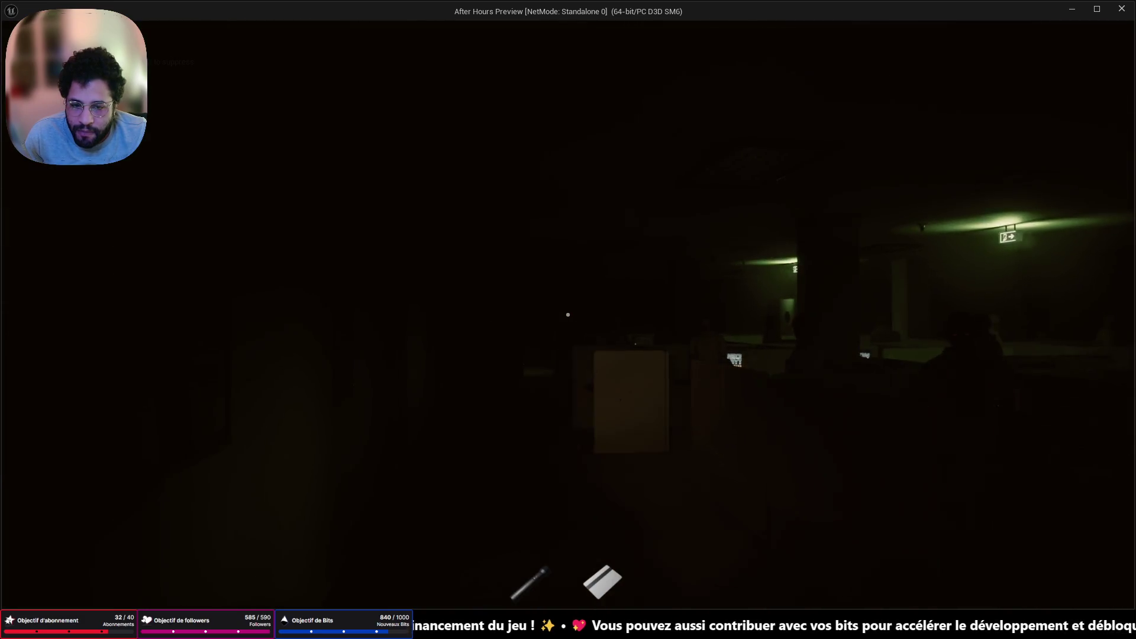
pyautogui.press('w')
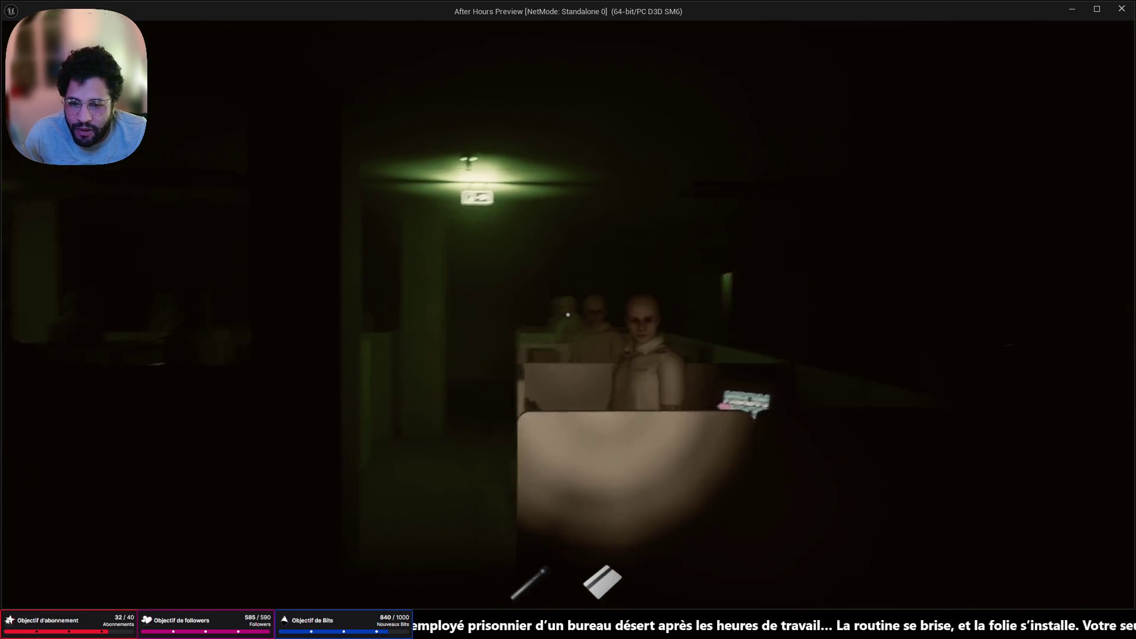
pyautogui.press('w')
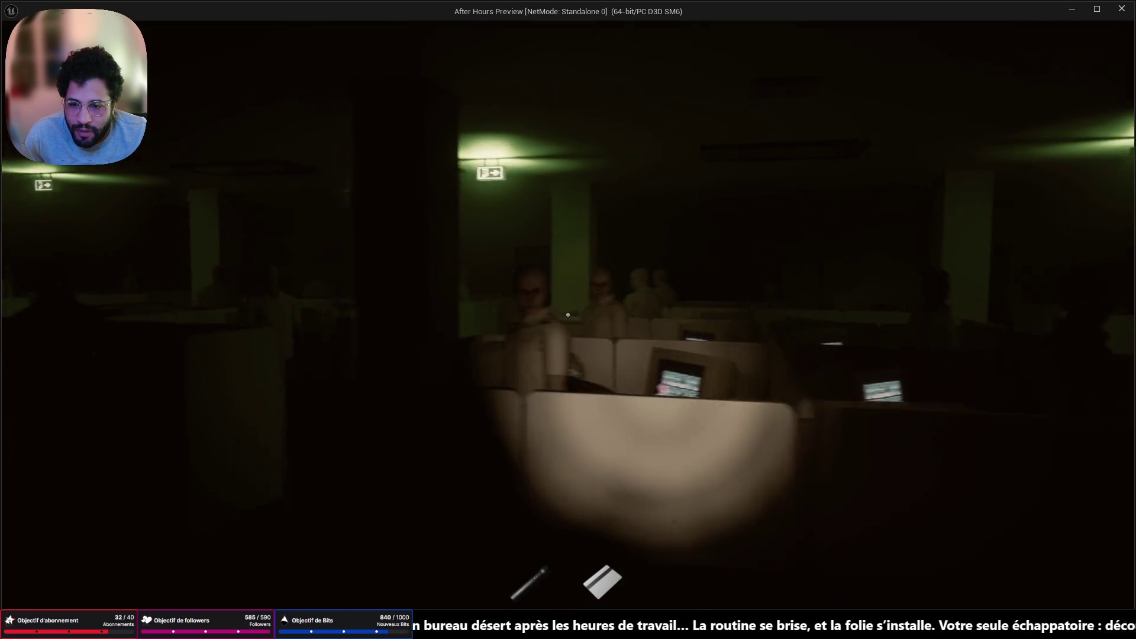
pyautogui.press('w')
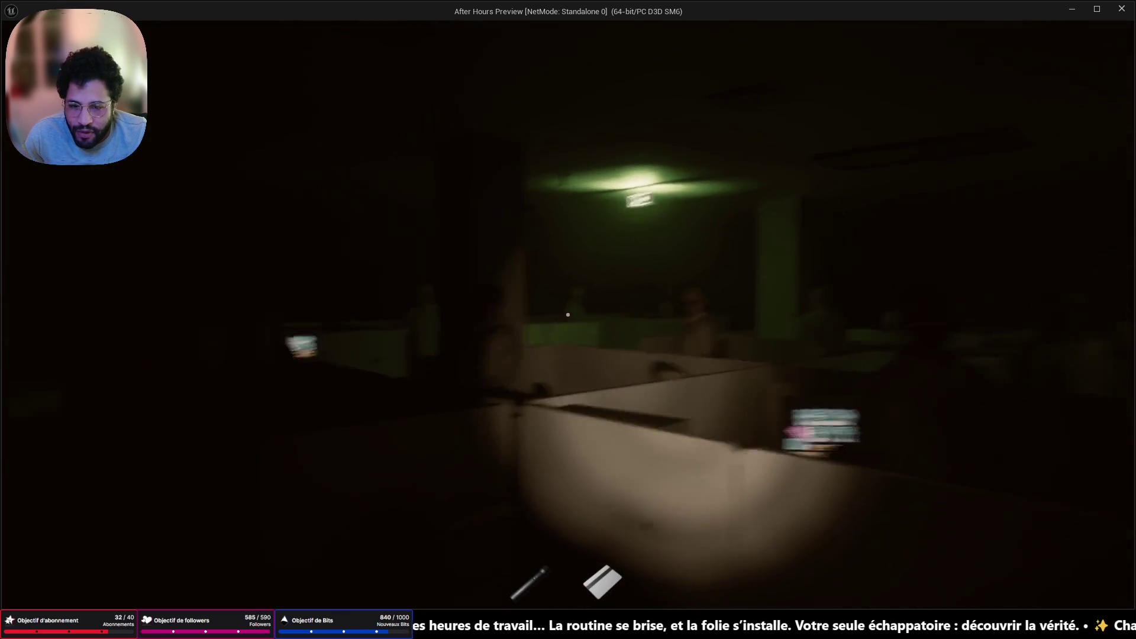
pyautogui.press('w')
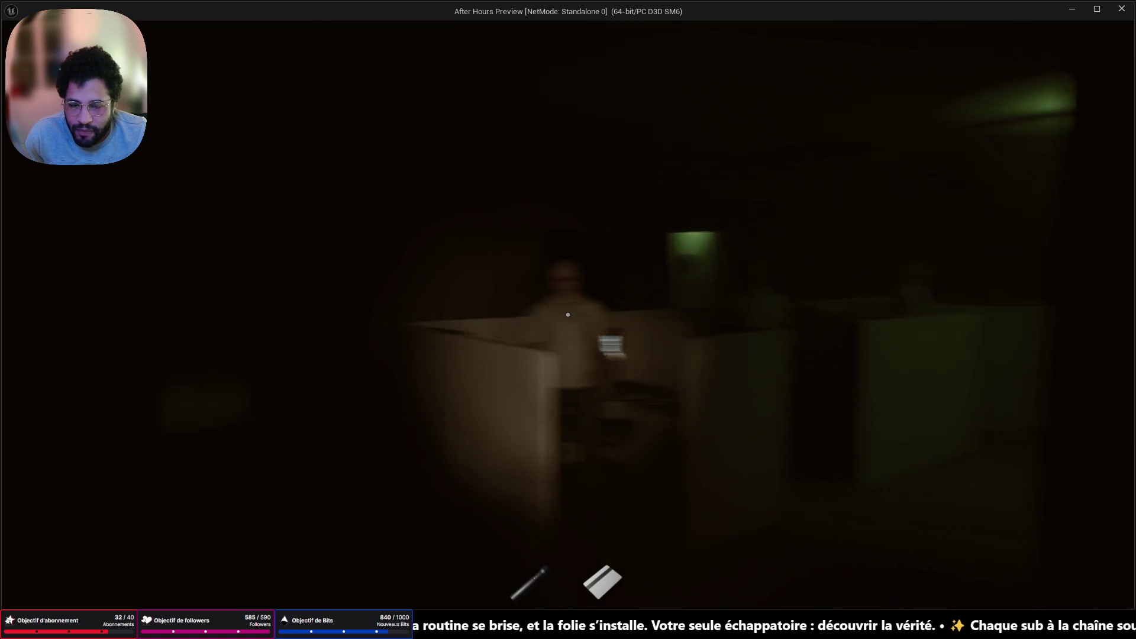
pyautogui.press('w')
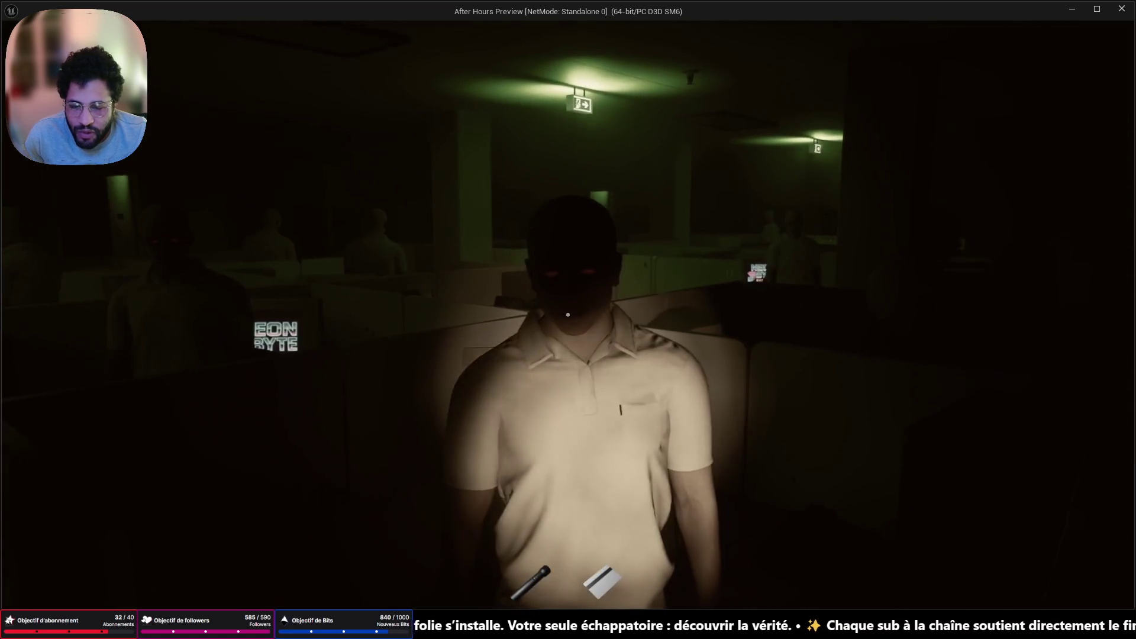
pyautogui.press('w')
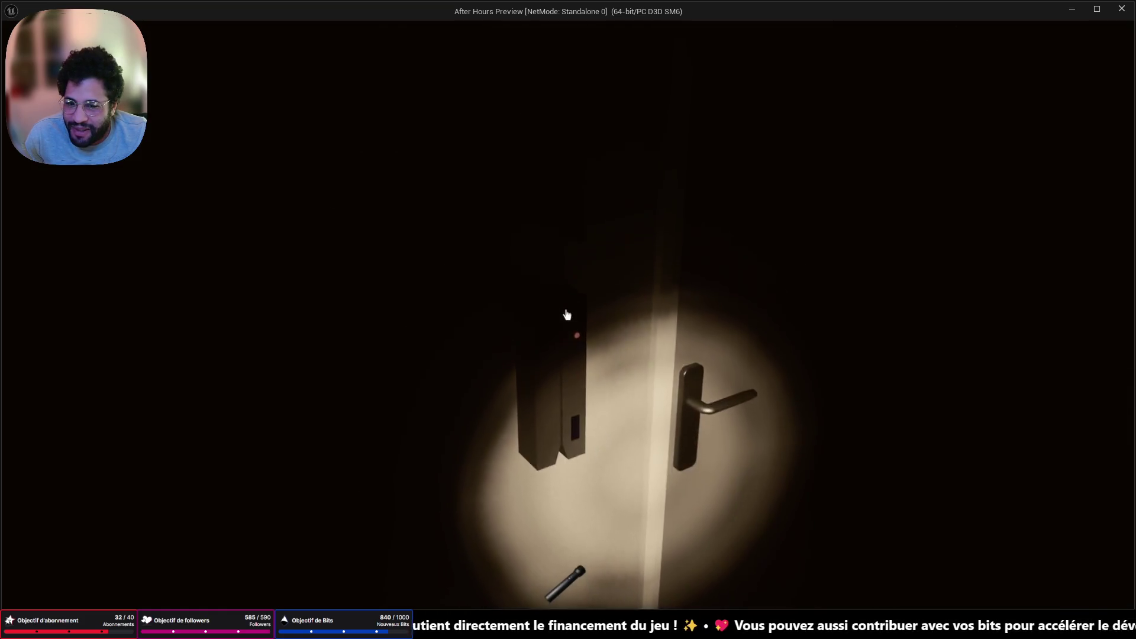
# Open the lit door and look around the server room lined with shelving
pyautogui.click(567, 314)
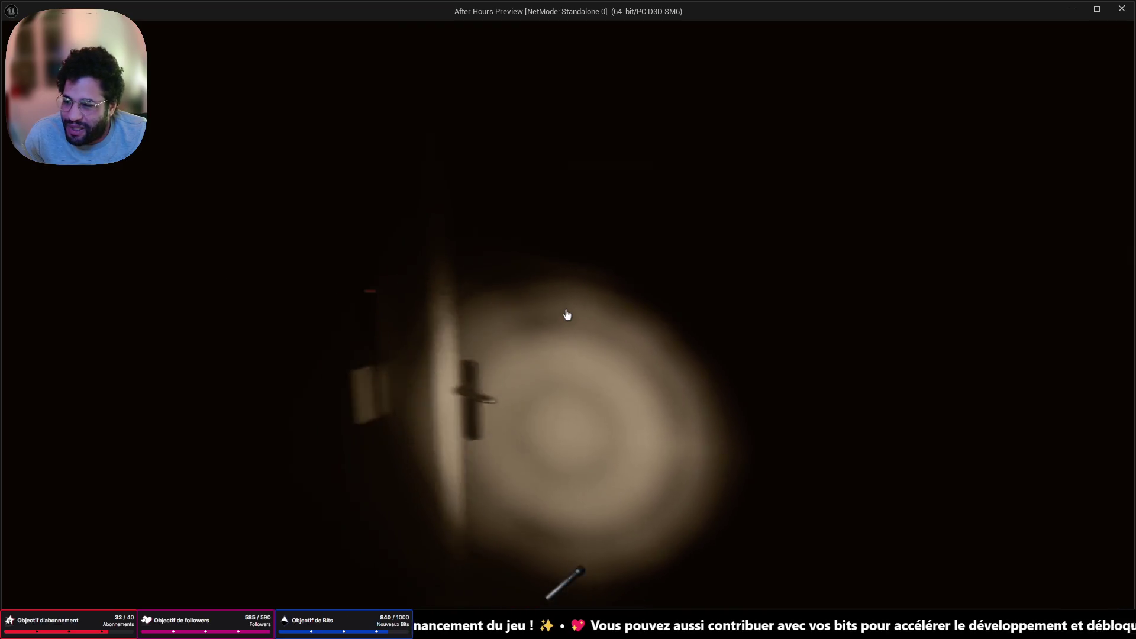
pyautogui.press('w')
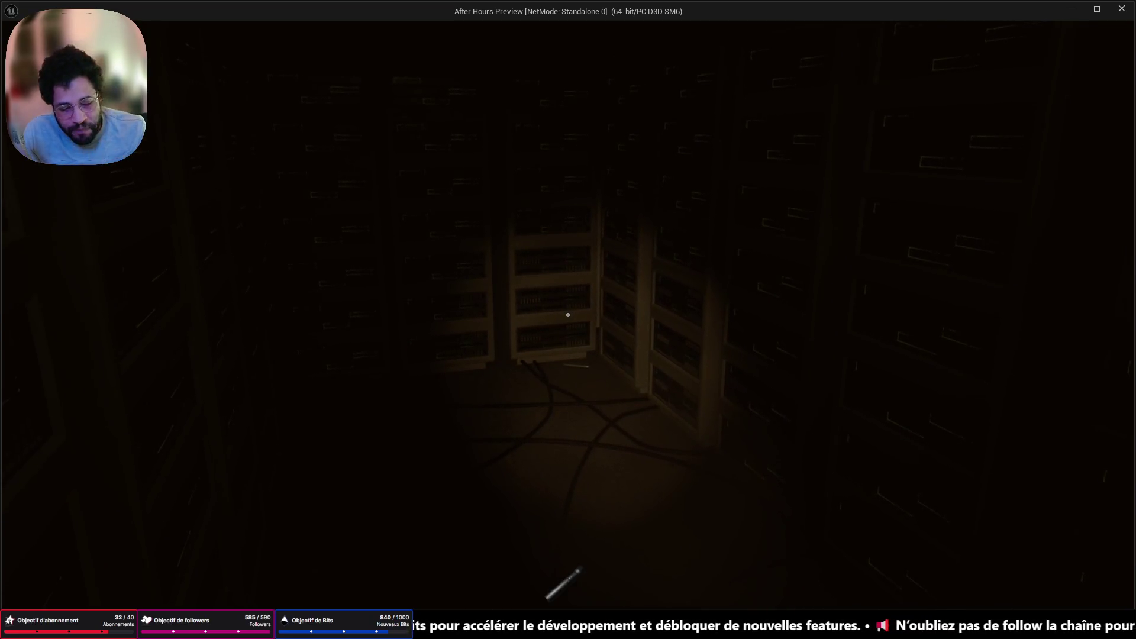
pyautogui.press('w')
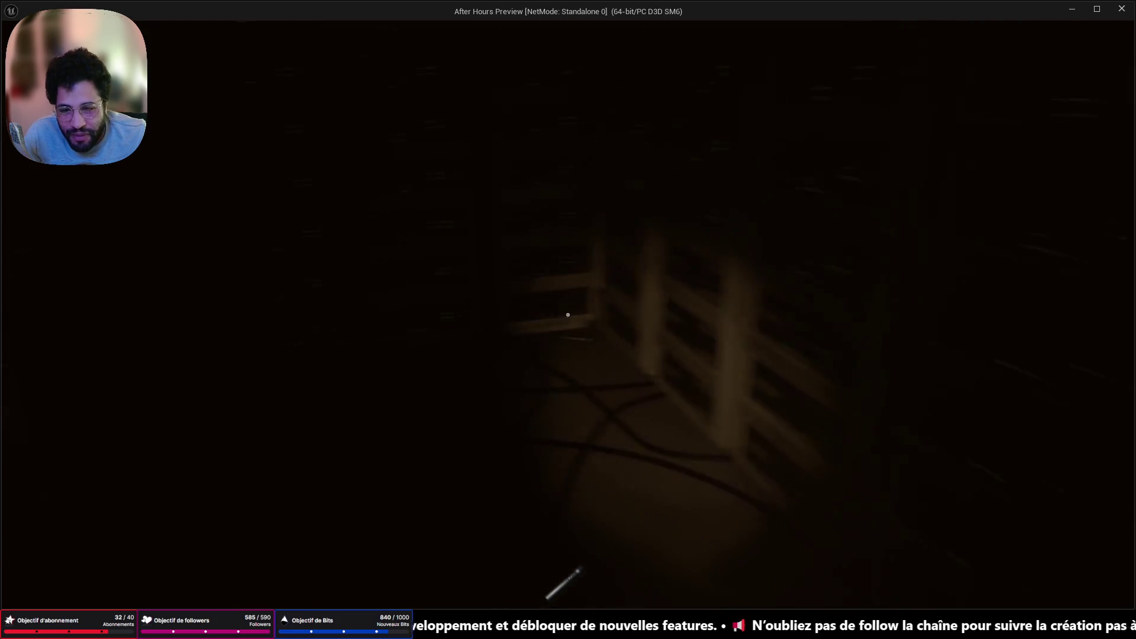
pyautogui.press('w')
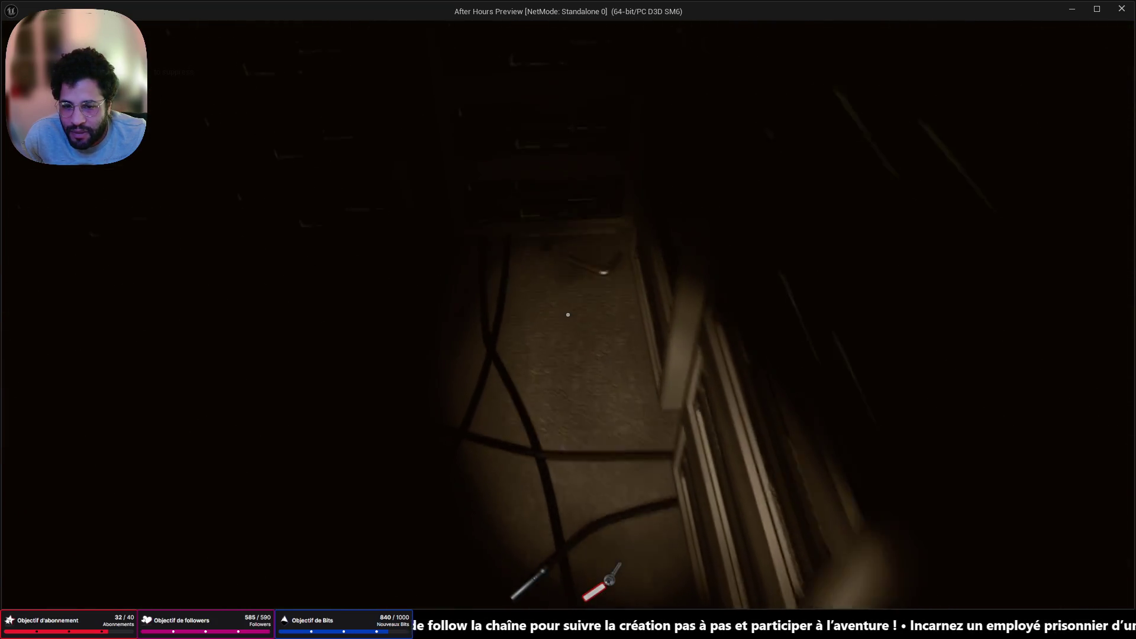
# Inspect the key handle on the floor, then open the door and walk toward the figures
pyautogui.click(568, 315)
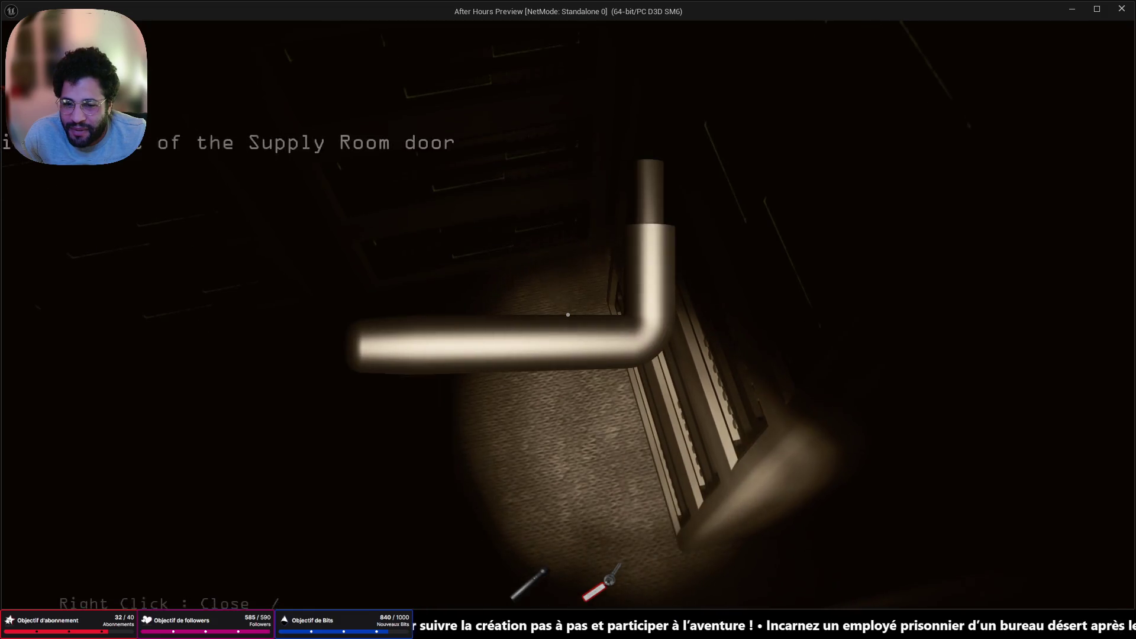
pyautogui.rightClick(568, 314)
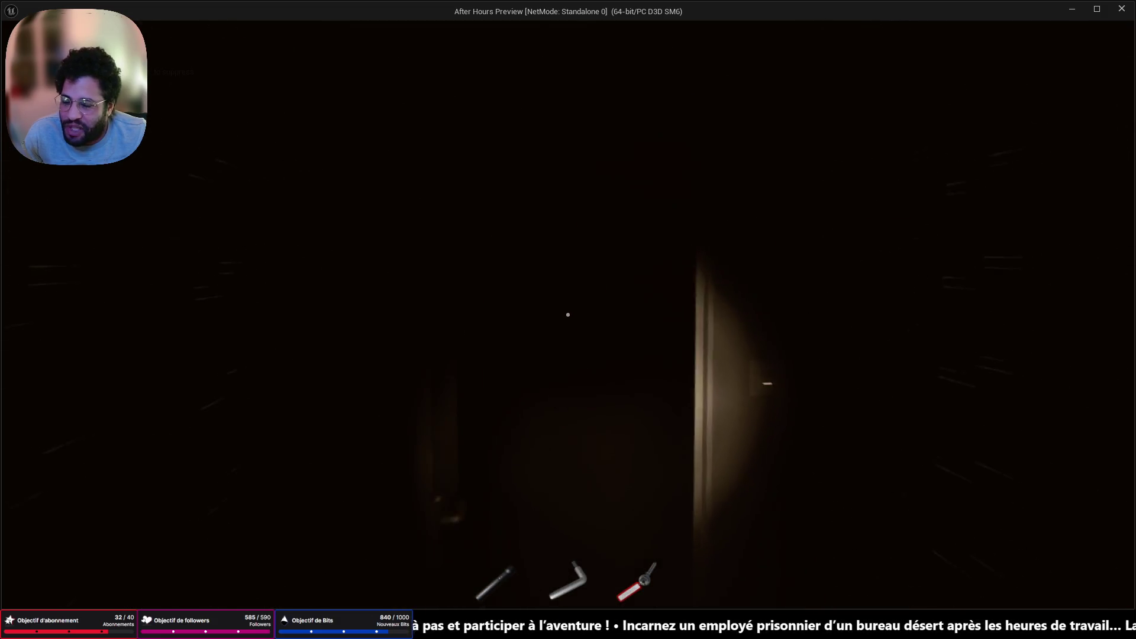
pyautogui.click(568, 315)
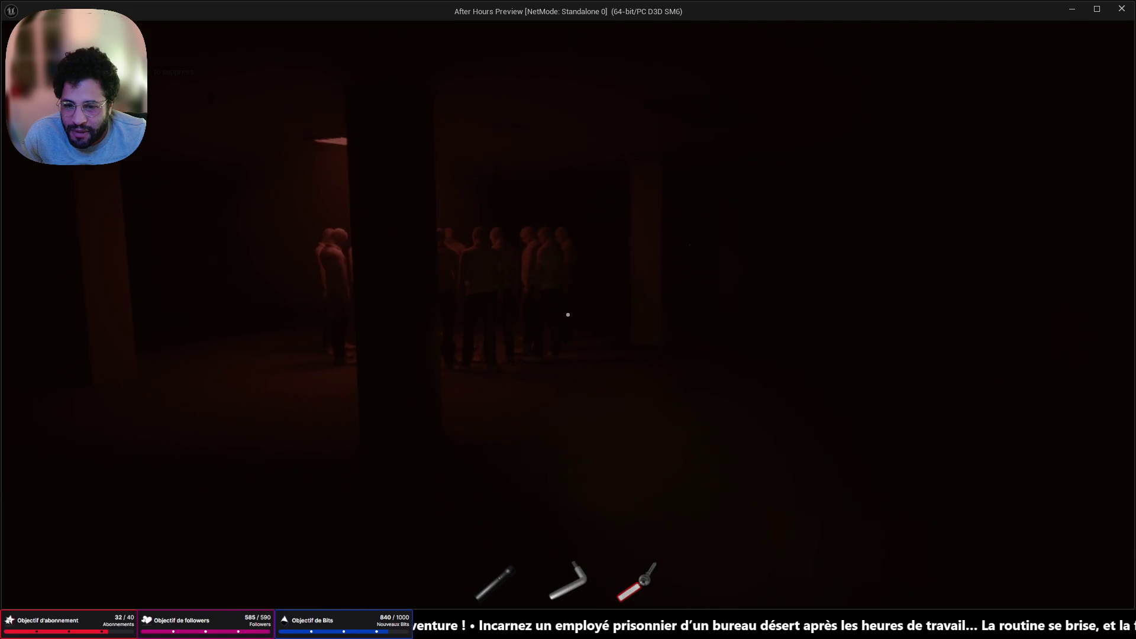
pyautogui.press('w')
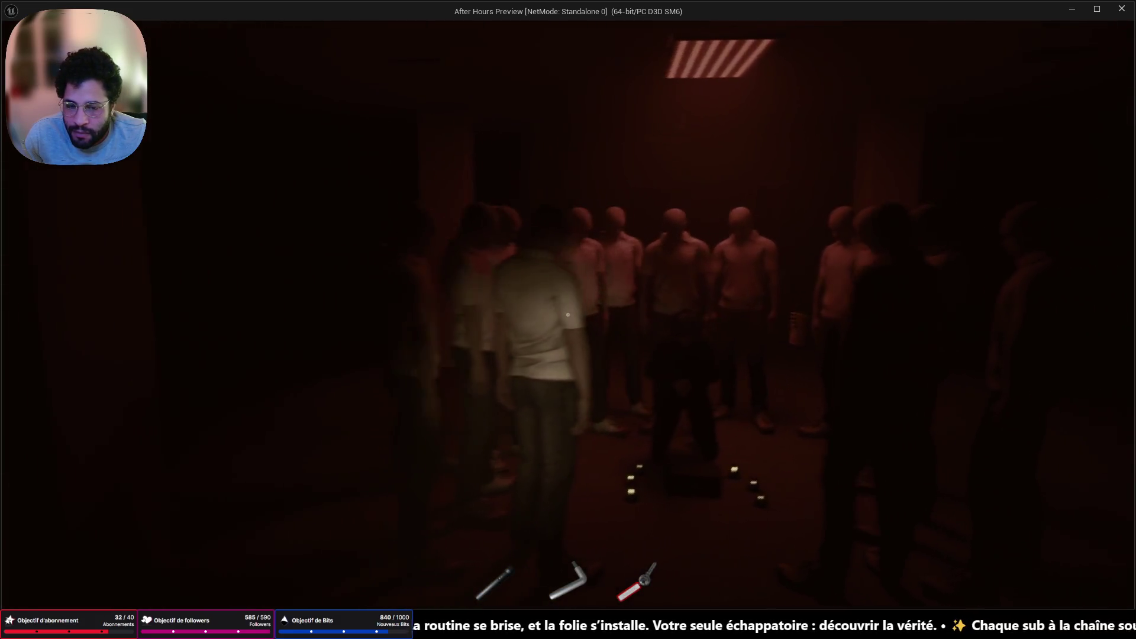
# Walk into the circle of figures and inspect the lit canister at its centre
pyautogui.press('w')
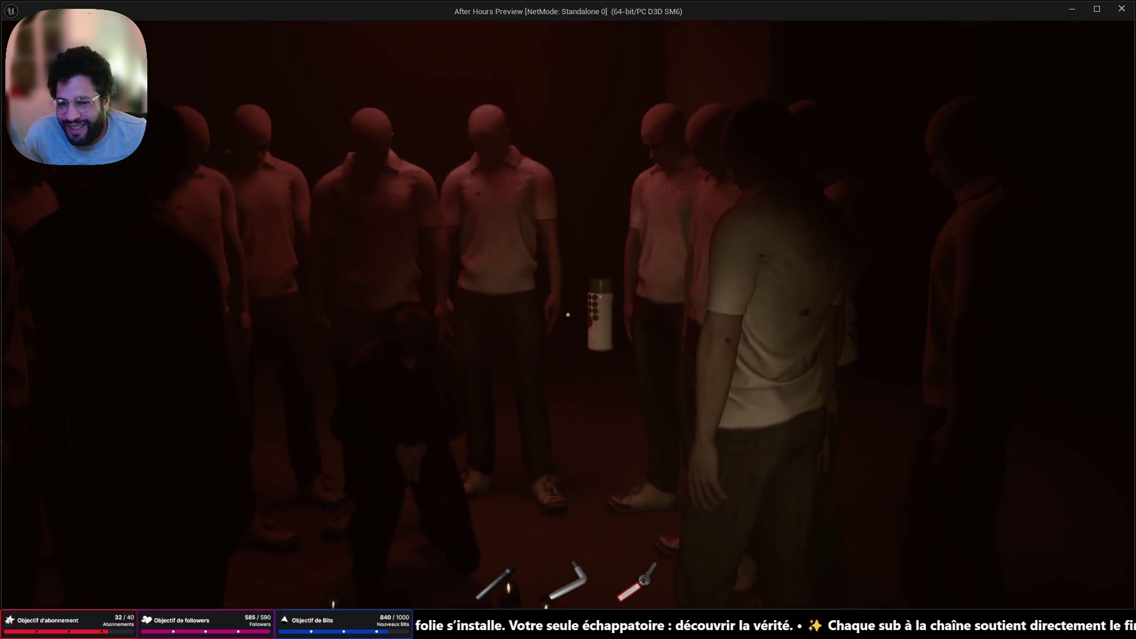
pyautogui.press('s')
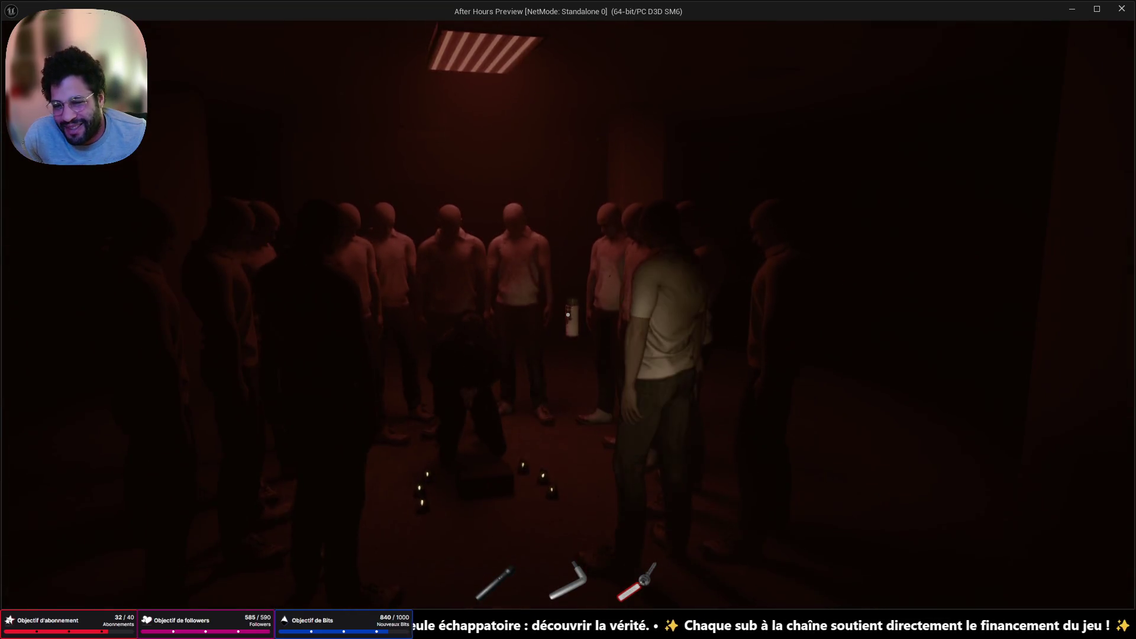
pyautogui.press('w')
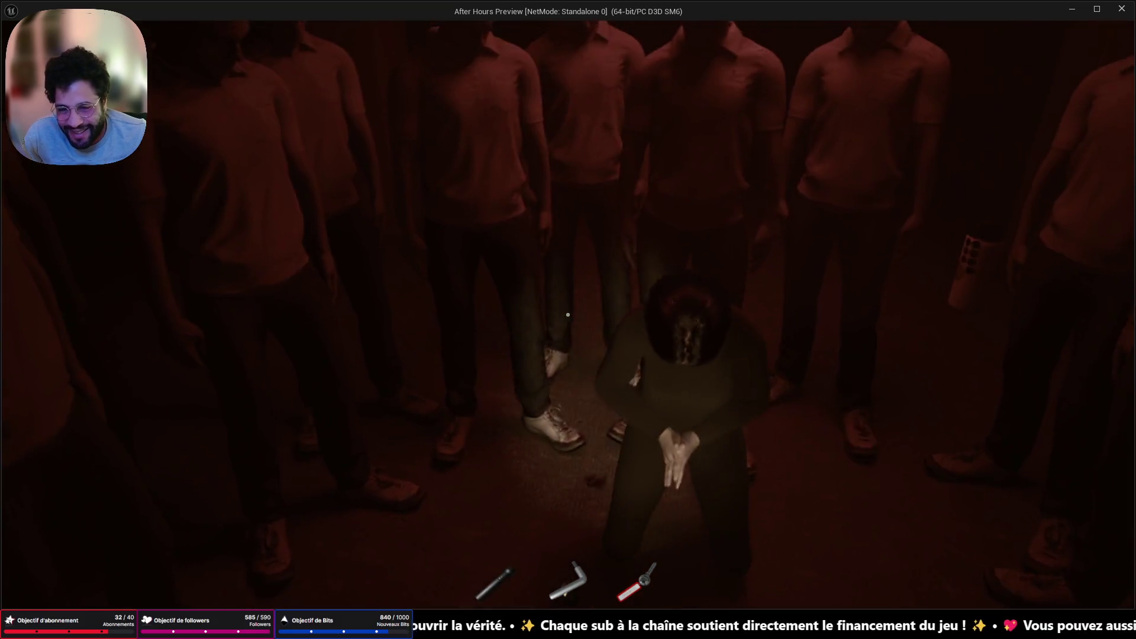
pyautogui.click(568, 314)
pyautogui.rightClick(568, 314)
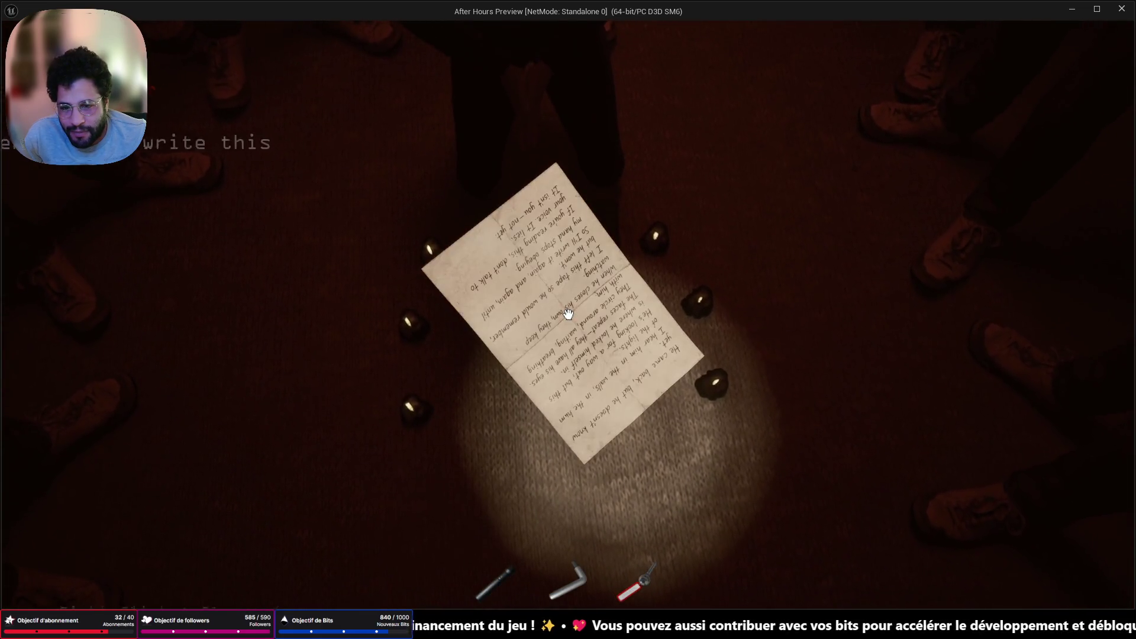
# Read the letter's transcript and set it down, then pick up the patient bracelet and read its transcript
pyautogui.click(568, 315)
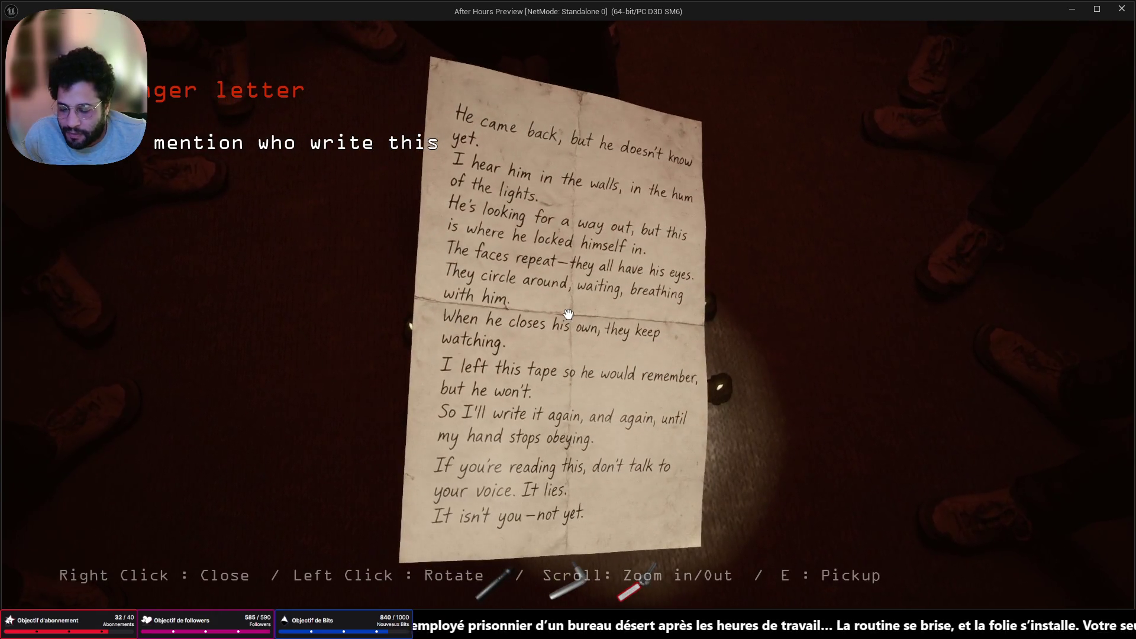
pyautogui.press('r')
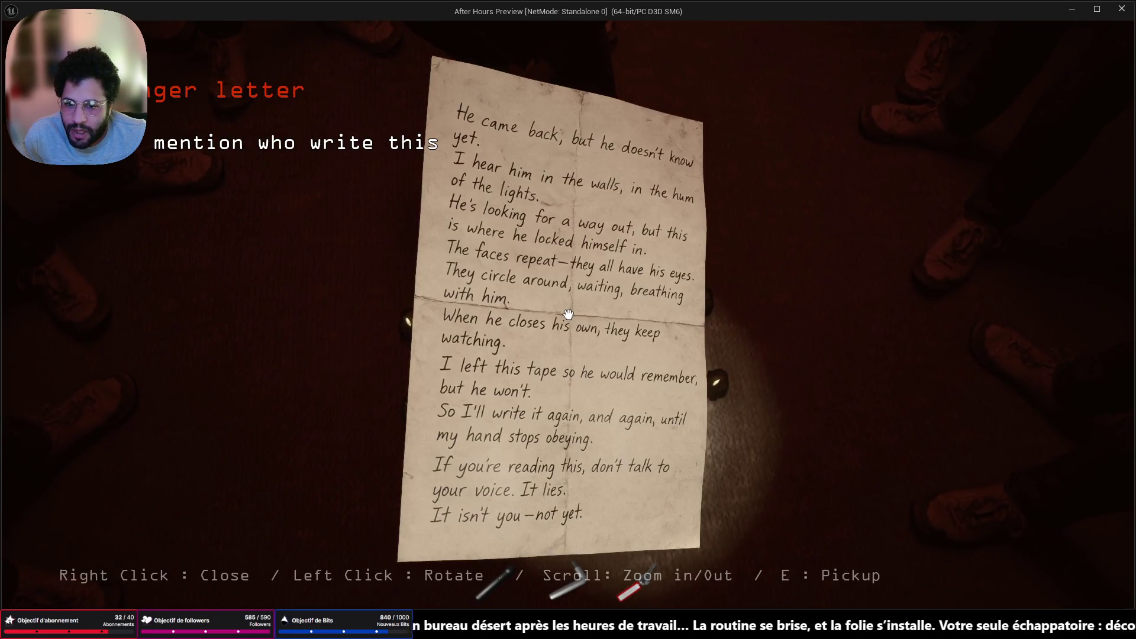
pyautogui.rightClick(567, 315)
pyautogui.click(568, 315)
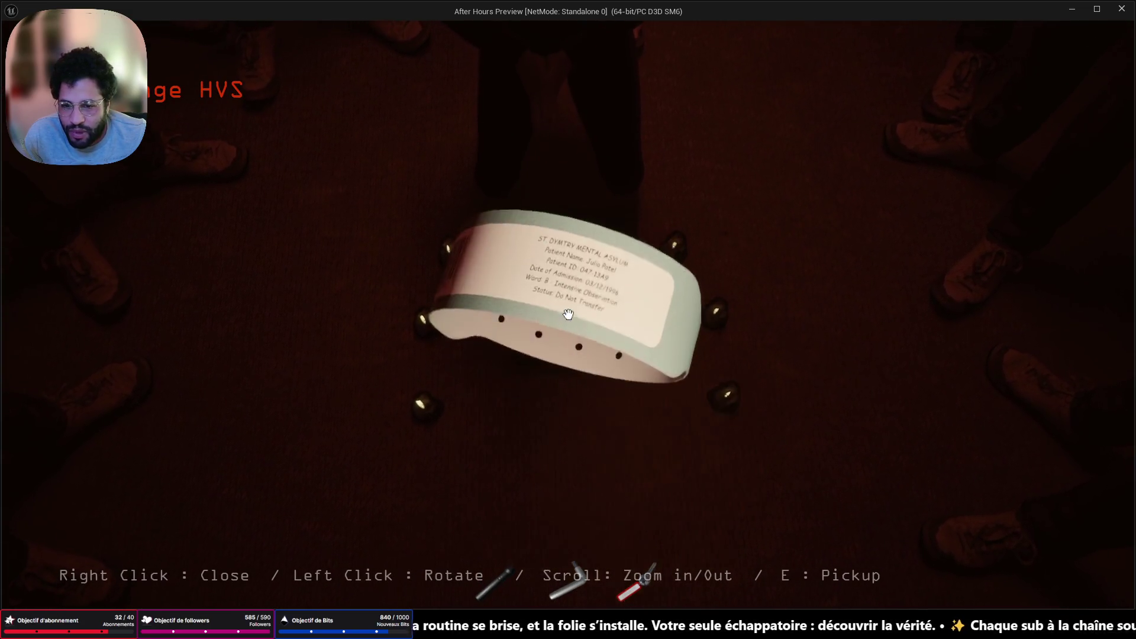
pyautogui.press('r')
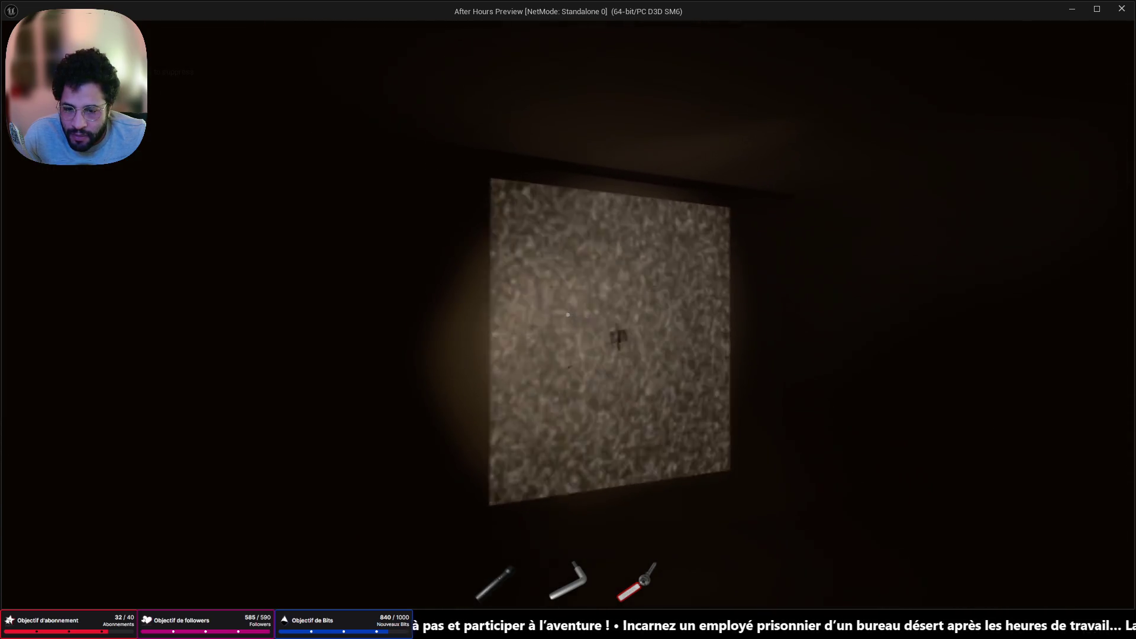
# Rotate the wall cassette to view its back, add it to the inventory, and walk to the doorway
pyautogui.click(567, 314)
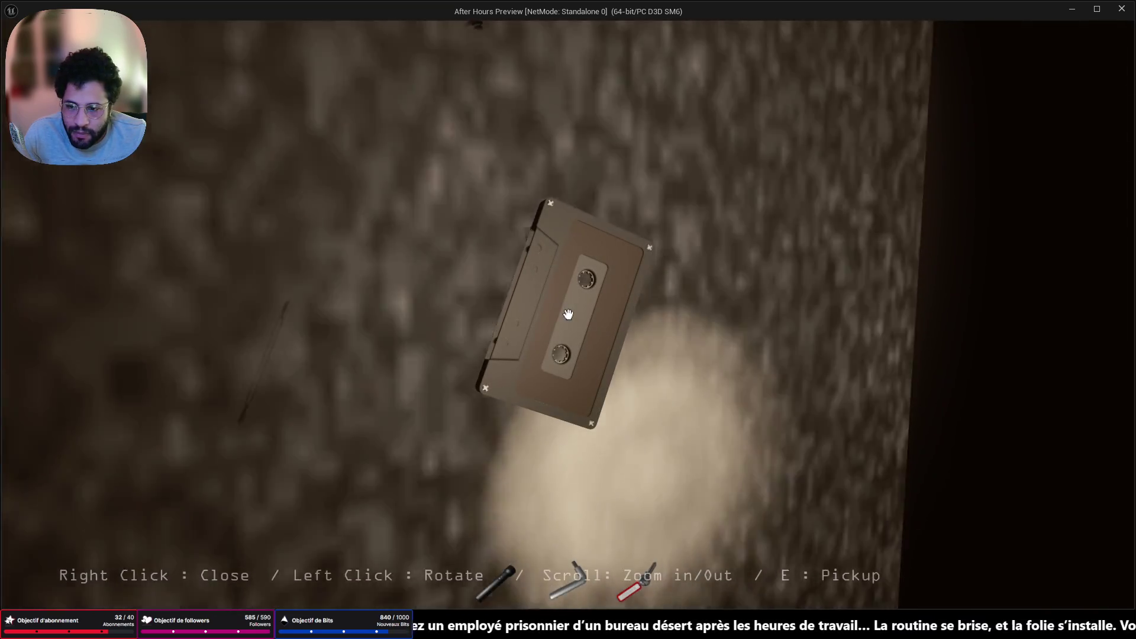
pyautogui.moveTo(568, 314); pyautogui.dragTo(568, 314)
pyautogui.press('e')
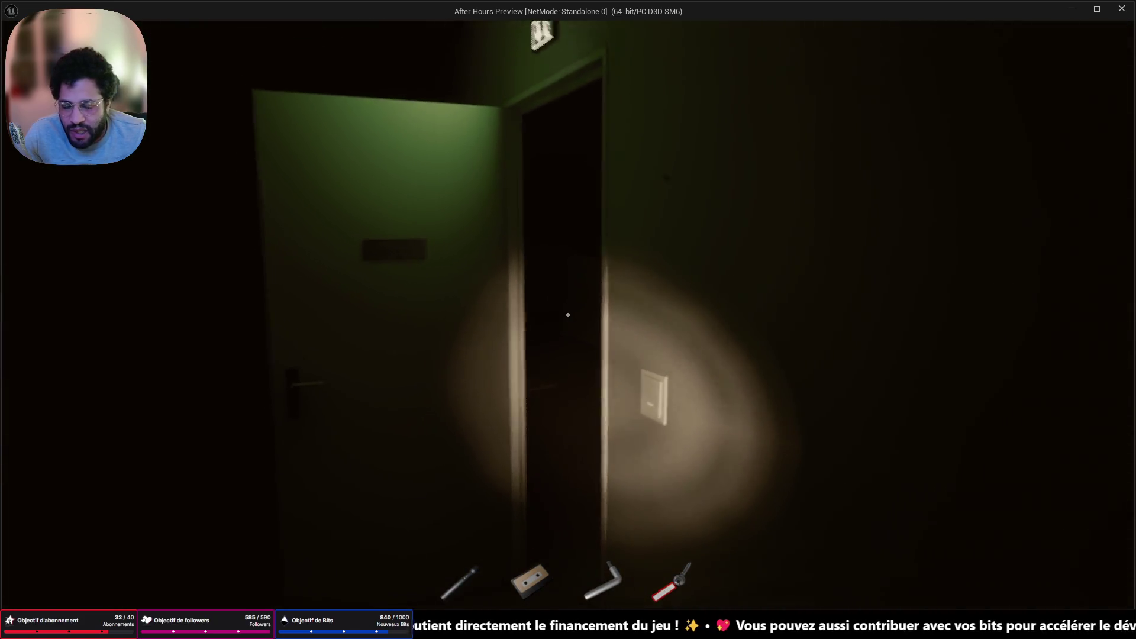
pyautogui.press('w')
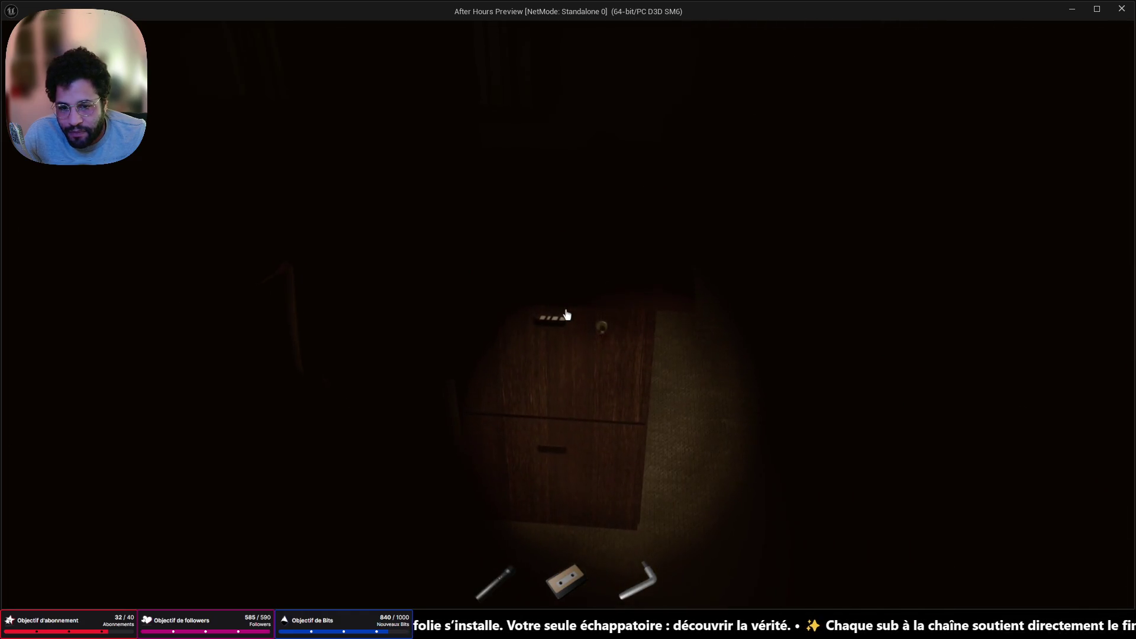
# Open the cabinet drawer, inspect the maze paper, then back away from the safe's combination dial
pyautogui.click(566, 314)
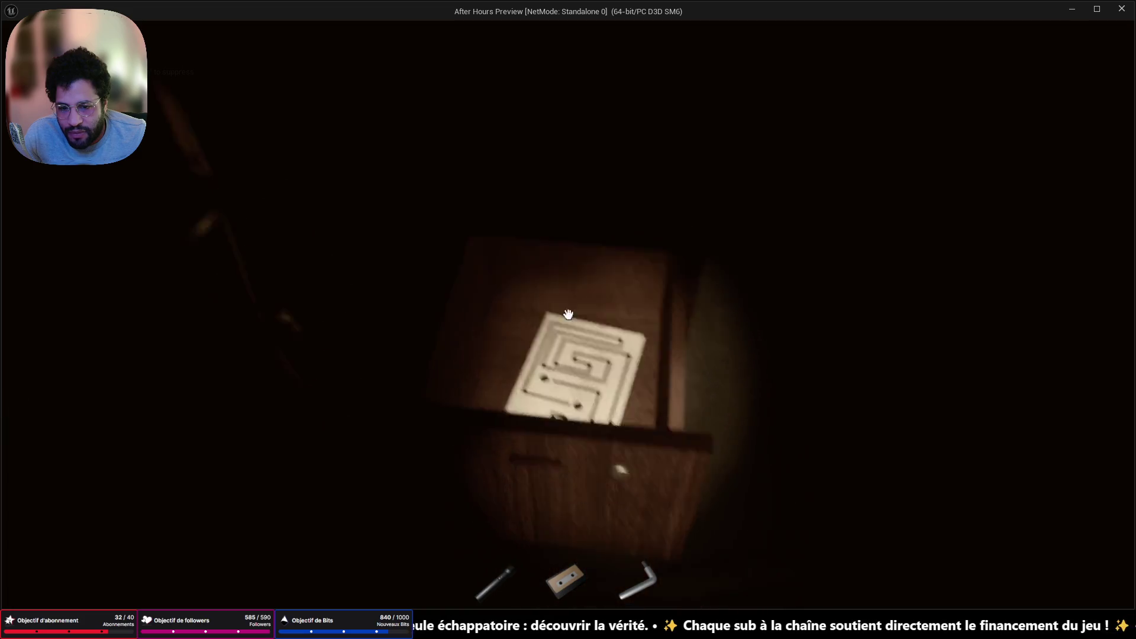
pyautogui.click(568, 315)
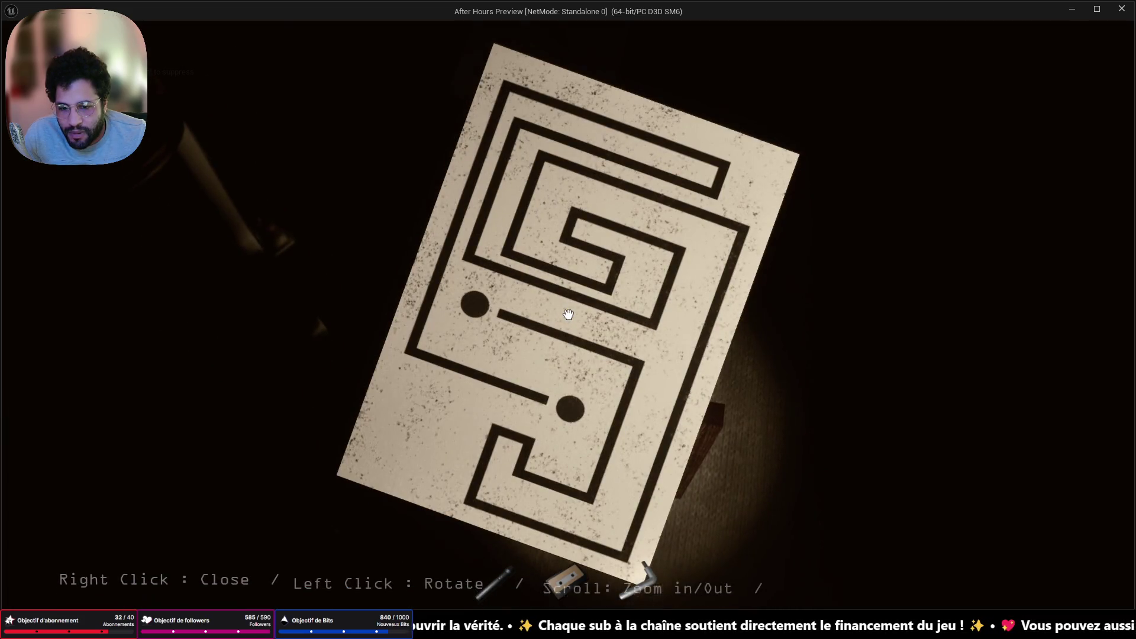
pyautogui.rightClick(568, 314)
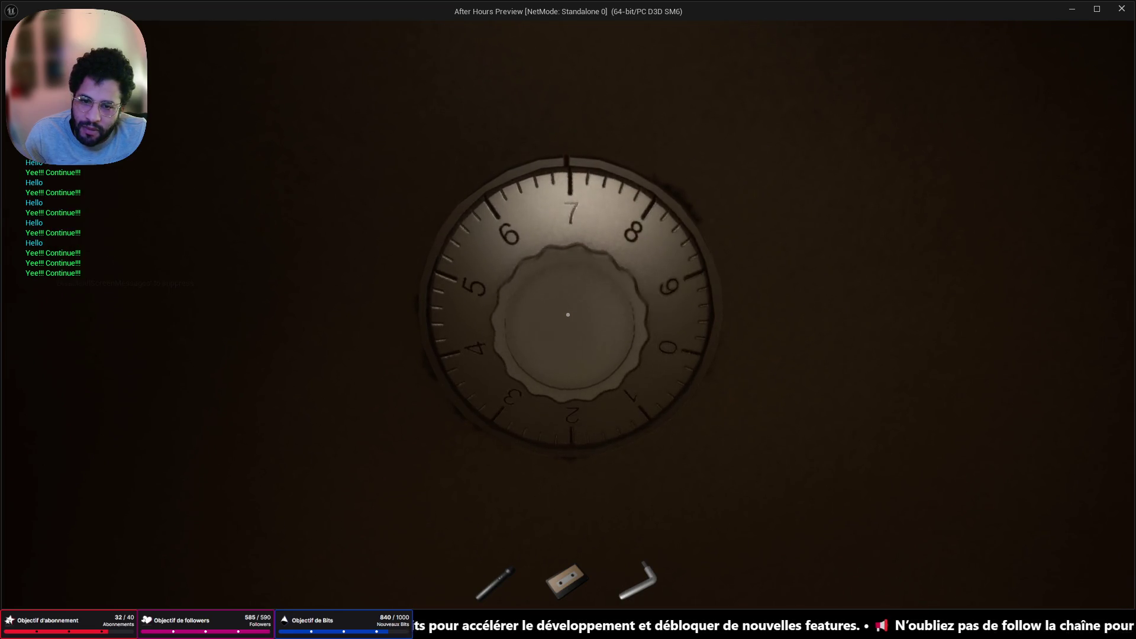
pyautogui.press('Escape')
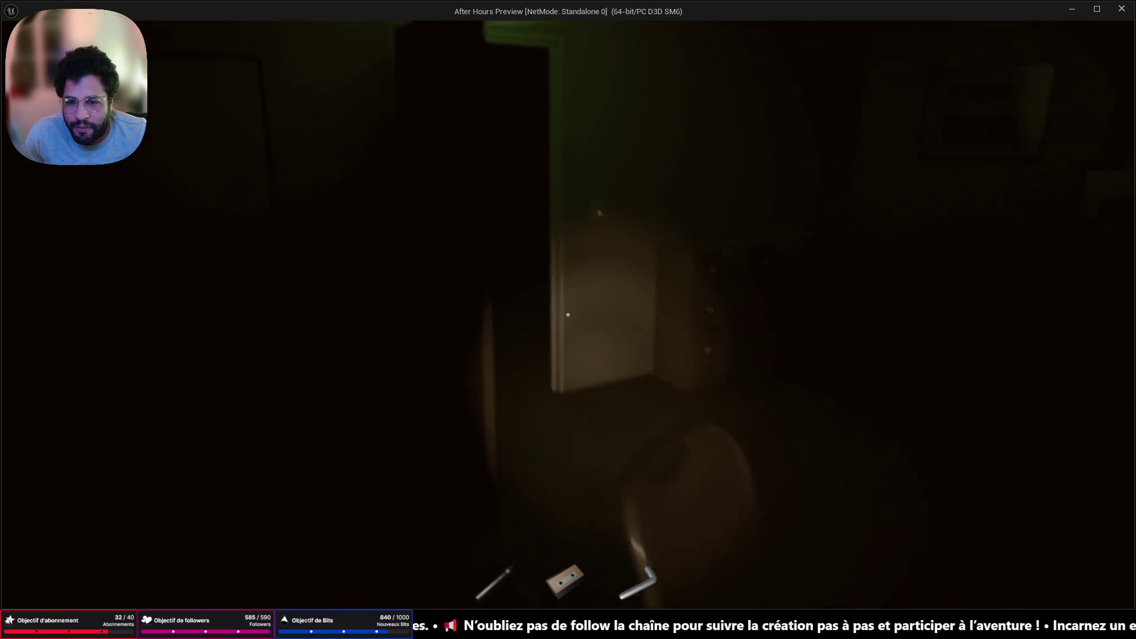
# Walk through the office cubicles with the flashlight on to a closed door's handle
pyautogui.press('w')
pyautogui.press('w')
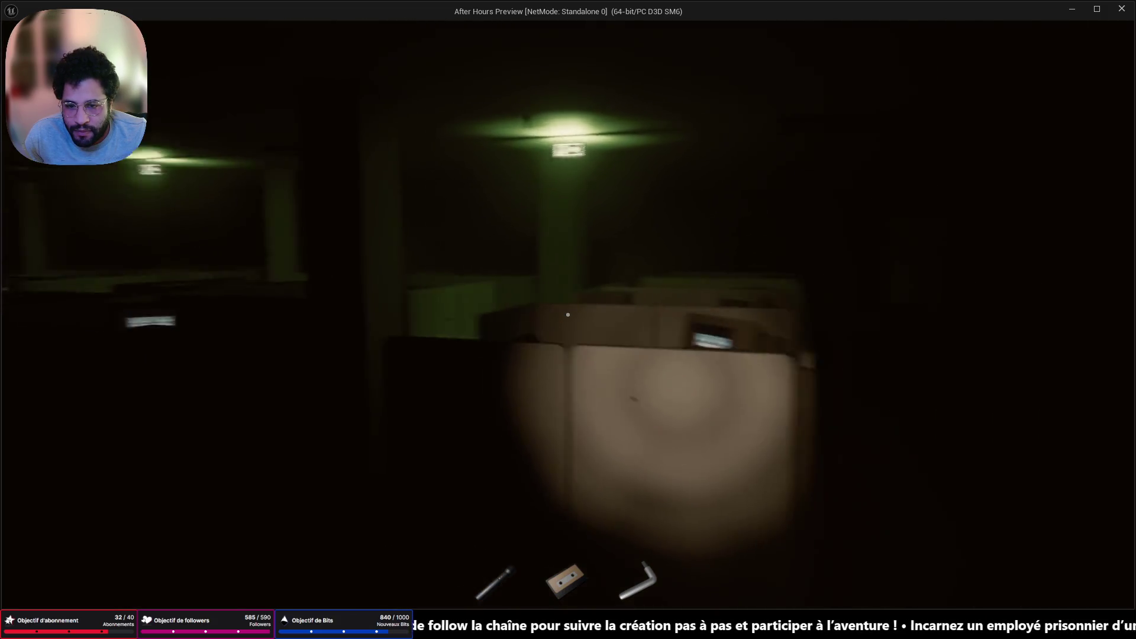
pyautogui.press('w')
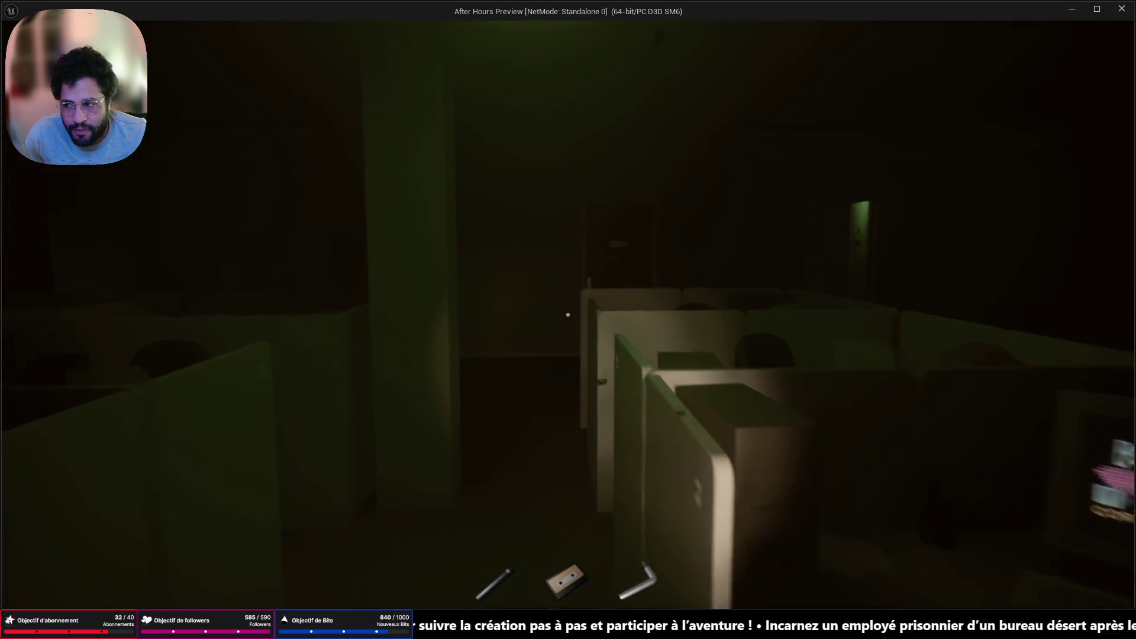
pyautogui.press('w')
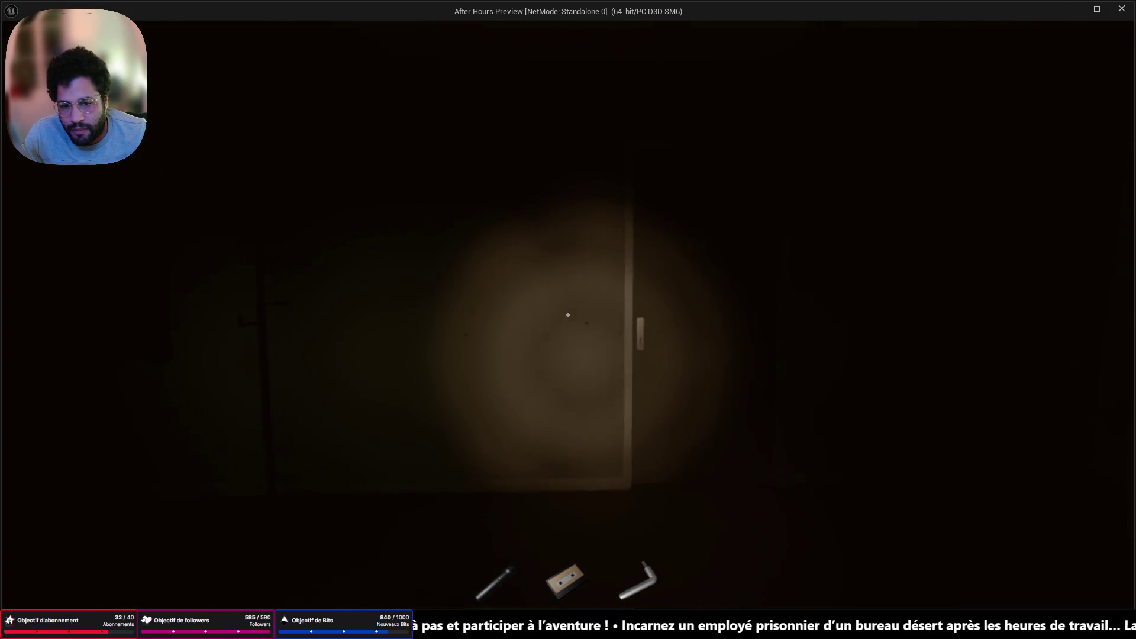
pyautogui.press('w')
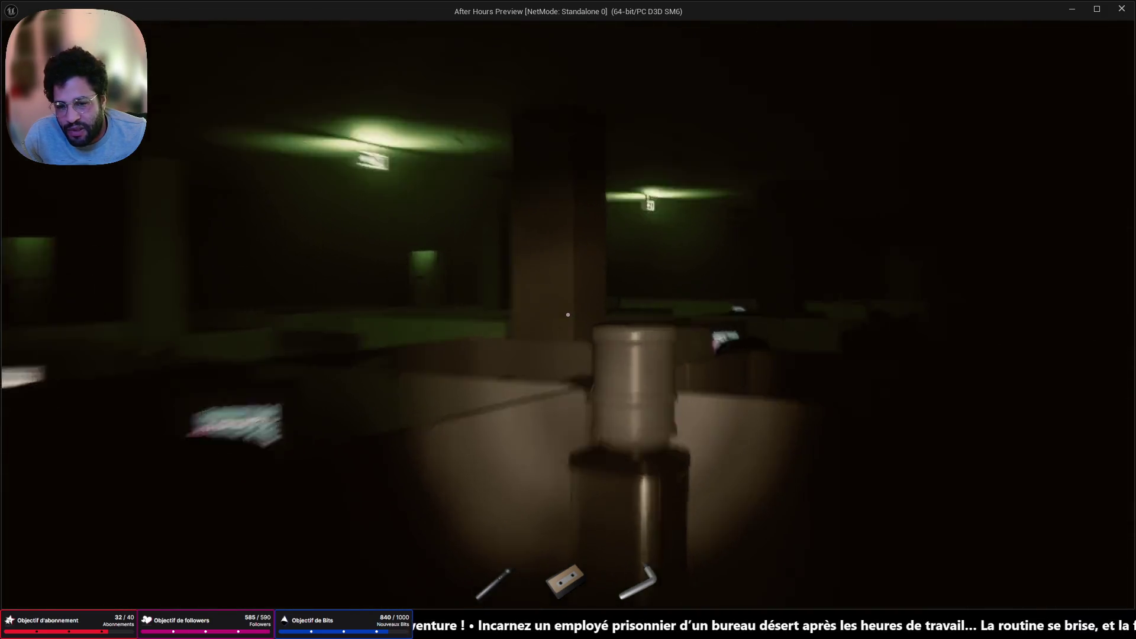
pyautogui.press('w')
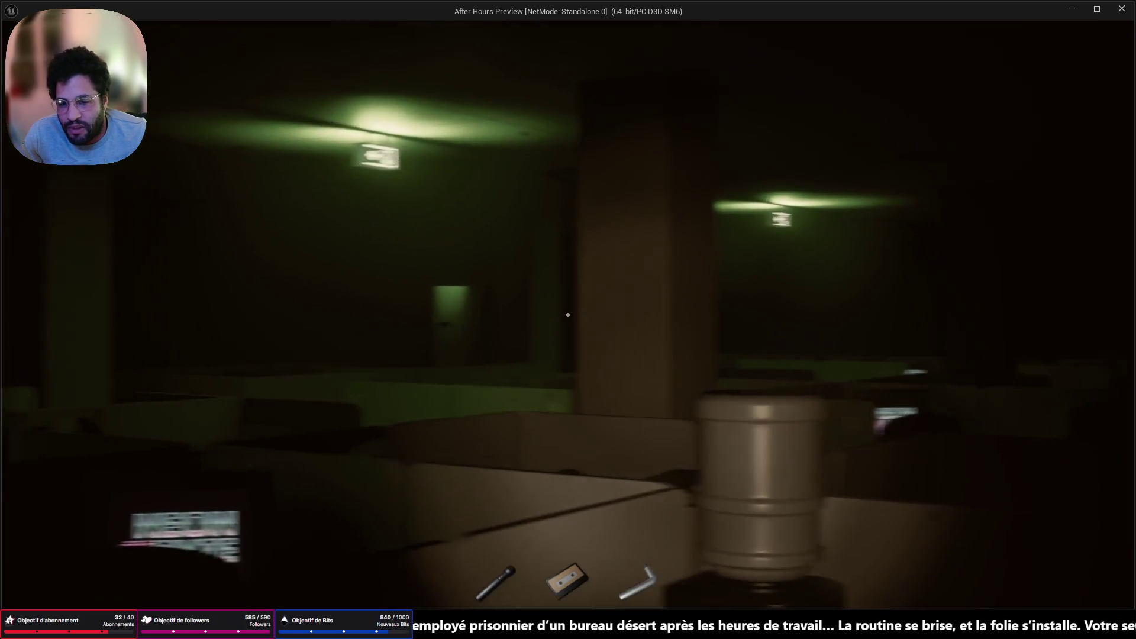
pyautogui.press('w')
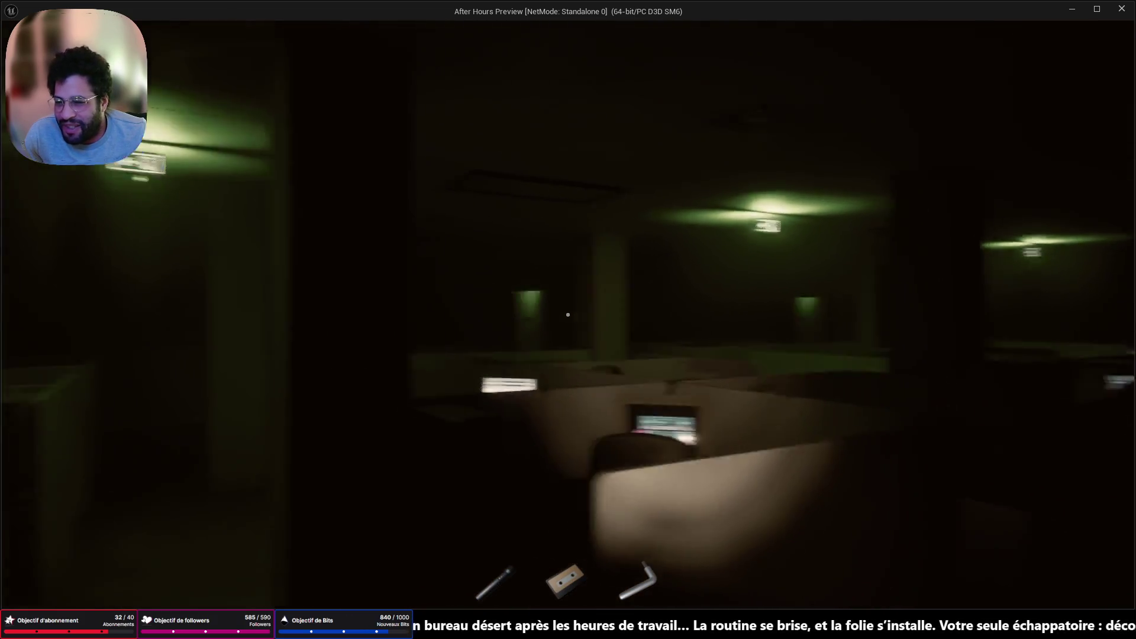
pyautogui.press('f')
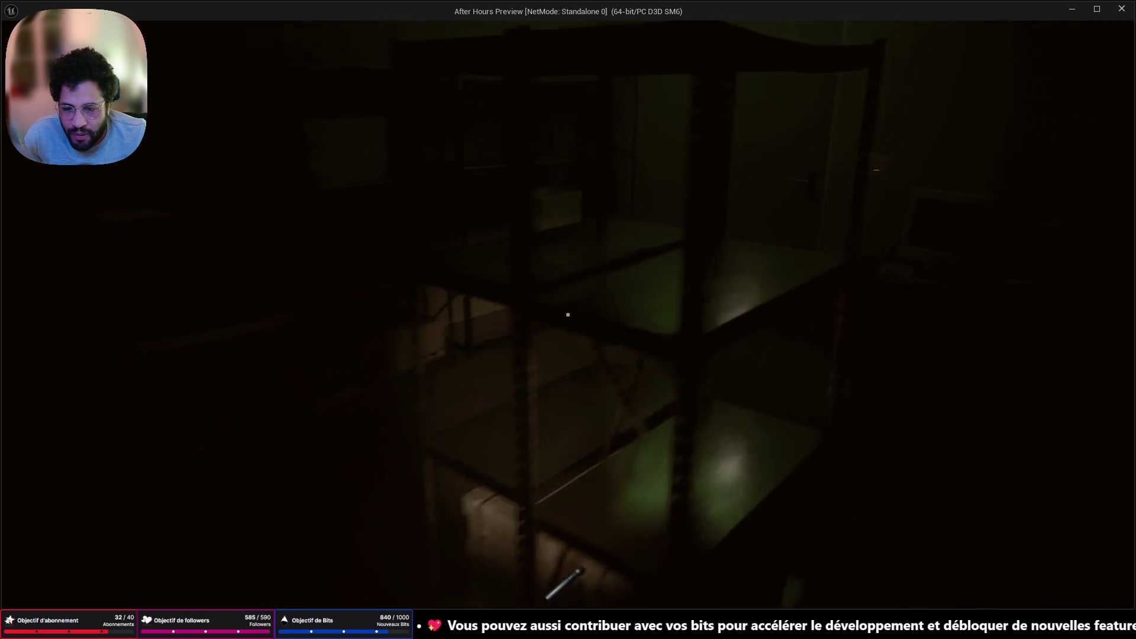
pyautogui.press('w')
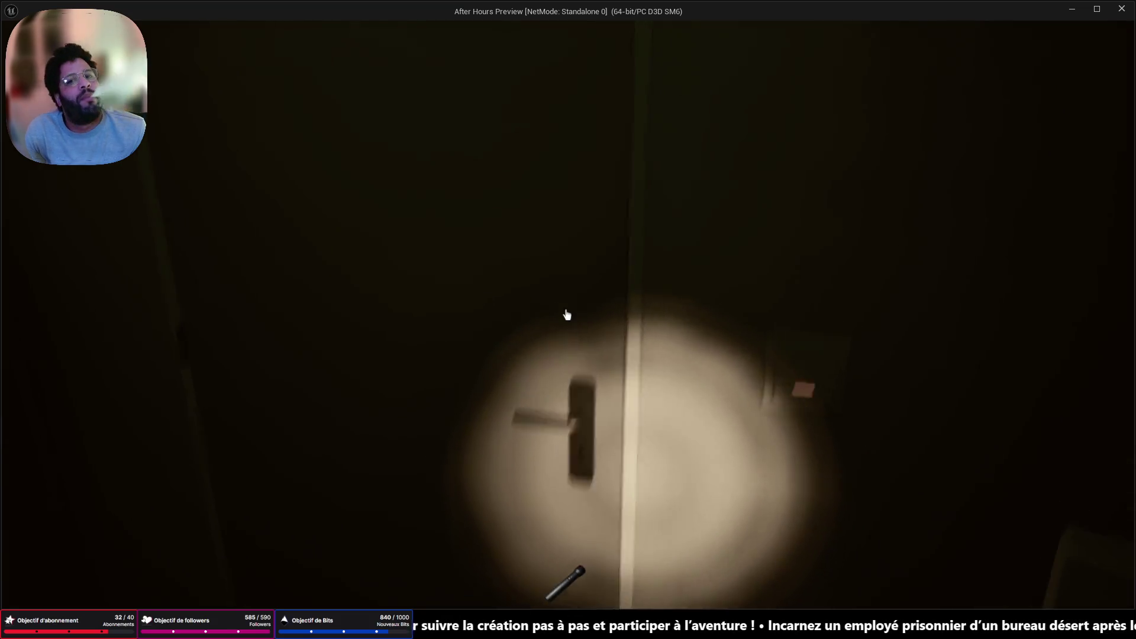
# Open the door and walk past the exit sign and water cooler to the bloodied body
pyautogui.click(566, 314)
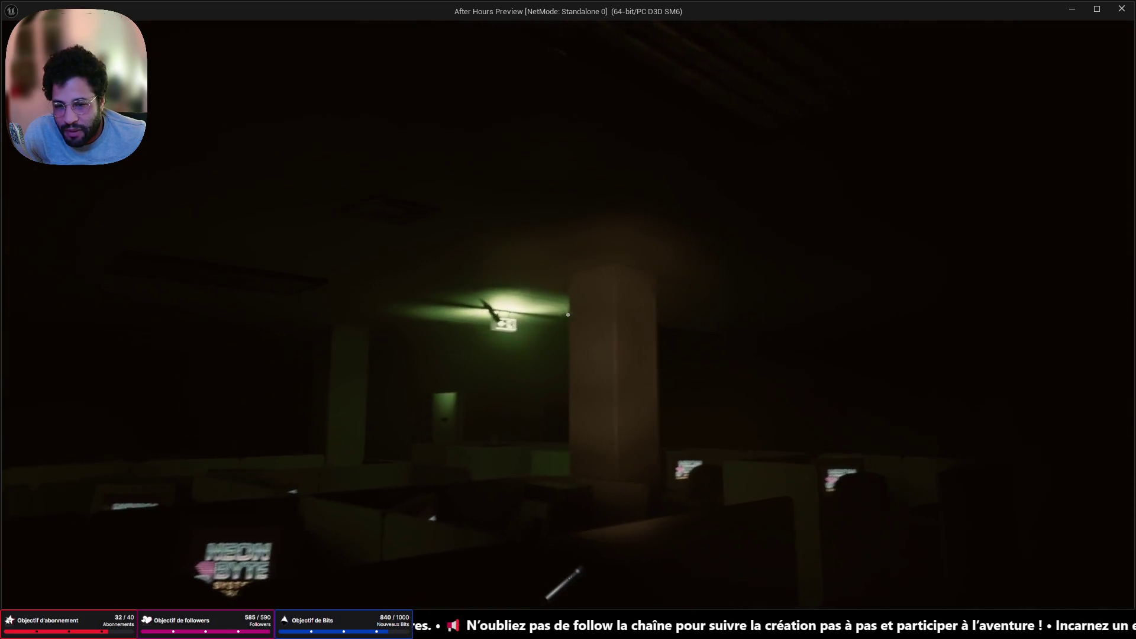
pyautogui.press('w')
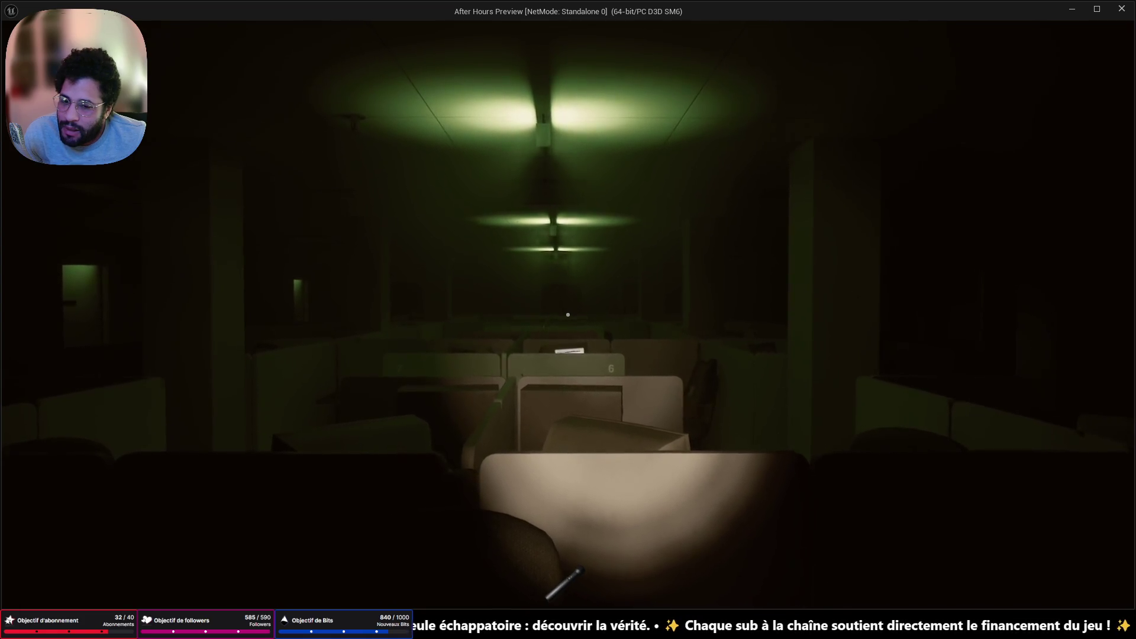
pyautogui.press('w')
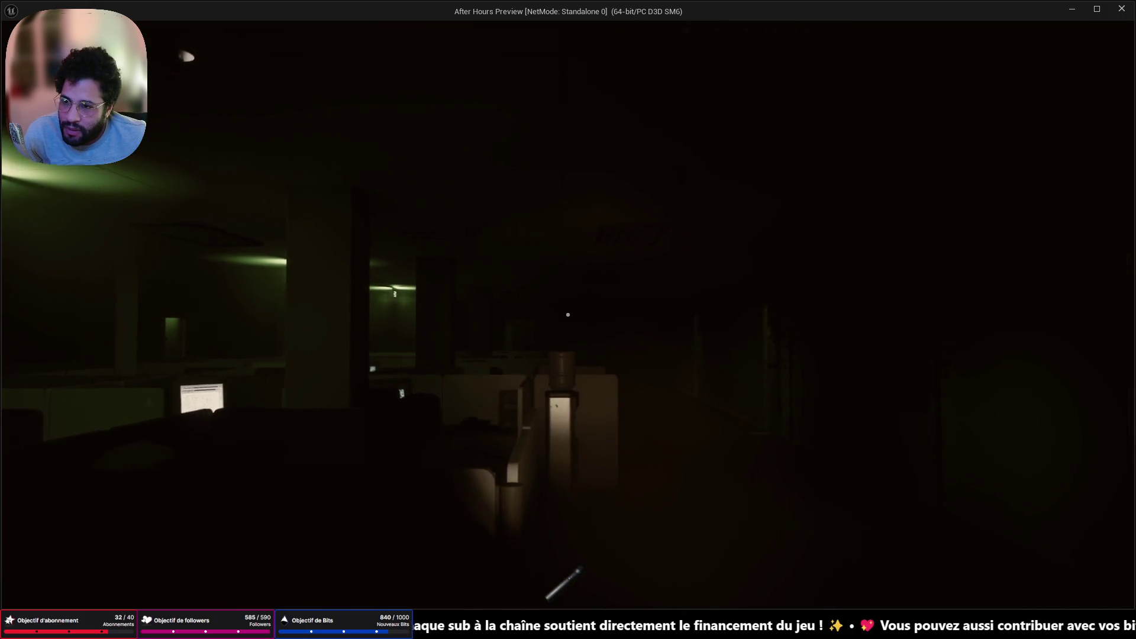
pyautogui.moveTo(568, 315)
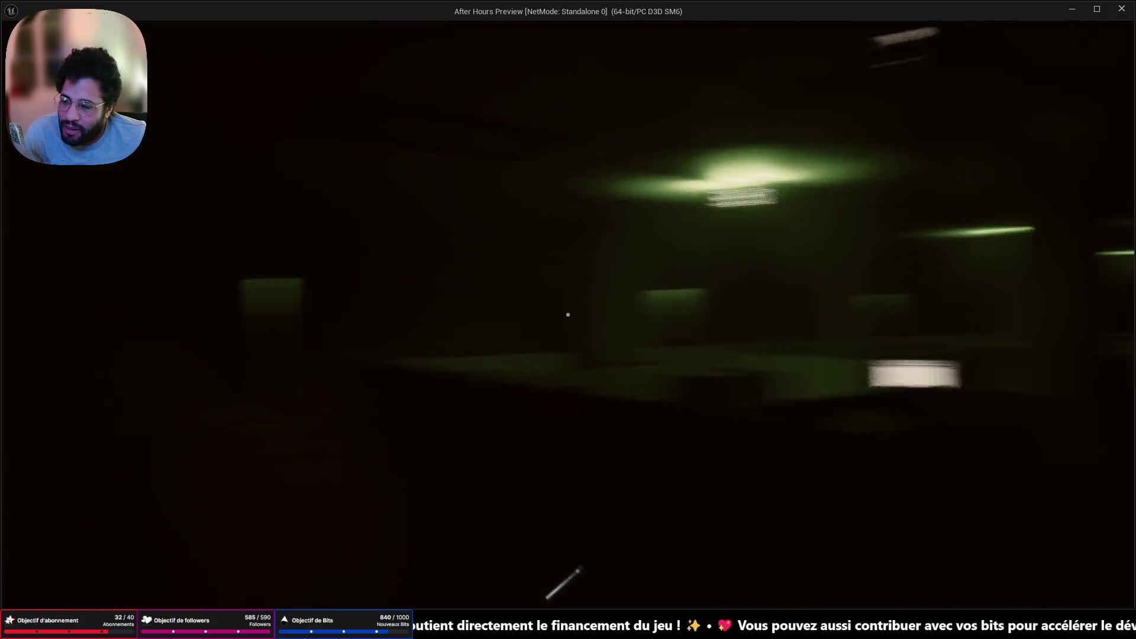
pyautogui.press('w')
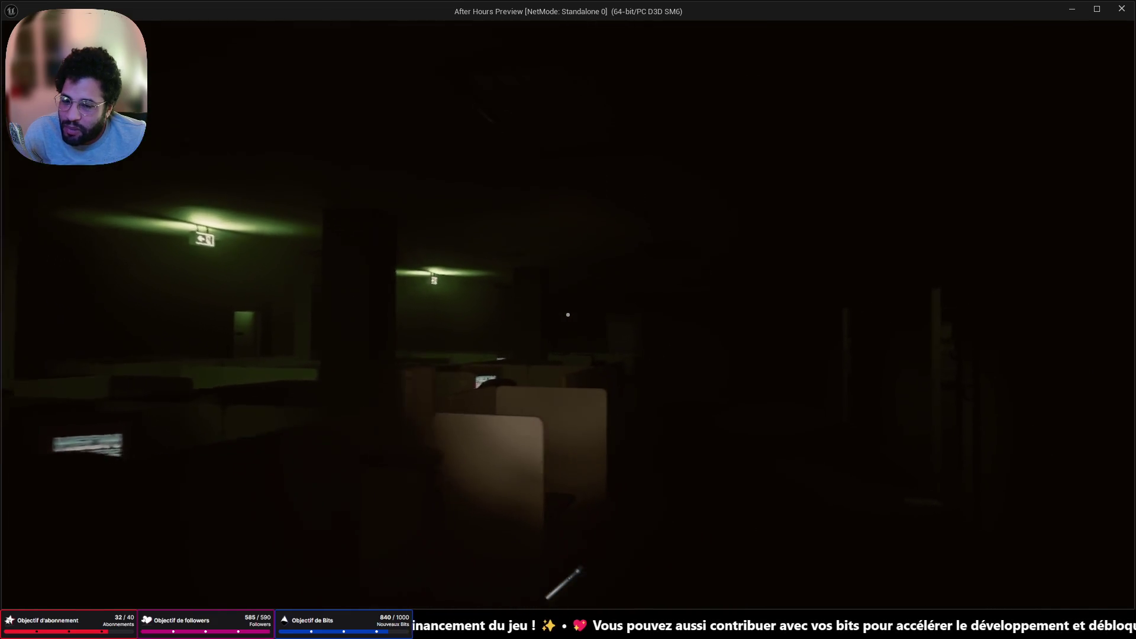
pyautogui.press('w')
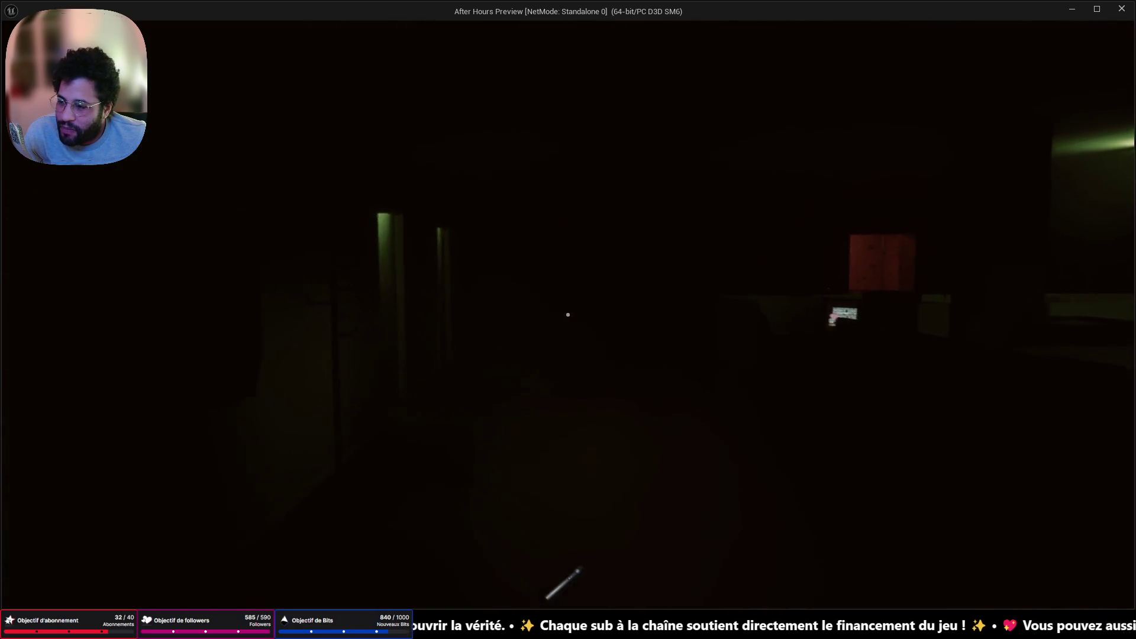
pyautogui.press('w')
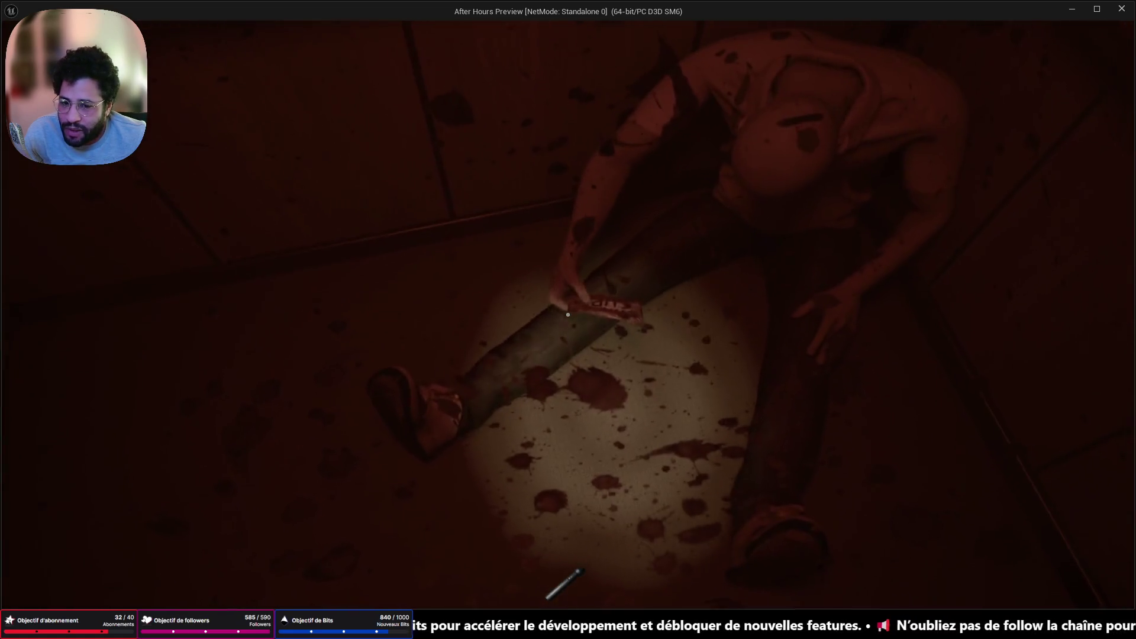
# Close the WAKE UP note for the jumpscare, then stop the play-test
pyautogui.rightClick(568, 314)
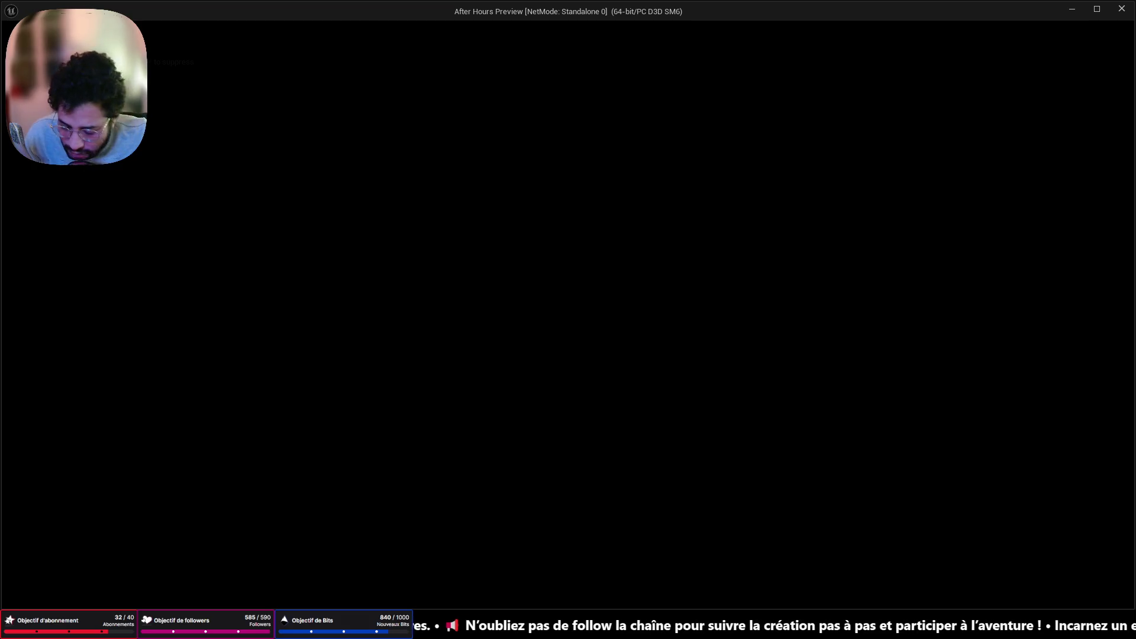
pyautogui.press('Escape')
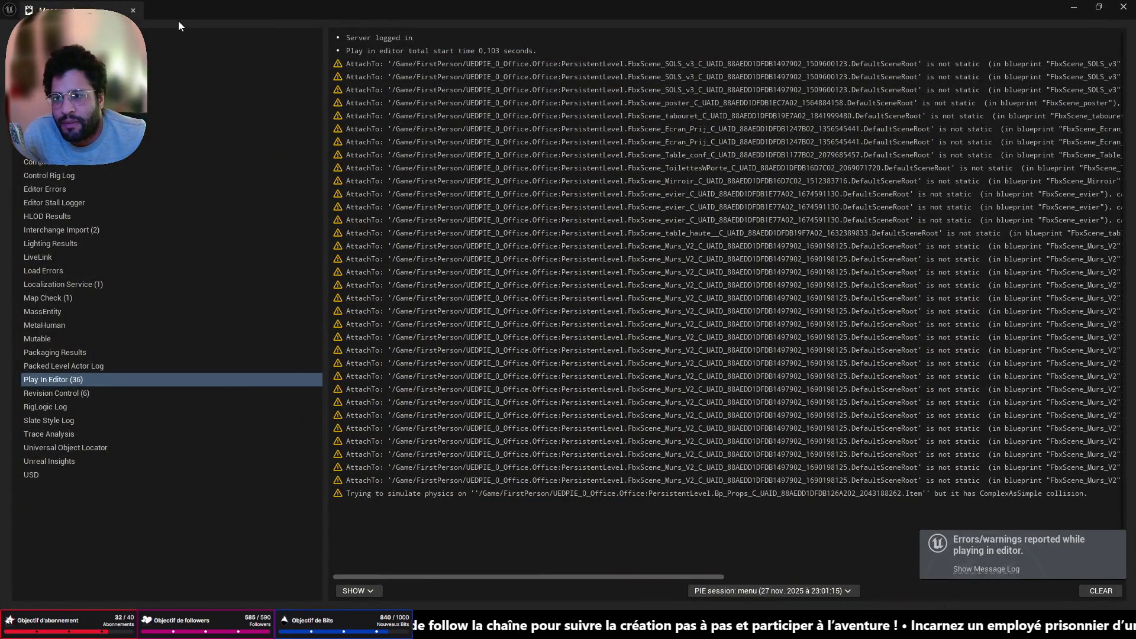
# Close the Message Log and move the view toward the elevator doors
pyautogui.click(131, 12)
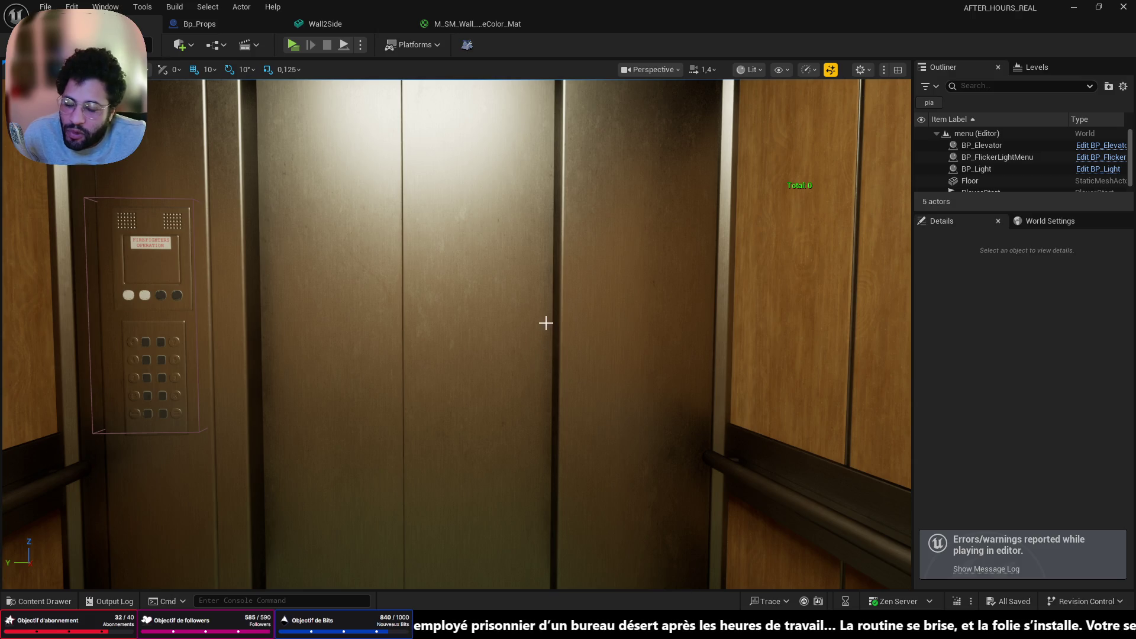
pyautogui.moveTo(545, 322)
pyautogui.mouseDown(button='right')
pyautogui.moveTo(529, 322)
pyautogui.moveTo(502, 399)
pyautogui.mouseUp(button='right')
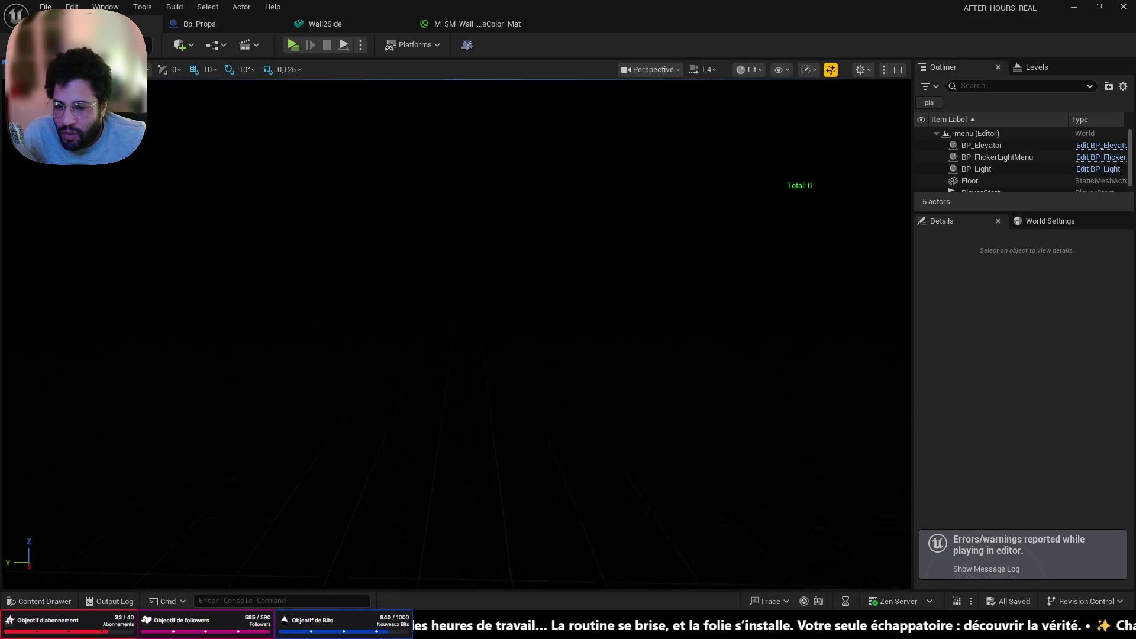
# Load the Office level from File > Open Recent Level
pyautogui.click(45, 6)
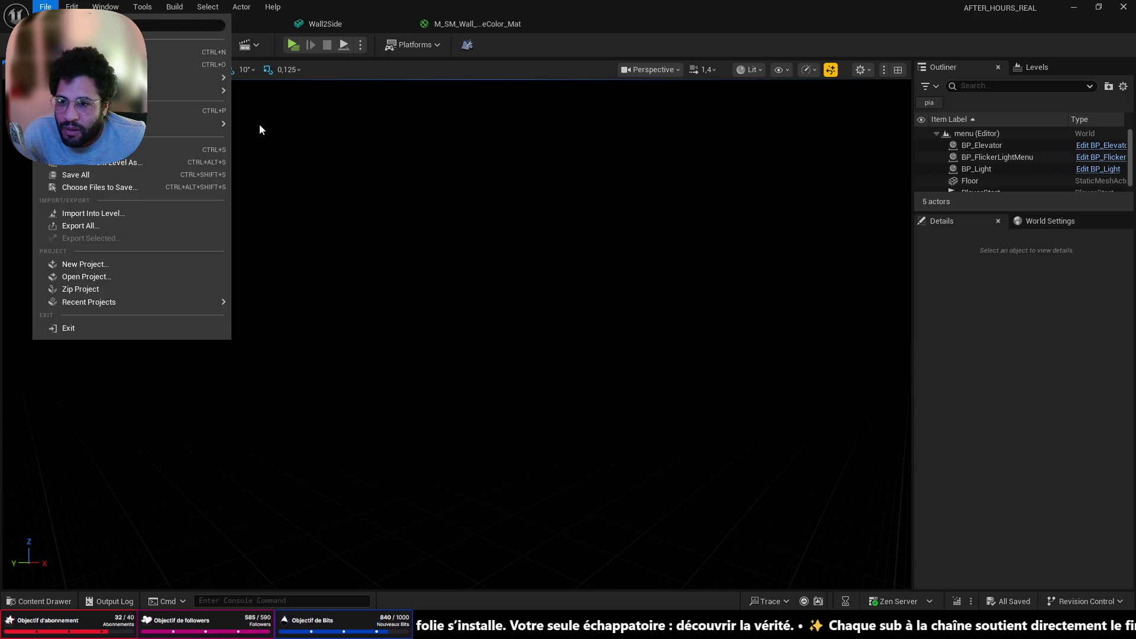
pyautogui.moveTo(200, 92)
pyautogui.click(286, 130)
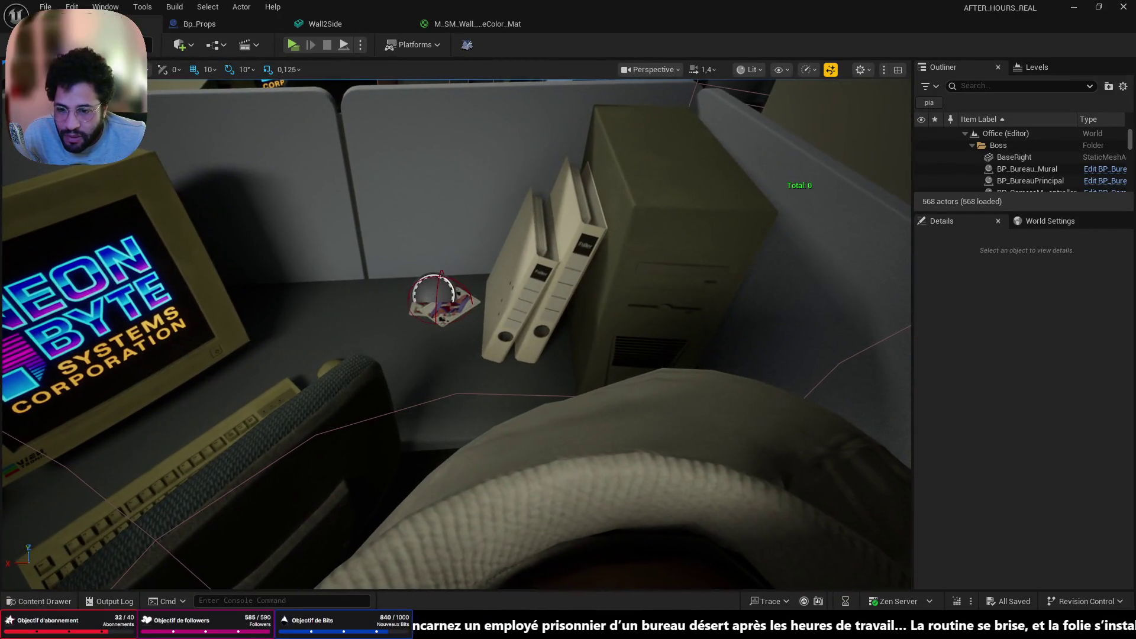
# Inspect Bp_Props48's Rotate timeline EventGraph, then select its Item component back in the level
pyautogui.click(440, 301)
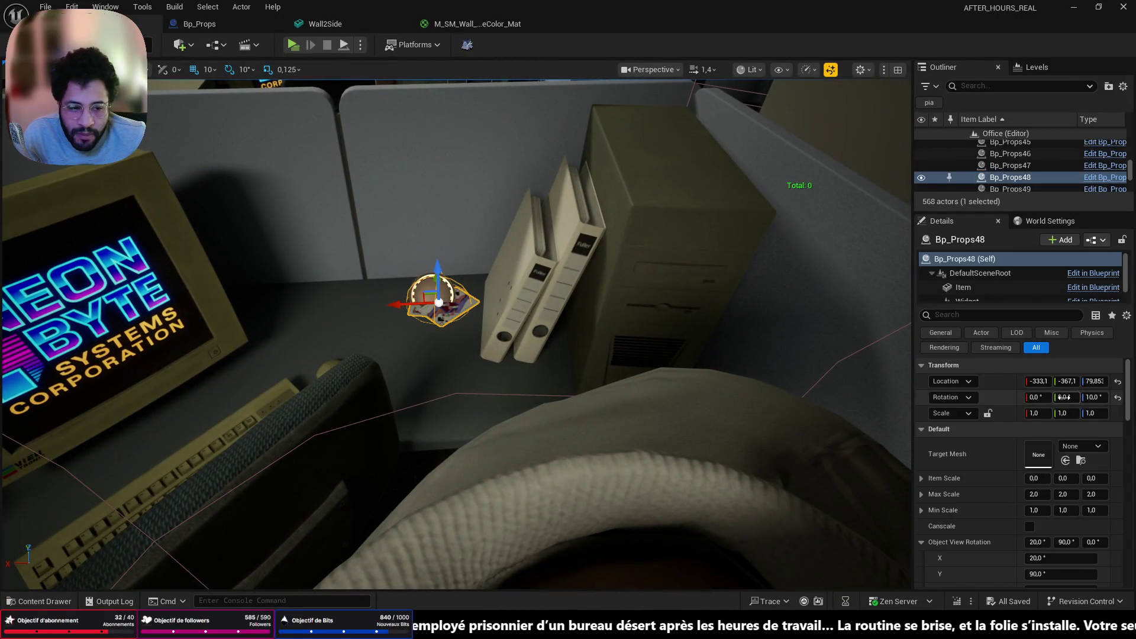
pyautogui.click(1097, 178)
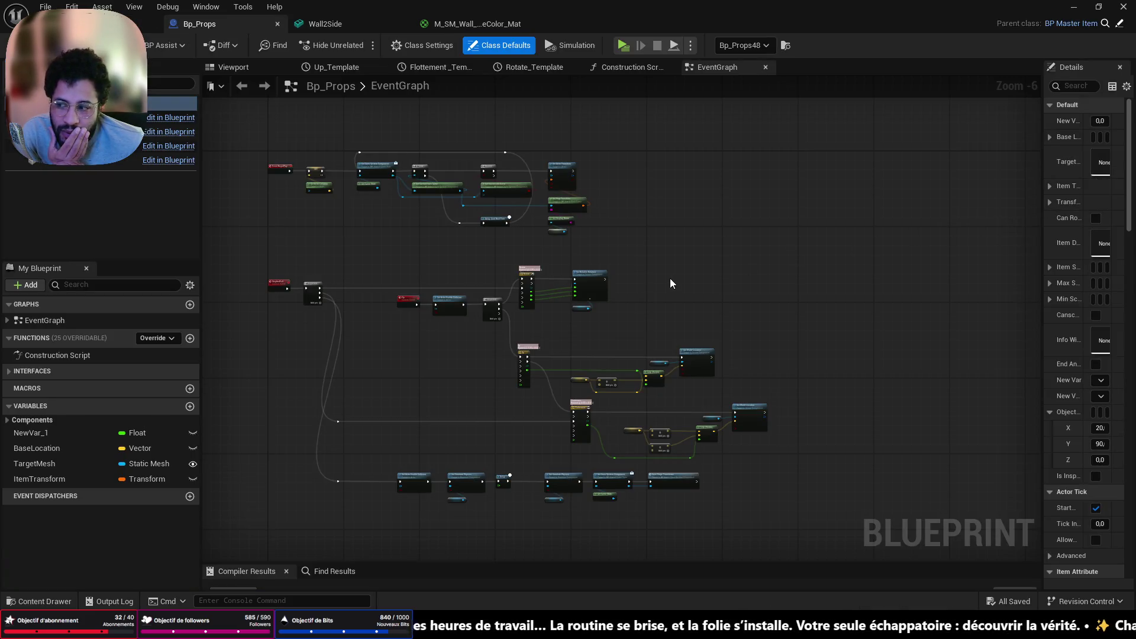
pyautogui.scroll(3, 656, 279)
pyautogui.moveTo(456, 289); pyautogui.dragTo(775, 308, button='right')
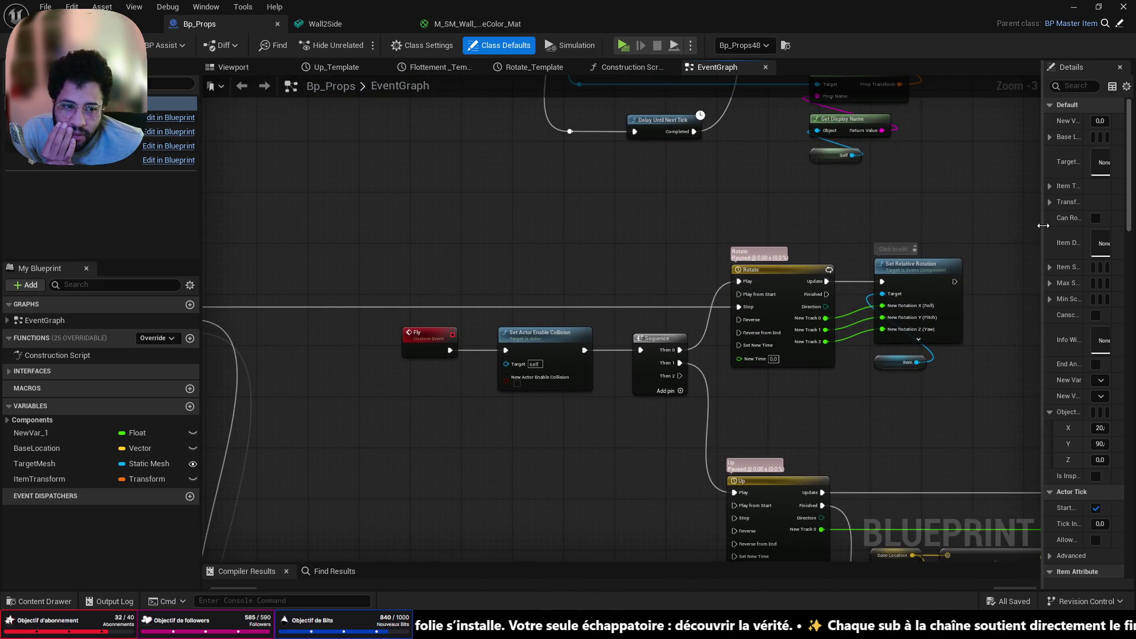
pyautogui.moveTo(1042, 225); pyautogui.dragTo(817, 201)
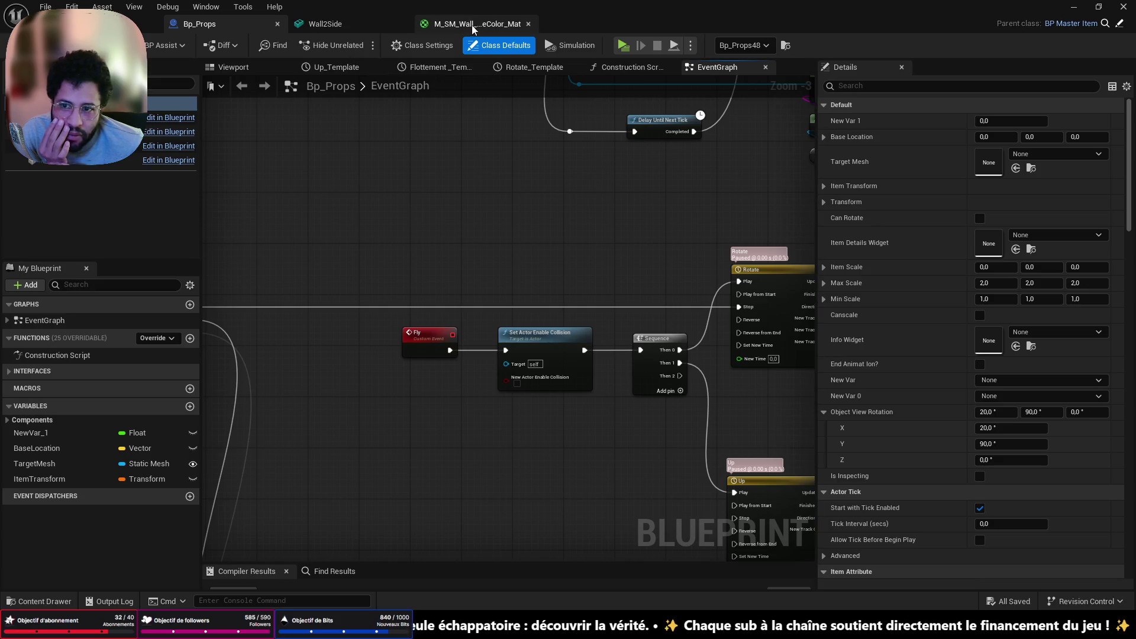
pyautogui.click(152, 23)
pyautogui.click(963, 287)
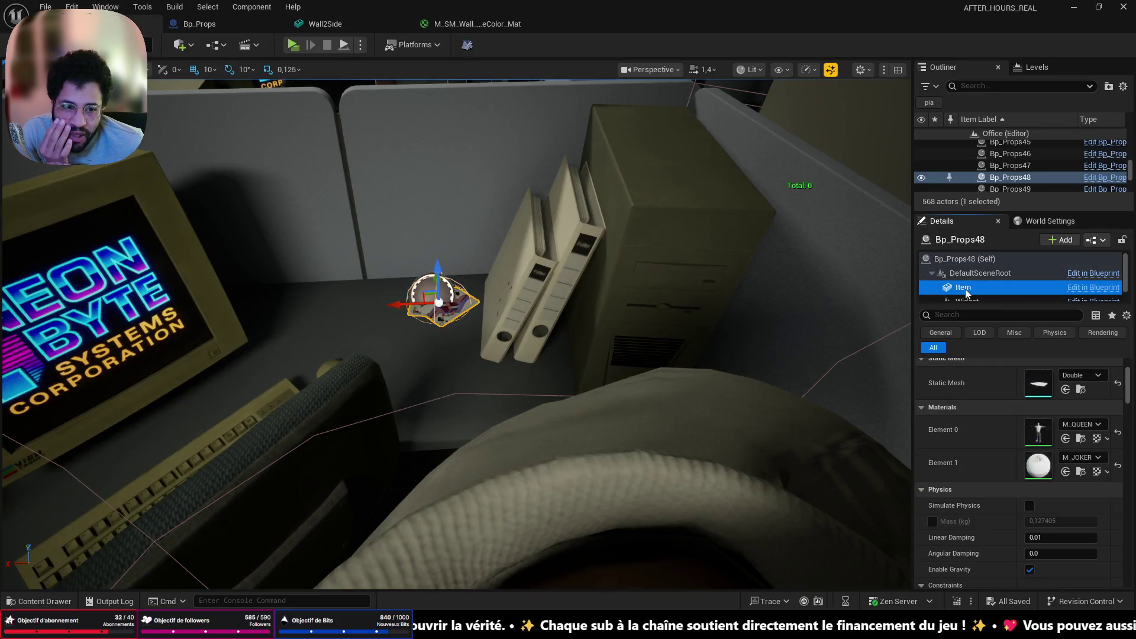
# Filter the Details panel by 'mass' and fly the view over the cubicles
pyautogui.scroll(-5, 974, 411)
pyautogui.click(977, 315)
pyautogui.write('mass')
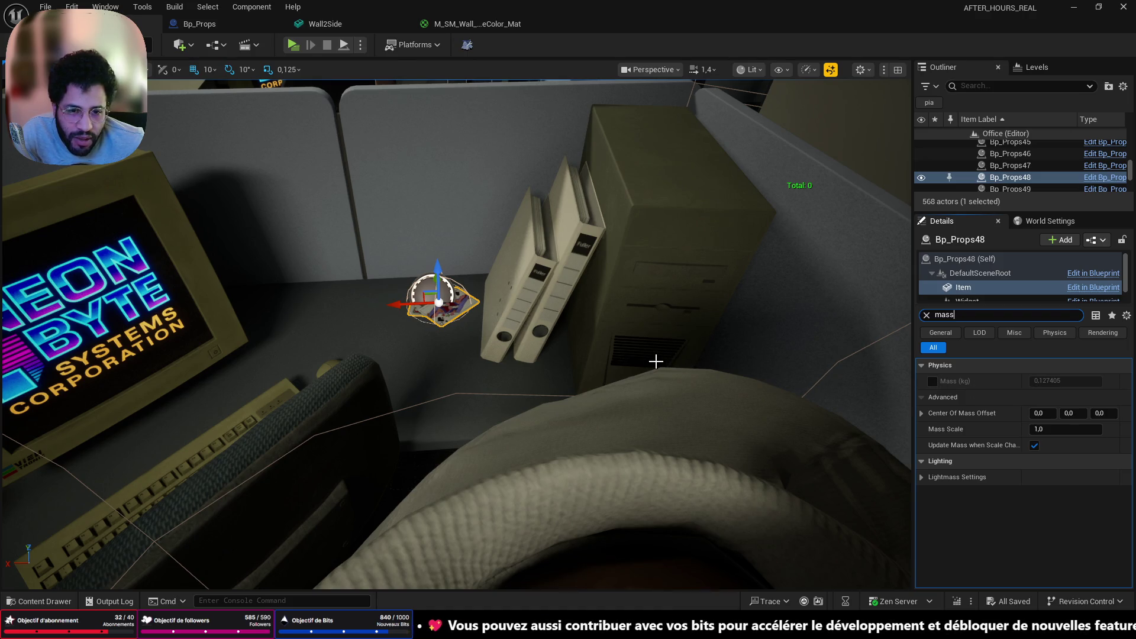
pyautogui.moveTo(656, 361)
pyautogui.mouseDown(button='right')
pyautogui.moveTo(686, 355)
pyautogui.moveTo(663, 349)
pyautogui.moveTo(656, 362)
pyautogui.mouseUp(button='right')
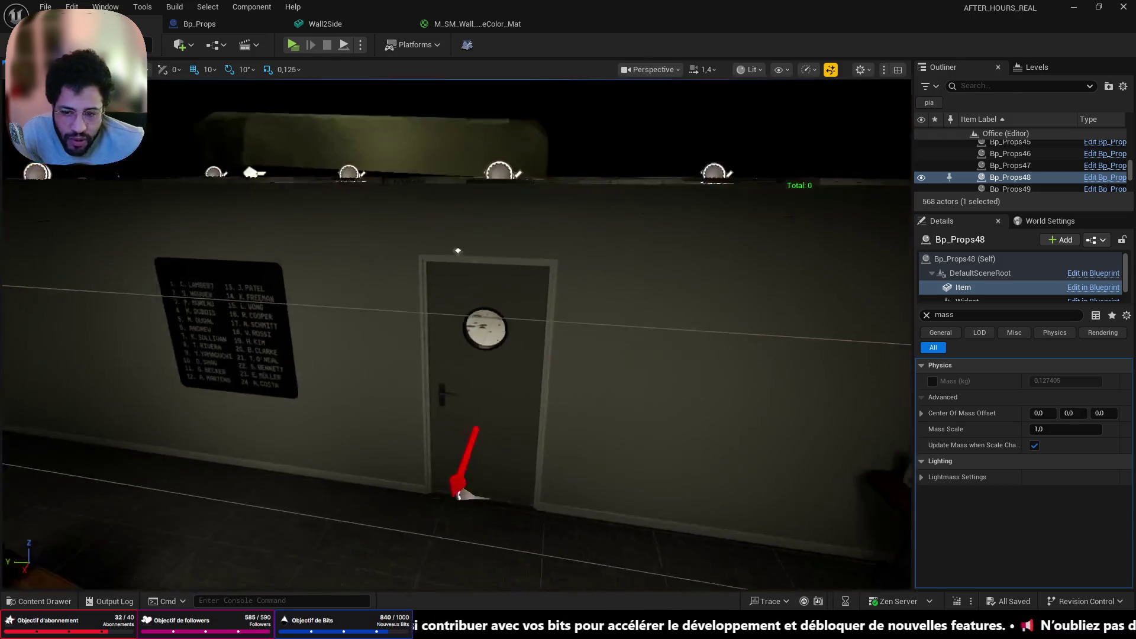
pyautogui.moveTo(404, 377)
pyautogui.mouseDown(button='right')
pyautogui.moveTo(408, 414)
pyautogui.moveTo(404, 378)
pyautogui.mouseUp(button='right')
pyautogui.moveTo(433, 418); pyautogui.dragTo(434, 416, button='right')
# Check Bp_Props10's Item mass settings, then select the playing-cards prop Bp_Props48
pyautogui.click(504, 377)
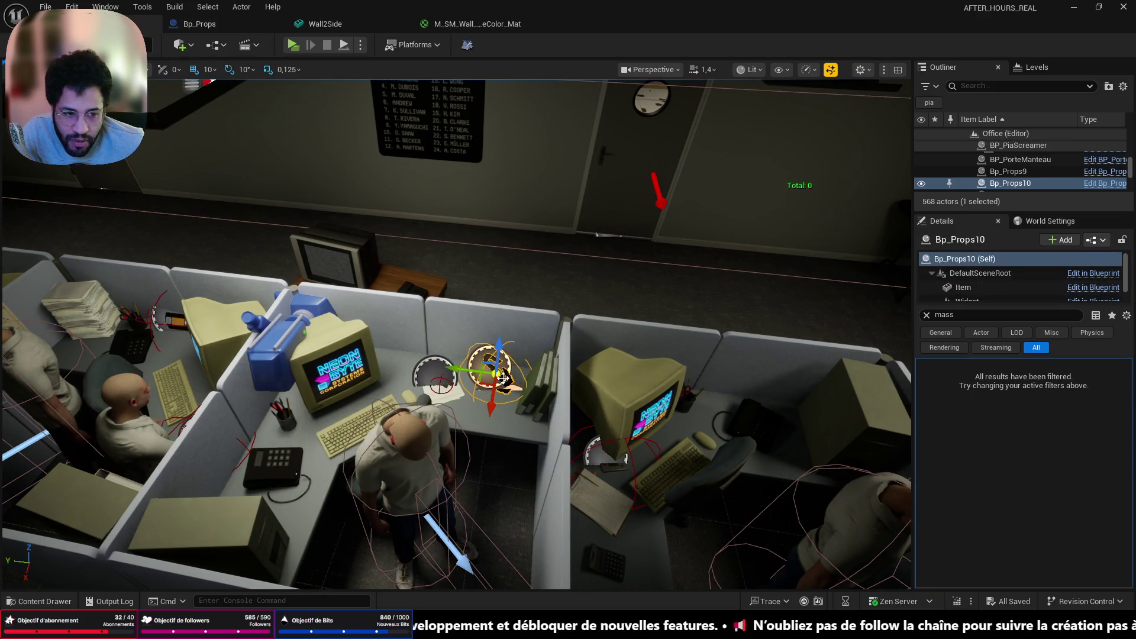
pyautogui.click(962, 288)
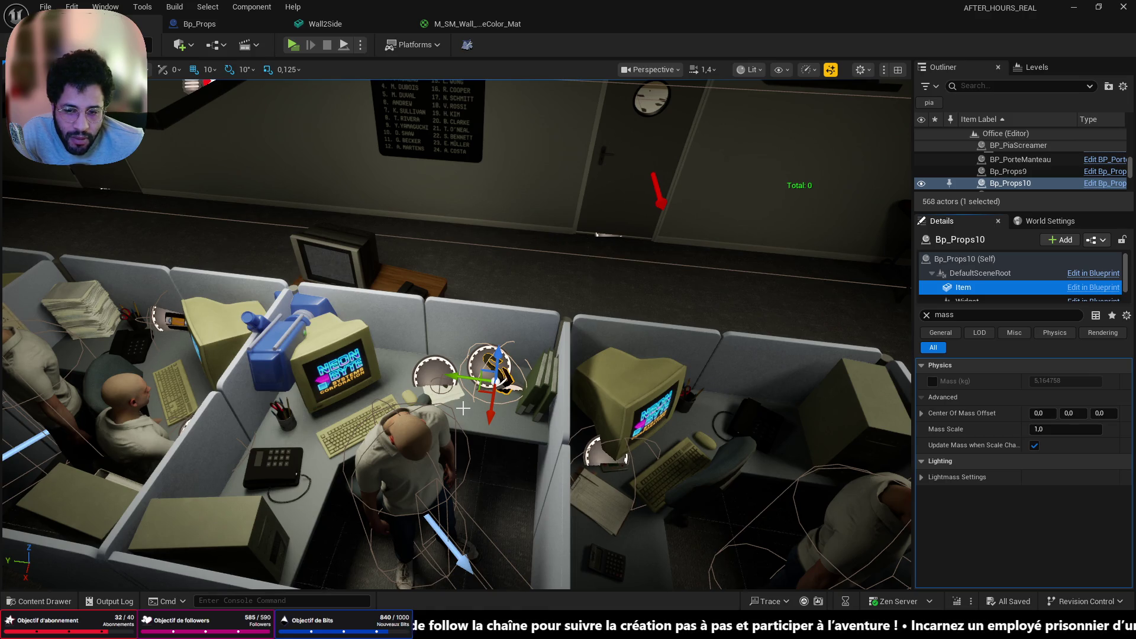
pyautogui.moveTo(462, 408)
pyautogui.mouseDown(button='right')
pyautogui.moveTo(438, 367)
pyautogui.moveTo(456, 343)
pyautogui.mouseUp(button='right')
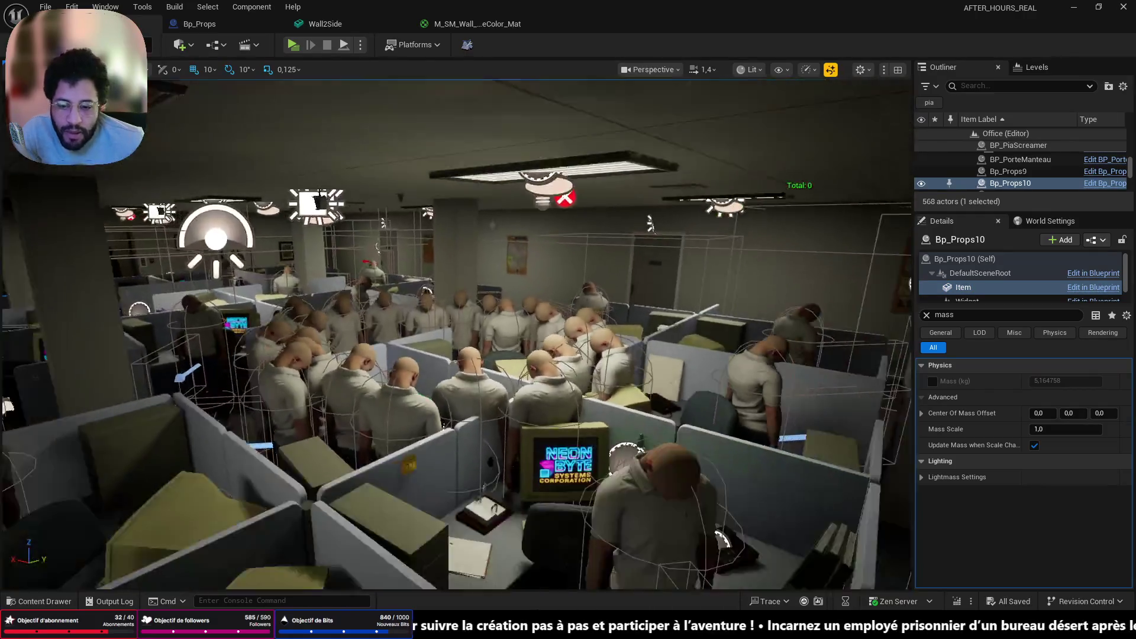
pyautogui.press('f')
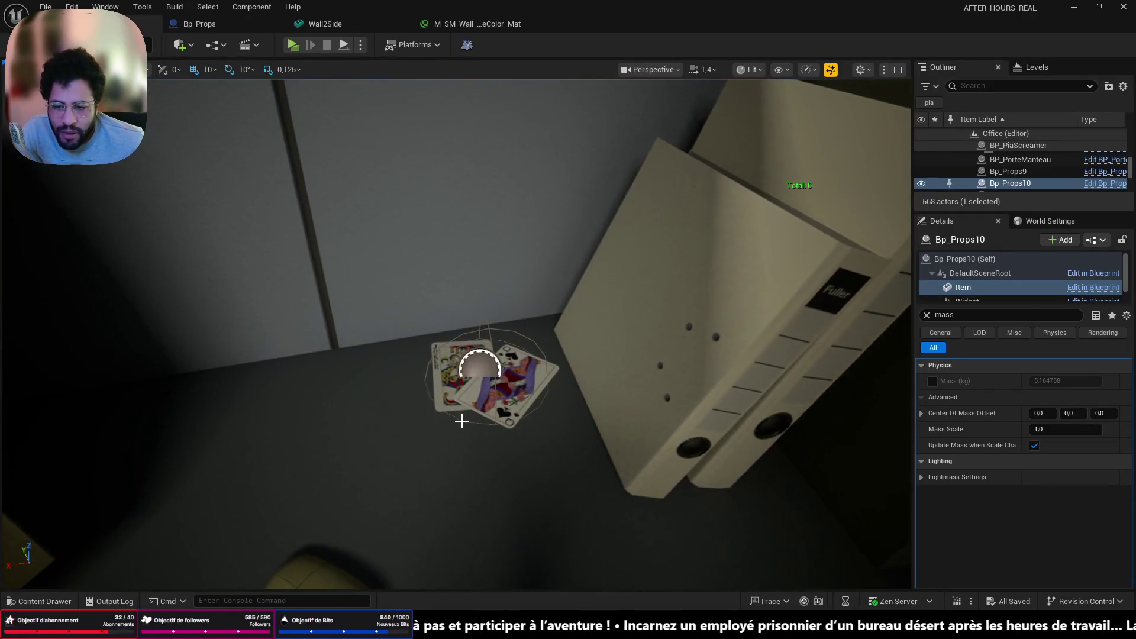
pyautogui.click(475, 388)
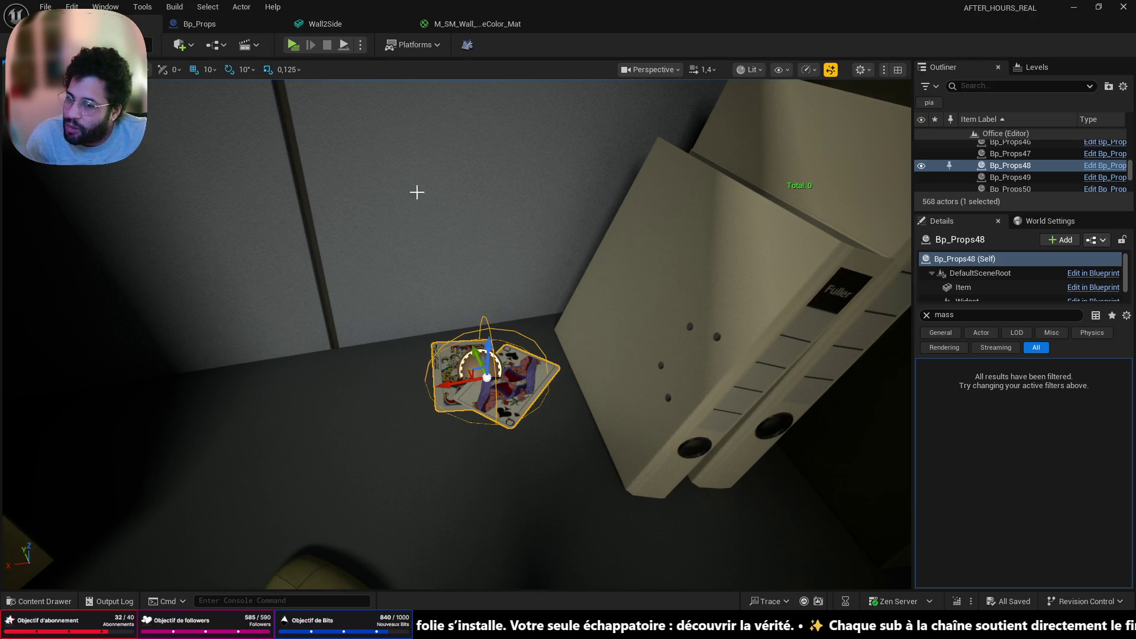
pyautogui.moveTo(417, 191); pyautogui.dragTo(422, 194, button='right')
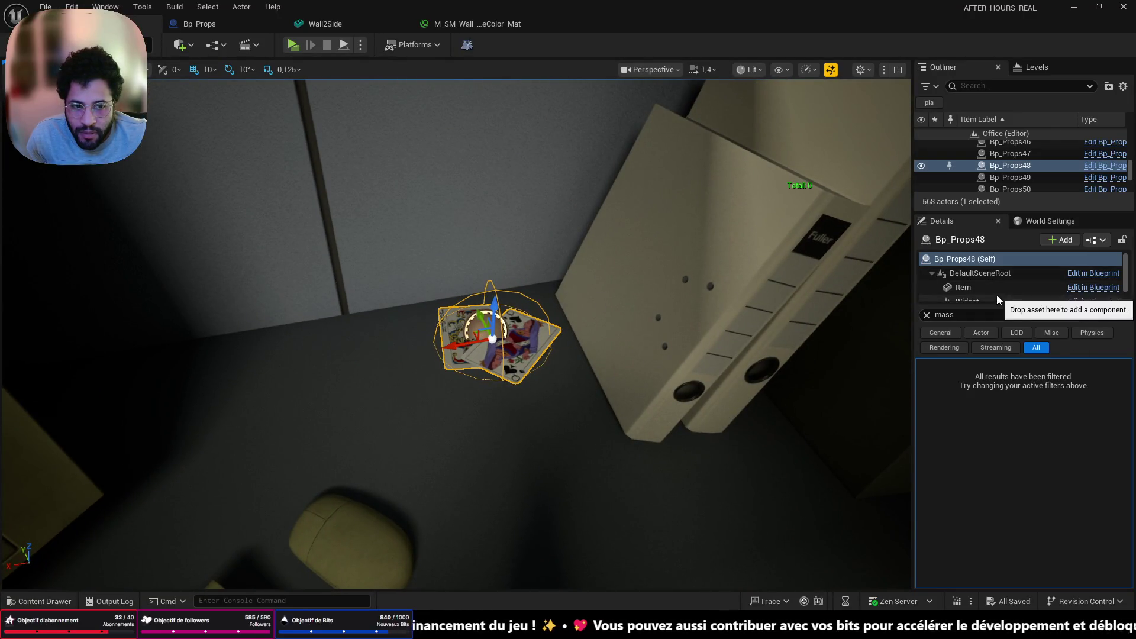
# Enable the Mass (kg) override on Bp_Props48's Item component and set it to 1.0
pyautogui.click(964, 287)
pyautogui.click(933, 381)
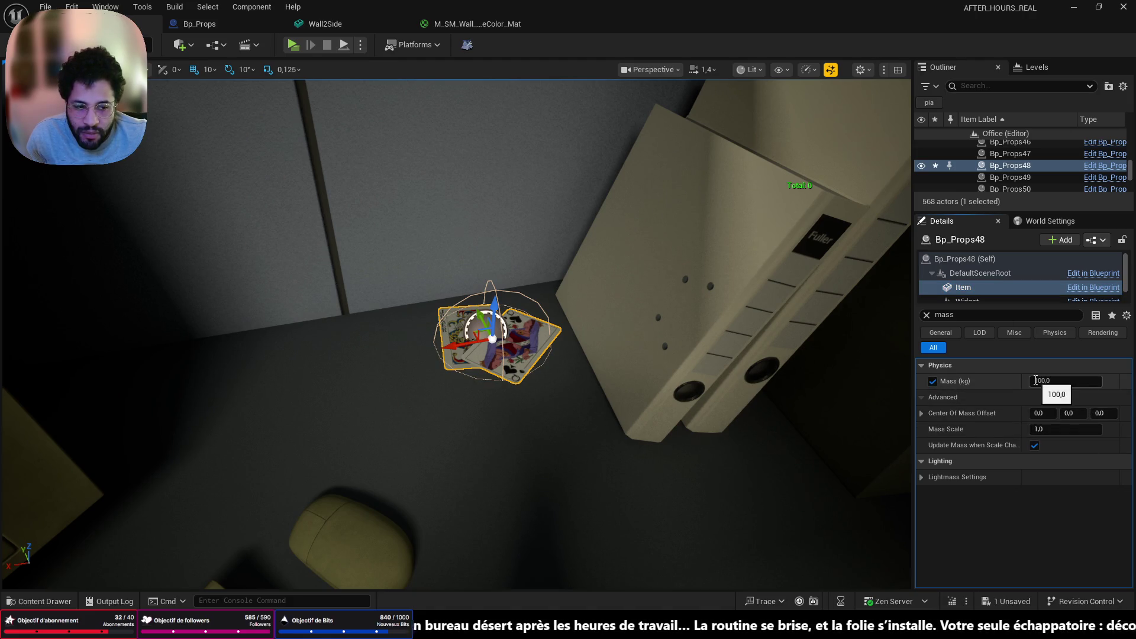
pyautogui.click(1090, 381)
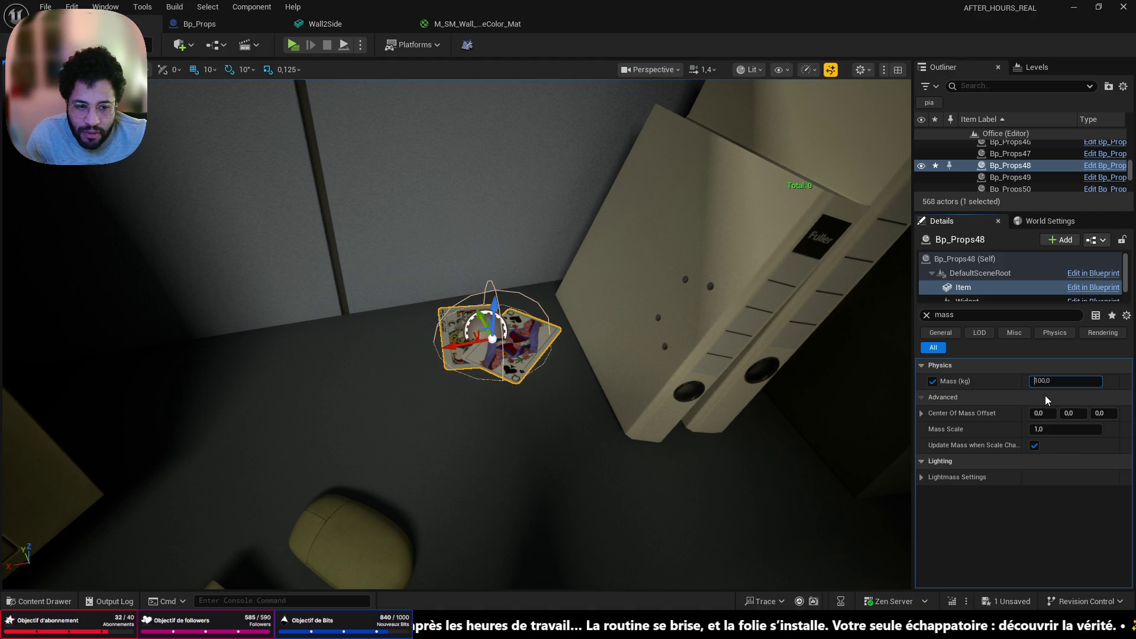
pyautogui.click(926, 379)
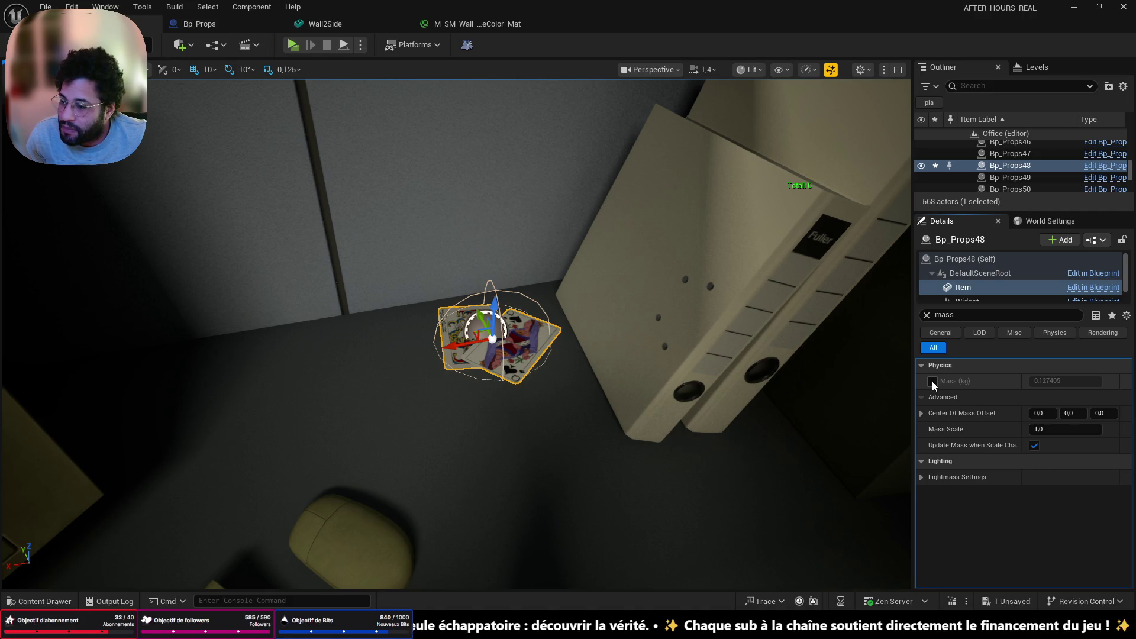
pyautogui.click(933, 381)
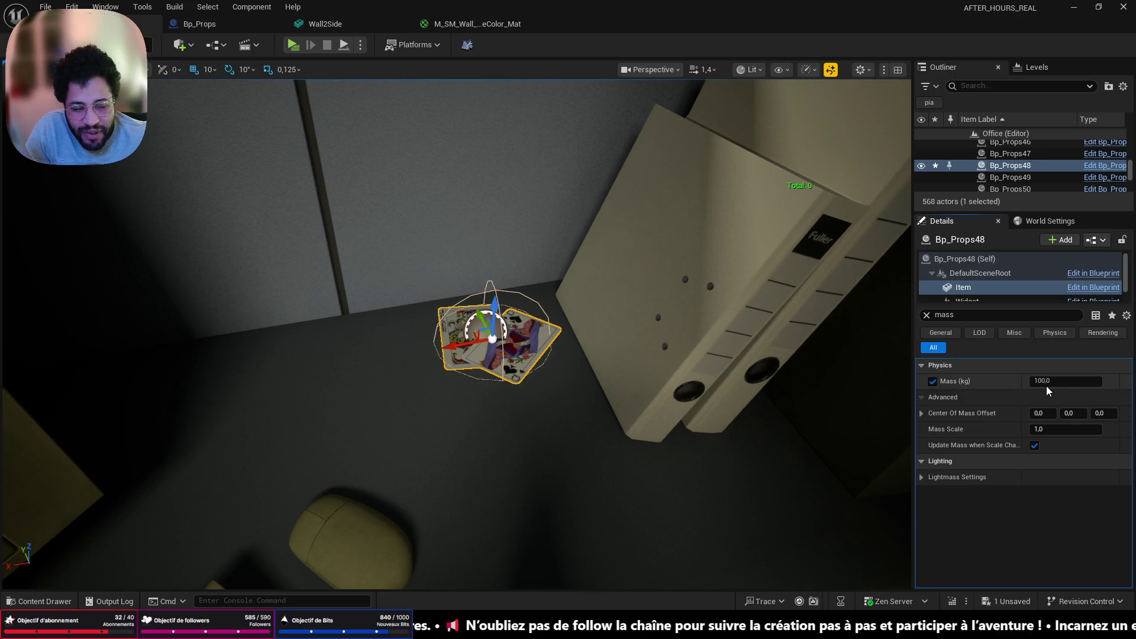
pyautogui.click(1035, 381)
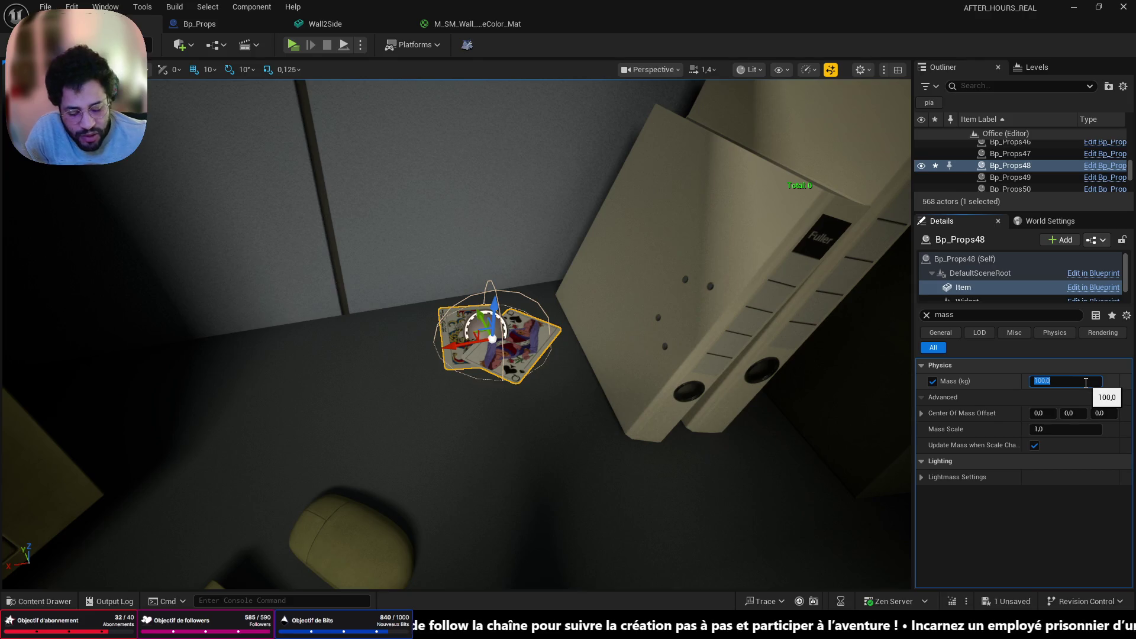
pyautogui.write('1')
pyautogui.press('Return')
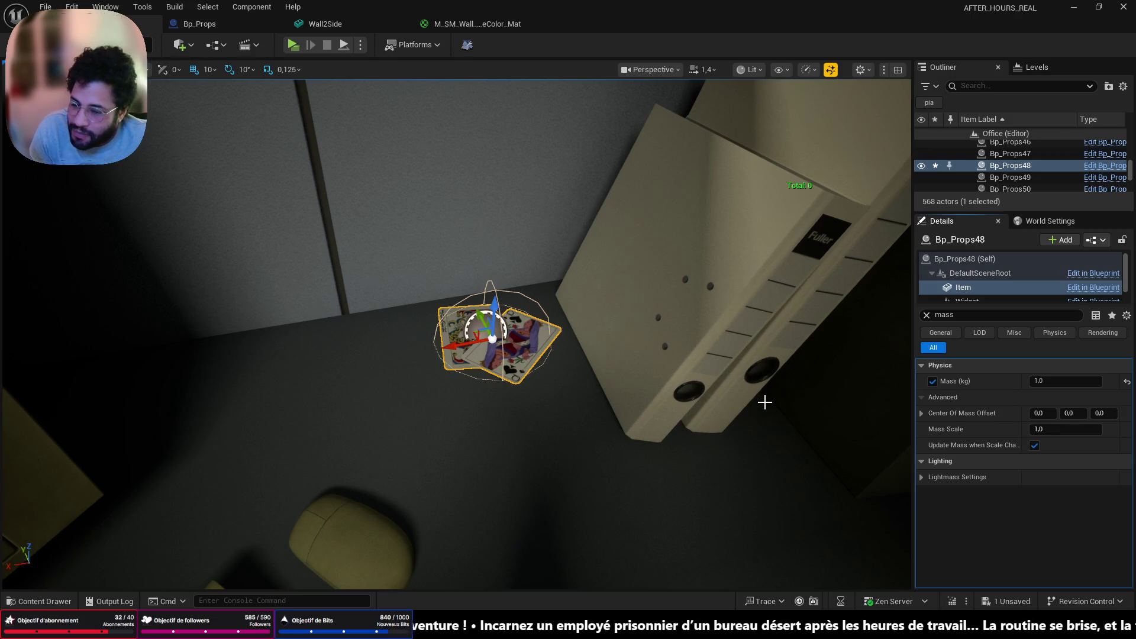
pyautogui.moveTo(705, 394)
pyautogui.mouseDown(button='right')
pyautogui.moveTo(686, 379)
pyautogui.moveTo(668, 408)
pyautogui.moveTo(645, 394)
pyautogui.mouseUp(button='right')
# Minimize the Unreal and Blender windows and close the texture export results
pyautogui.click(1077, 9)
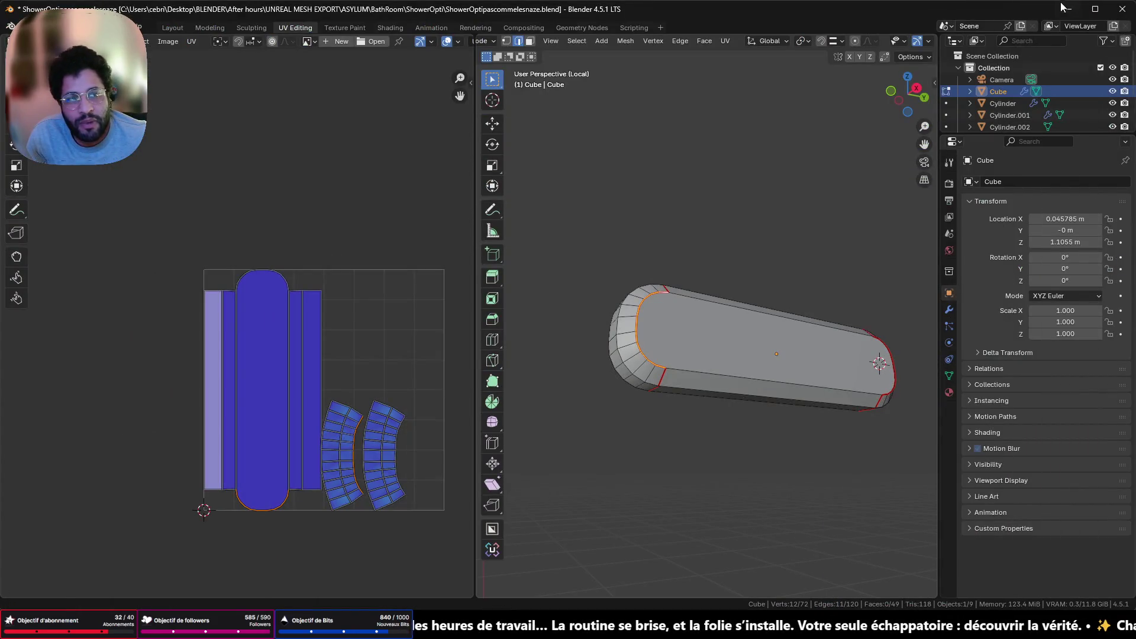
pyautogui.click(1063, 9)
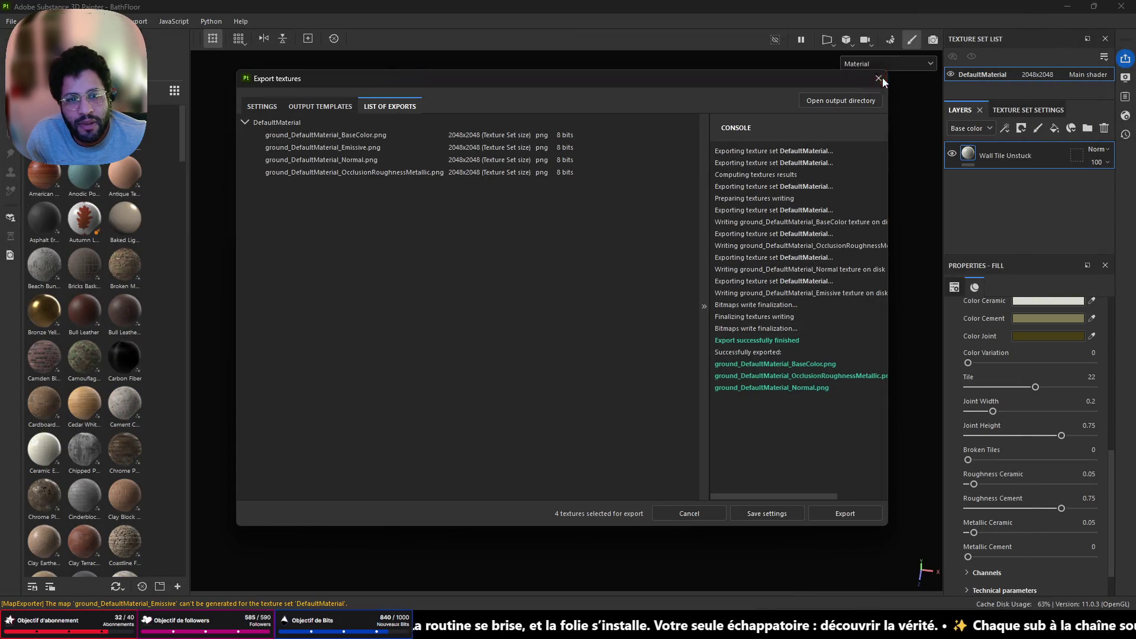
pyautogui.click(879, 79)
# Open BOX OPEN SPACE SUBSCRIBERS.ods and recover the three unfinished documents
pyautogui.click(1067, 7)
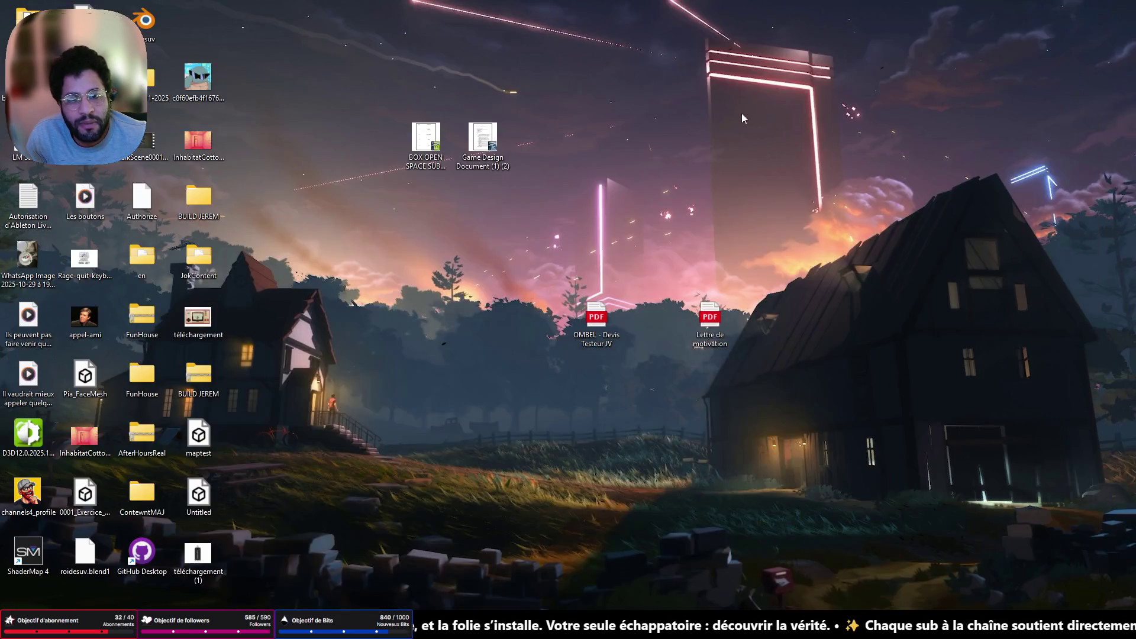
pyautogui.doubleClick(426, 142)
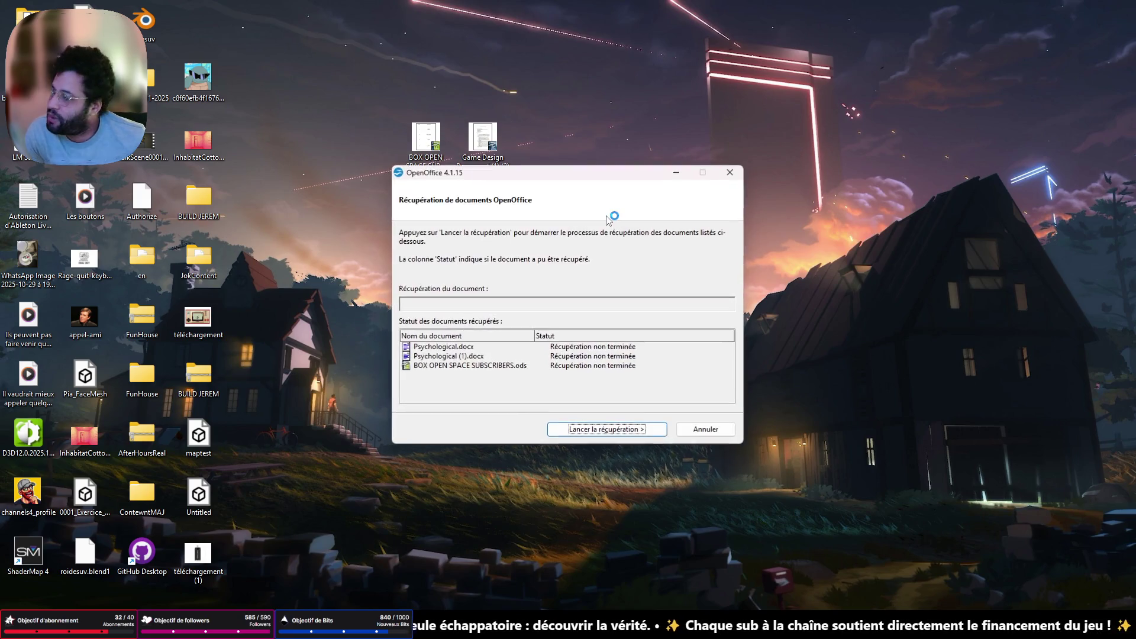
pyautogui.click(609, 428)
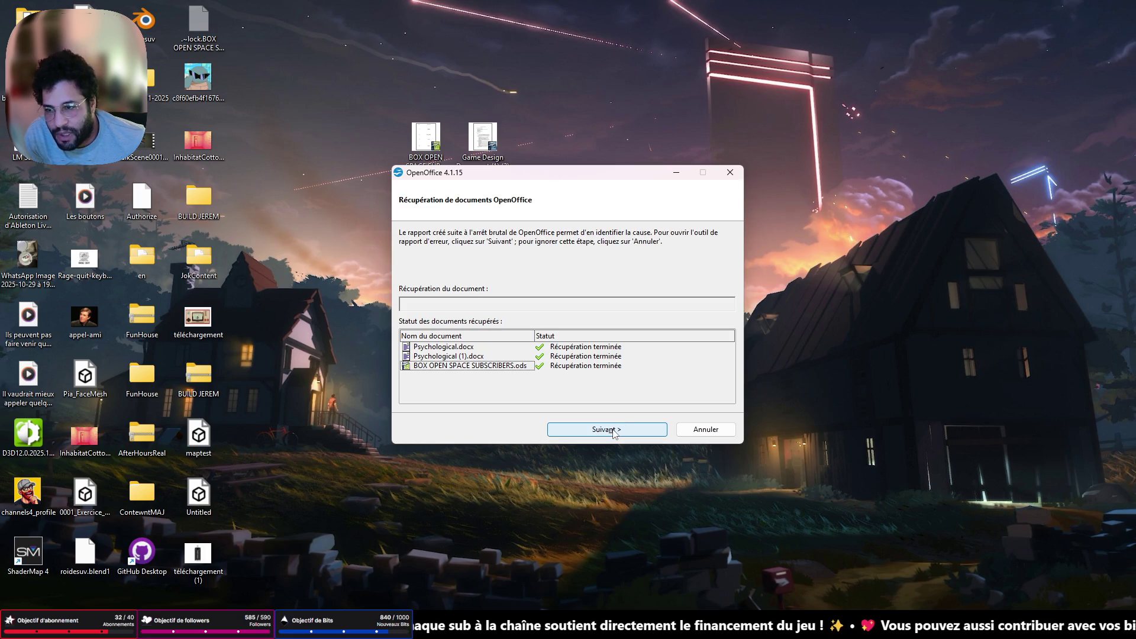
pyautogui.click(614, 431)
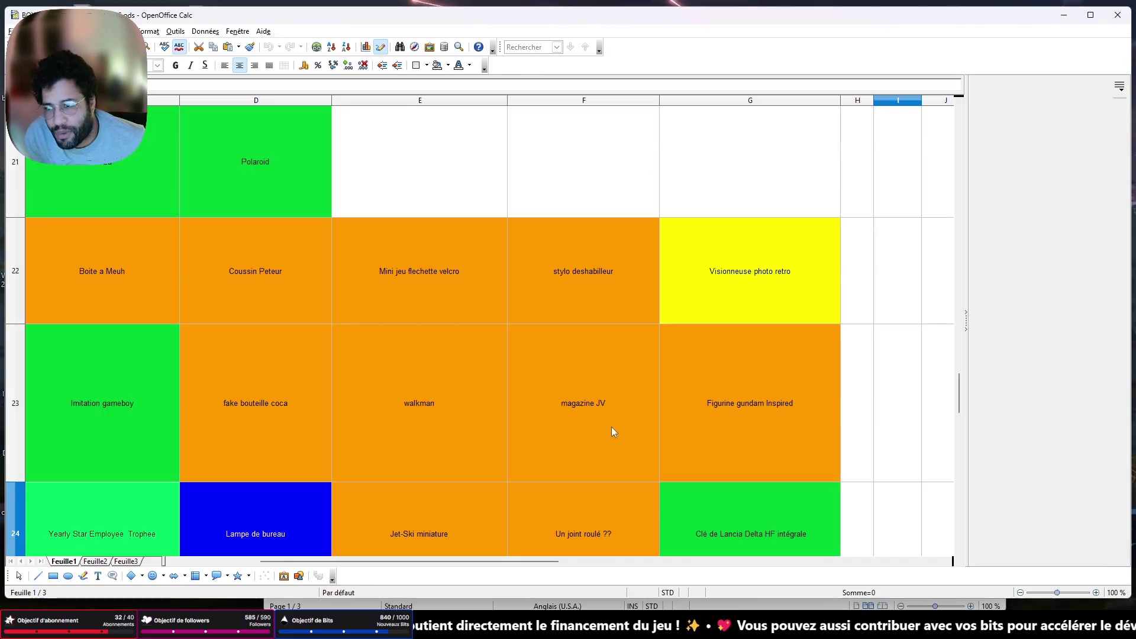
# Browse the prop list and row 10's empty cells, then minimize Calc and bring Blender forward
pyautogui.hscroll(-2, 216, 439)
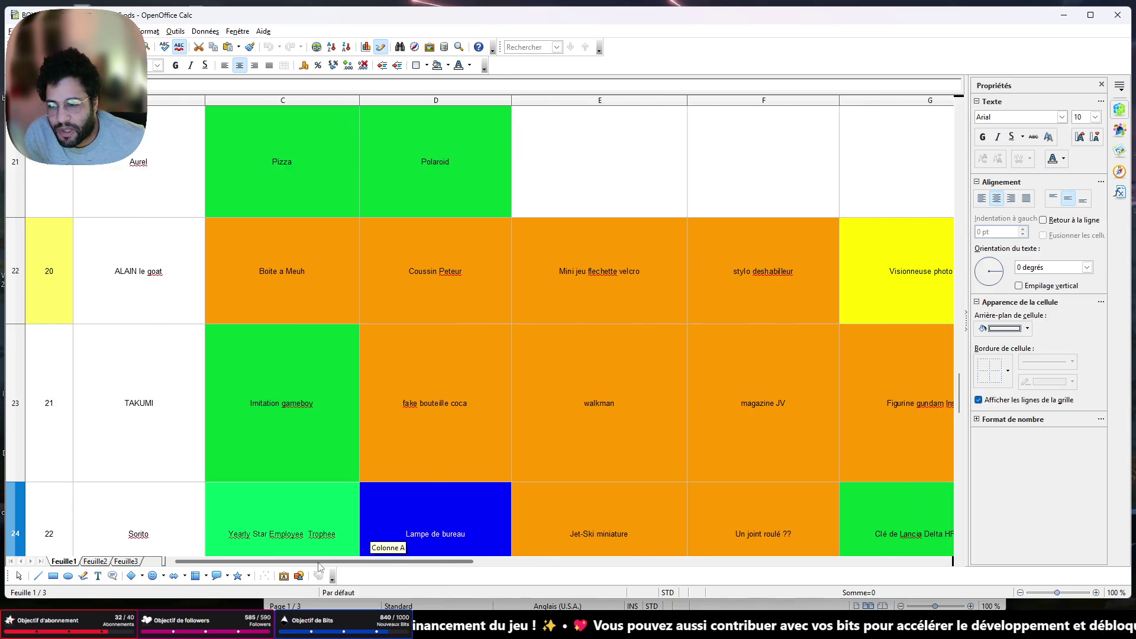
pyautogui.scroll(-2, 216, 439)
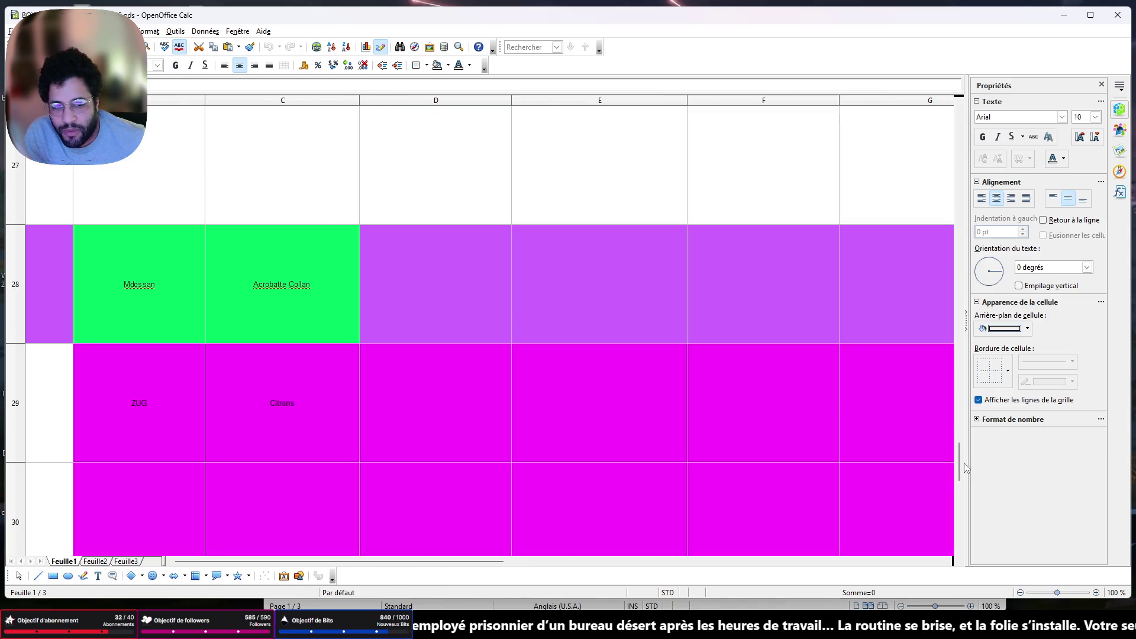
pyautogui.moveTo(960, 469)
pyautogui.mouseDown()
pyautogui.moveTo(956, 373)
pyautogui.moveTo(935, 296)
pyautogui.moveTo(934, 190)
pyautogui.moveTo(915, 180)
pyautogui.mouseUp()
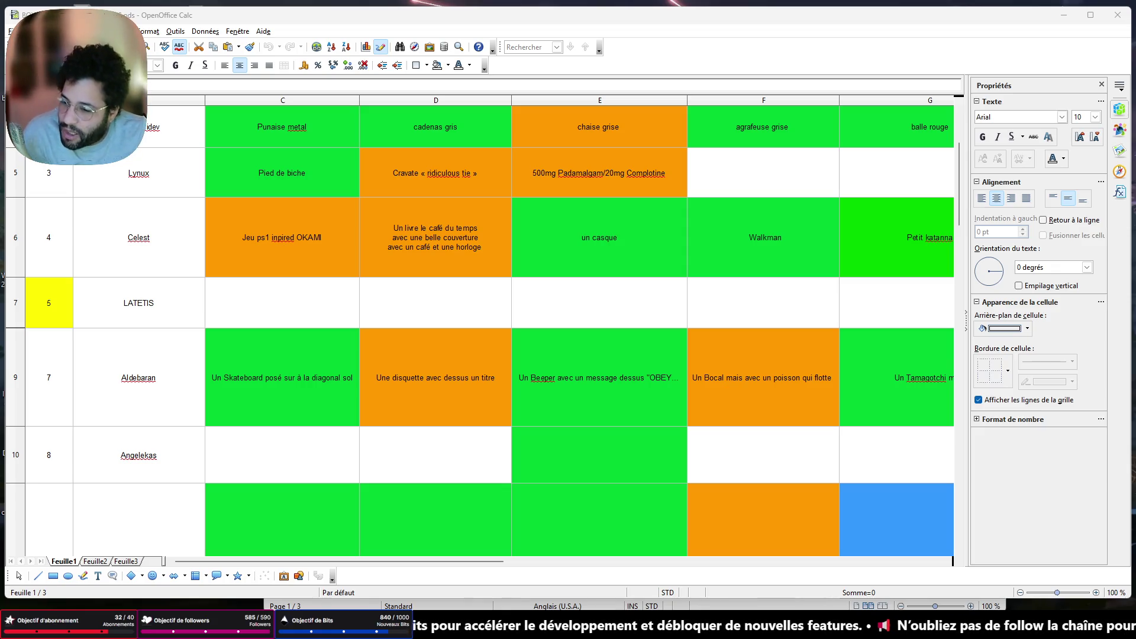
pyautogui.click(308, 455)
pyautogui.click(652, 453)
pyautogui.click(821, 452)
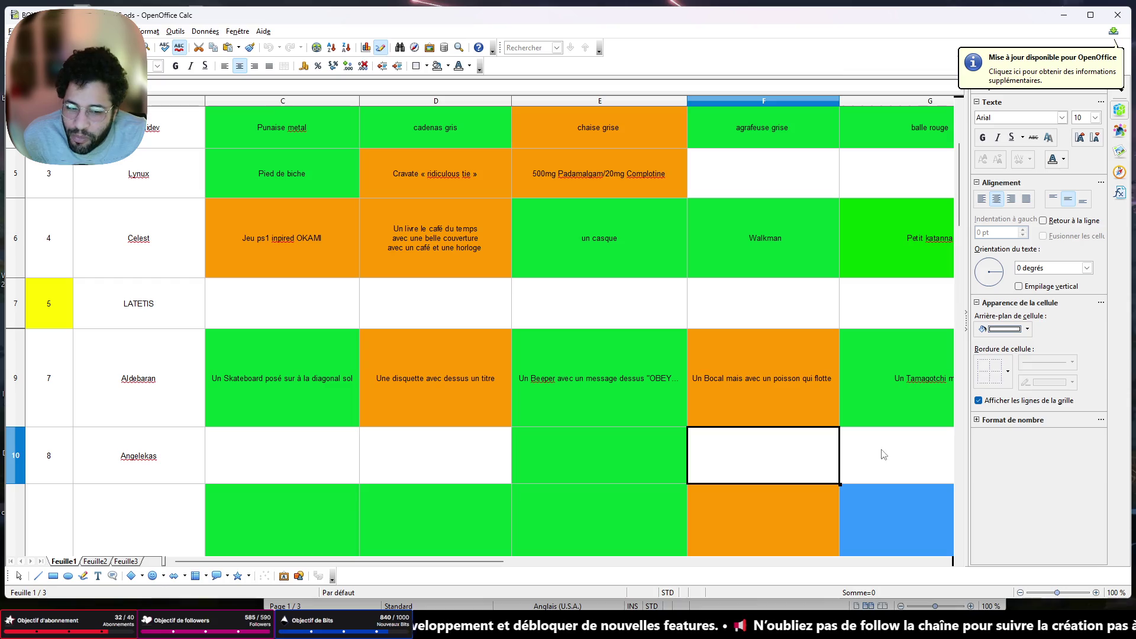
pyautogui.press('Left')
pyautogui.press('Left')
pyautogui.press('Left')
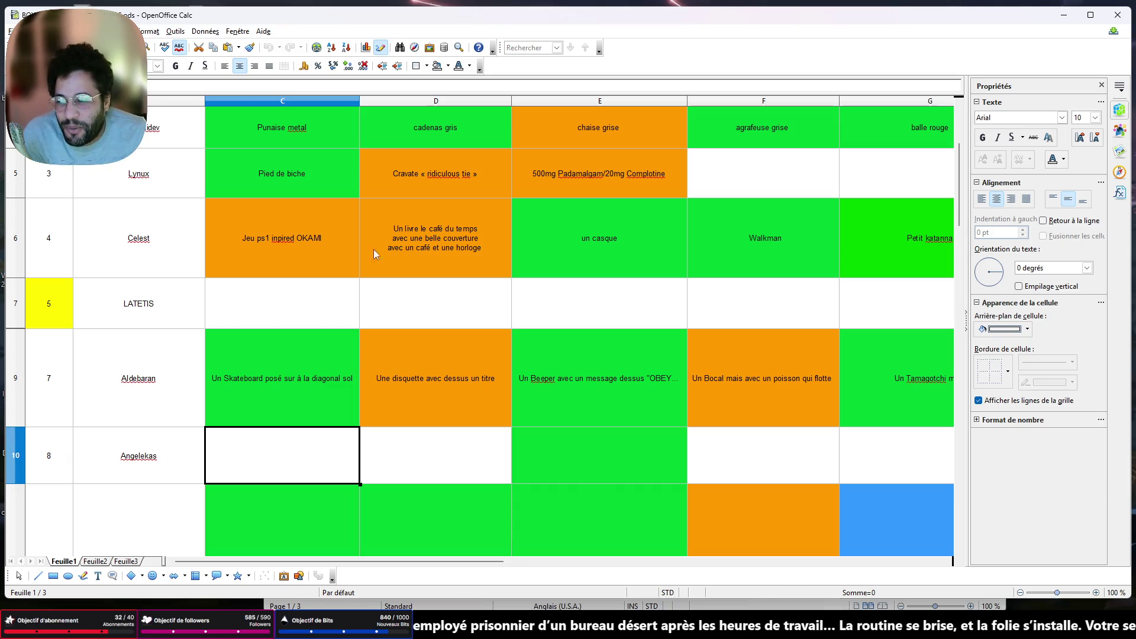
pyautogui.click(1063, 15)
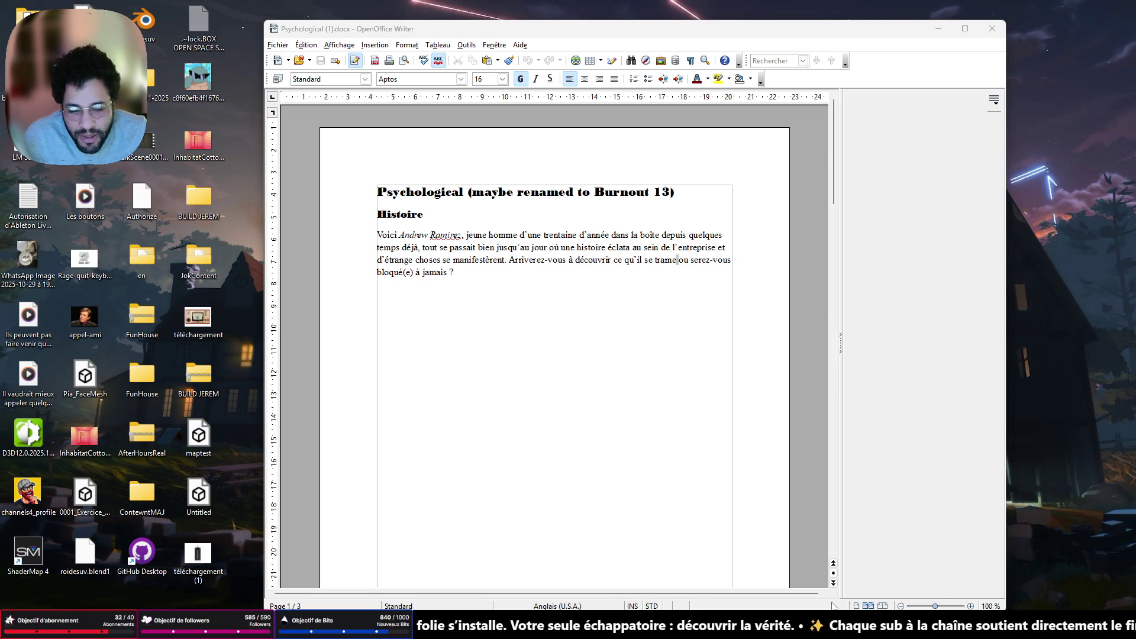
pyautogui.hotkey('alt', 'Tab')
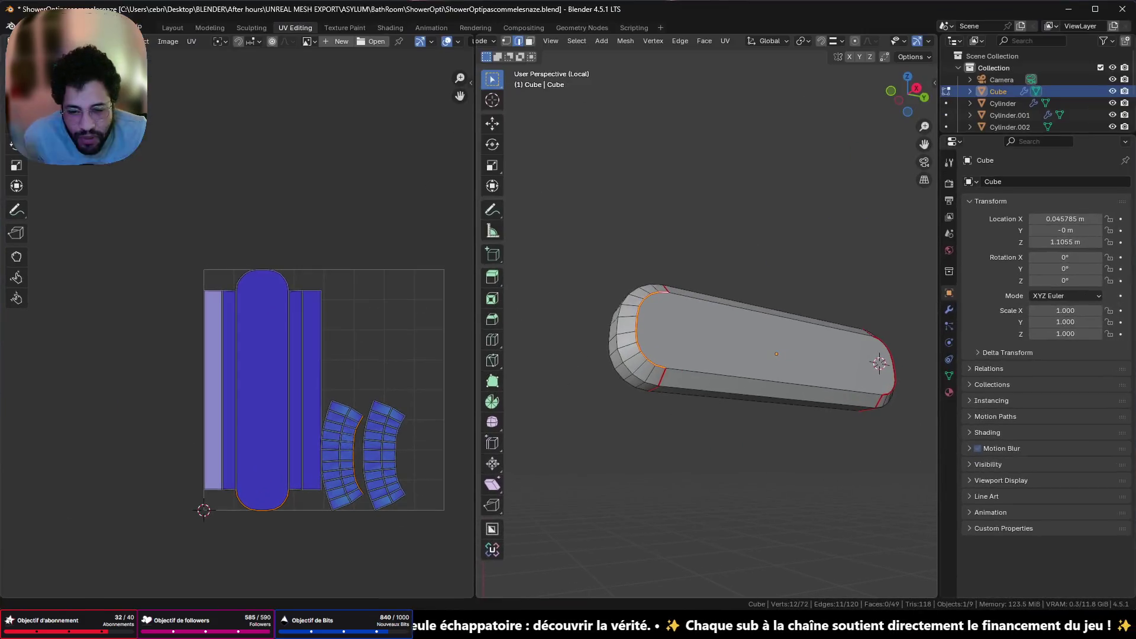
# Fly through the office level's cubicles and select the office chair
pyautogui.hotkey('alt', 'Tab')
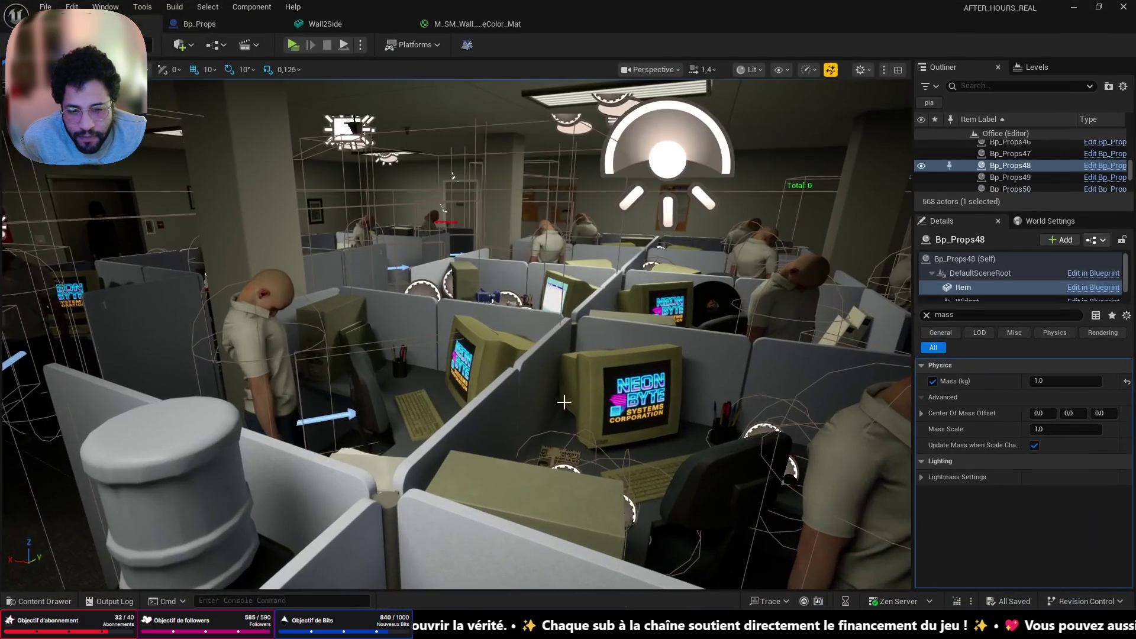
pyautogui.moveTo(564, 402); pyautogui.dragTo(564, 402, button='right')
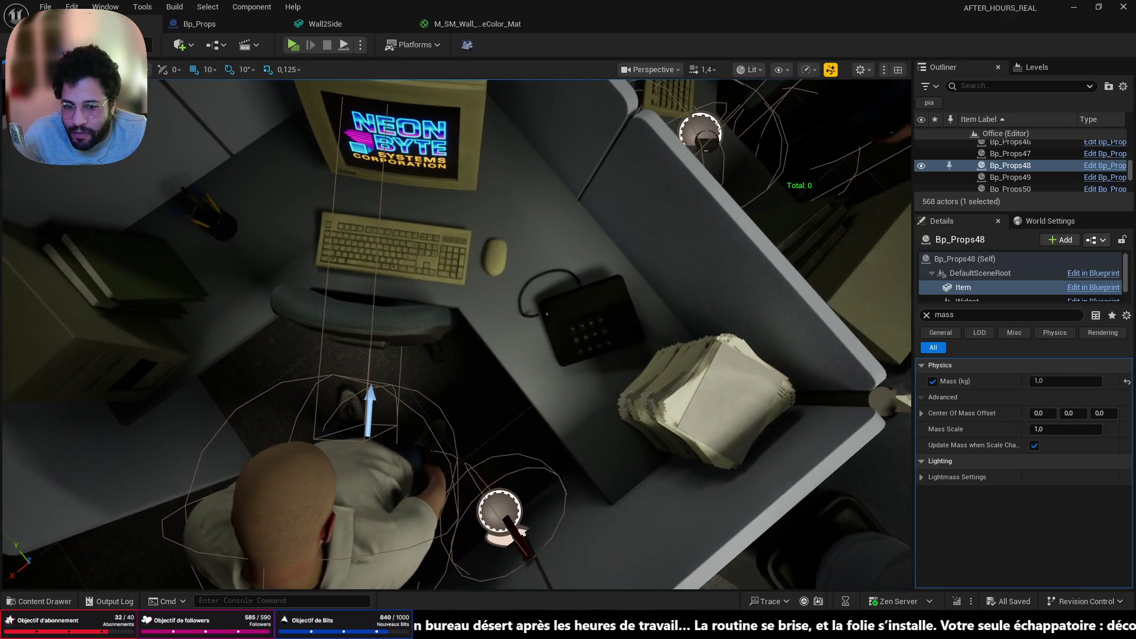
pyautogui.moveTo(469, 386); pyautogui.dragTo(469, 385, button='right')
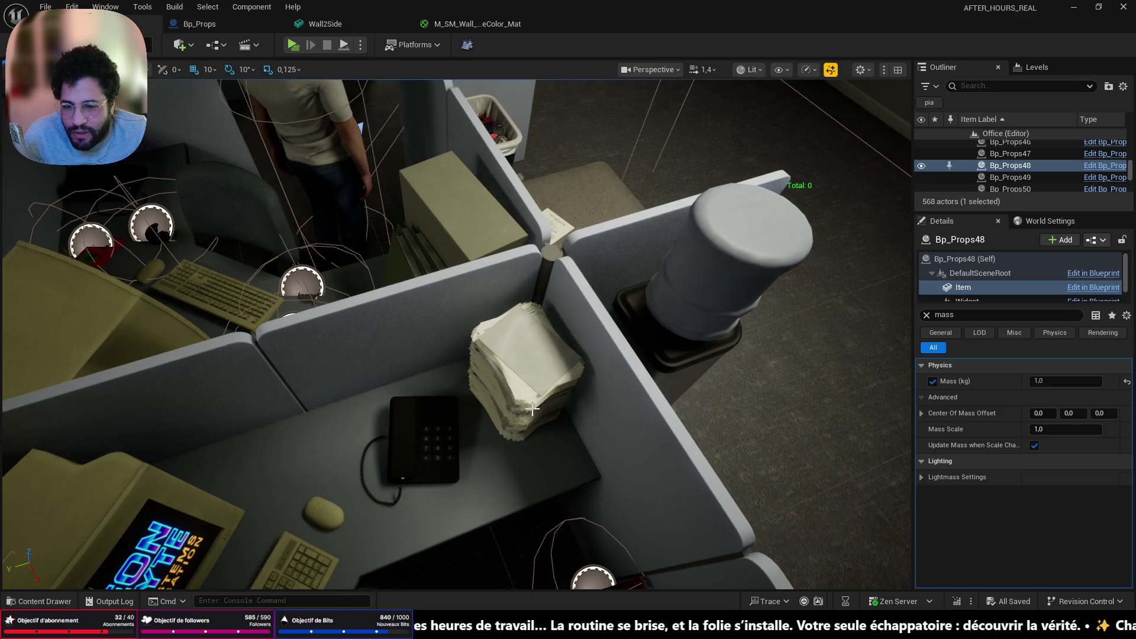
pyautogui.moveTo(532, 408); pyautogui.dragTo(527, 416, button='right')
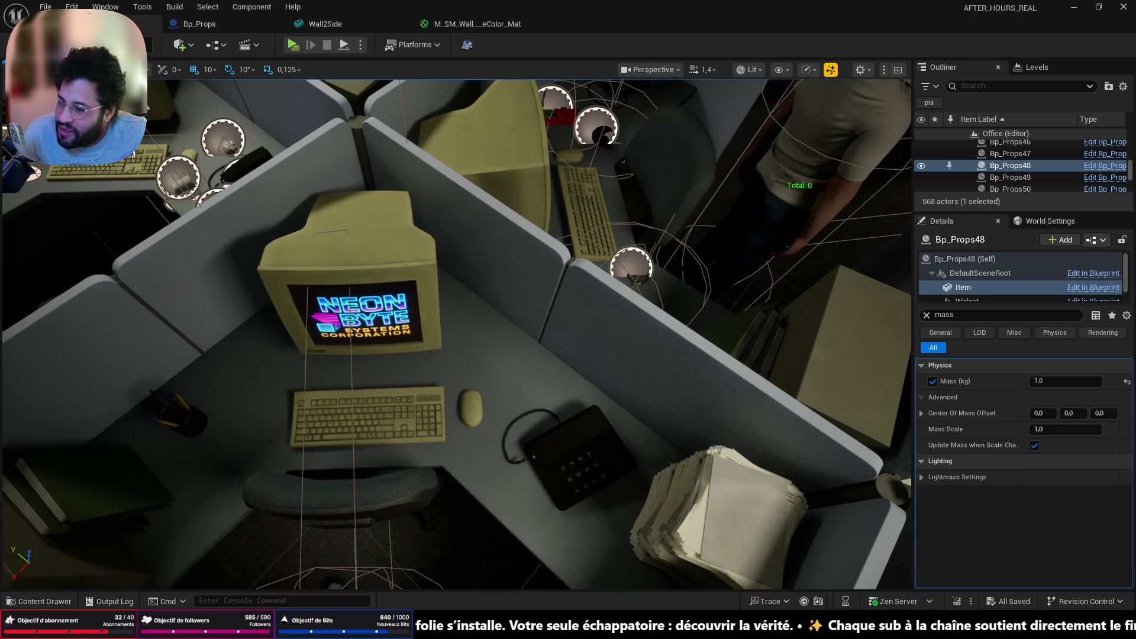
pyautogui.moveTo(541, 335); pyautogui.dragTo(540, 335, button='right')
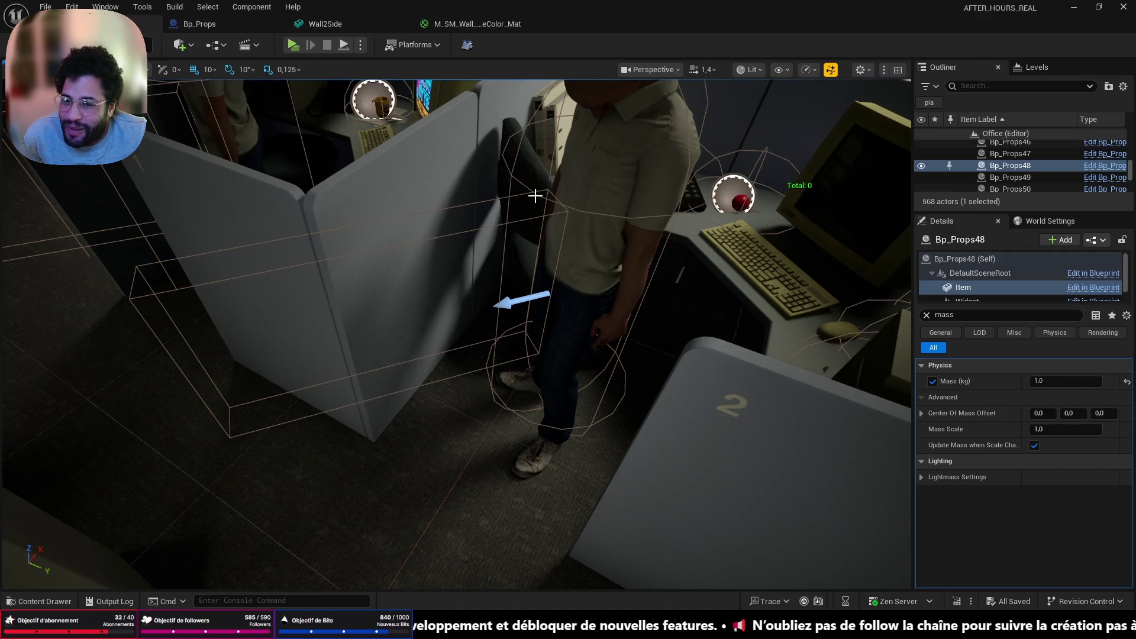
pyautogui.click(537, 174)
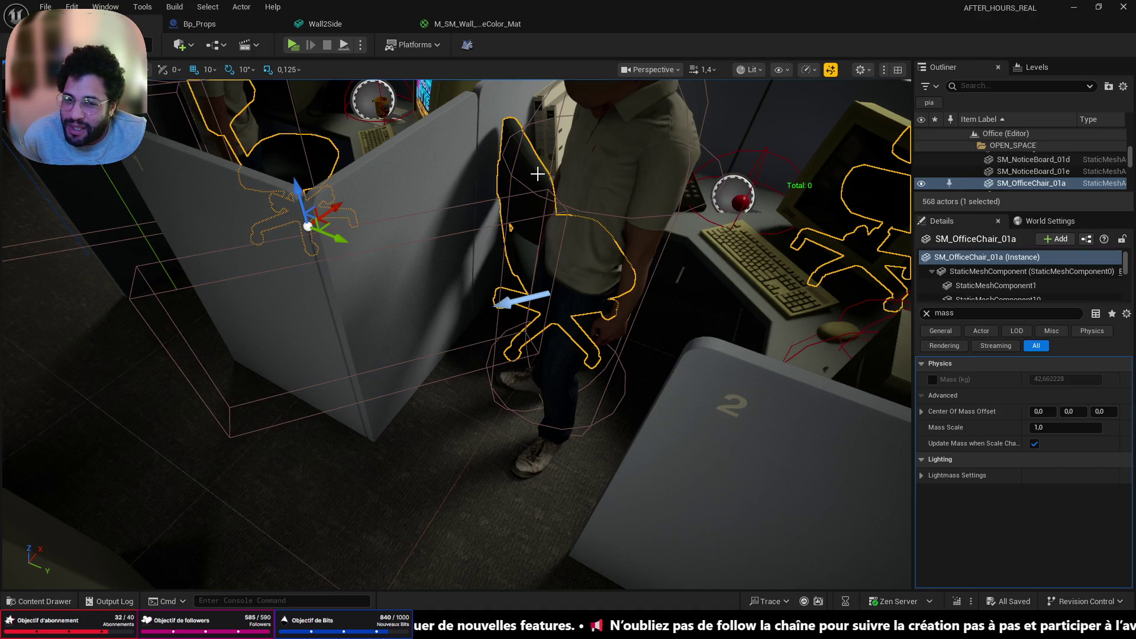
pyautogui.moveTo(543, 330)
pyautogui.mouseDown(button='right')
pyautogui.moveTo(521, 296)
pyautogui.moveTo(514, 320)
pyautogui.moveTo(559, 337)
pyautogui.mouseUp(button='right')
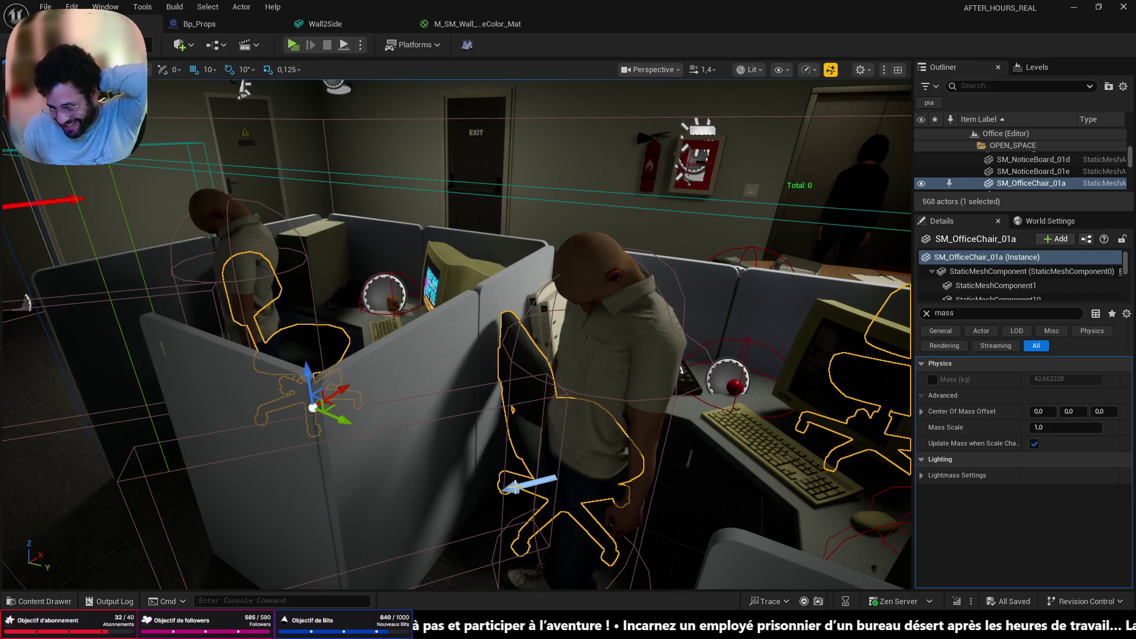
pyautogui.moveTo(512, 407); pyautogui.dragTo(463, 541, button='right')
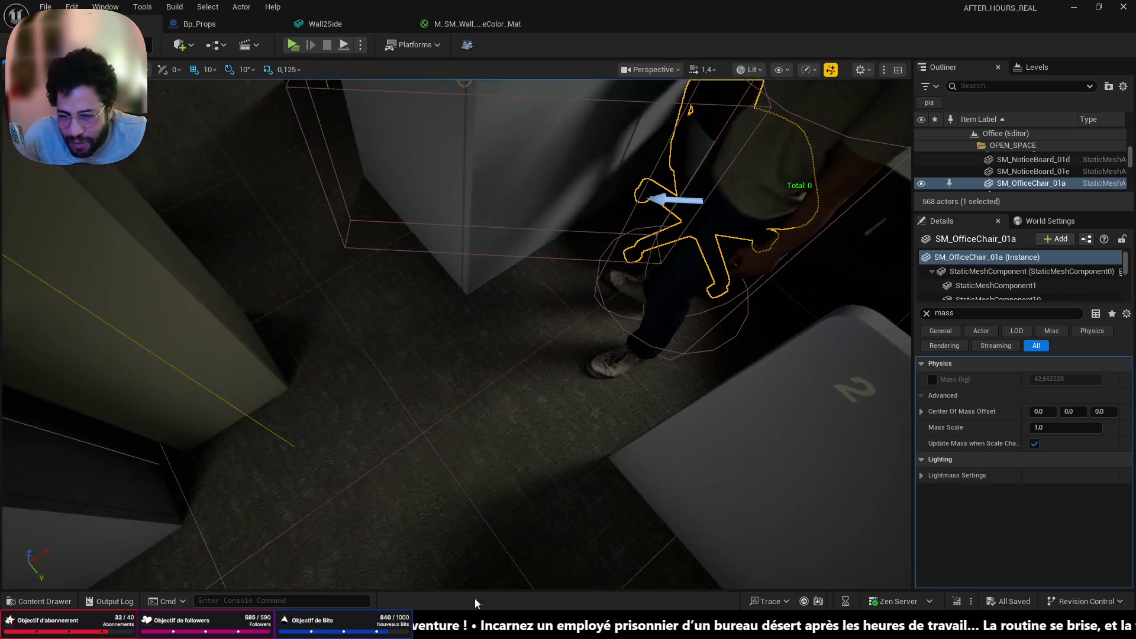
pyautogui.rightClick(463, 540)
pyautogui.press('Escape')
# Start Play In Editor and inspect the stapler, red ball, padlock and pushpin box
pyautogui.hotkey('alt', 'p')
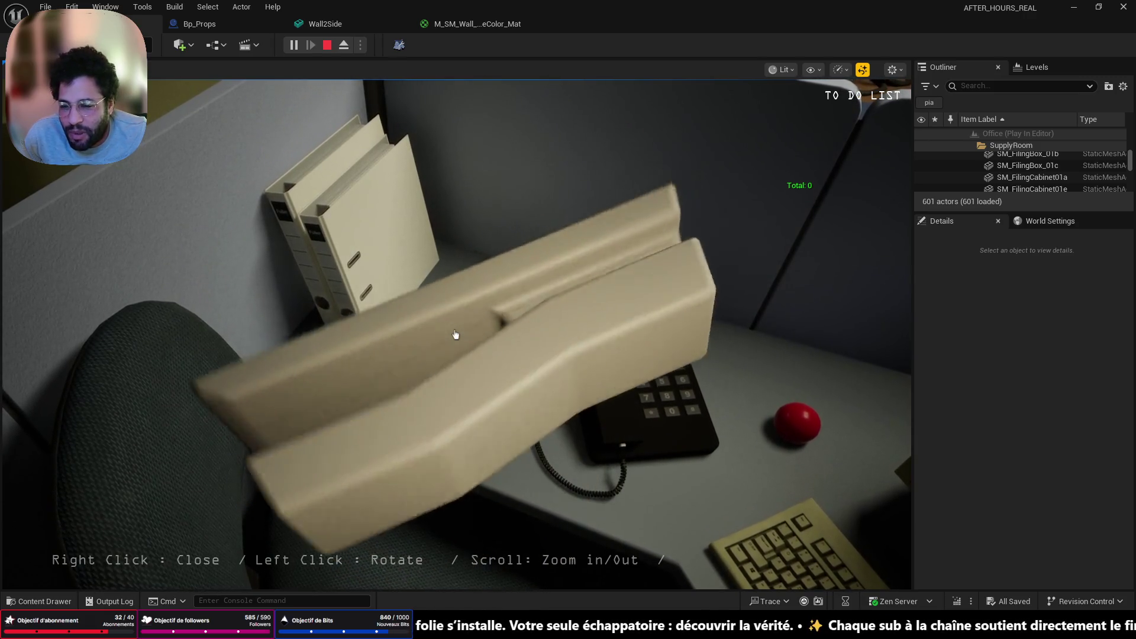
pyautogui.rightClick(455, 335)
pyautogui.click(456, 335)
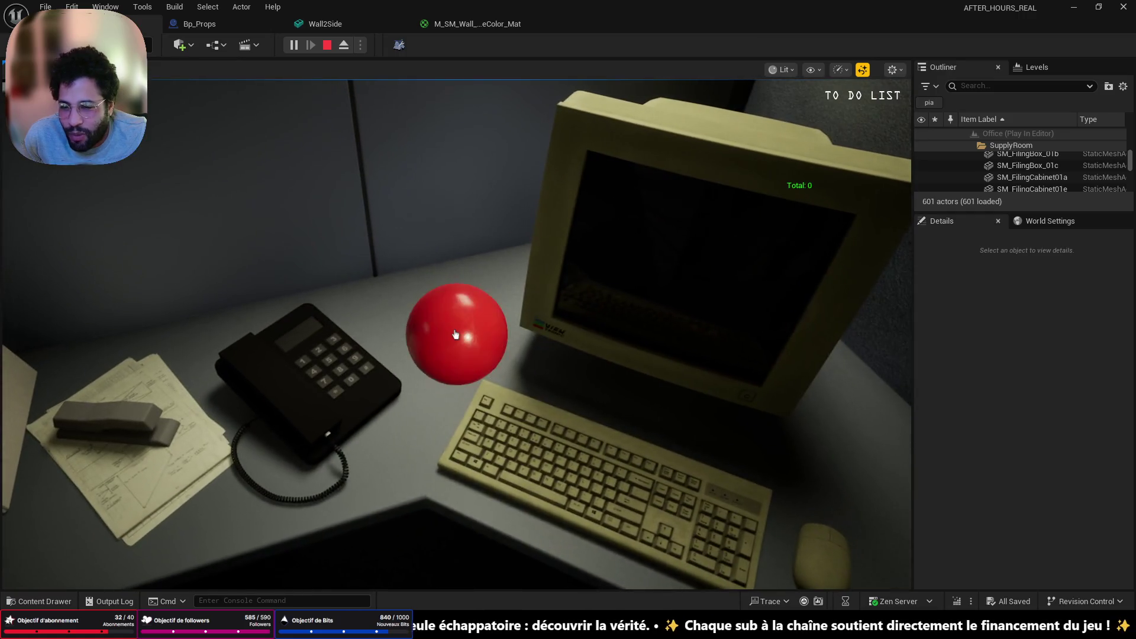
pyautogui.rightClick(456, 335)
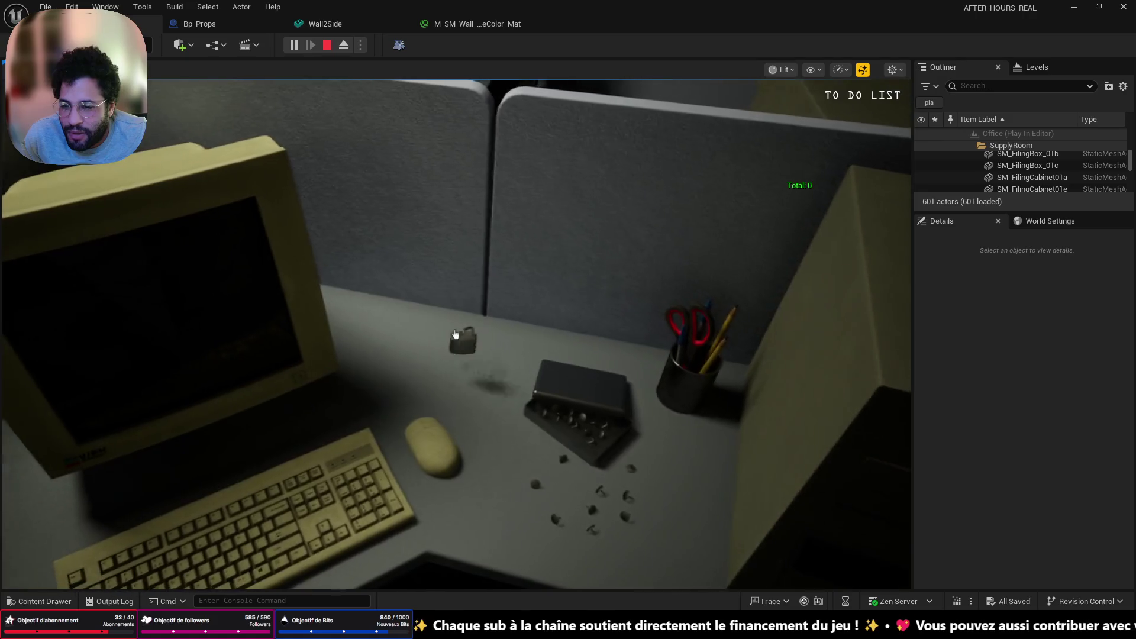
pyautogui.click(456, 335)
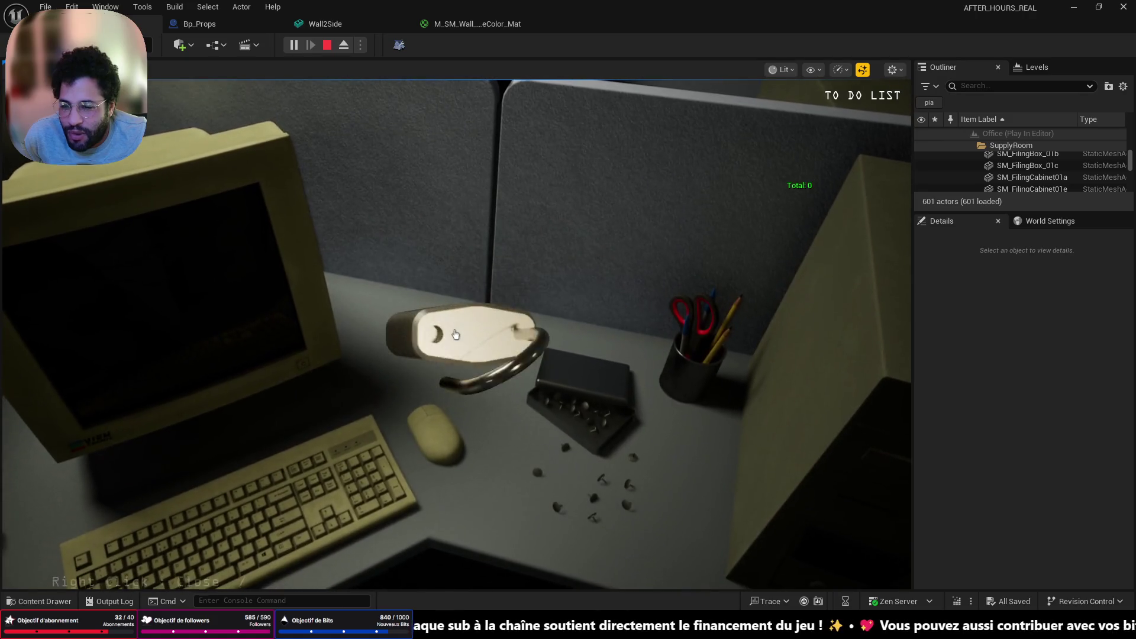
pyautogui.rightClick(456, 335)
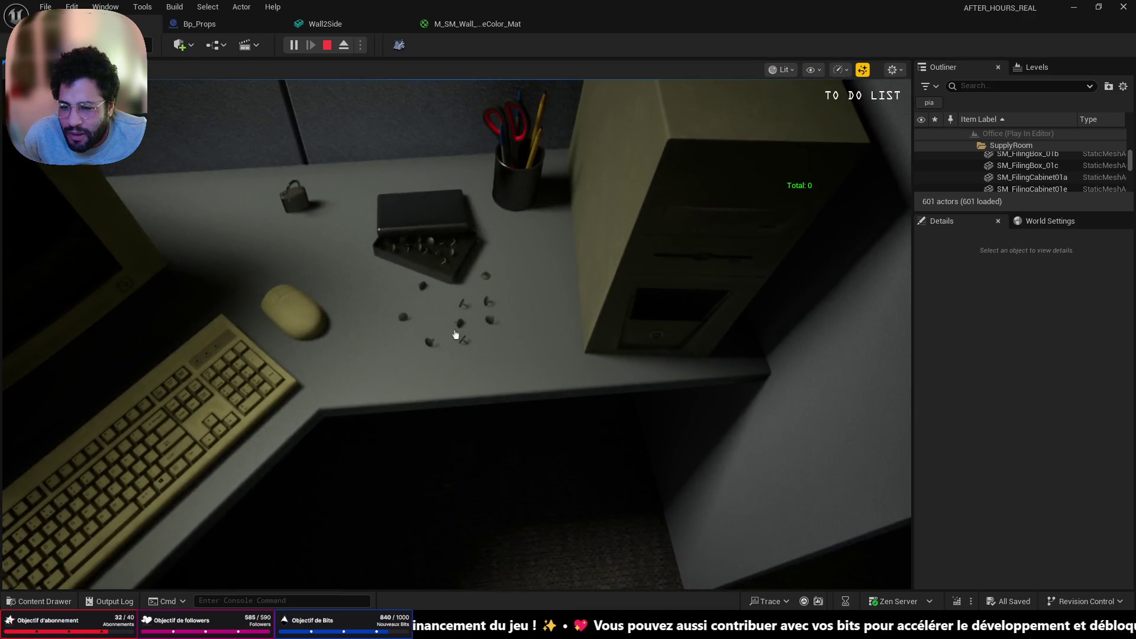
pyautogui.click(456, 335)
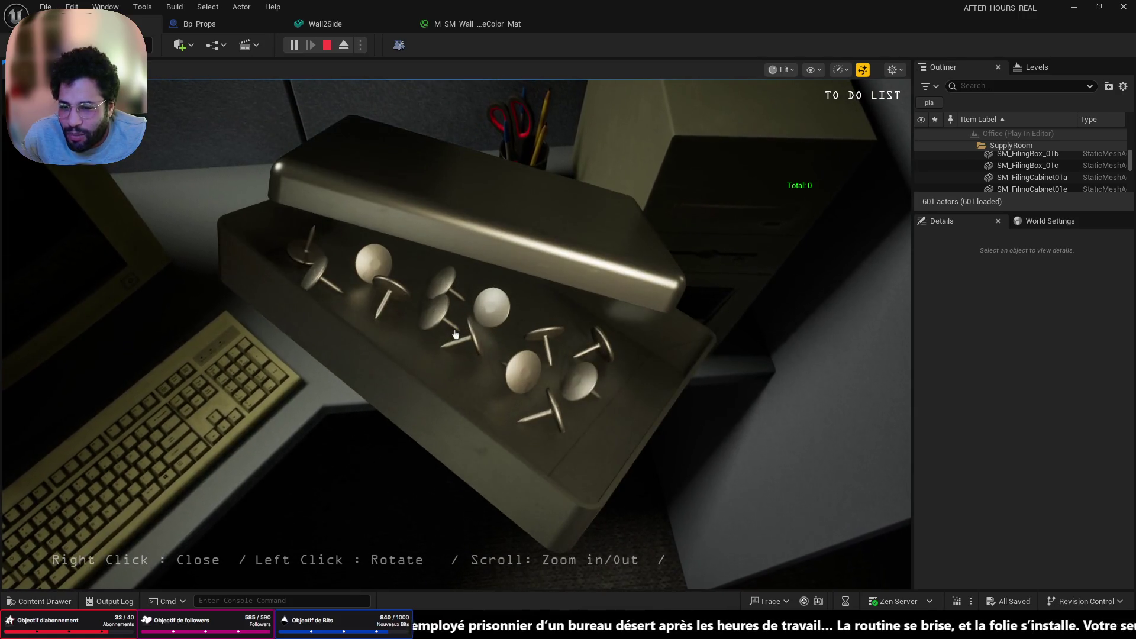
pyautogui.moveTo(455, 335); pyautogui.dragTo(455, 335)
pyautogui.rightClick(456, 335)
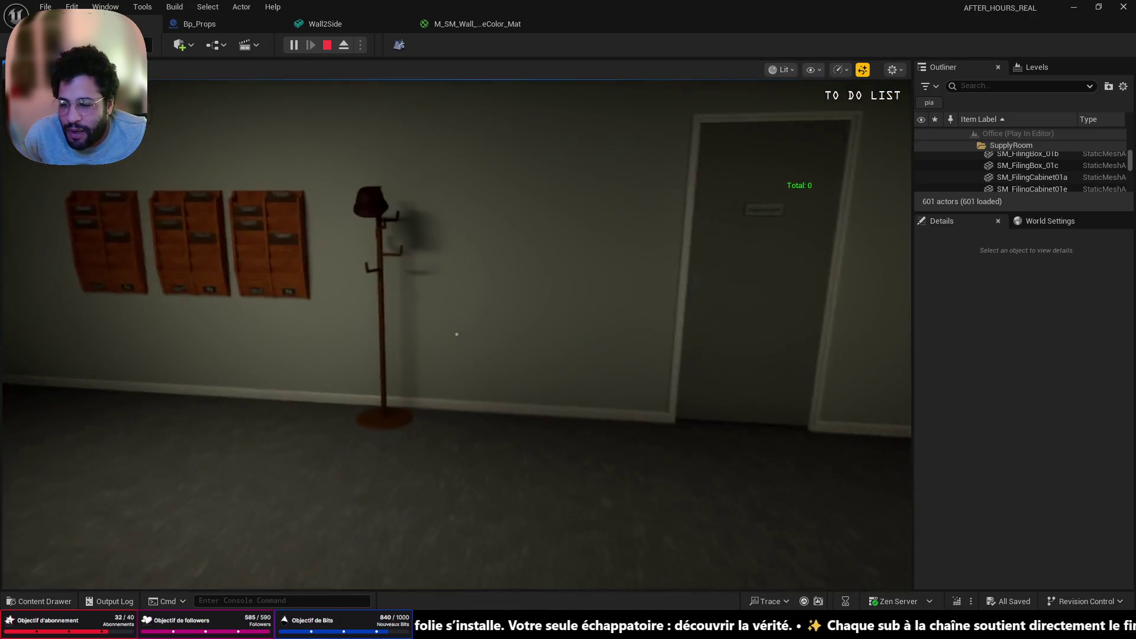
# Walk into the supply room to the stapler table, back out toward the cubicles, then stop play
pyautogui.press('w')
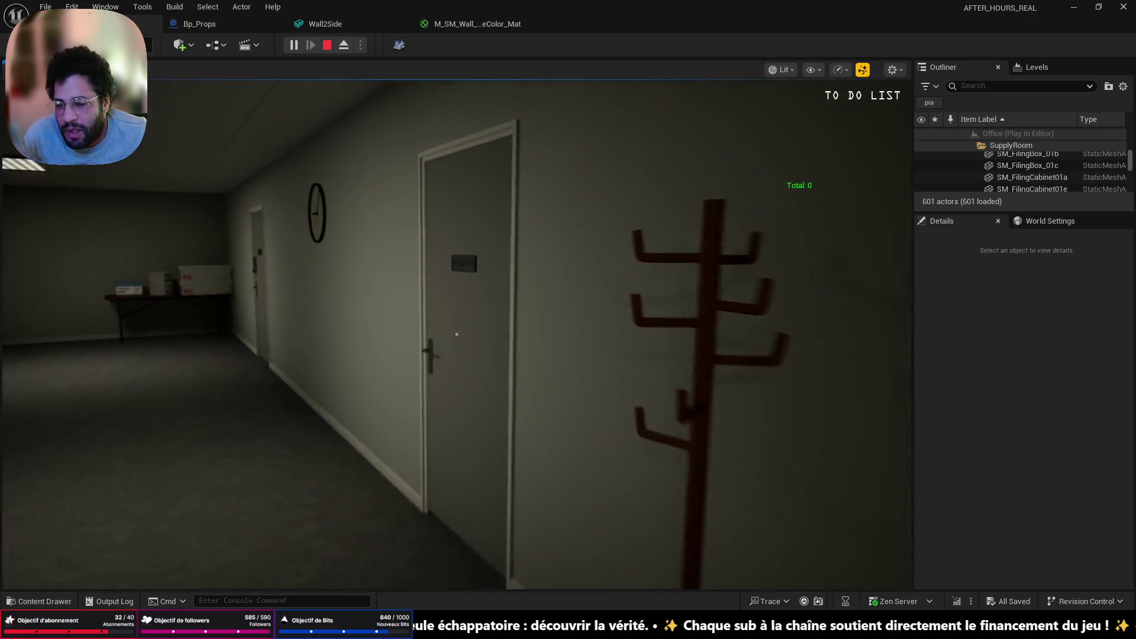
pyautogui.press('e')
pyautogui.press('w')
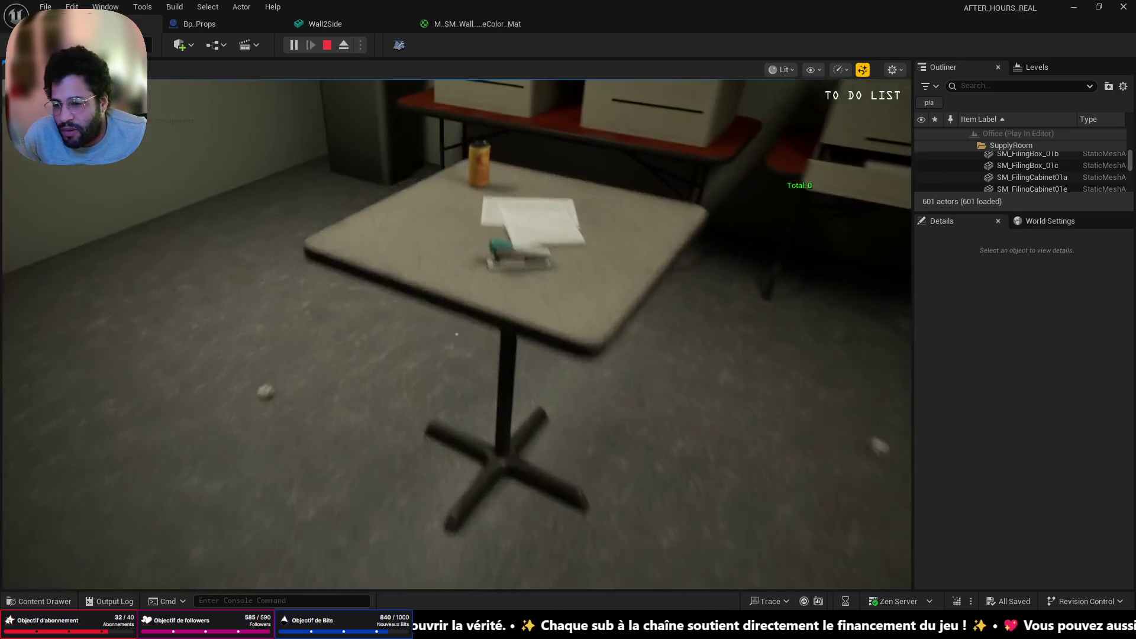
pyautogui.press('s')
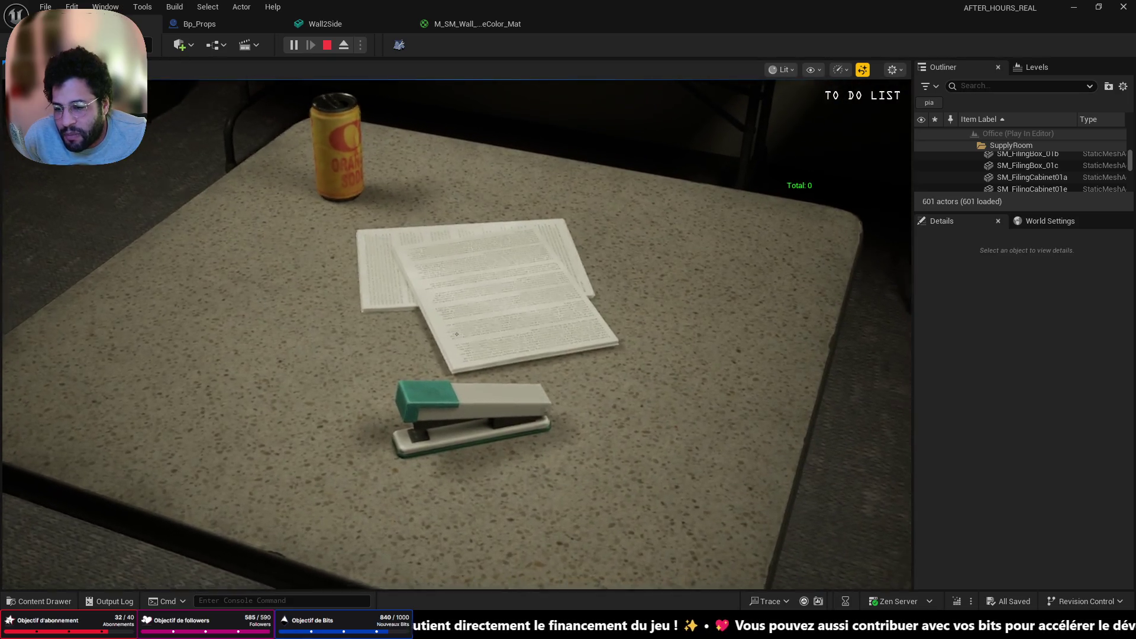
pyautogui.press('w')
pyautogui.press('w')
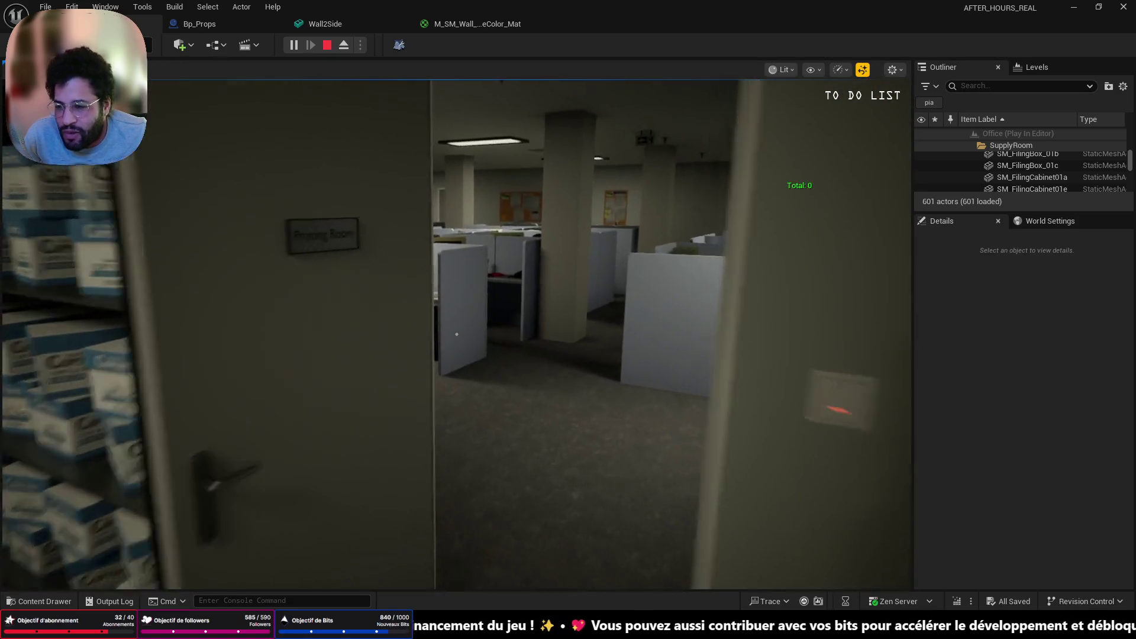
pyautogui.press('s')
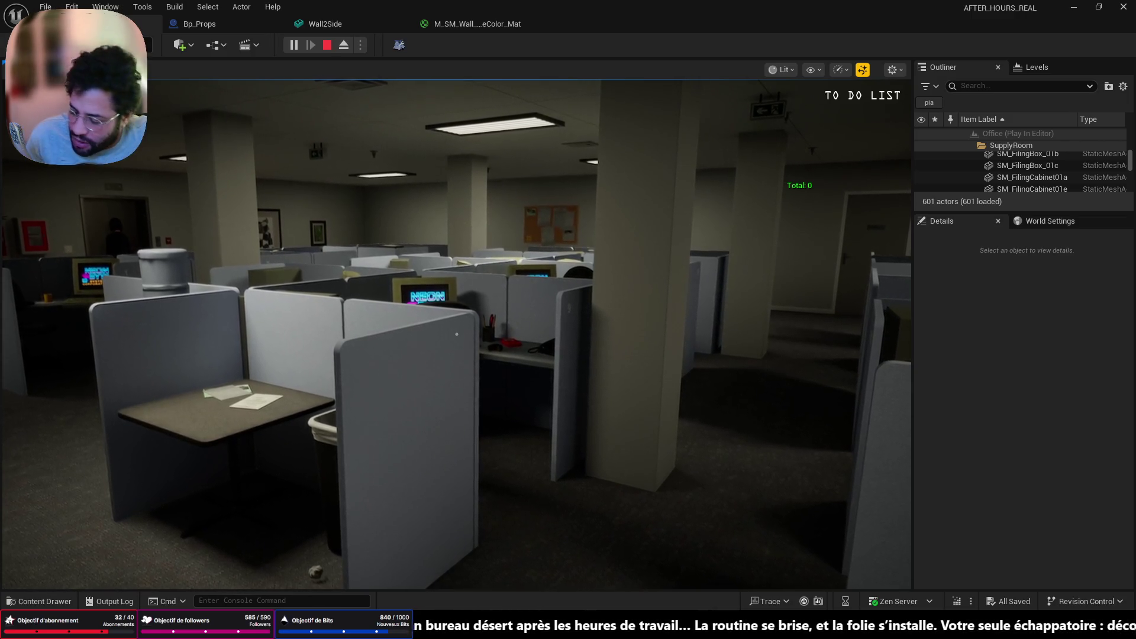
pyautogui.press('Escape')
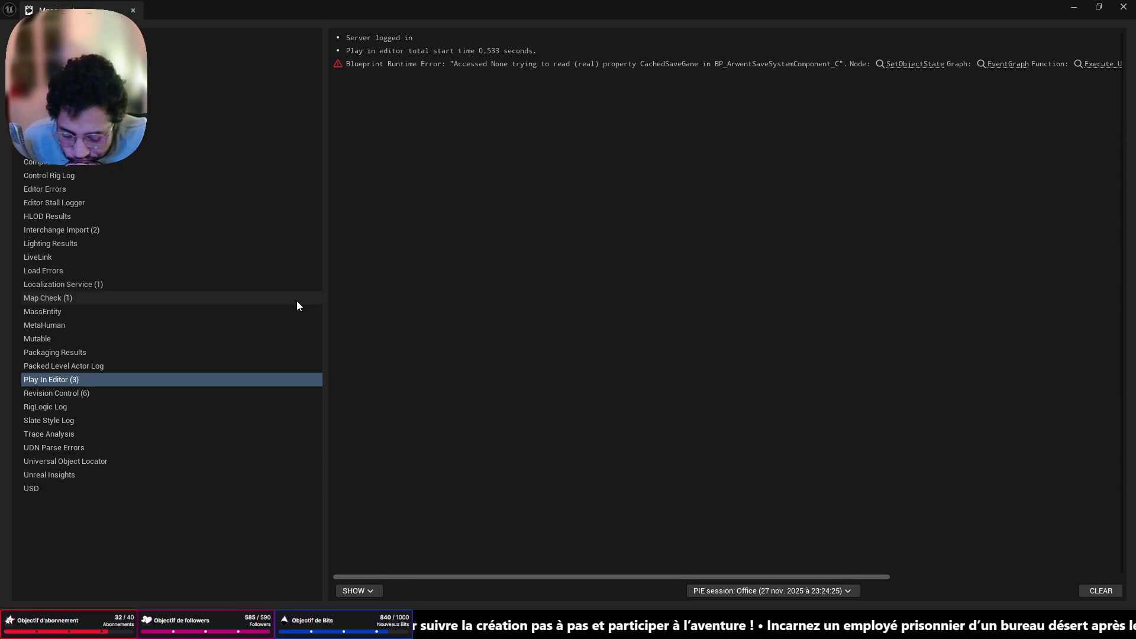
# Close the Message Log and Play From Here beside a seated worker in the cubicles
pyautogui.doubleClick(1060, 8)
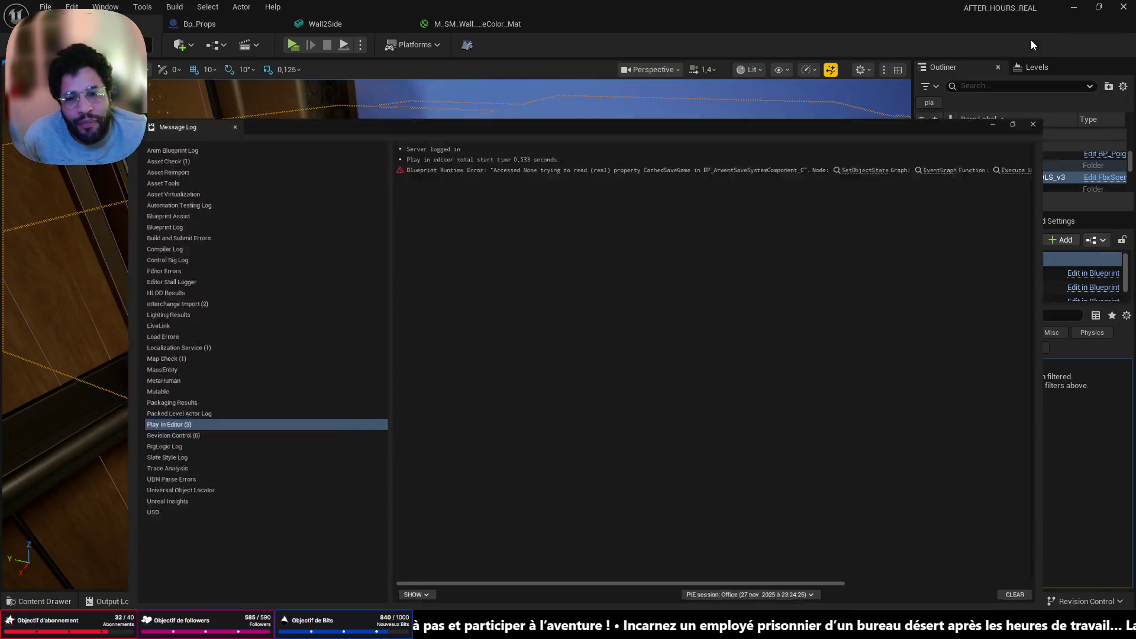
pyautogui.click(1032, 124)
pyautogui.moveTo(533, 331); pyautogui.dragTo(533, 331, button='right')
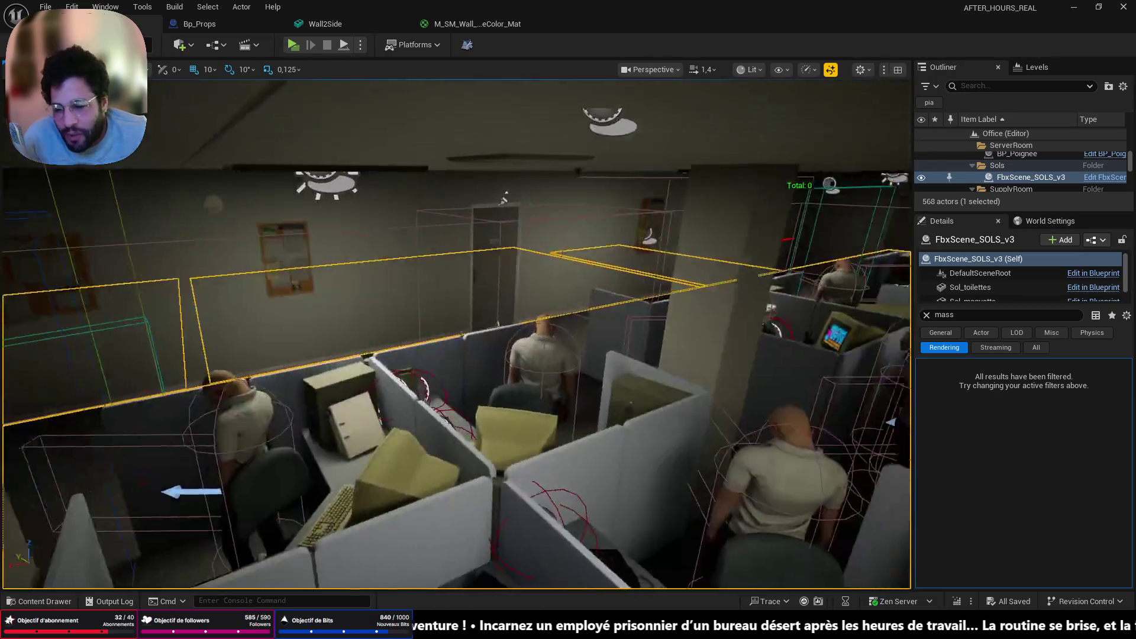
pyautogui.moveTo(431, 459); pyautogui.dragTo(431, 459, button='right')
pyautogui.rightClick(375, 474)
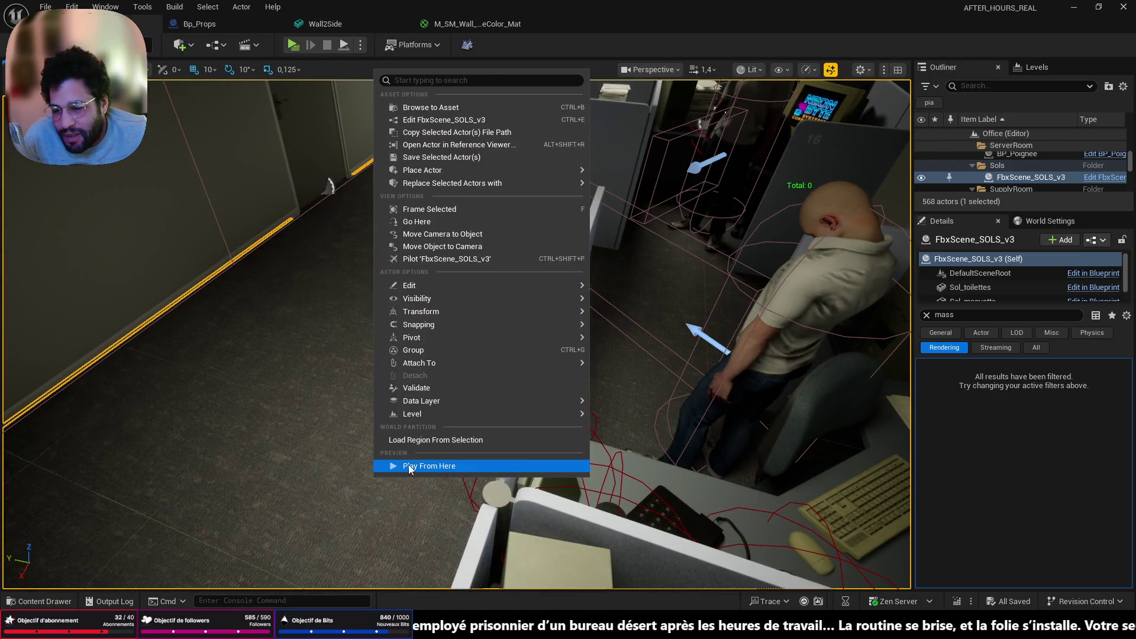
pyautogui.click(409, 467)
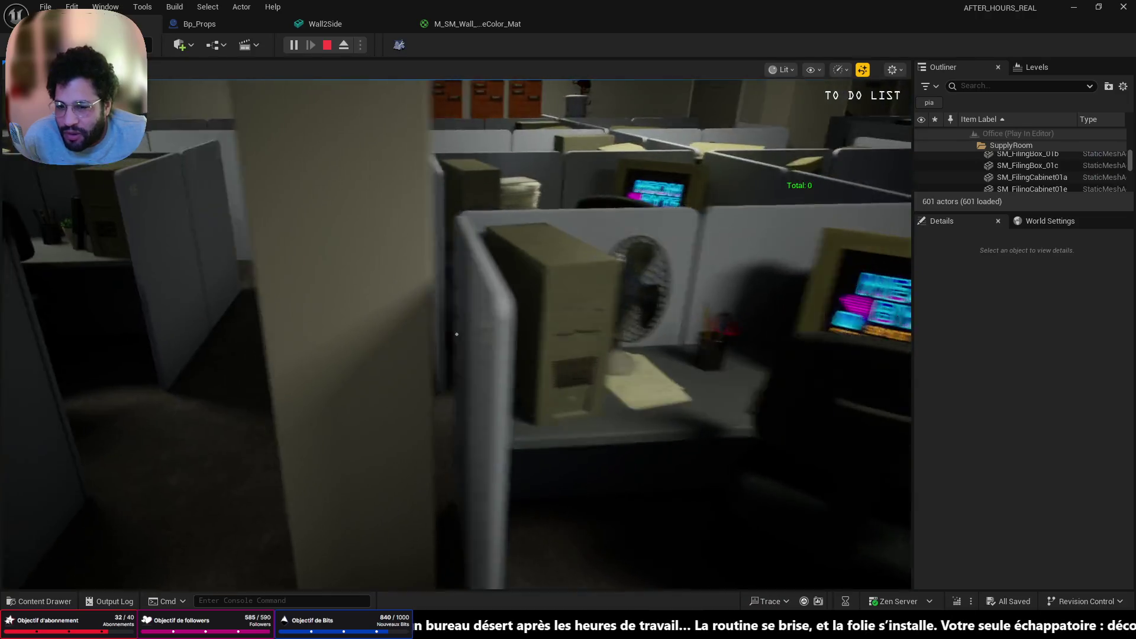
# Walk between the cubicles, inspect and rotate the yellow TZU3D book, then stop play
pyautogui.press('w')
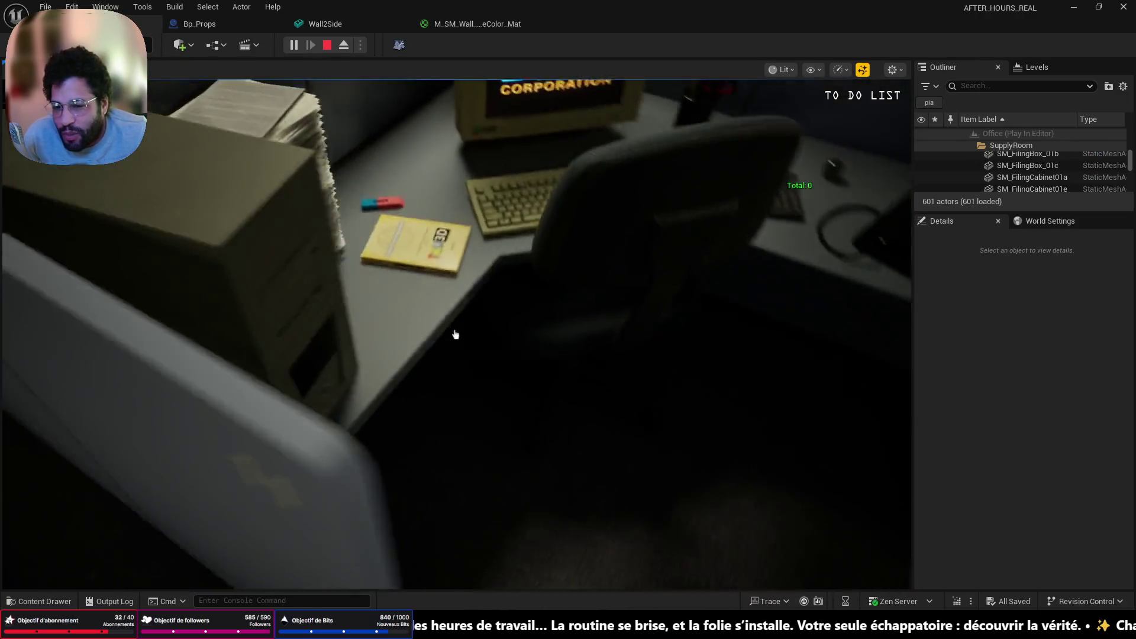
pyautogui.click(455, 335)
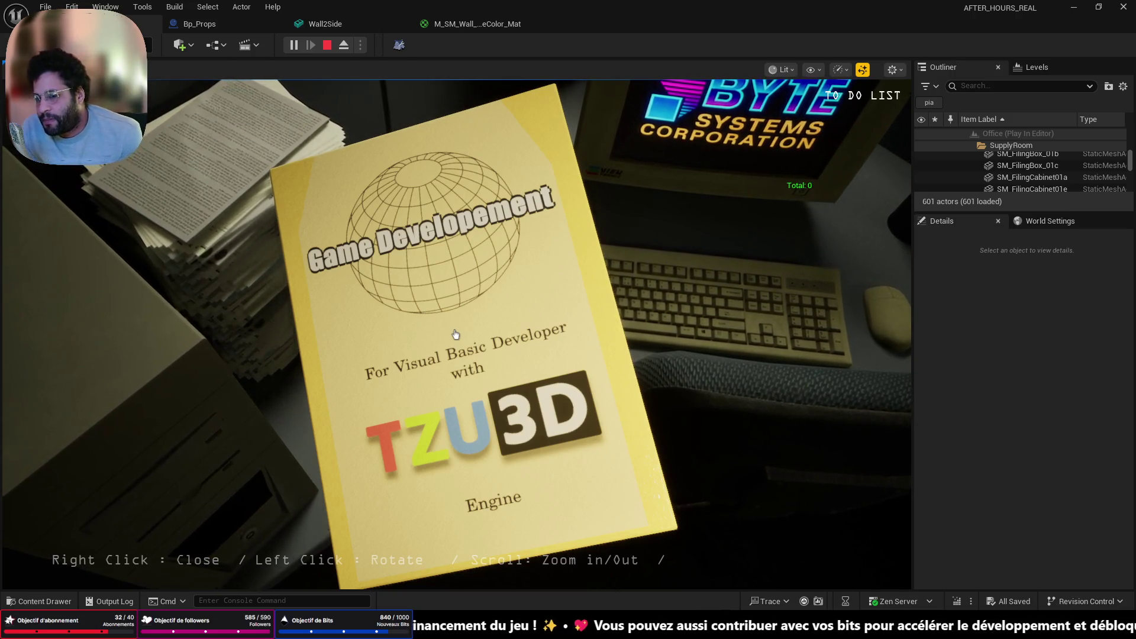
pyautogui.moveTo(456, 334); pyautogui.dragTo(455, 334)
pyautogui.rightClick(455, 335)
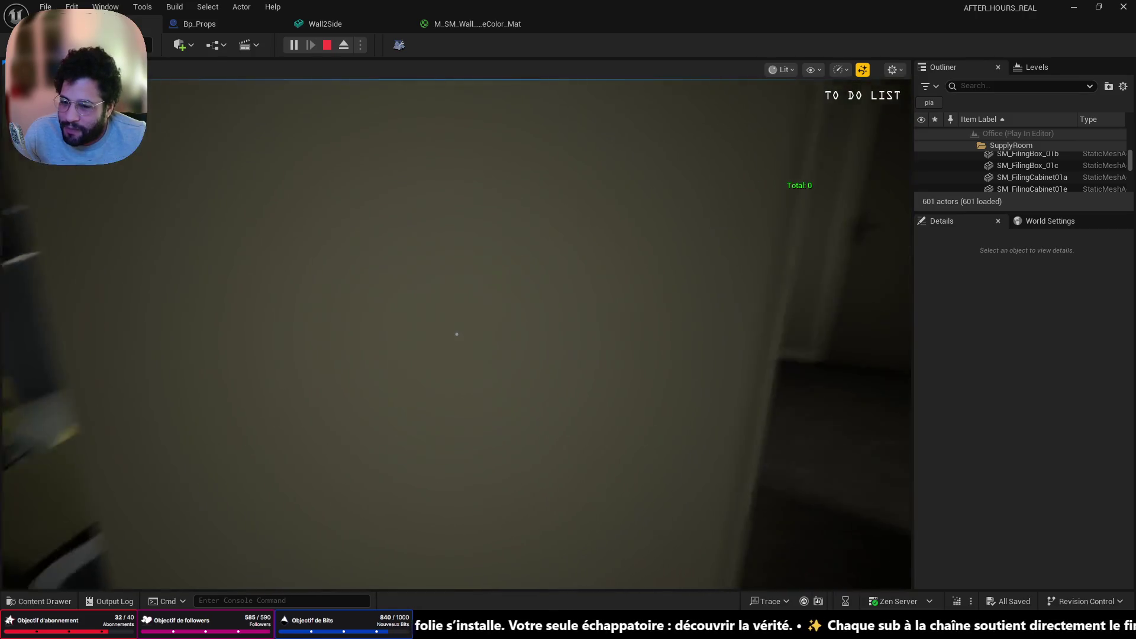
pyautogui.press('Escape')
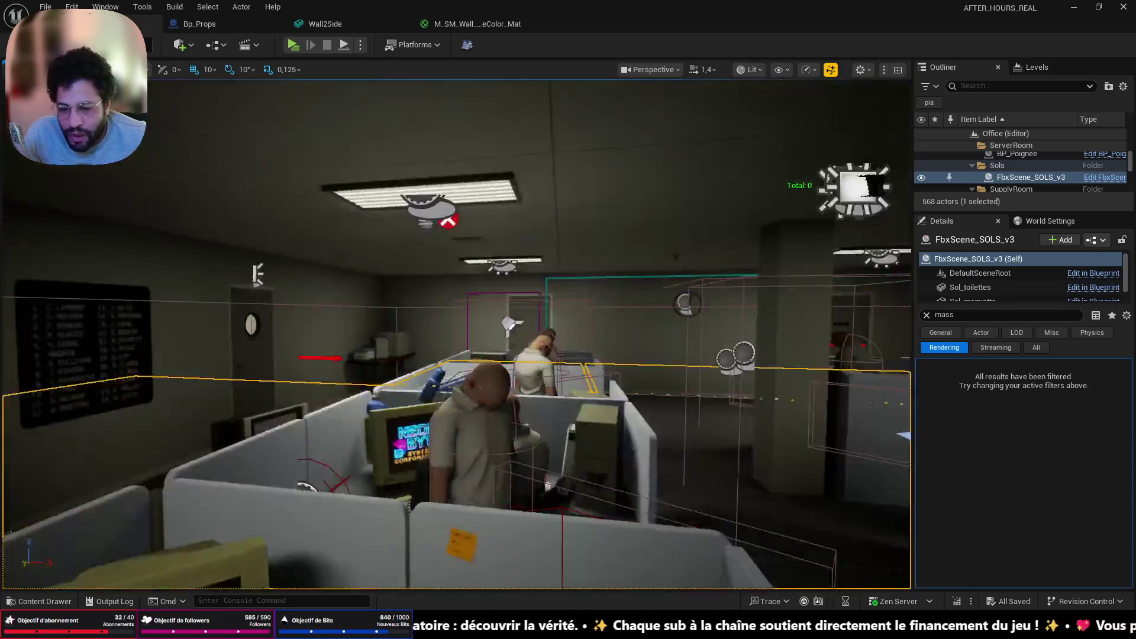
# Select the lava lamp Bp_Props43, clear the Details mass filter, and switch to Apple Music
pyautogui.moveTo(455, 331)
pyautogui.mouseDown(button='right')
pyautogui.moveTo(437, 343)
pyautogui.moveTo(572, 344)
pyautogui.mouseUp(button='right')
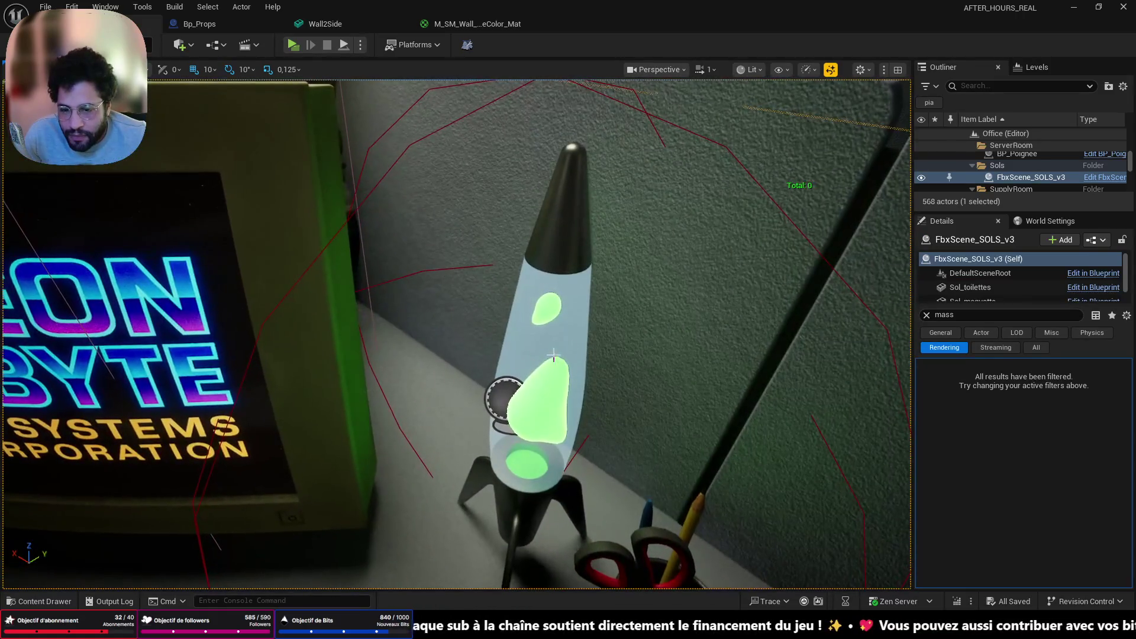
pyautogui.click(573, 344)
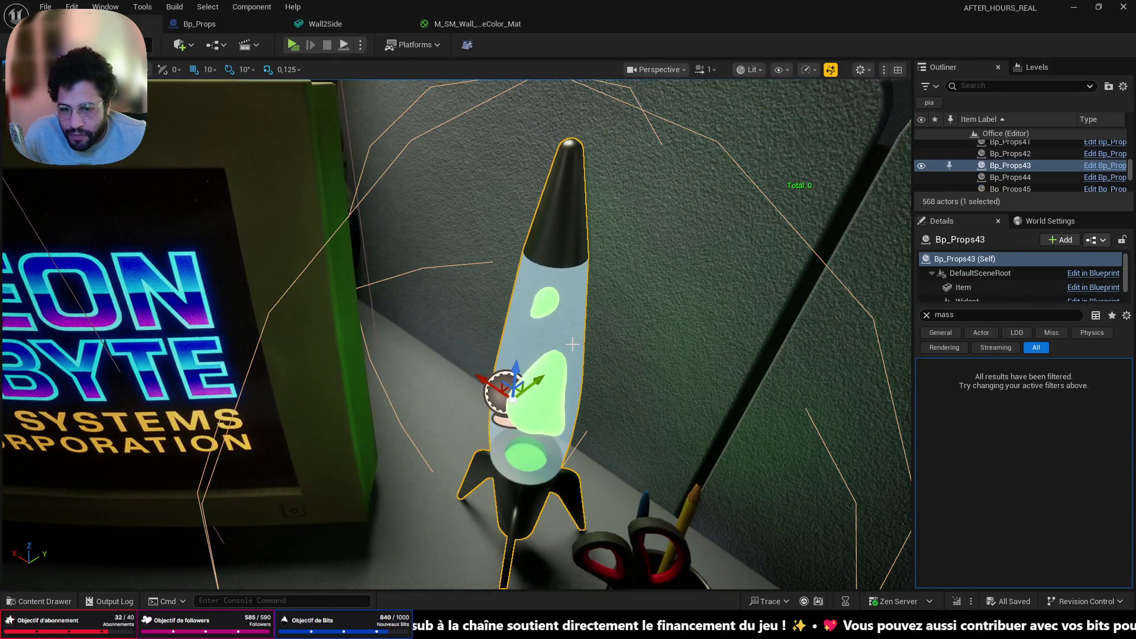
pyautogui.click(927, 315)
pyautogui.hotkey('alt', 'Tab')
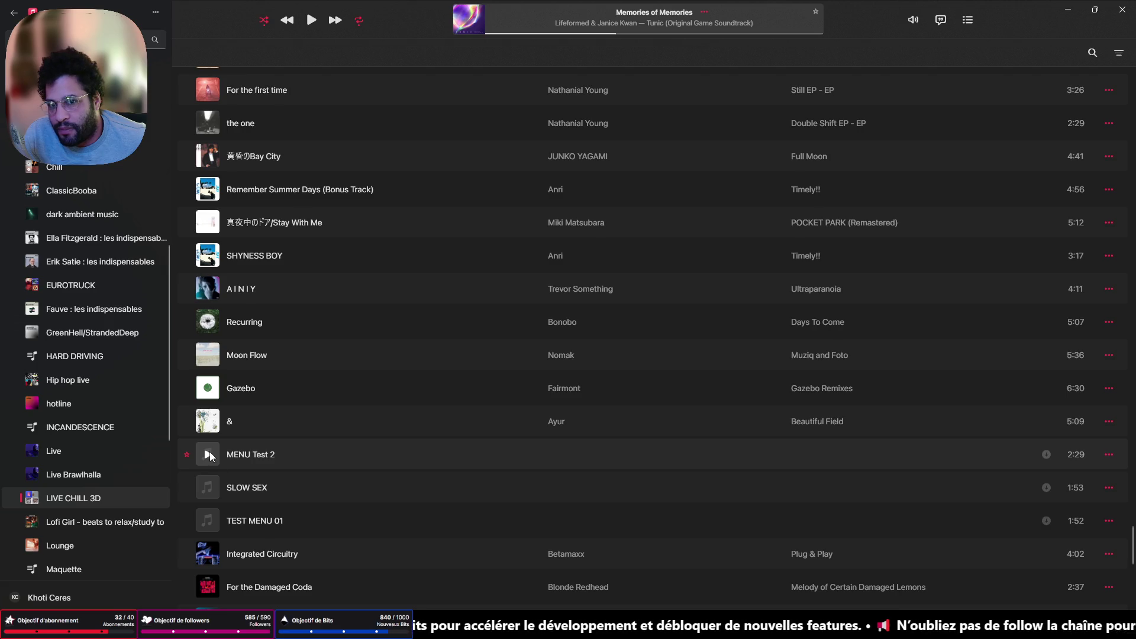
# Select the 'MENU Test 2' track in the playlist
pyautogui.doubleClick(278, 454)
pyautogui.click(367, 484)
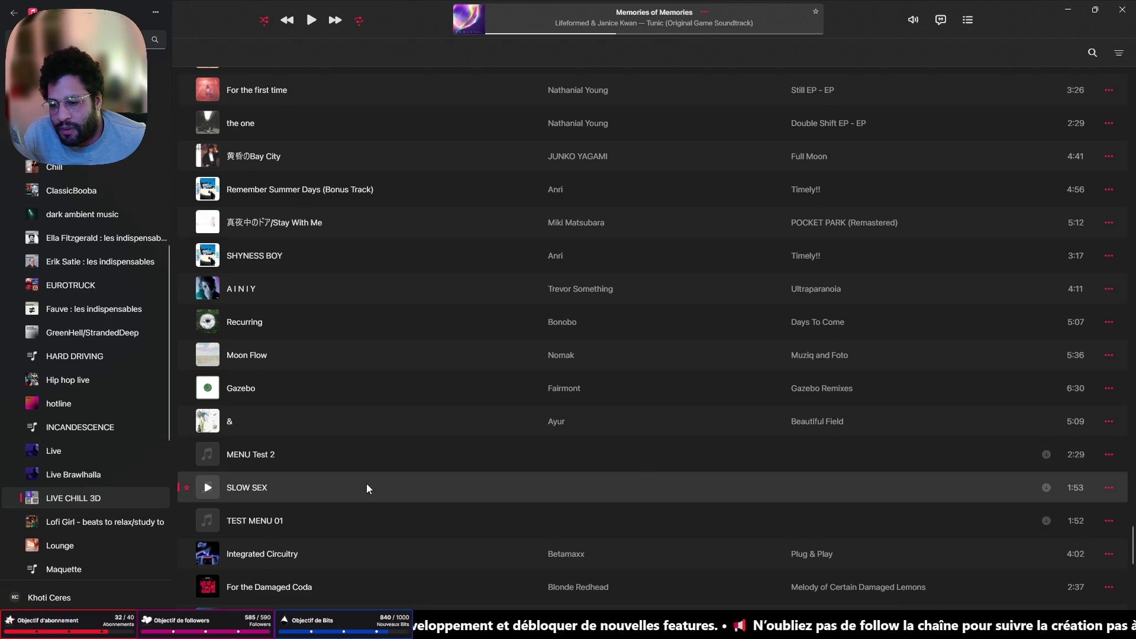
pyautogui.click(346, 459)
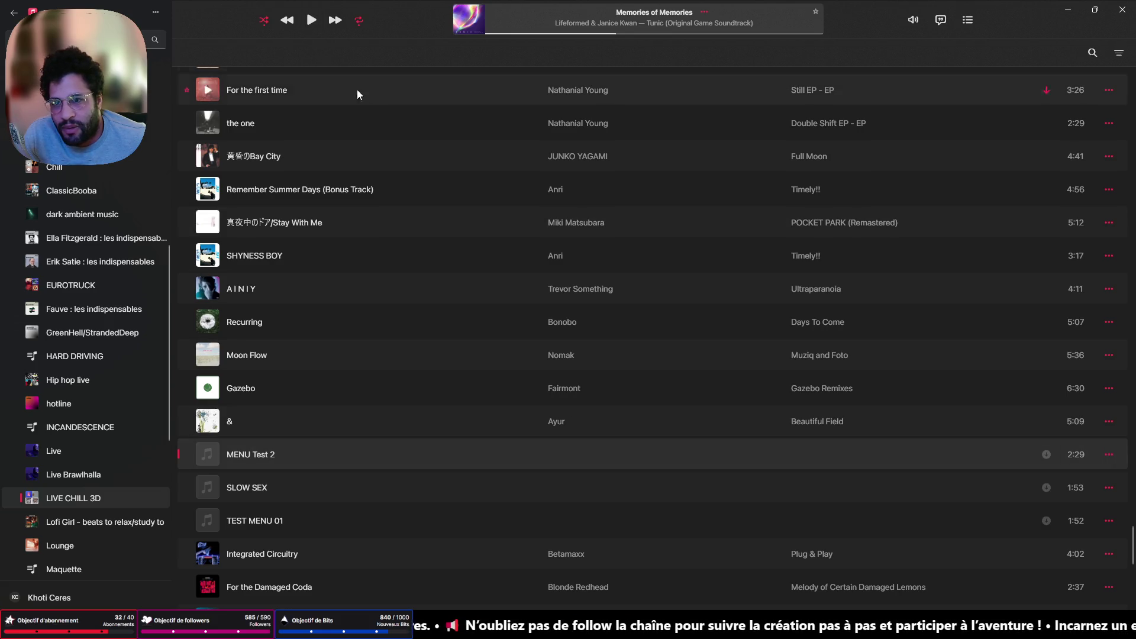
# End the Apple Music task from the taskbar, and again after it relaunches
pyautogui.rightClick(644, 627)
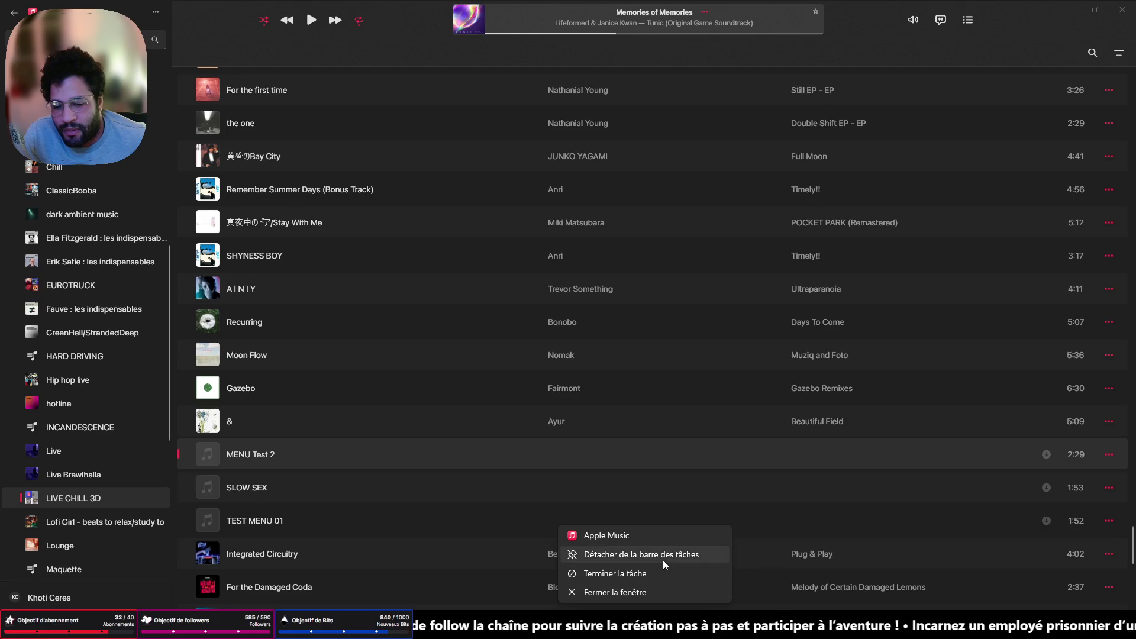
pyautogui.click(659, 578)
pyautogui.click(660, 571)
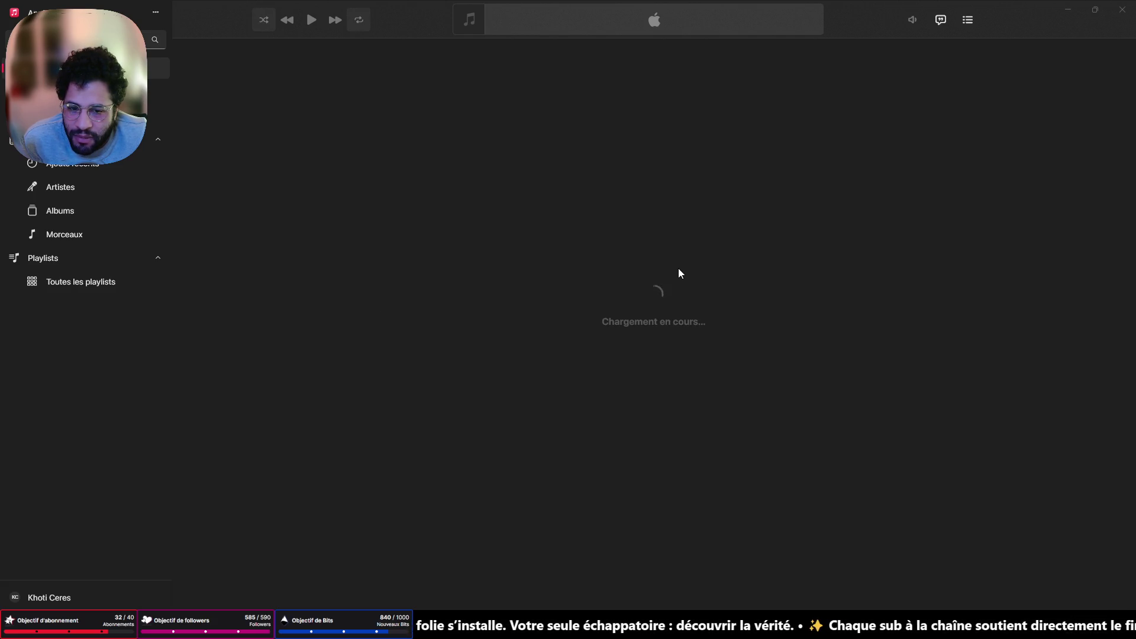
pyautogui.rightClick(645, 626)
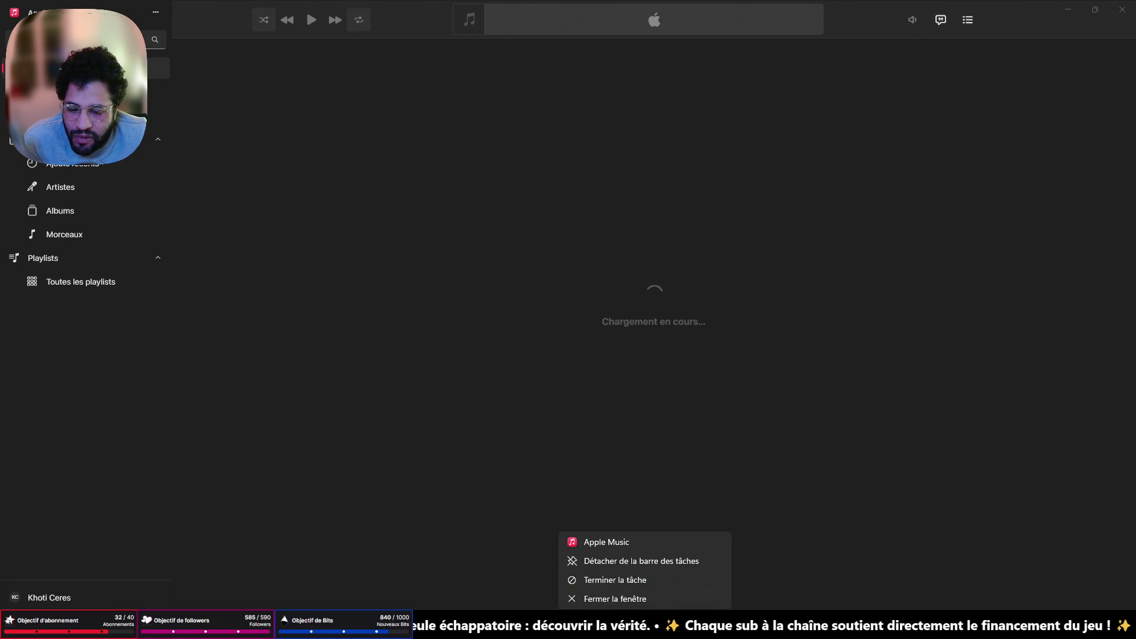
pyautogui.click(638, 574)
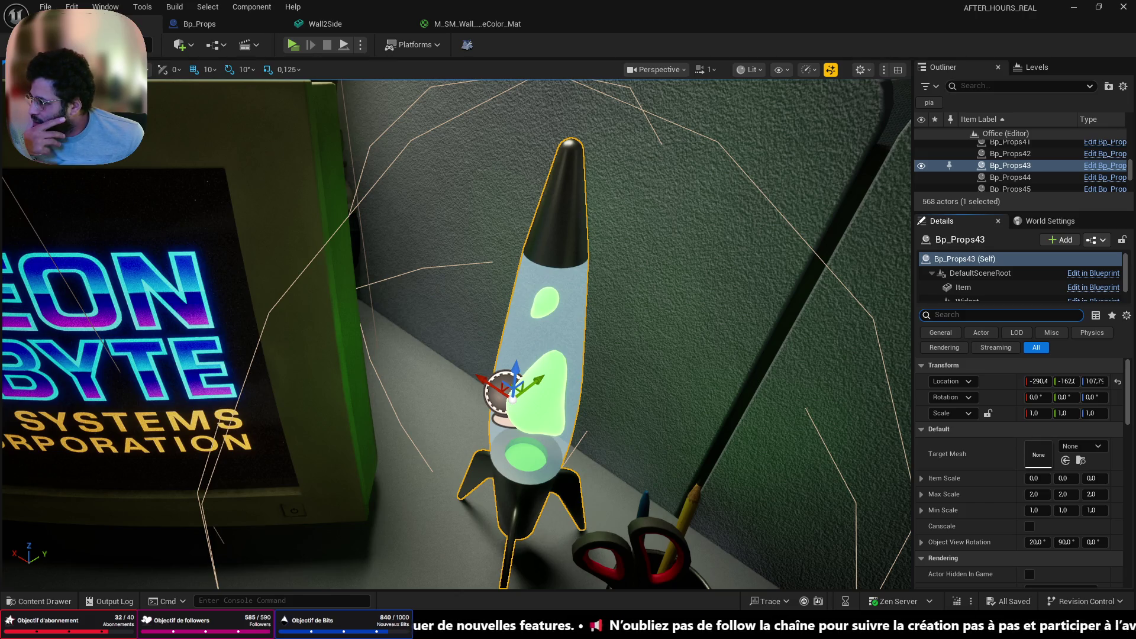
# Switch to the StreamElements Songrequest browser window and reposition it over the editor
pyautogui.hotkey('alt', 'Tab')
pyautogui.moveTo(400, 109); pyautogui.dragTo(261, 60)
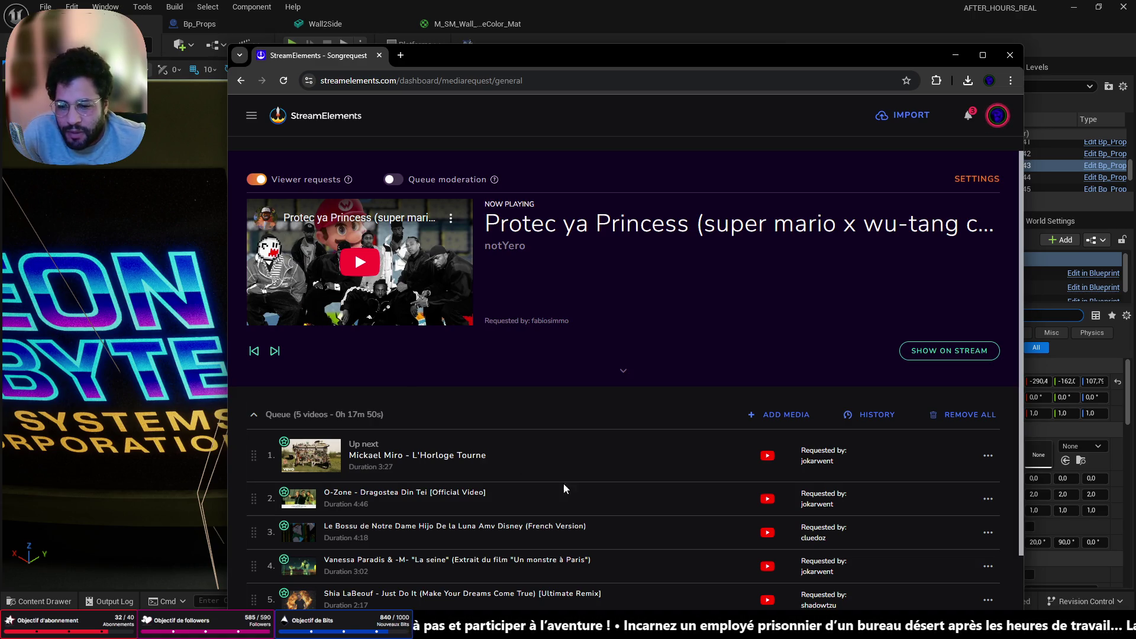
# Play the current song request, show its video on stream, and minimize the browser
pyautogui.scroll(-2, 898, 523)
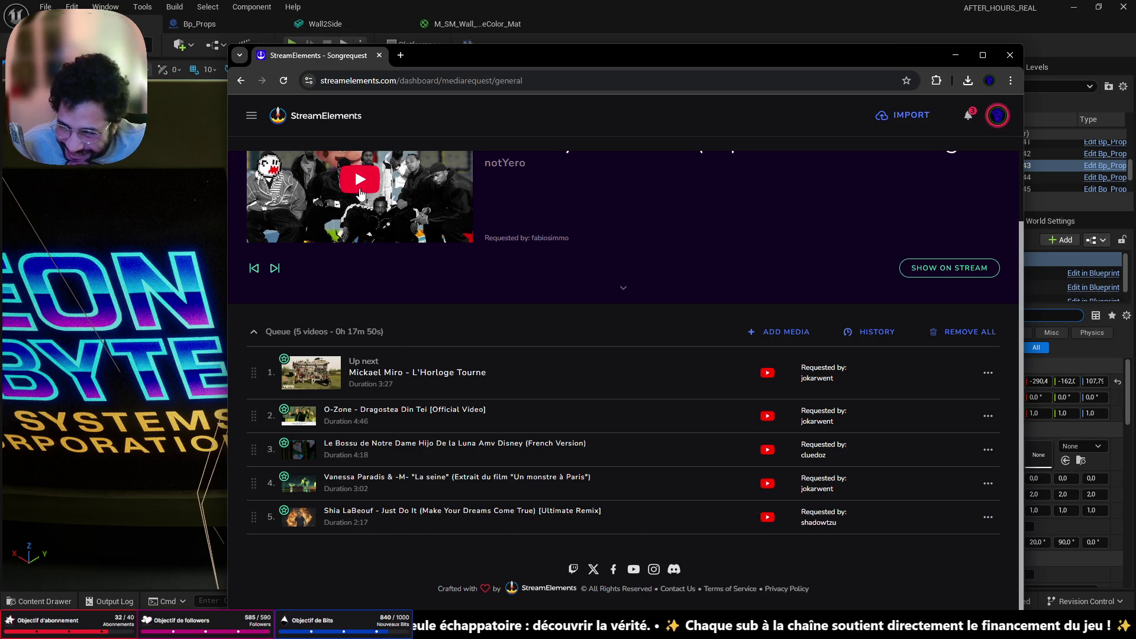
pyautogui.click(360, 189)
pyautogui.scroll(2, 662, 307)
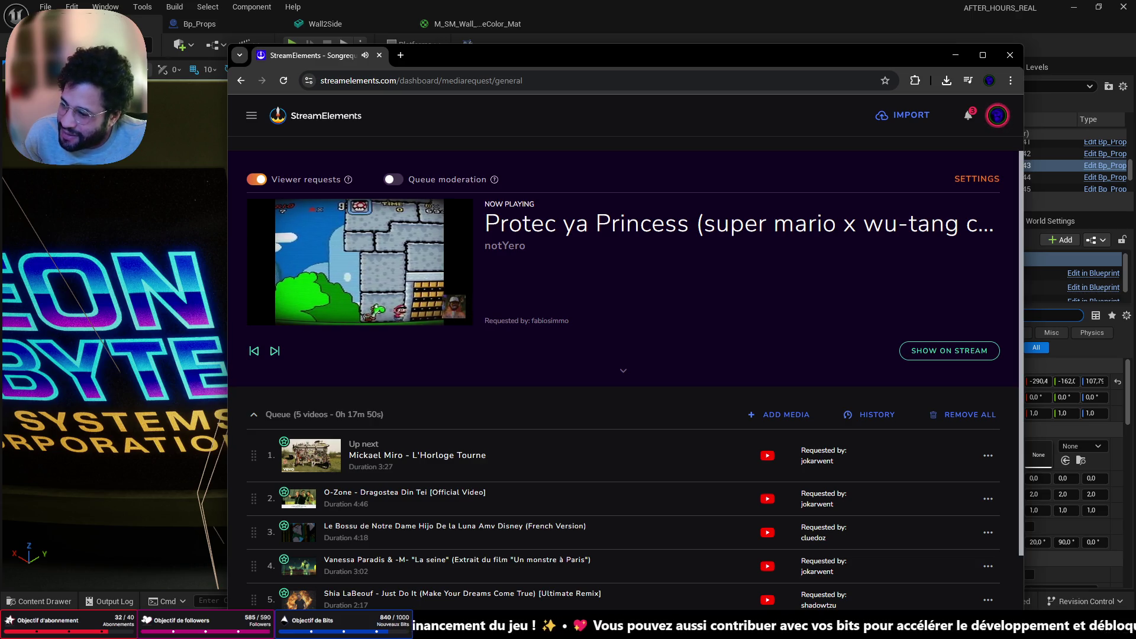
pyautogui.moveTo(356, 313)
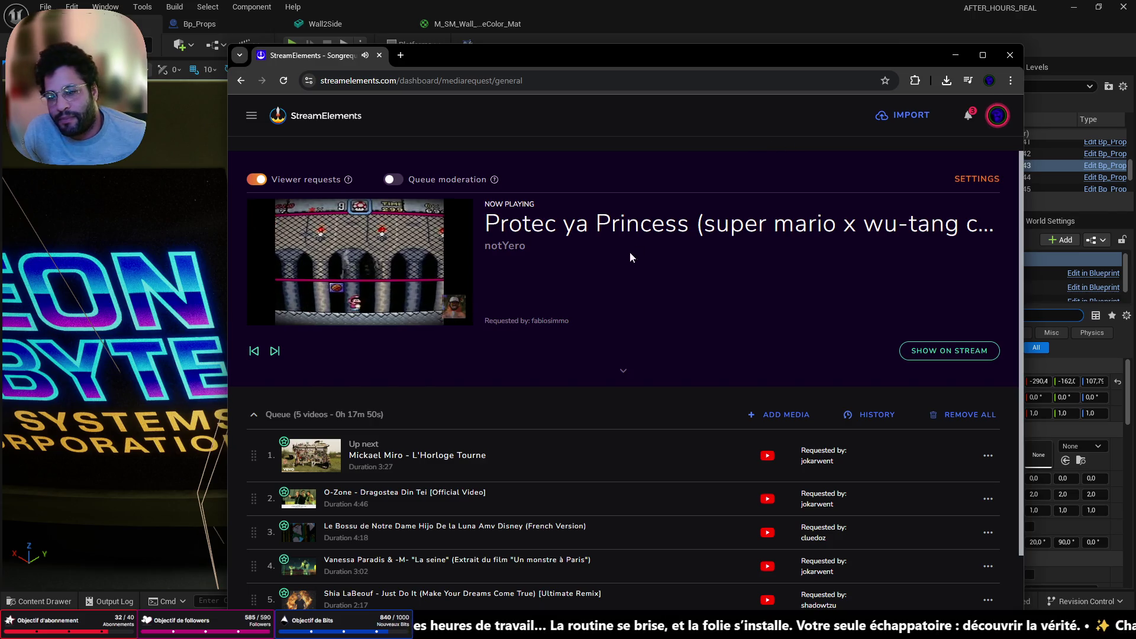
pyautogui.click(929, 351)
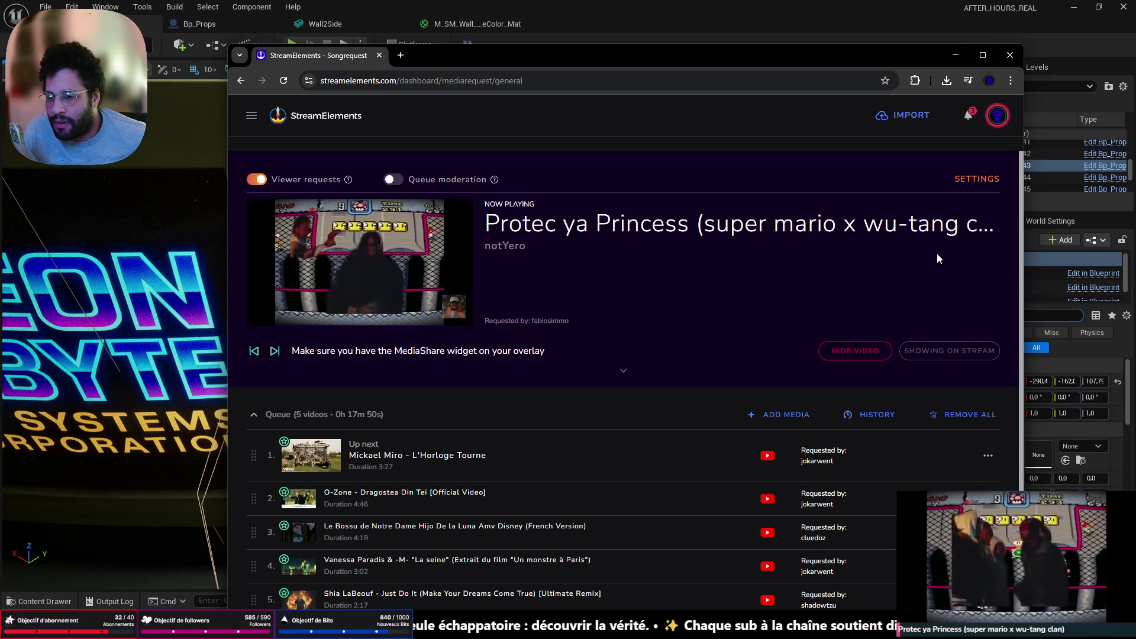
pyautogui.click(955, 58)
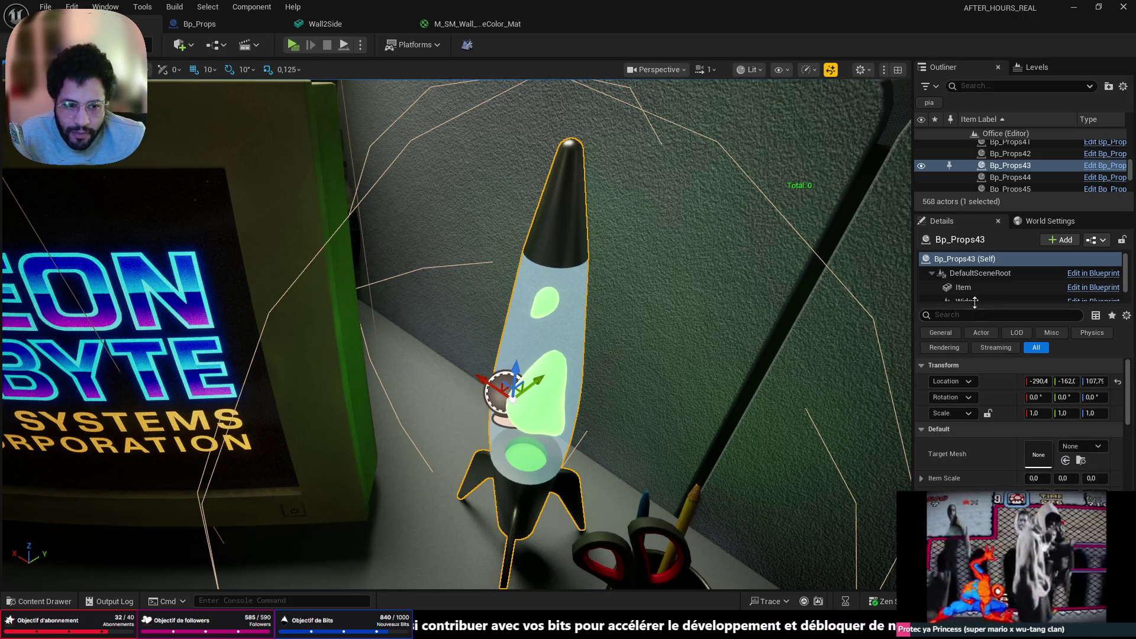
# Select the lava lamp's Item component and open M_GlassKeming from its Materials Element 1
pyautogui.click(543, 300)
pyautogui.scroll(-3, 1047, 452)
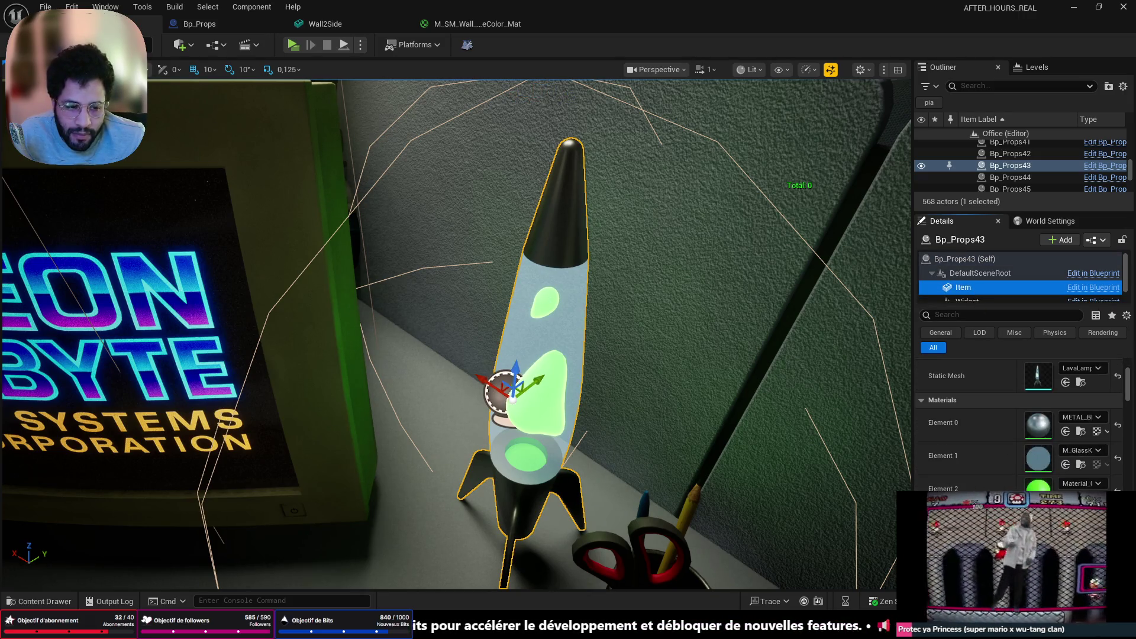
pyautogui.doubleClick(1029, 461)
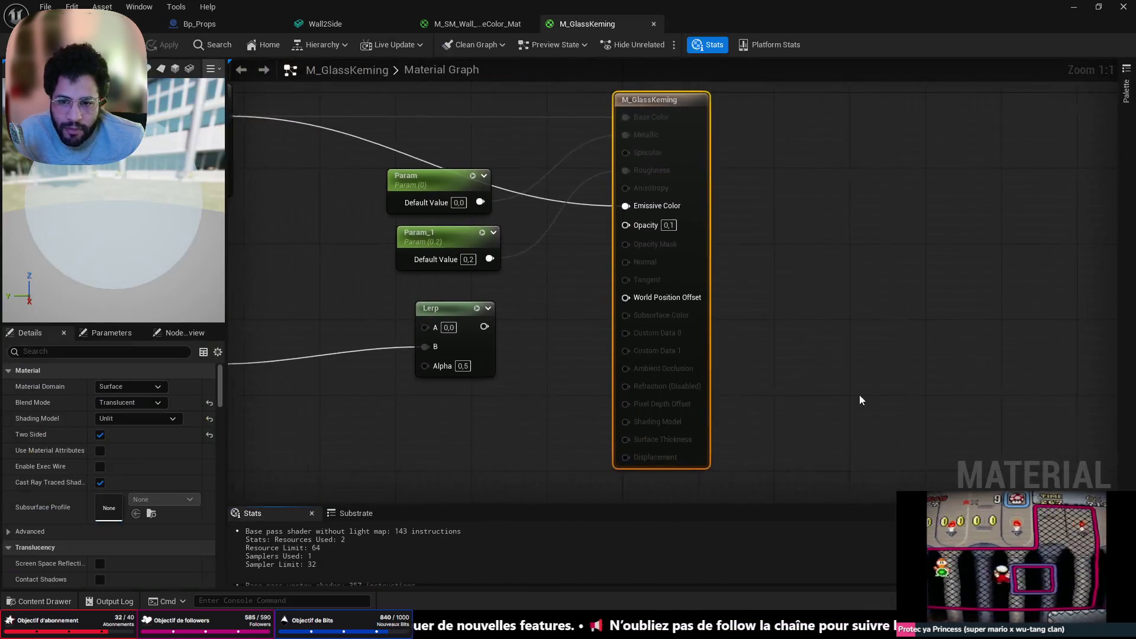
pyautogui.scroll(-3, 862, 398)
pyautogui.scroll(3, 680, 312)
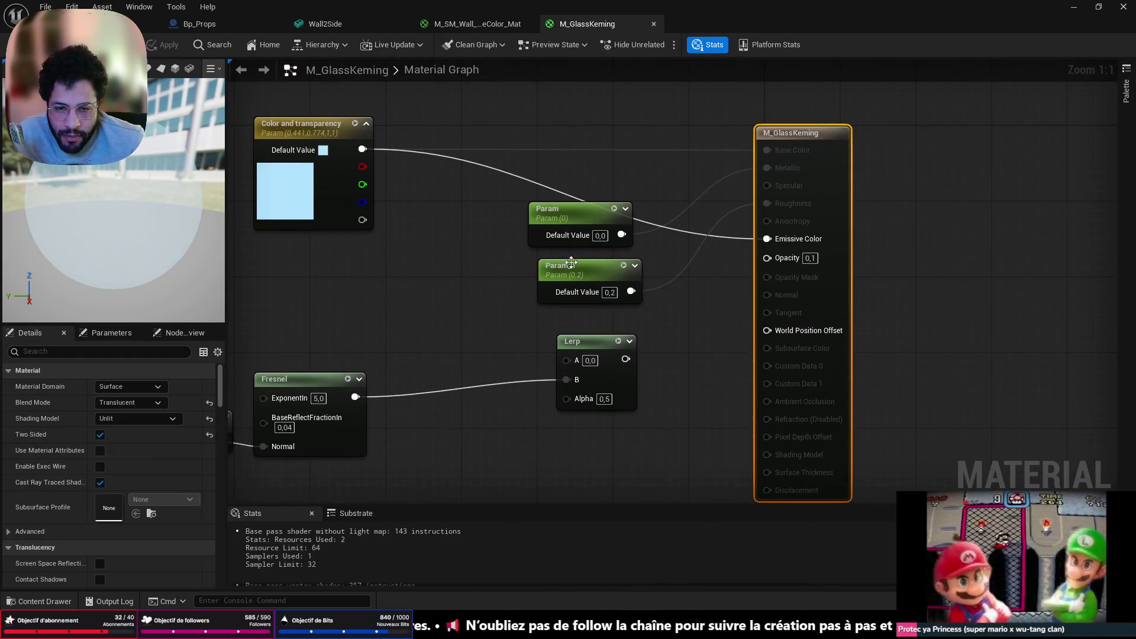